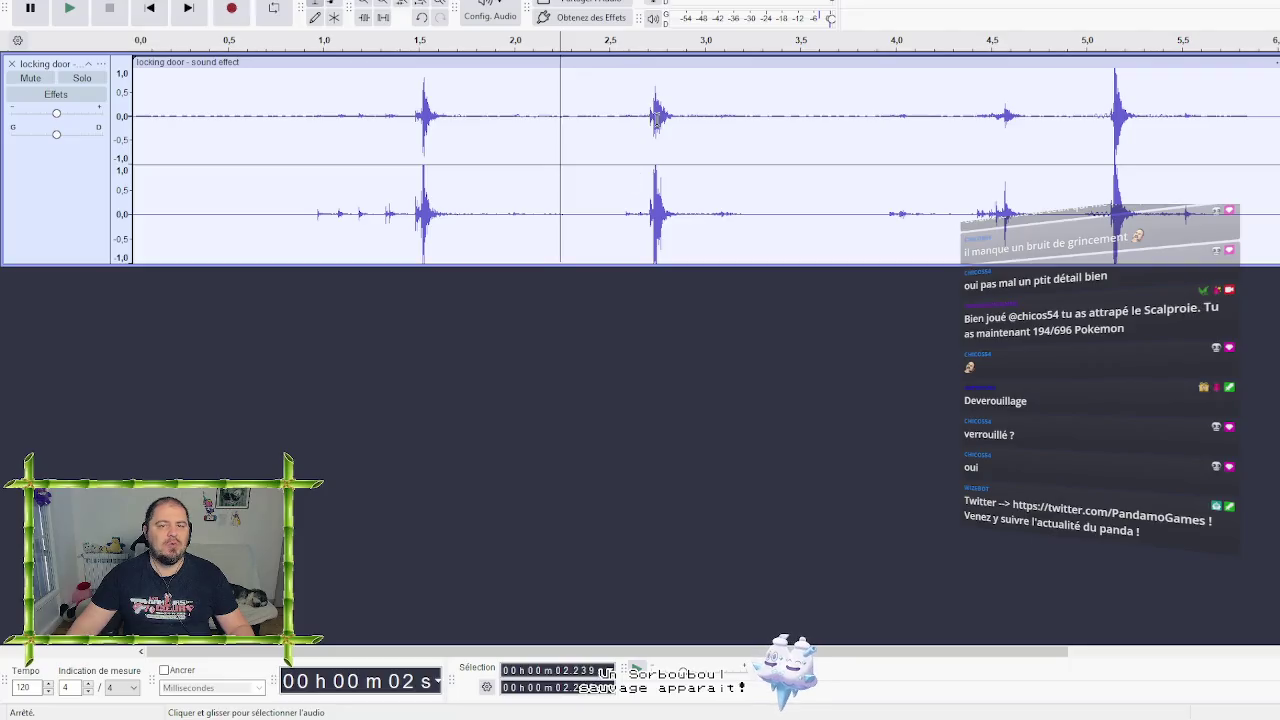
# Audition trial stretches near the second knock, 2.315–2.53 s and 2.547–2.65 s
pyautogui.click(568, 118)
pyautogui.moveTo(572, 117); pyautogui.dragTo(706, 120)
pyautogui.click(647, 120)
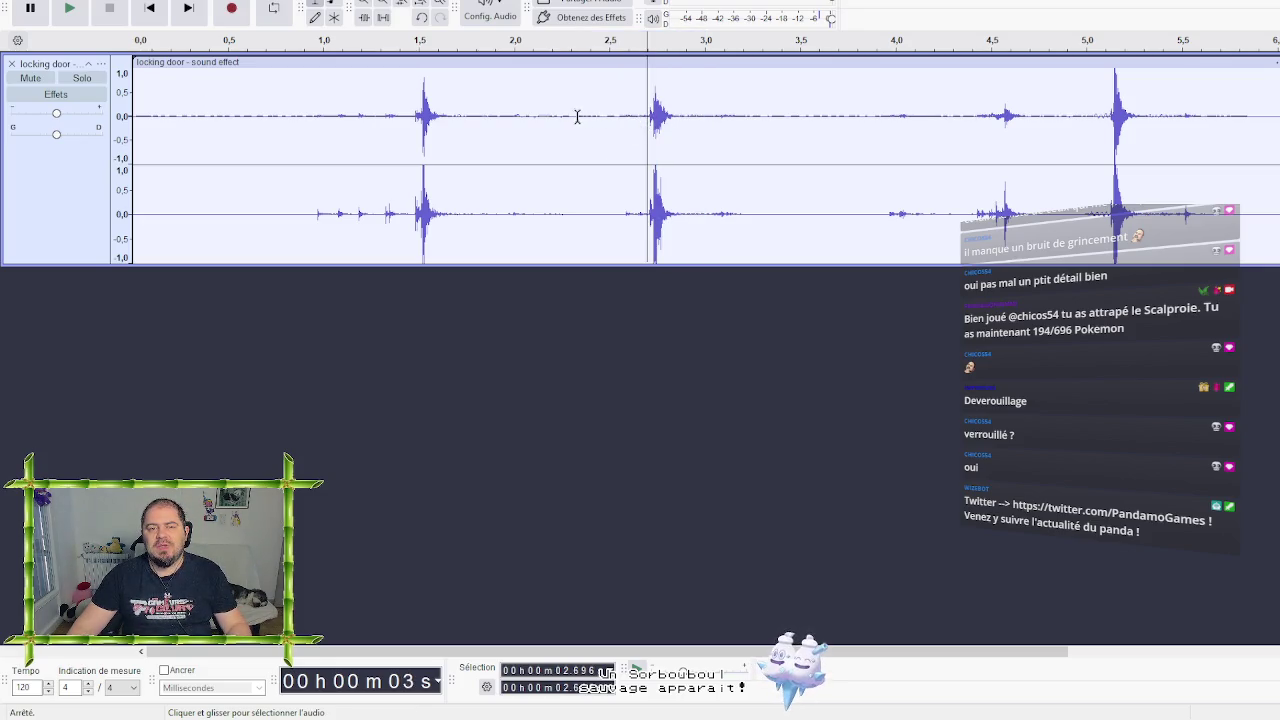
pyautogui.keyDown('ctrl'); pyautogui.scroll(3, 632, 134); pyautogui.keyUp('ctrl')
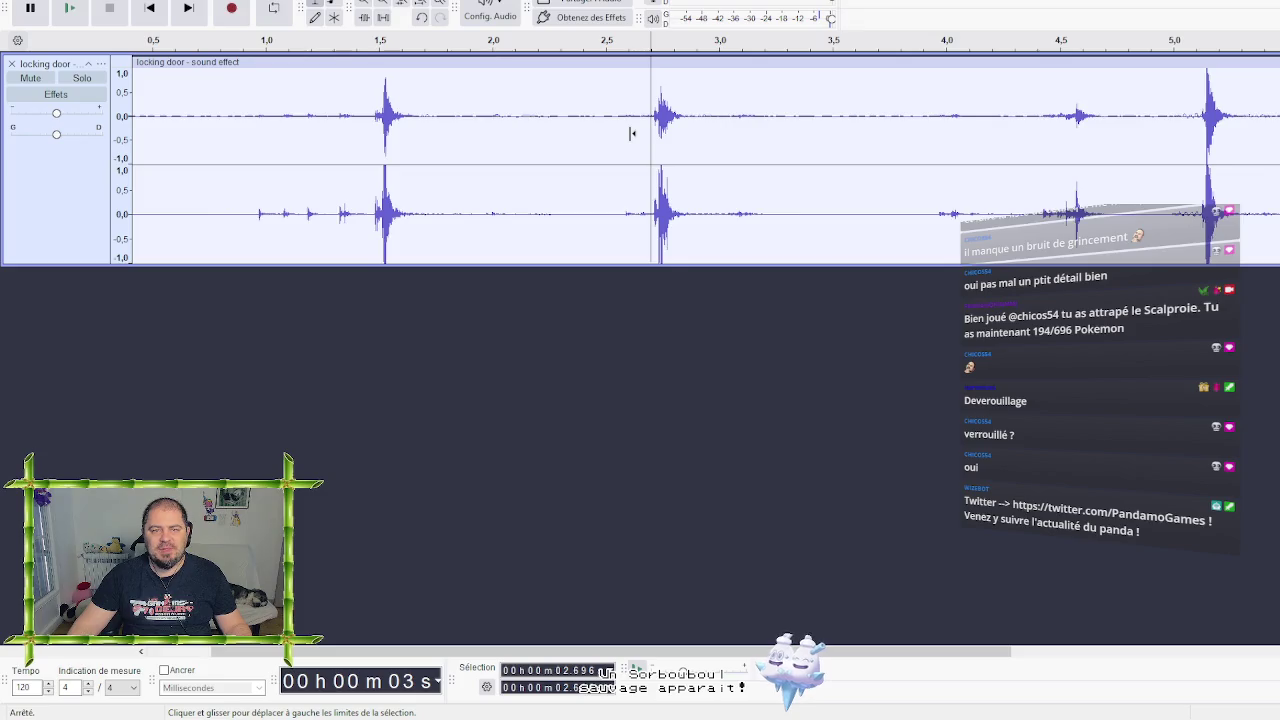
pyautogui.moveTo(446, 116); pyautogui.dragTo(584, 119)
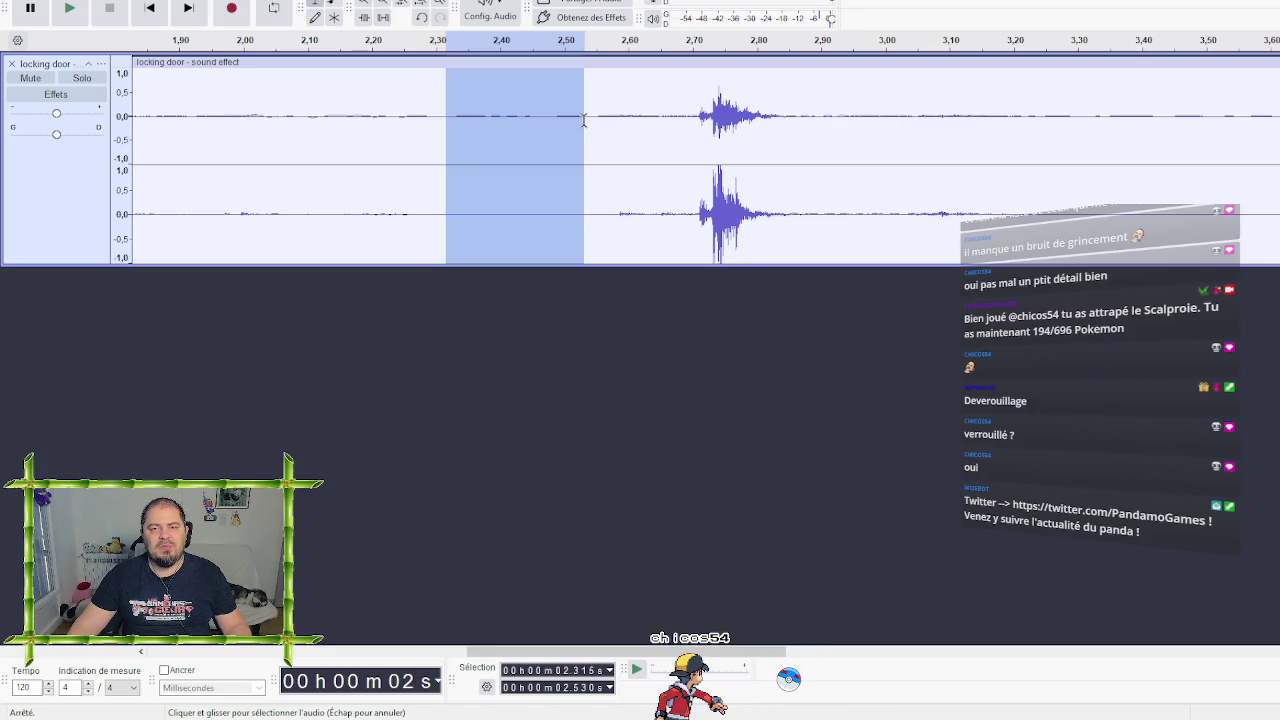
pyautogui.press('space')
pyautogui.press('space')
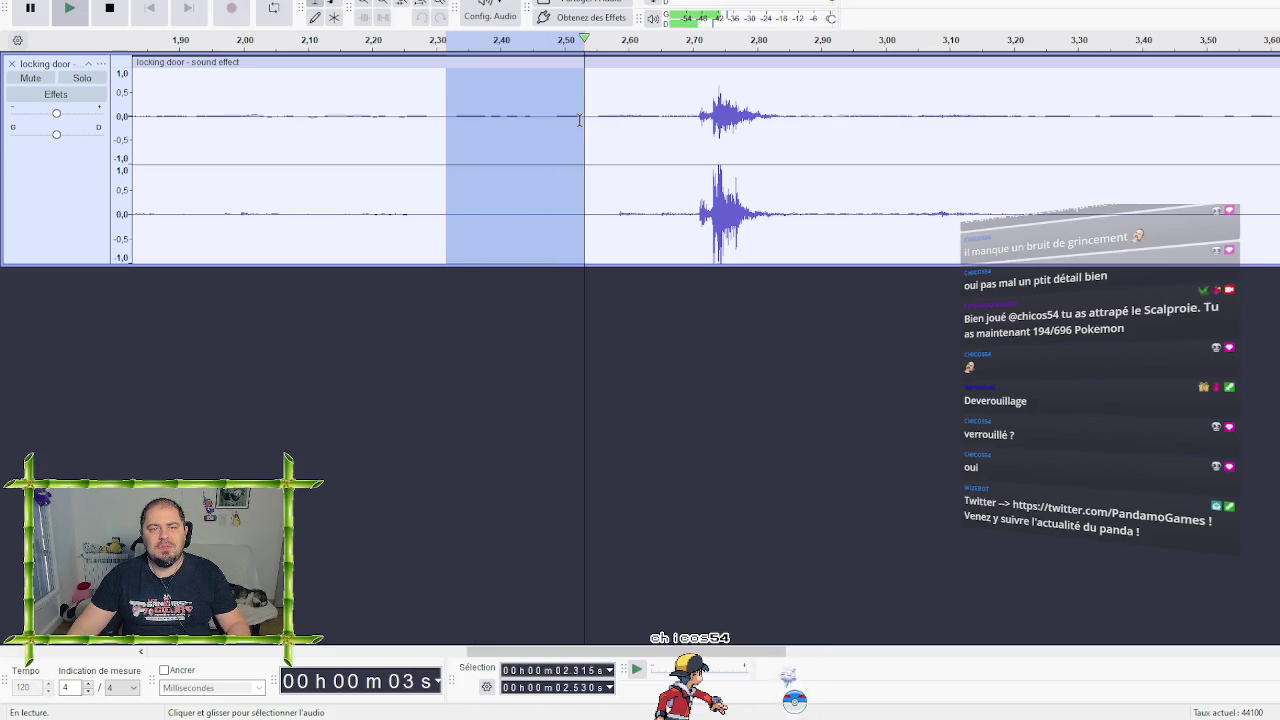
pyautogui.moveTo(595, 119); pyautogui.dragTo(656, 127)
pyautogui.press('space')
pyautogui.press('space')
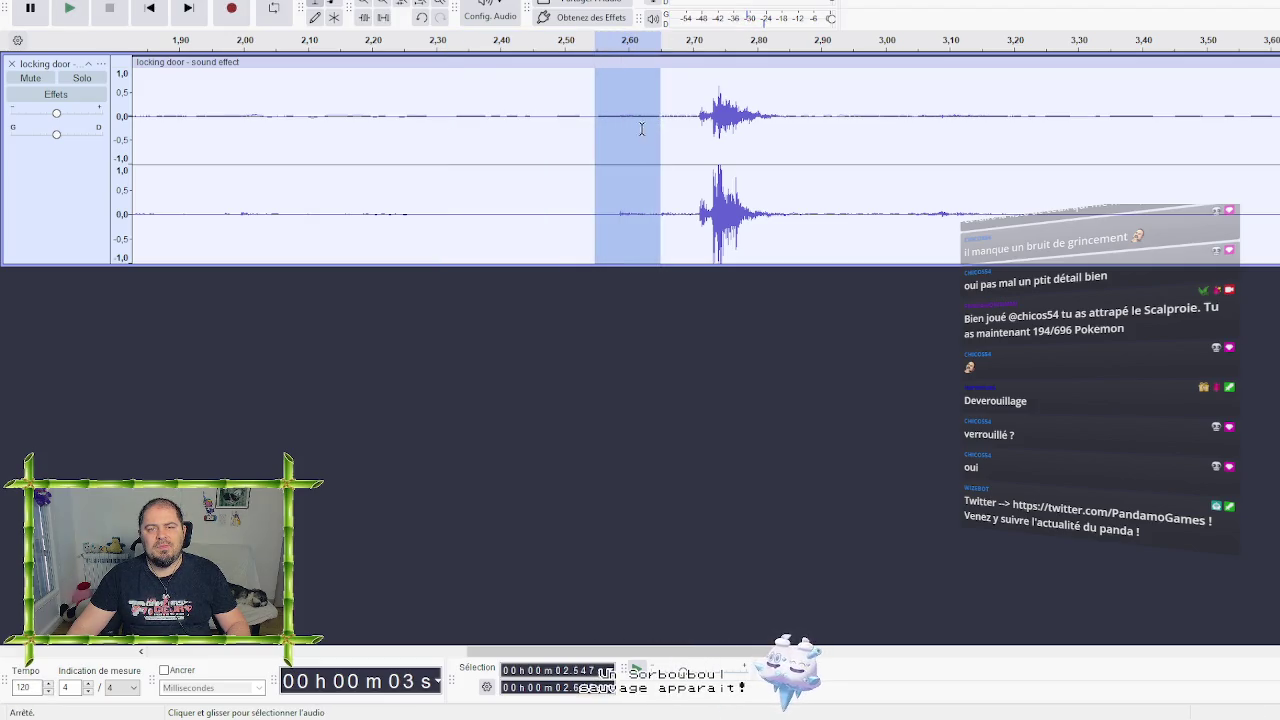
# Widen the selection over the second knock to about 2.544–3.19 s and play it back
pyautogui.click(585, 119)
pyautogui.moveTo(594, 120); pyautogui.dragTo(817, 126)
pyautogui.press('space')
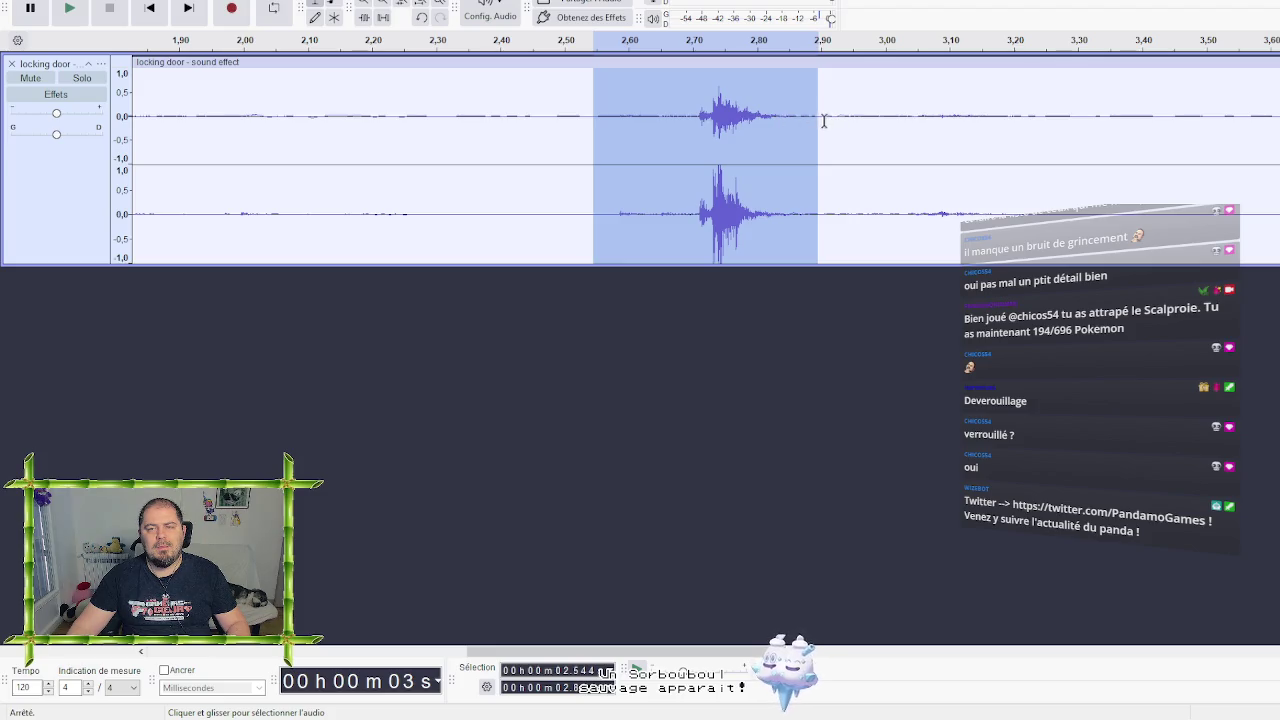
pyautogui.moveTo(824, 120); pyautogui.dragTo(978, 117)
pyautogui.press('space')
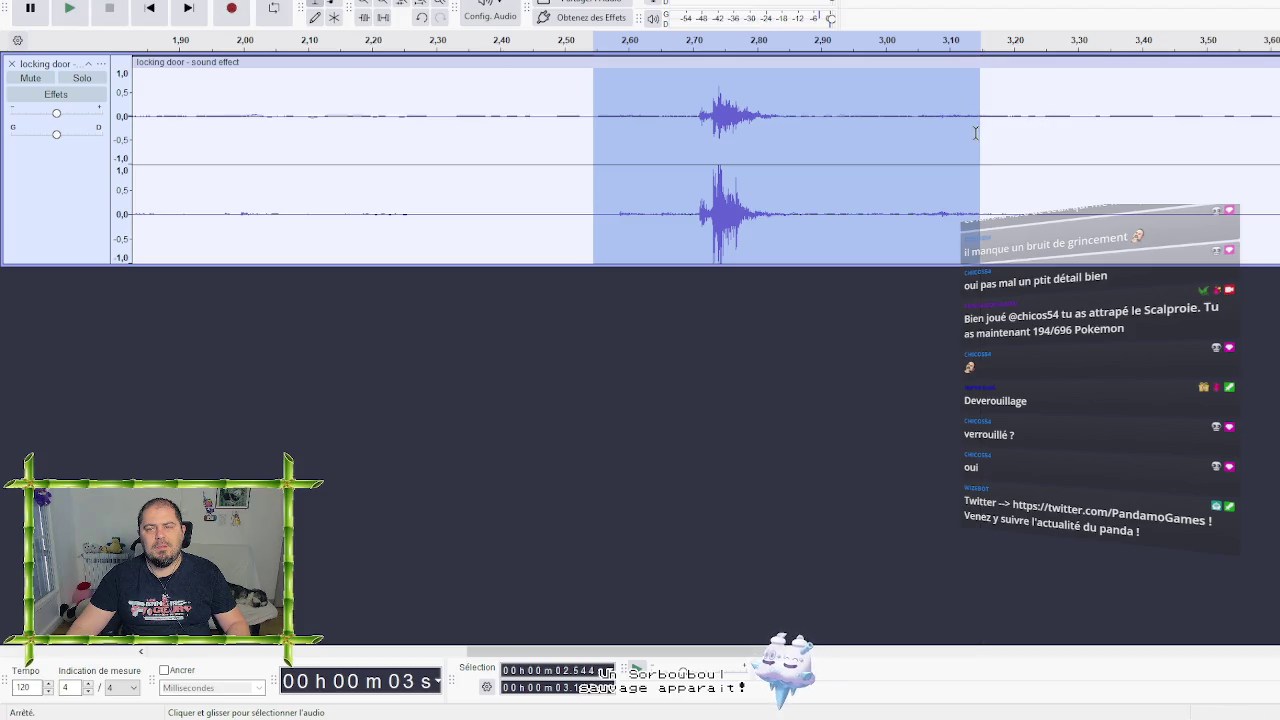
pyautogui.moveTo(977, 127); pyautogui.dragTo(1004, 130)
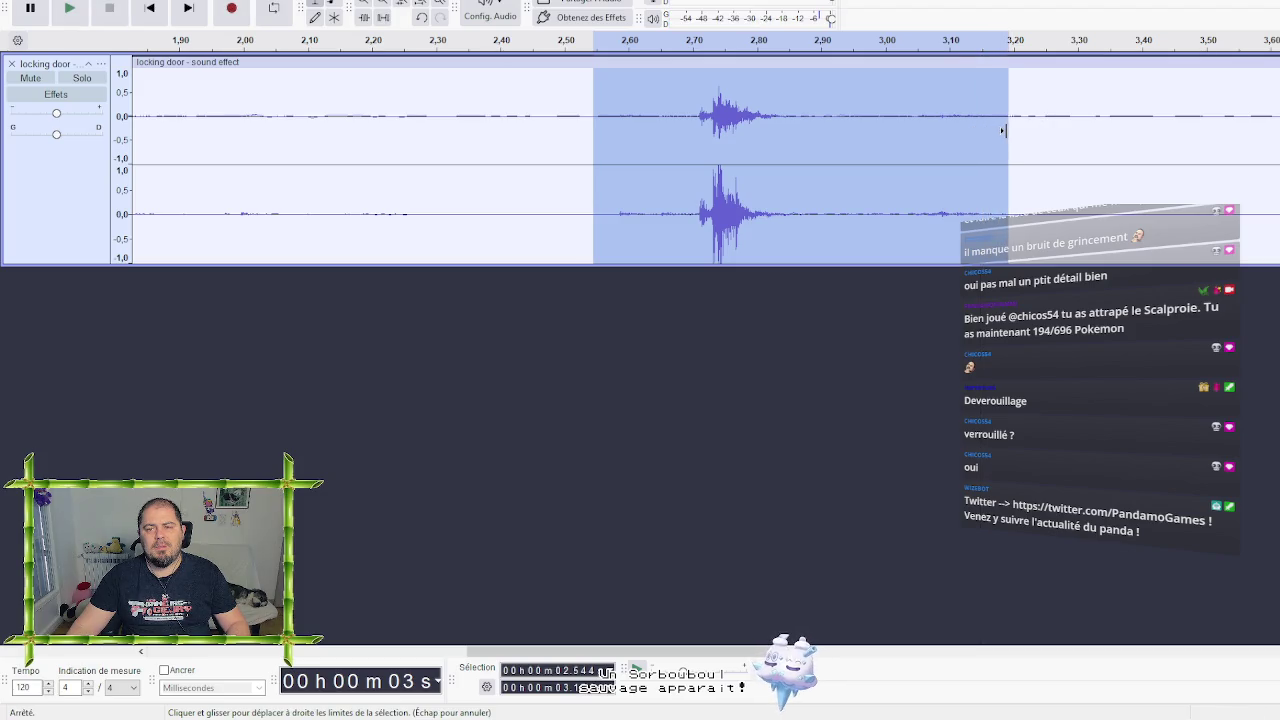
pyautogui.press('space')
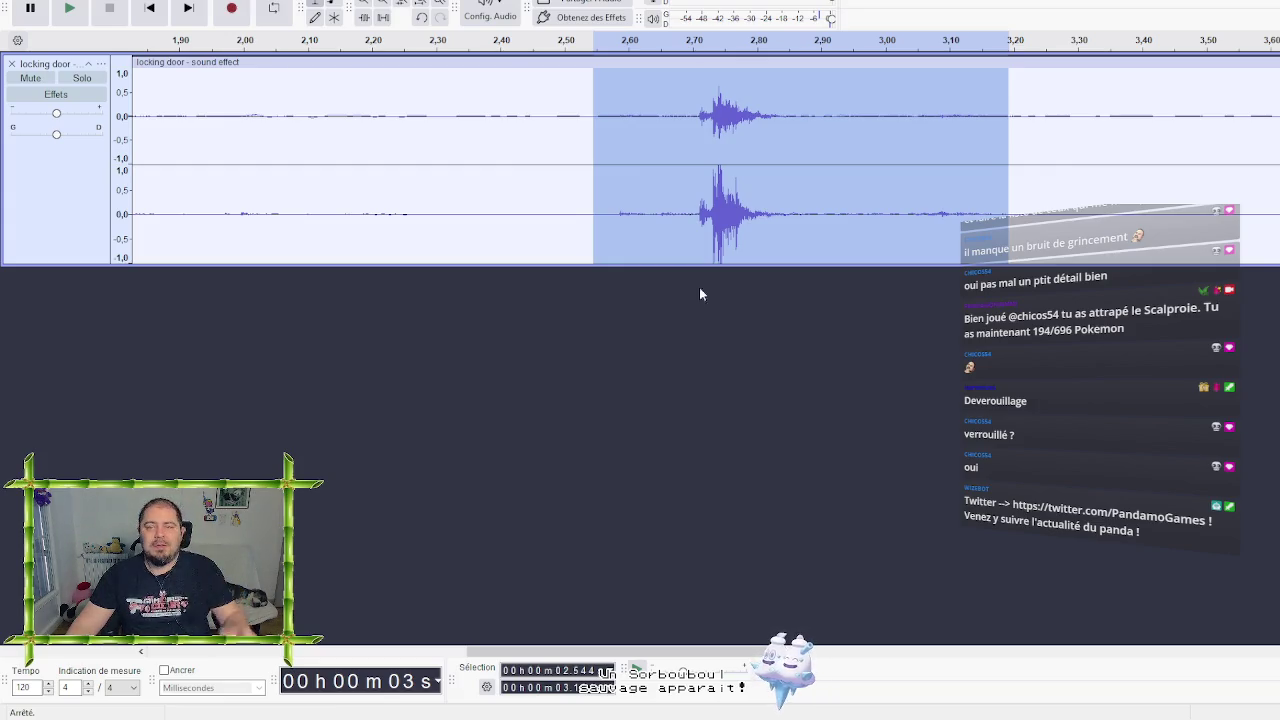
pyautogui.press('space')
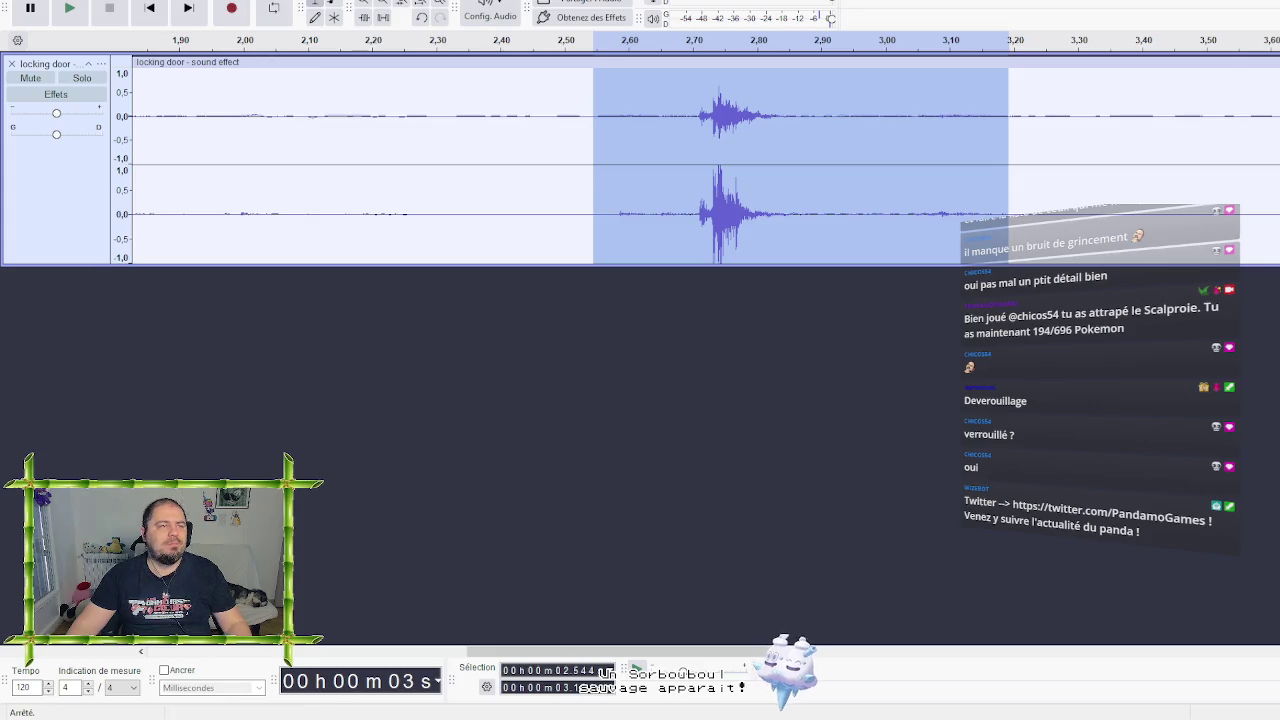
pyautogui.click(20, 0)
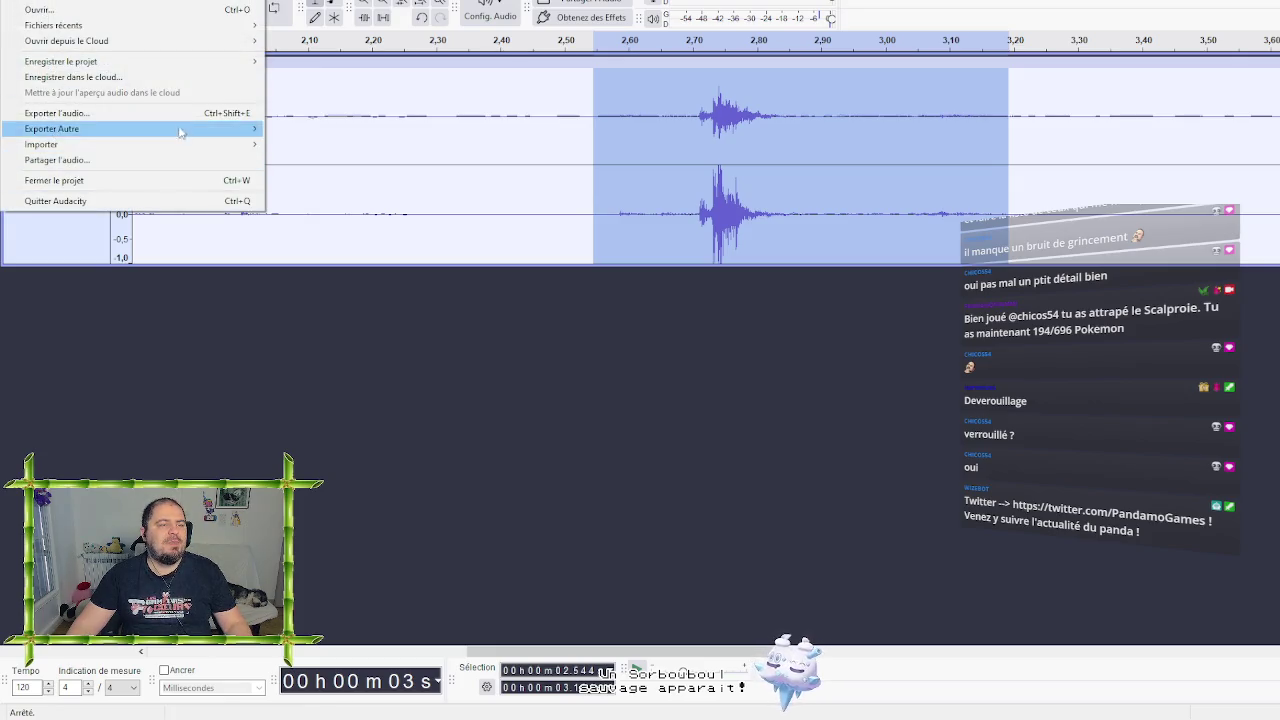
# Set up an audio export limited to the current selection
pyautogui.click(185, 119)
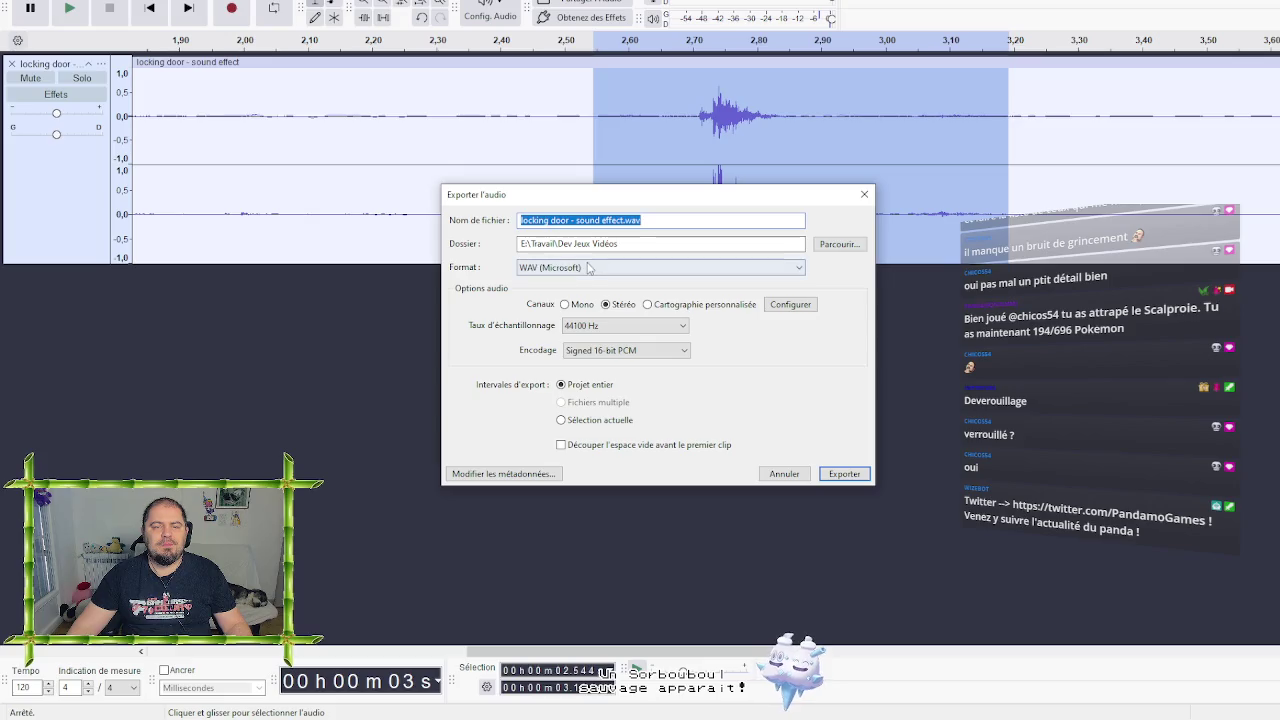
pyautogui.click(785, 474)
pyautogui.click(20, 0)
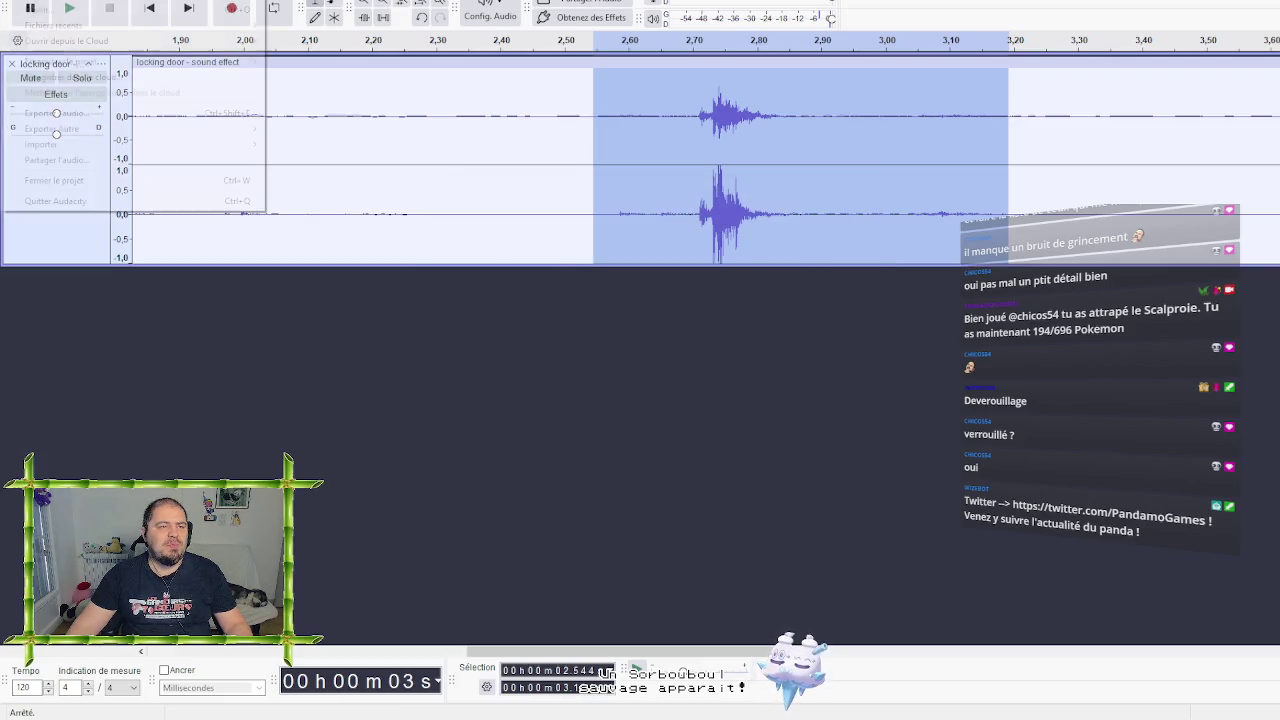
pyautogui.moveTo(84, 129)
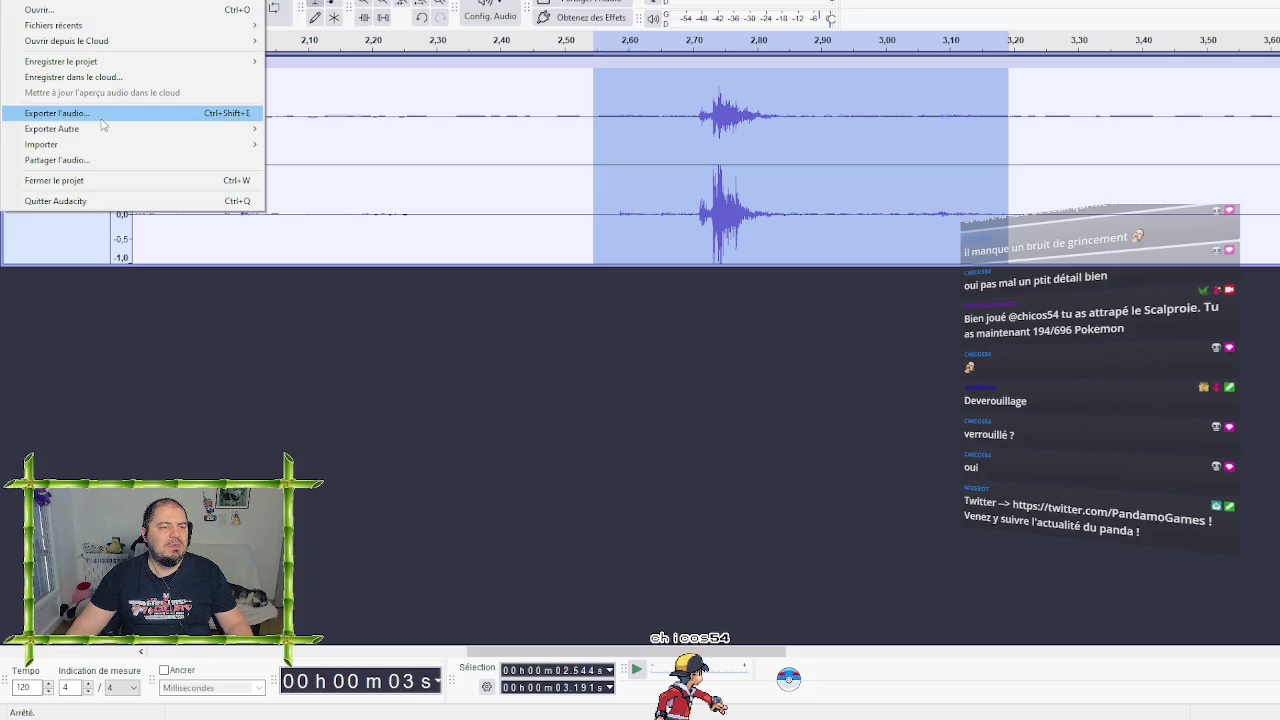
pyautogui.click(98, 116)
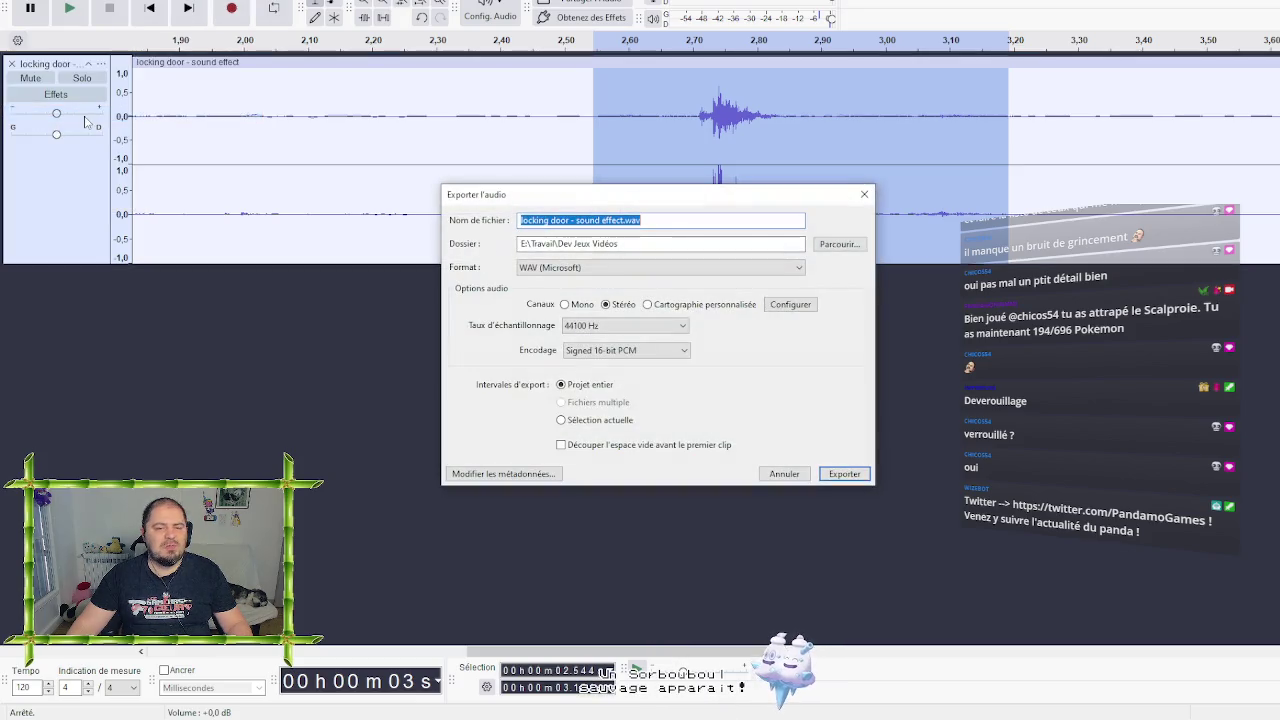
pyautogui.click(615, 421)
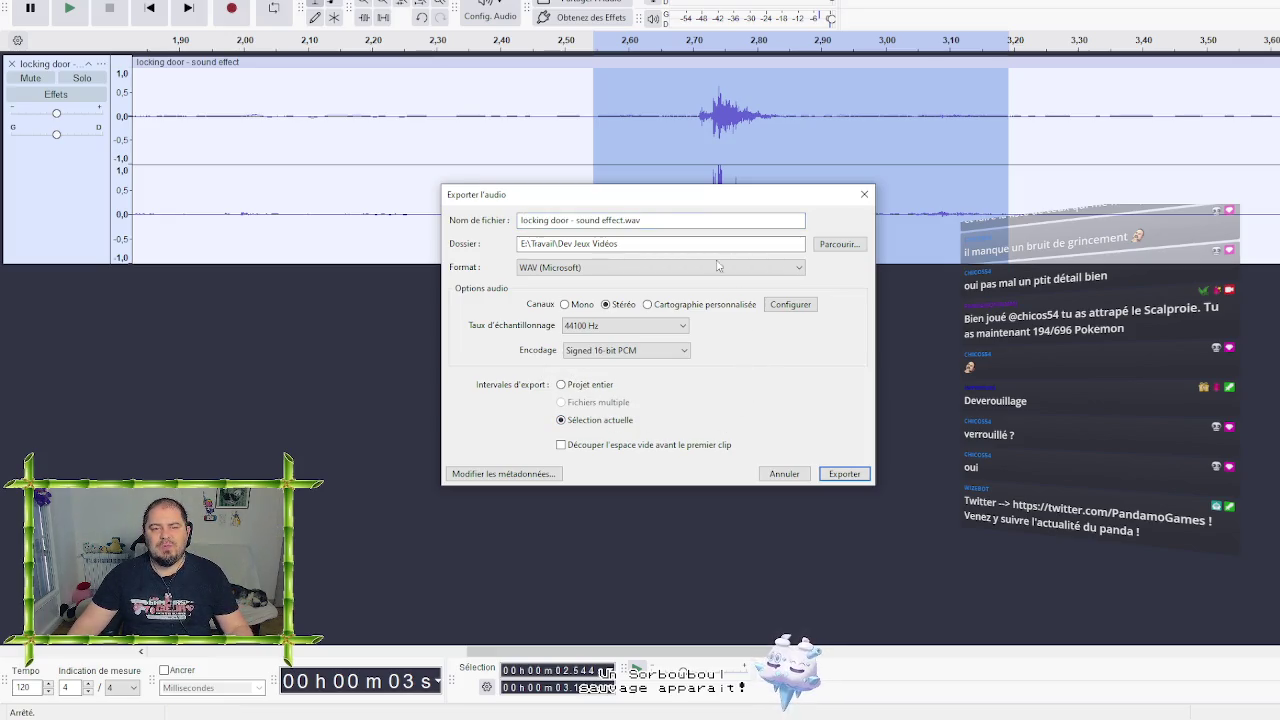
# Name the file lockingdoor1.wav, confirm the Dev Jeux Vidéos folder, and export
pyautogui.doubleClick(624, 219)
pyautogui.moveTo(624, 219); pyautogui.dragTo(522, 214)
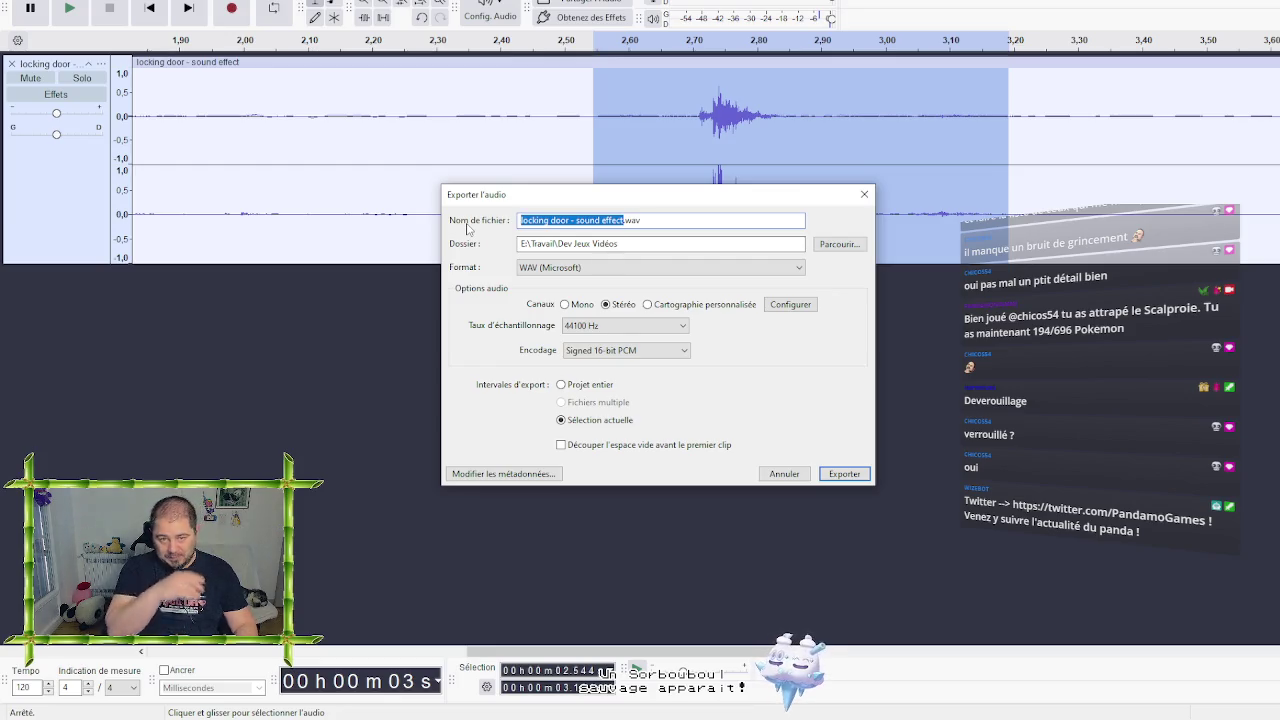
pyautogui.write('lockingd')
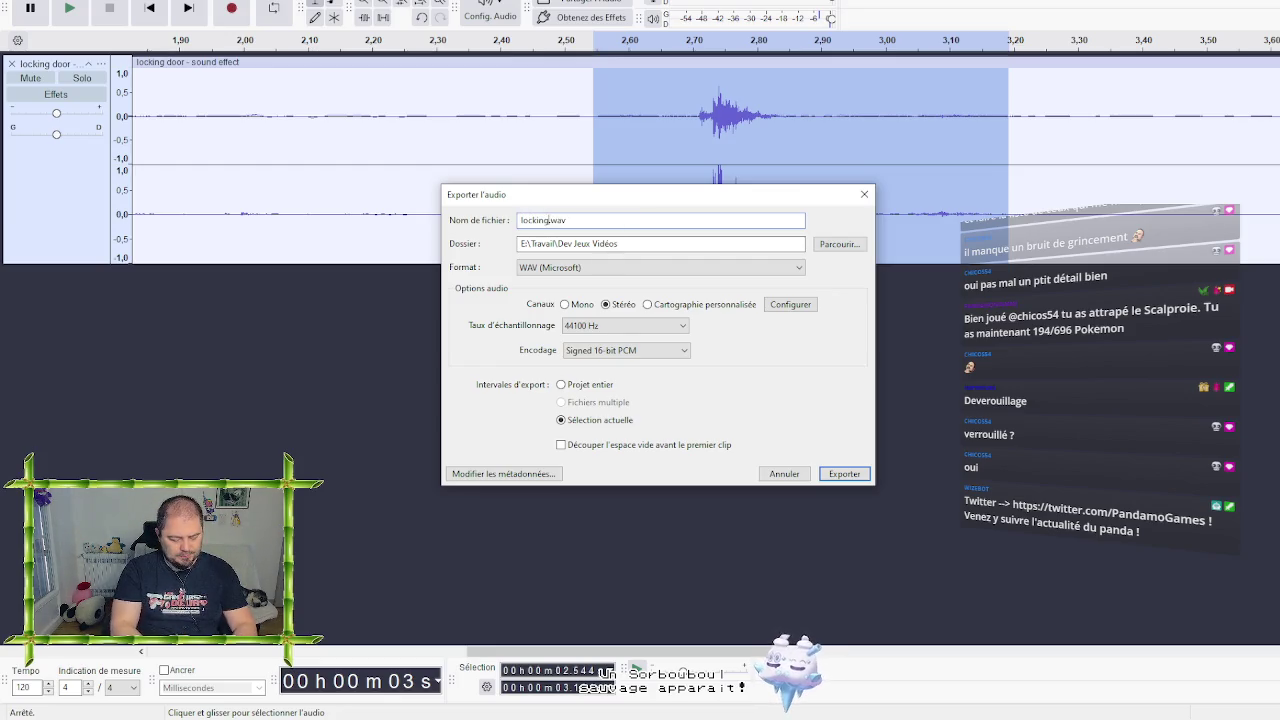
pyautogui.write('oor1')
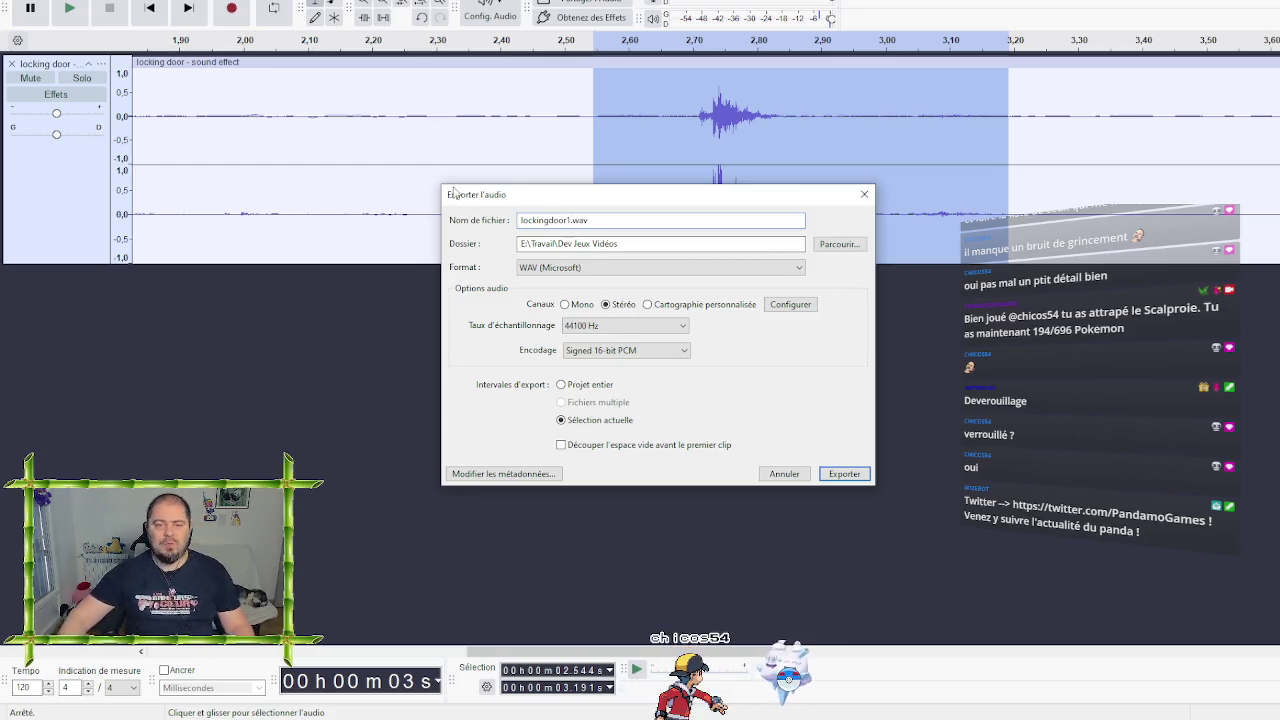
pyautogui.click(836, 244)
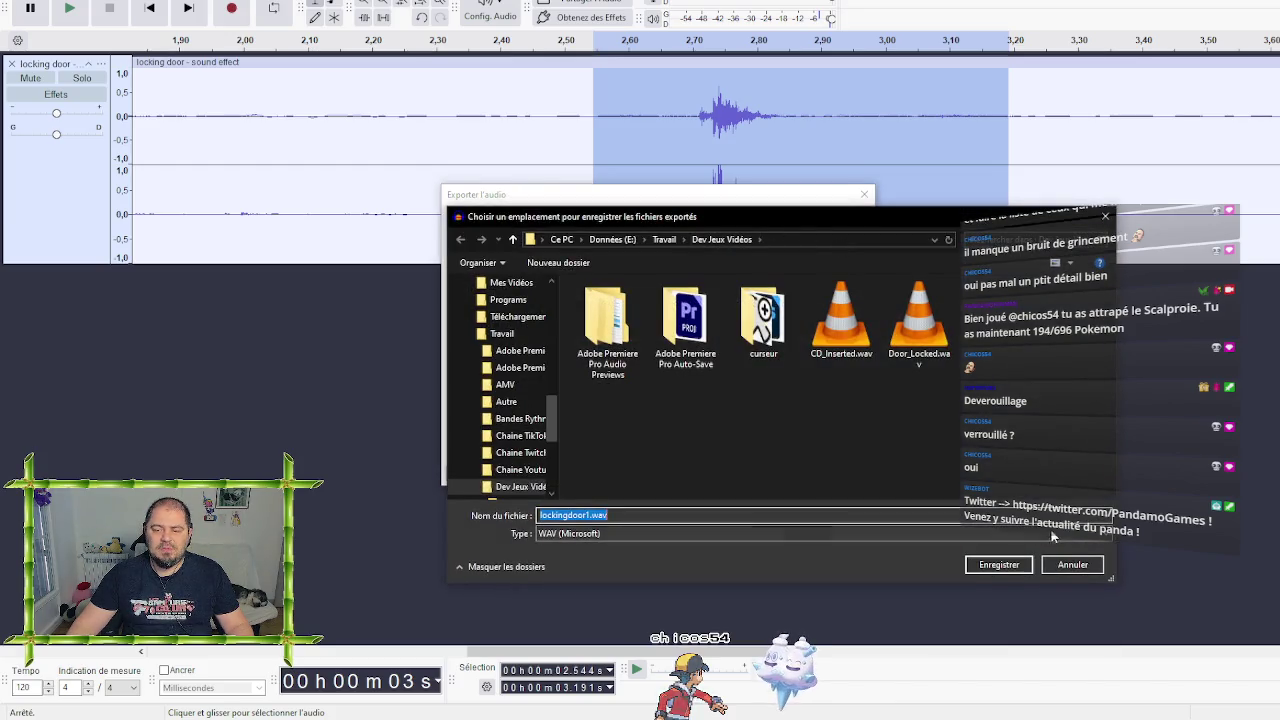
pyautogui.click(999, 564)
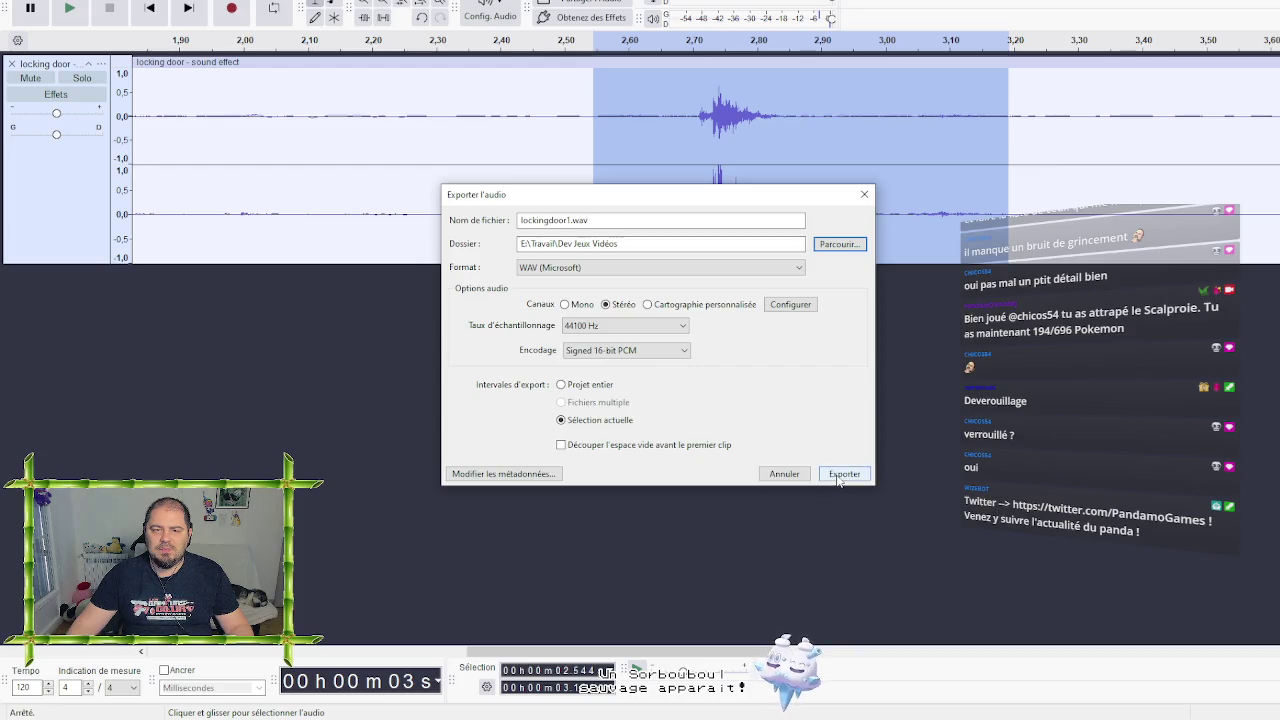
pyautogui.click(843, 475)
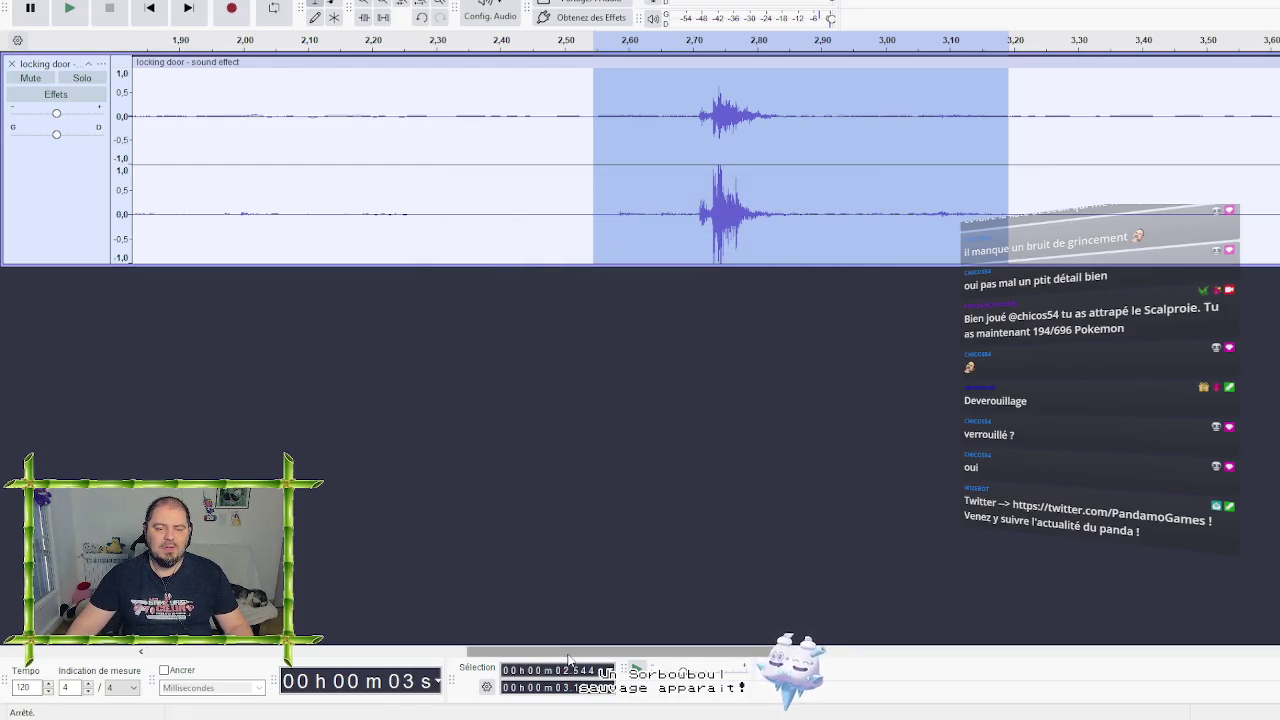
# Select the first knock from about 0.951 s to 1.919 s and play it back twice
pyautogui.moveTo(572, 655); pyautogui.dragTo(352, 626)
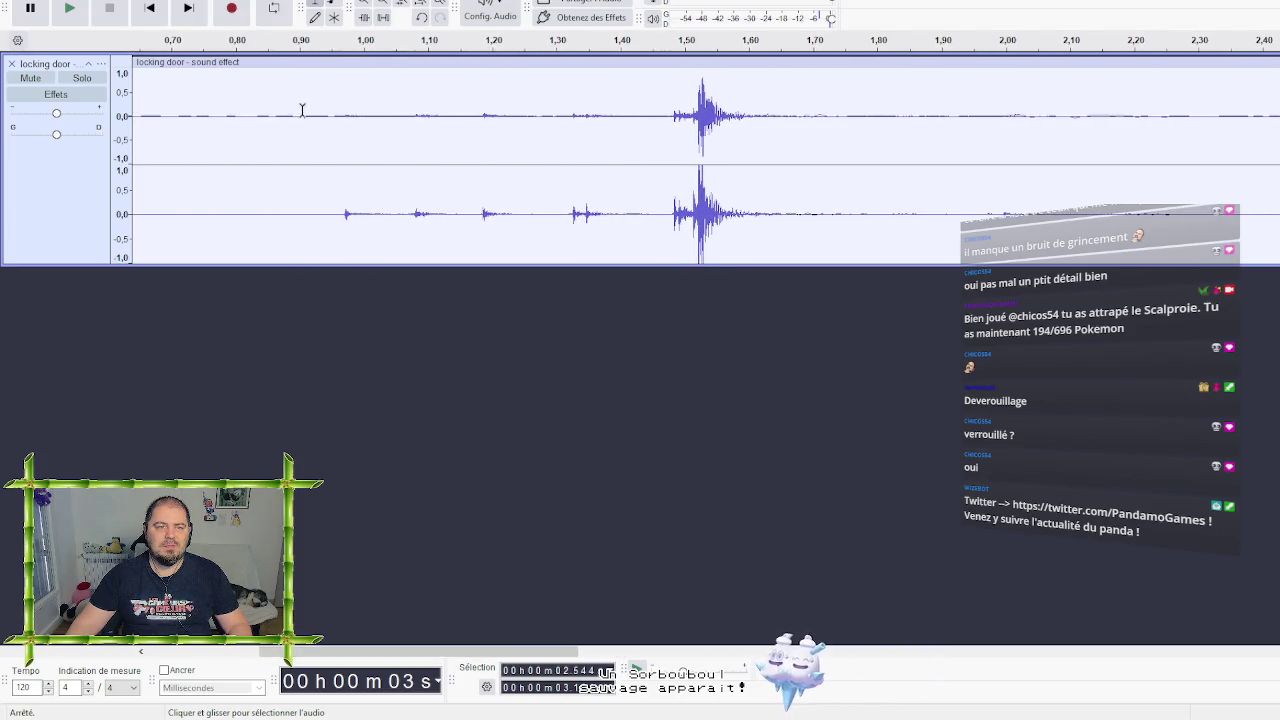
pyautogui.moveTo(303, 114)
pyautogui.mouseDown()
pyautogui.moveTo(871, 145)
pyautogui.moveTo(846, 150)
pyautogui.mouseUp()
pyautogui.press('space')
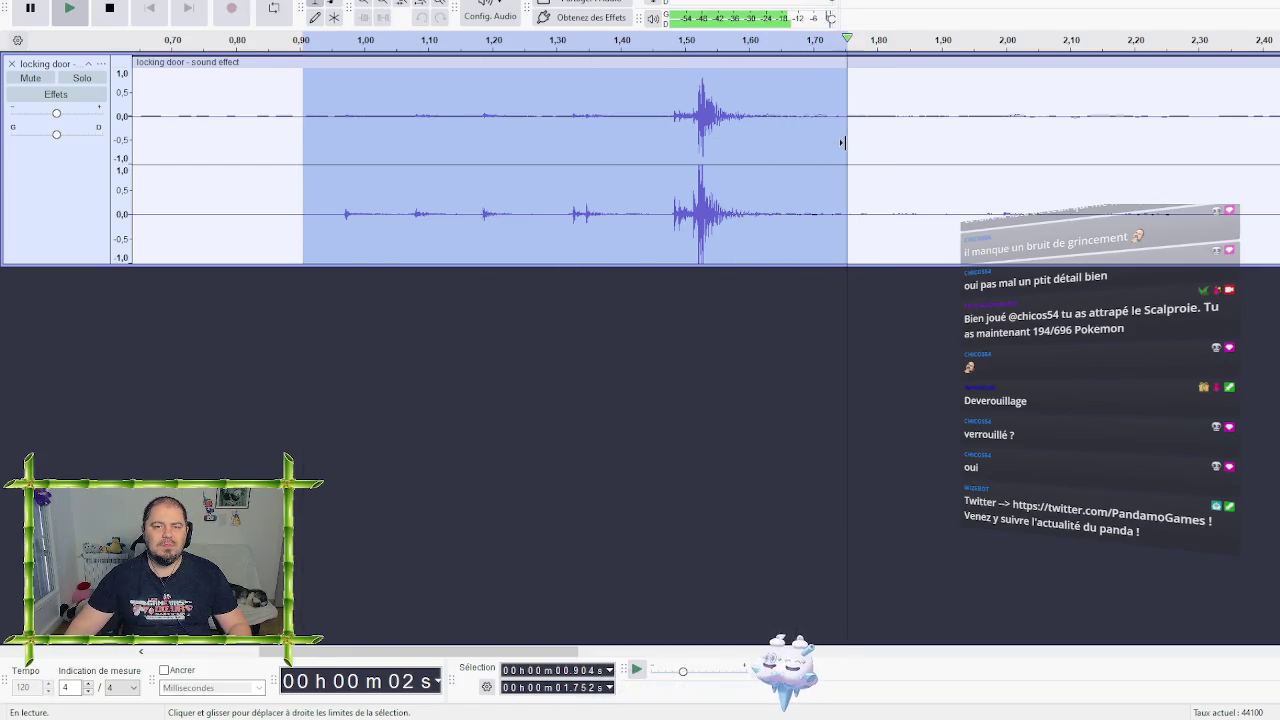
pyautogui.press('space')
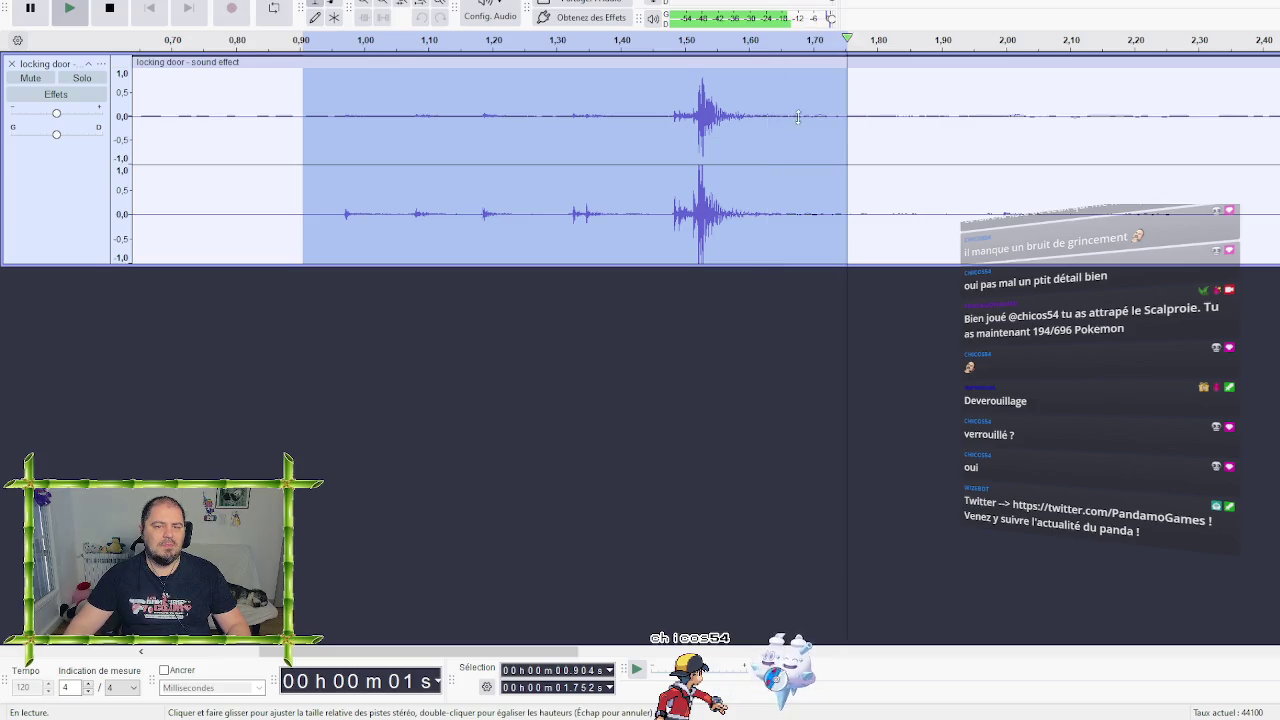
pyautogui.moveTo(851, 145); pyautogui.dragTo(914, 150)
pyautogui.moveTo(334, 138); pyautogui.dragTo(953, 140)
pyautogui.press('space')
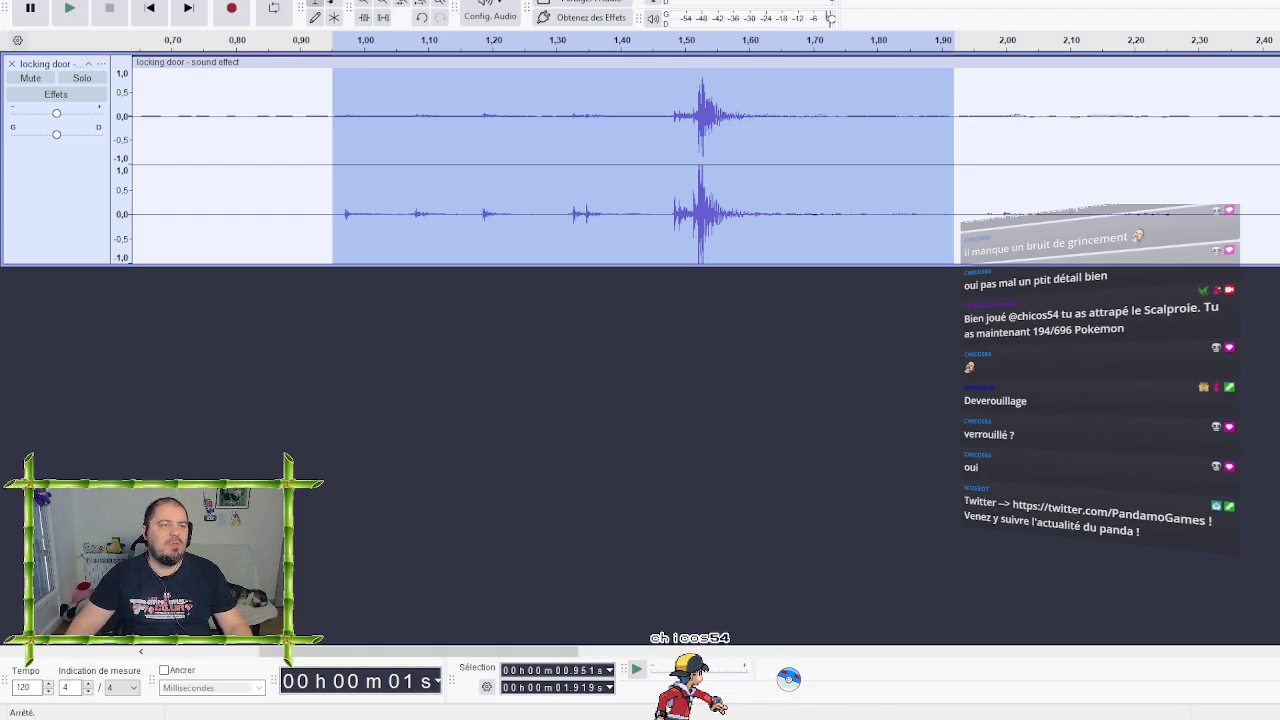
pyautogui.press('space')
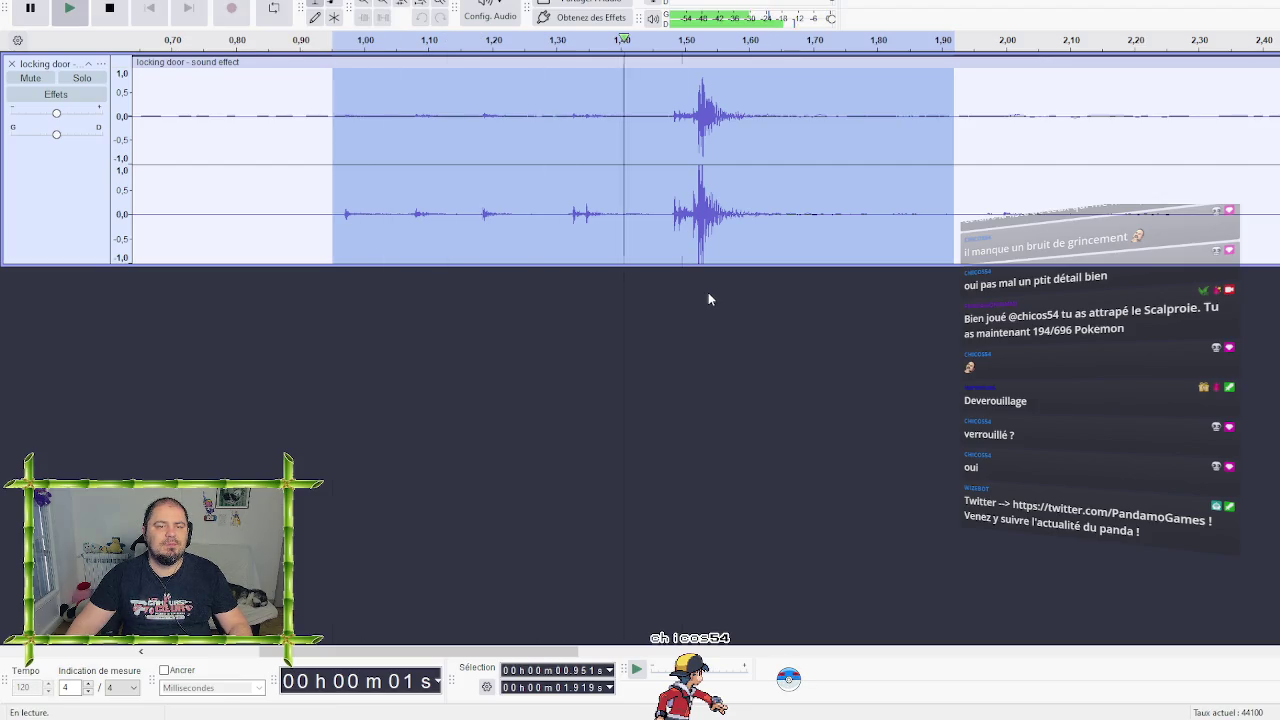
pyautogui.click(20, 1)
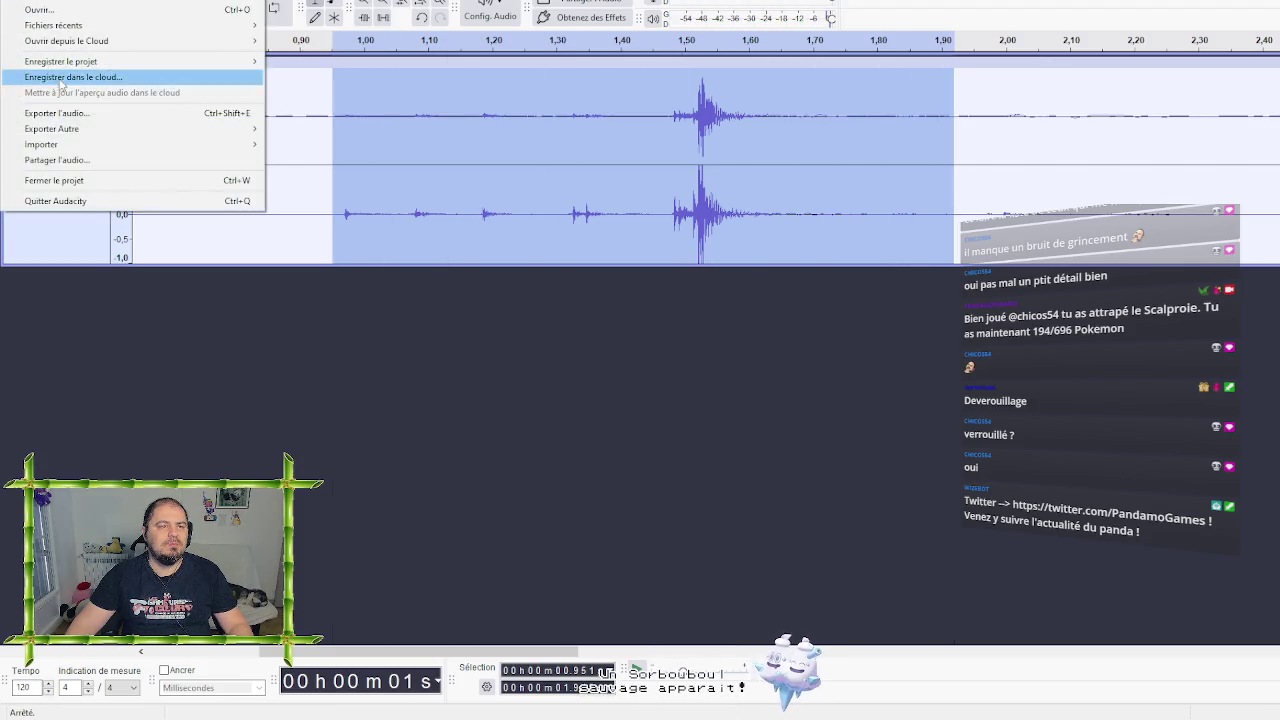
# Export the selected knock as lockingdoor2.wav, then remove the locking door track
pyautogui.click(80, 113)
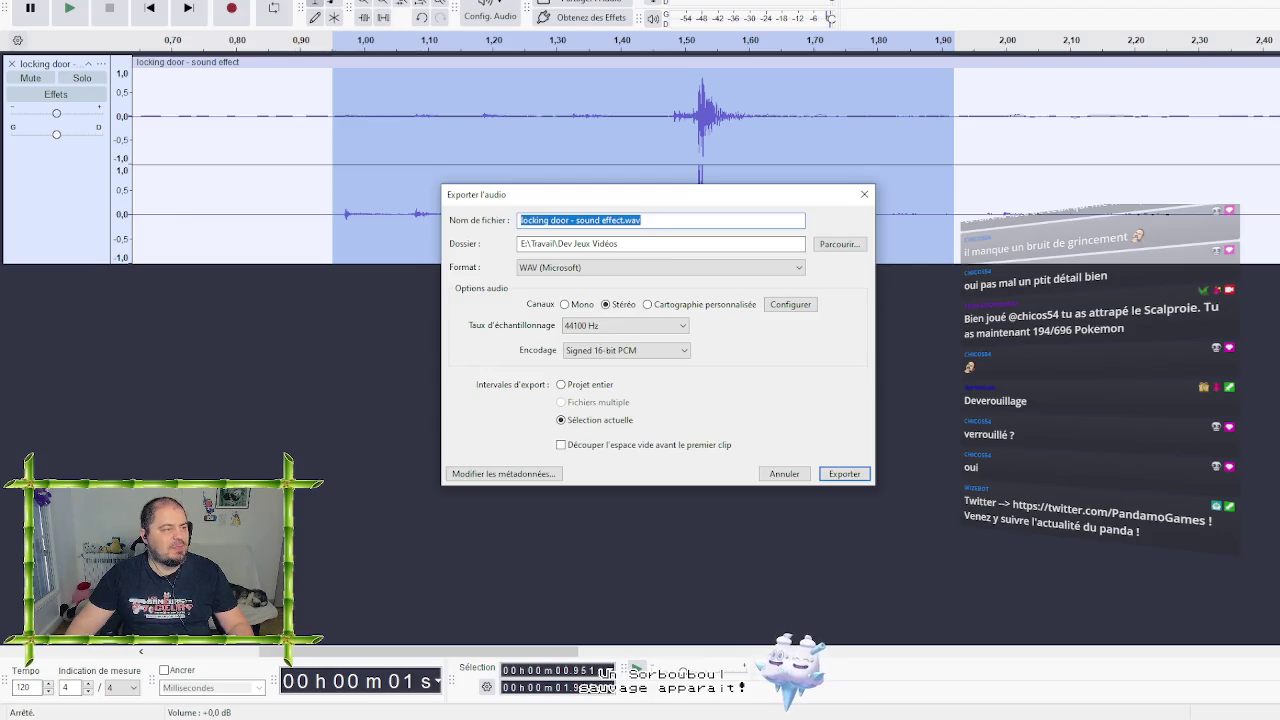
pyautogui.hotkey('alt', 'Tab')
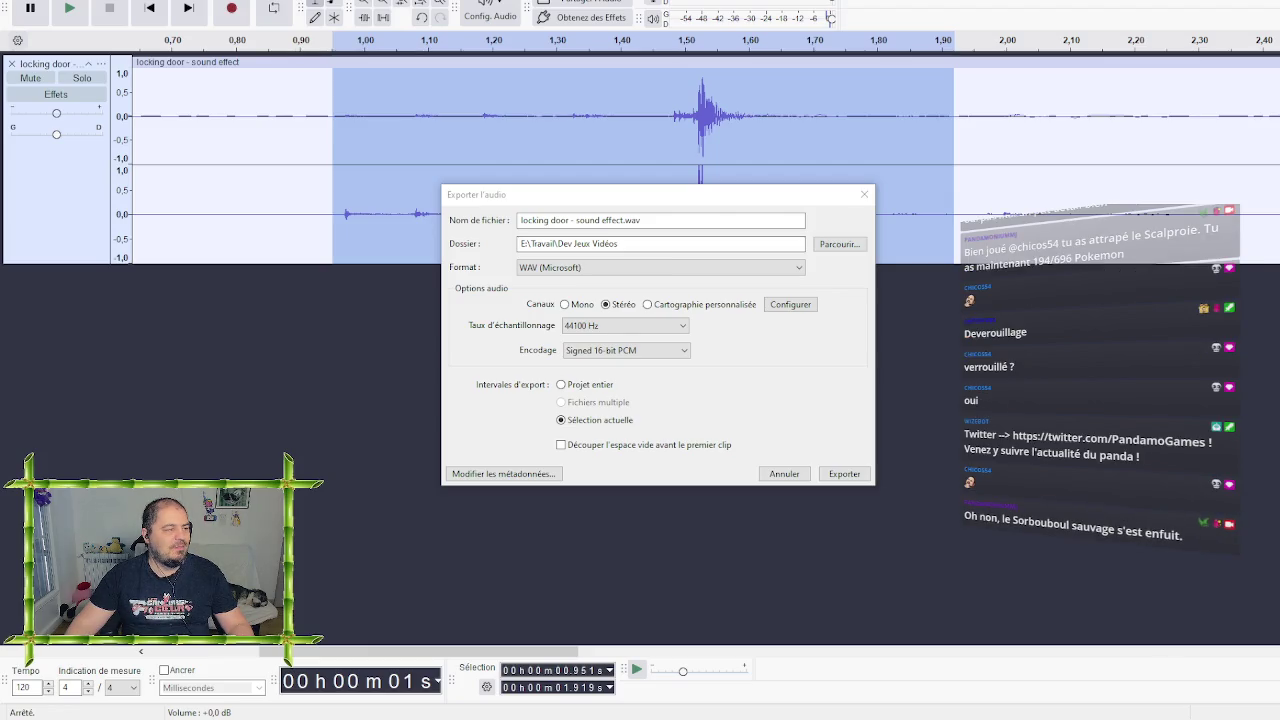
pyautogui.moveTo(624, 220); pyautogui.dragTo(471, 207)
pyautogui.write('lockingdoor')
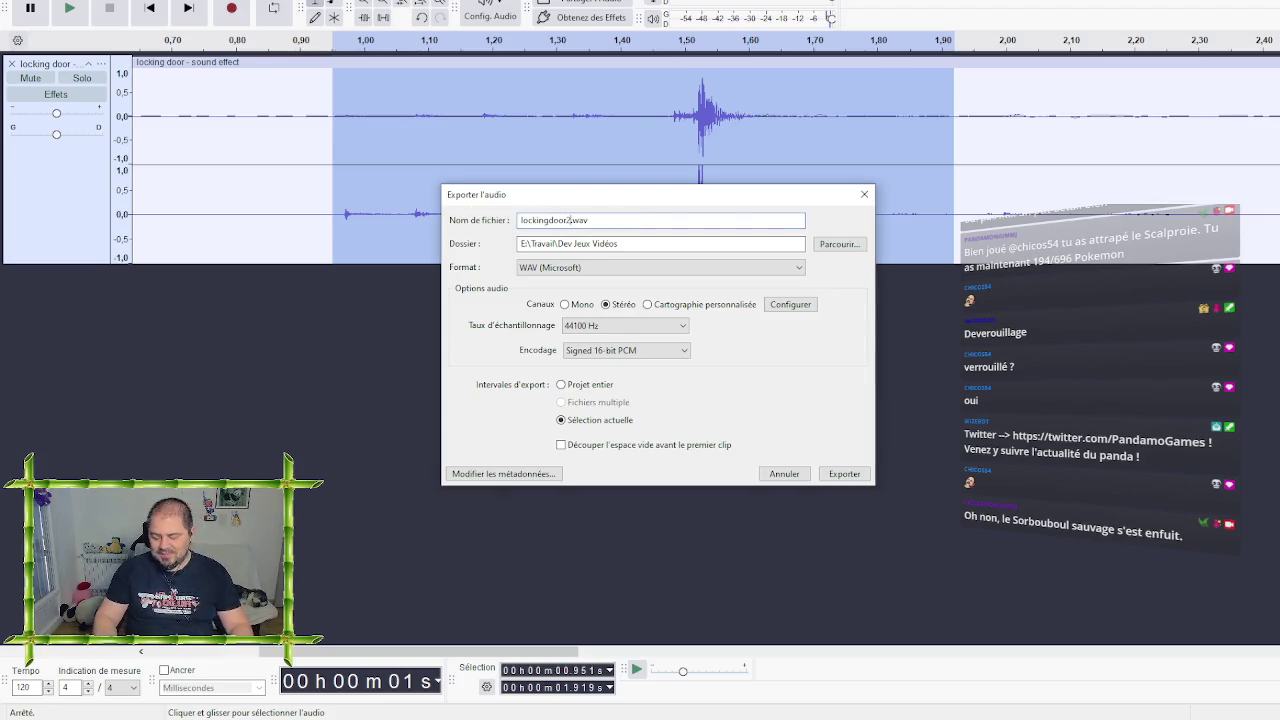
pyautogui.press('Return')
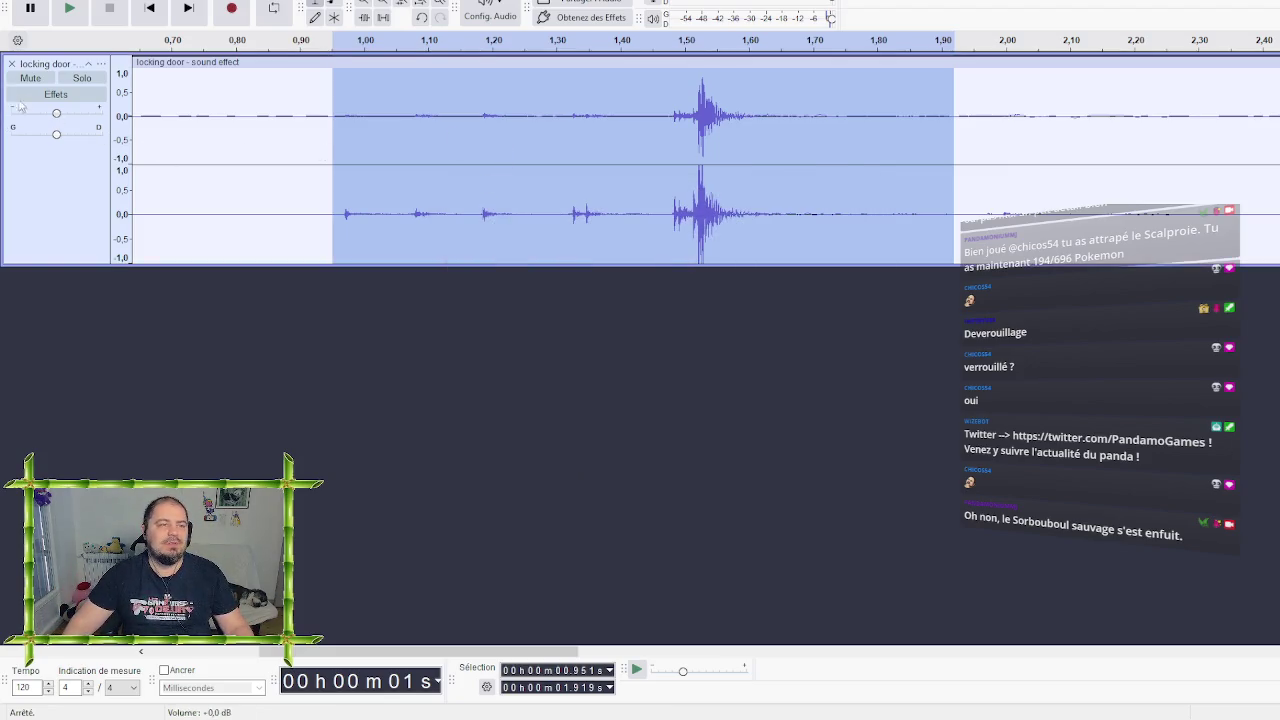
pyautogui.click(11, 63)
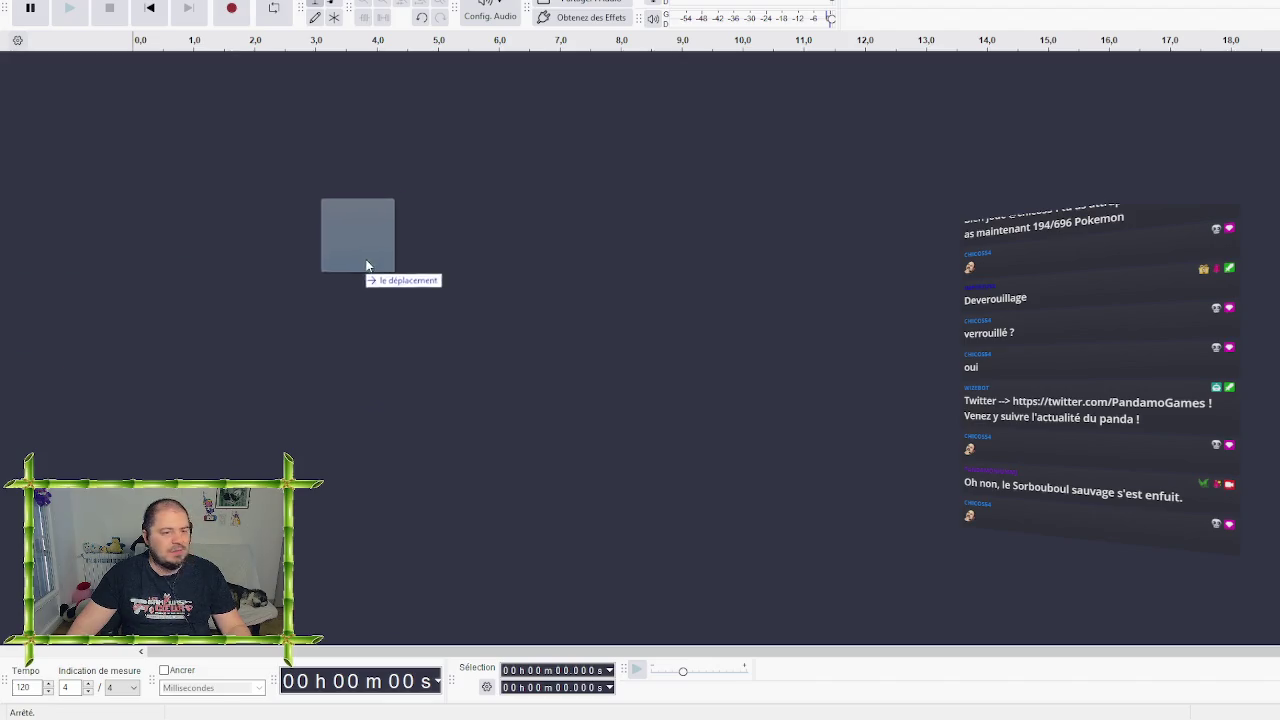
# Import DoorCreaking1 and delete its leading silence, its first 0.029 s and everything after 1.6 s
pyautogui.moveTo(366, 263); pyautogui.dragTo(380, 251)
pyautogui.press('space')
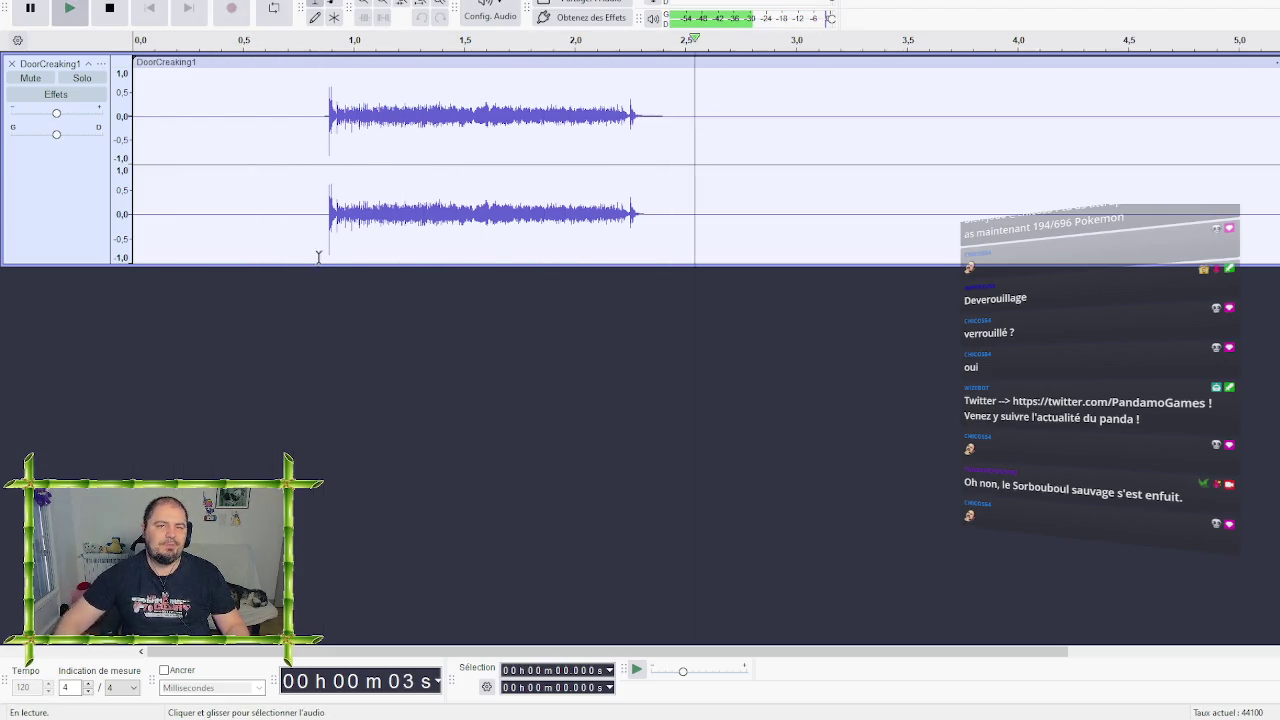
pyautogui.press('space')
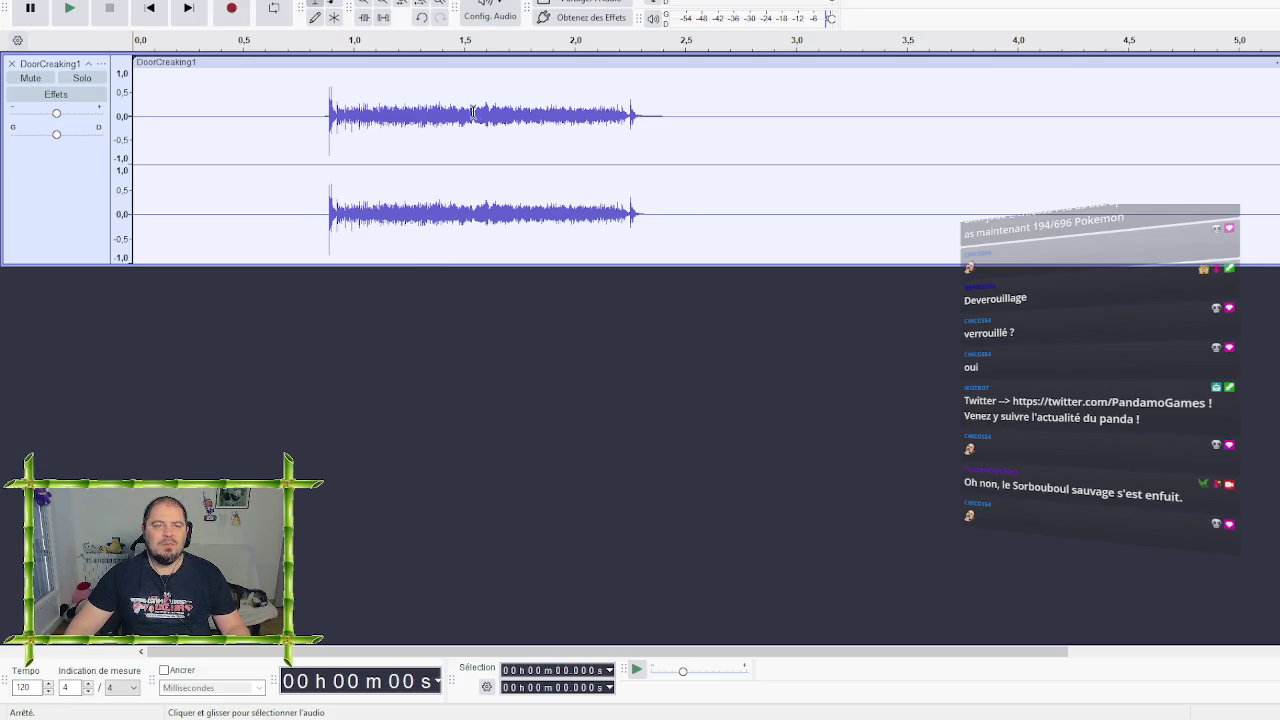
pyautogui.moveTo(314, 114); pyautogui.dragTo(132, 114)
pyautogui.press('Delete')
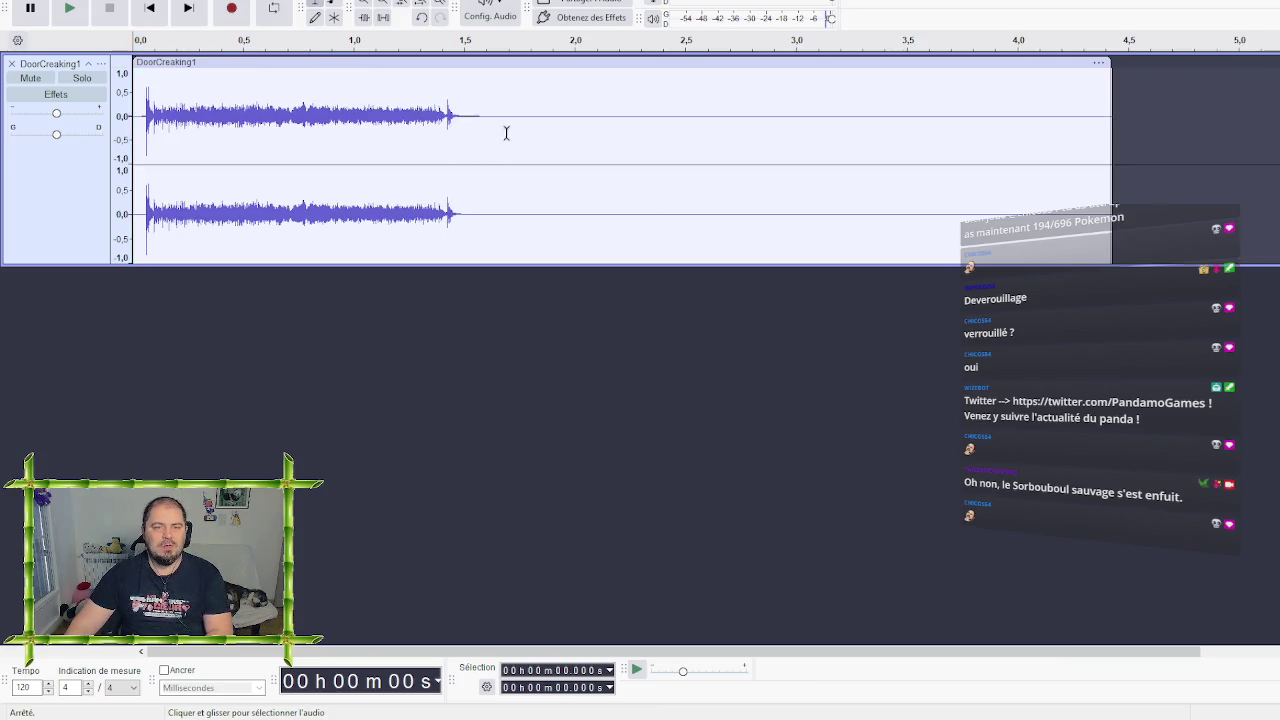
pyautogui.moveTo(488, 116); pyautogui.dragTo(1112, 114)
pyautogui.press('Delete')
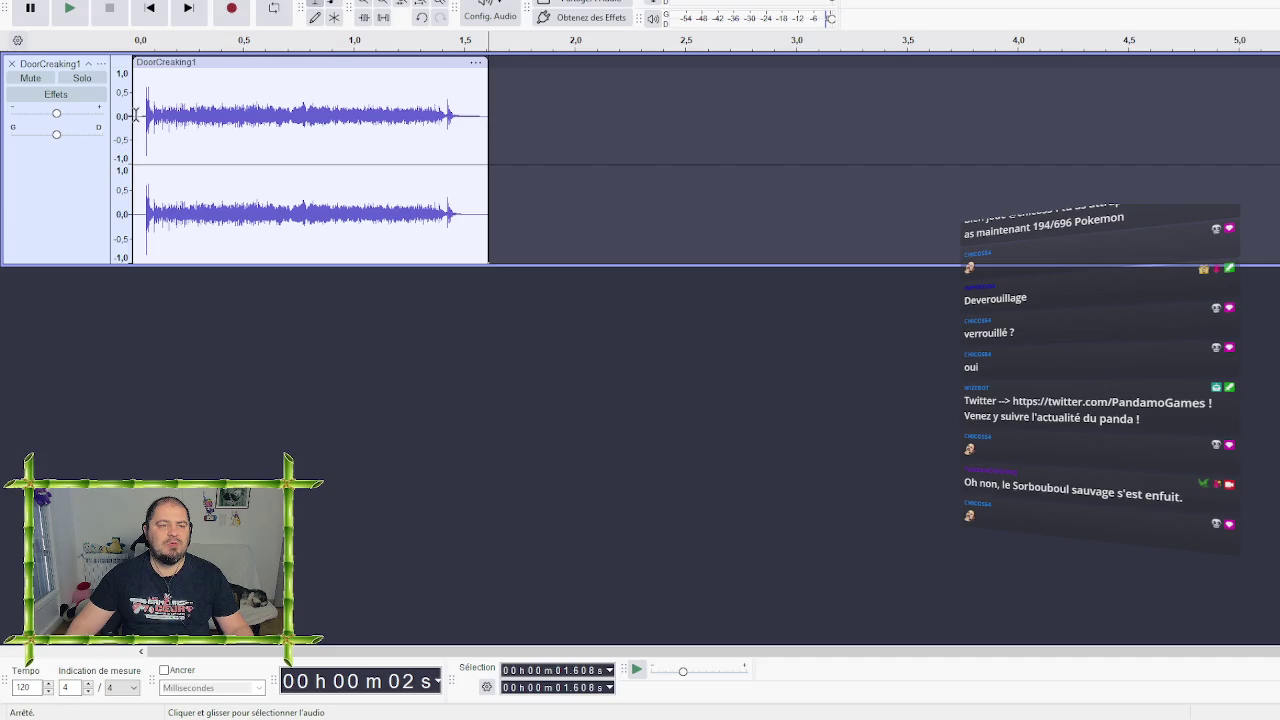
pyautogui.moveTo(144, 116); pyautogui.dragTo(131, 119)
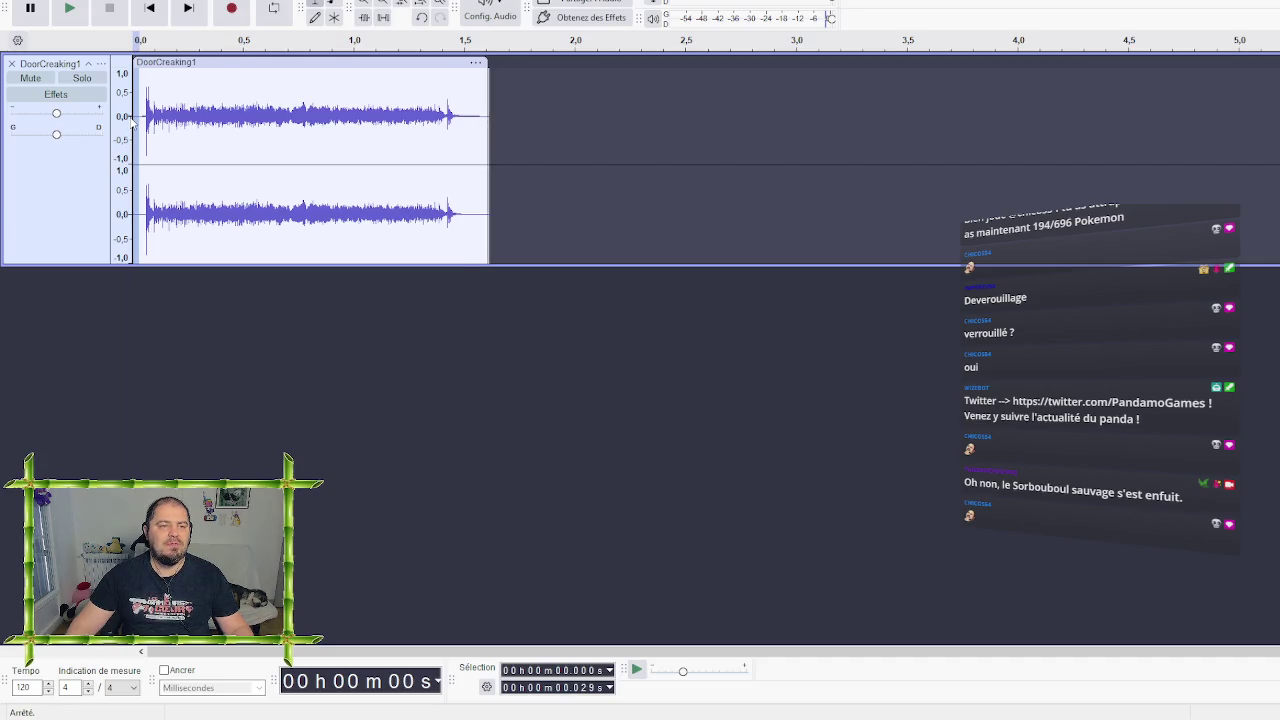
pyautogui.press('Delete')
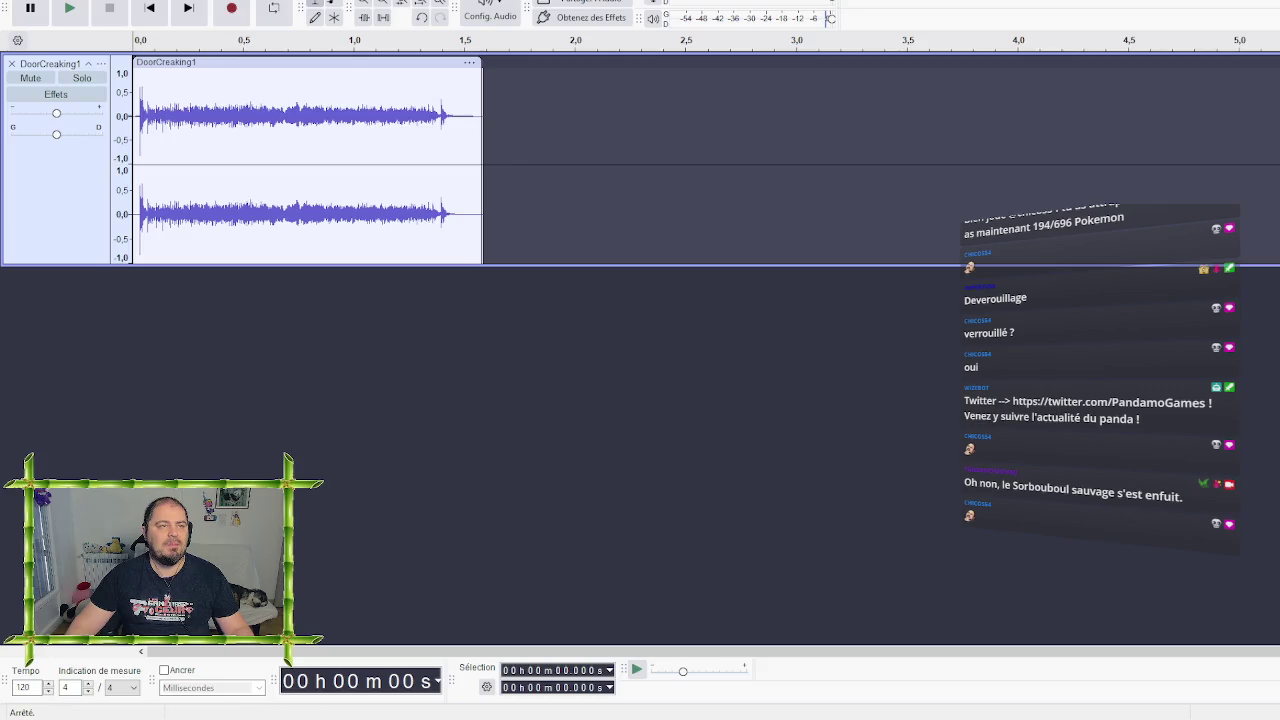
# Export the trimmed creak as DoorCreaking1.wav and remove its track
pyautogui.hotkey('alt', 'f')
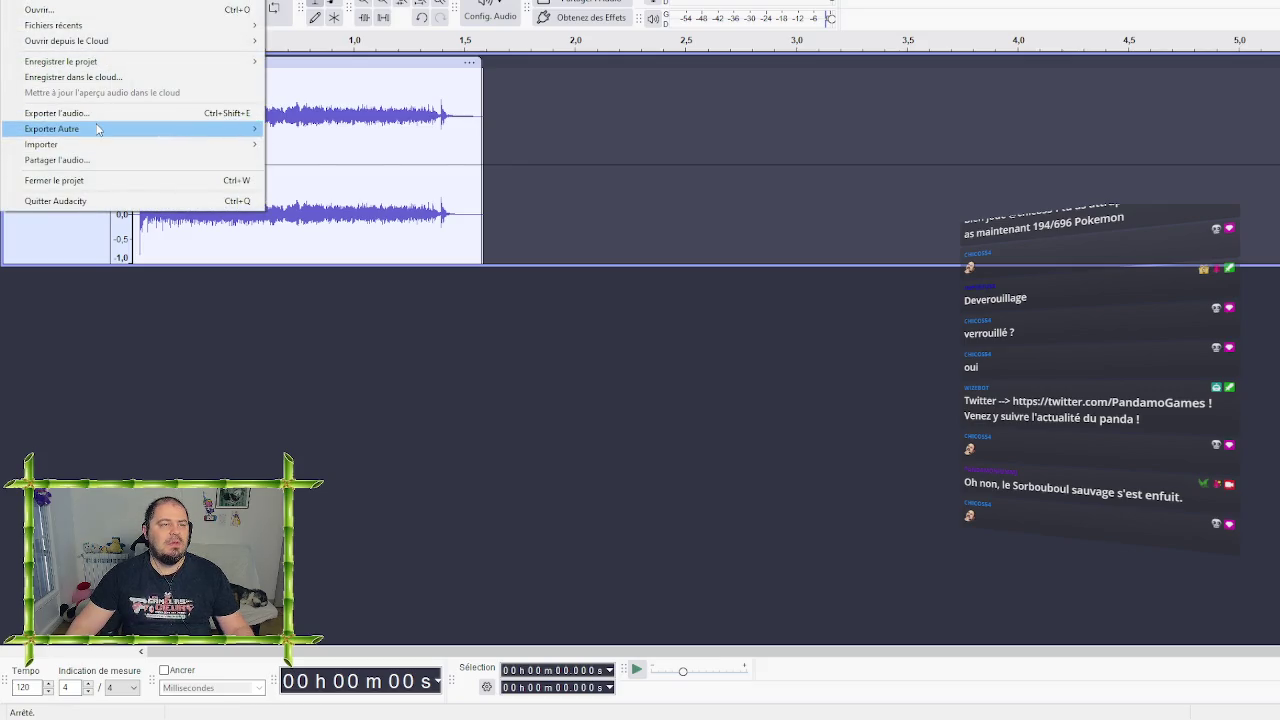
pyautogui.click(55, 113)
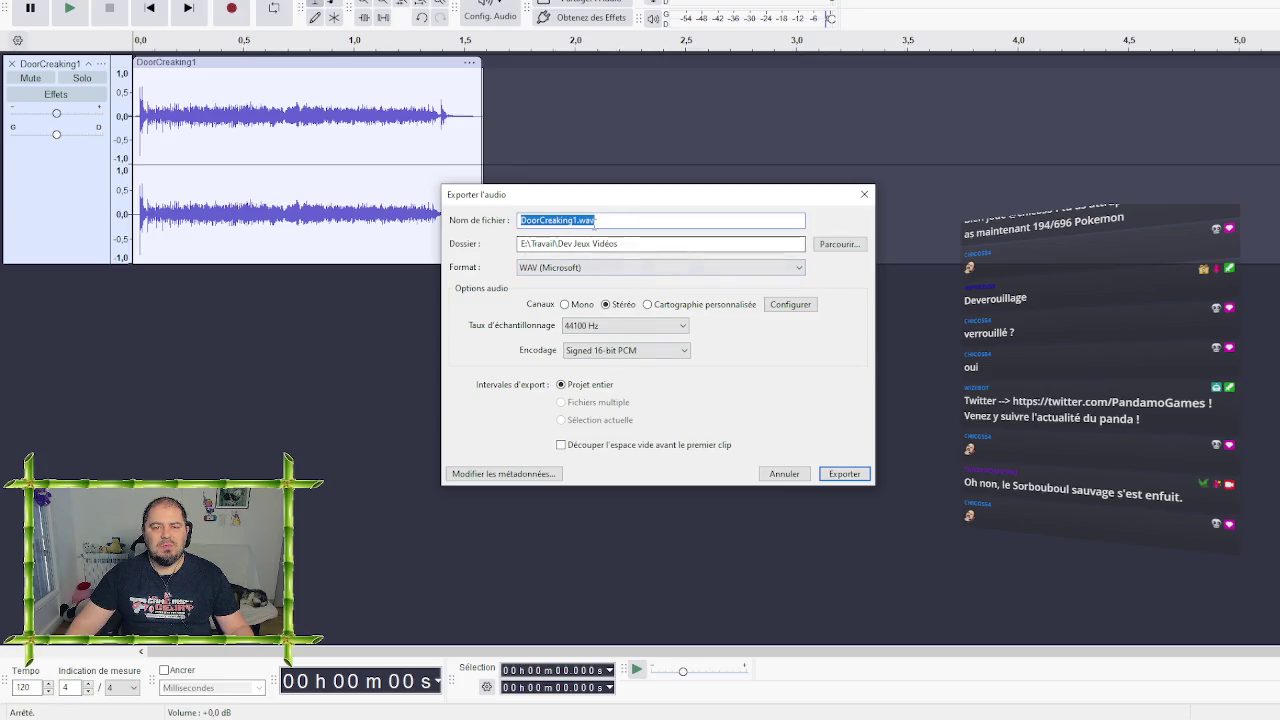
pyautogui.click(853, 479)
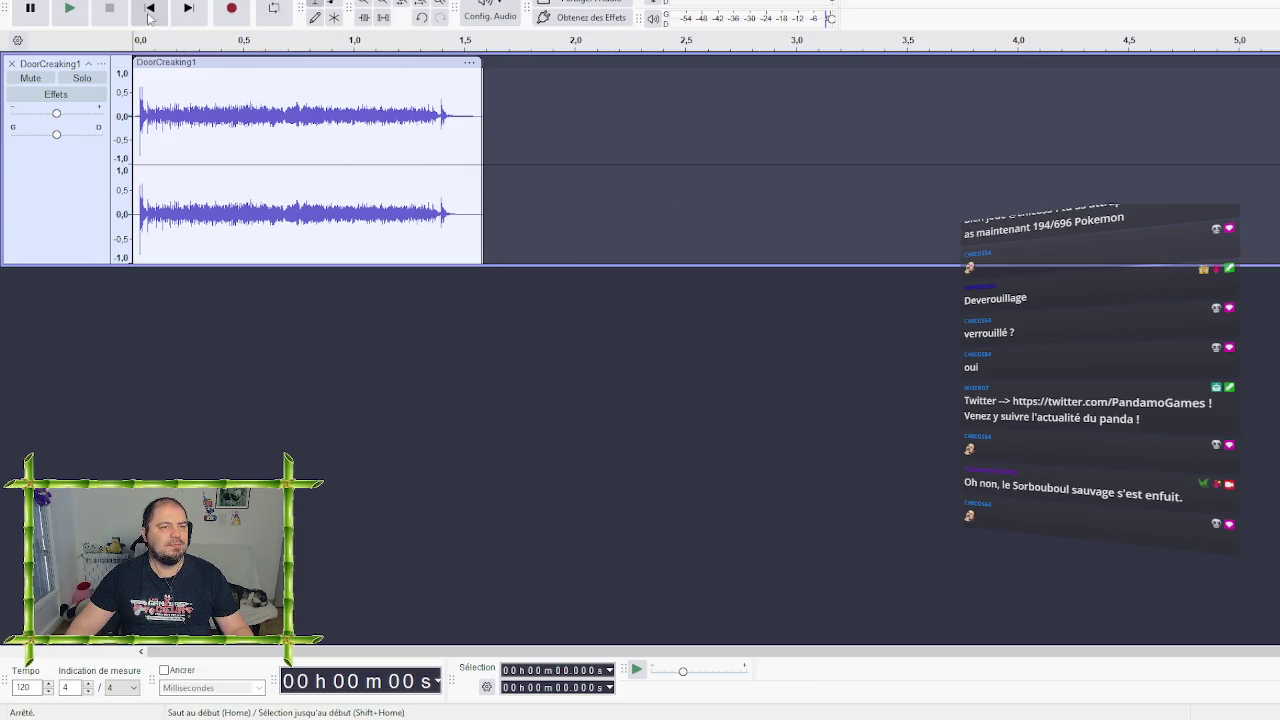
pyautogui.click(13, 64)
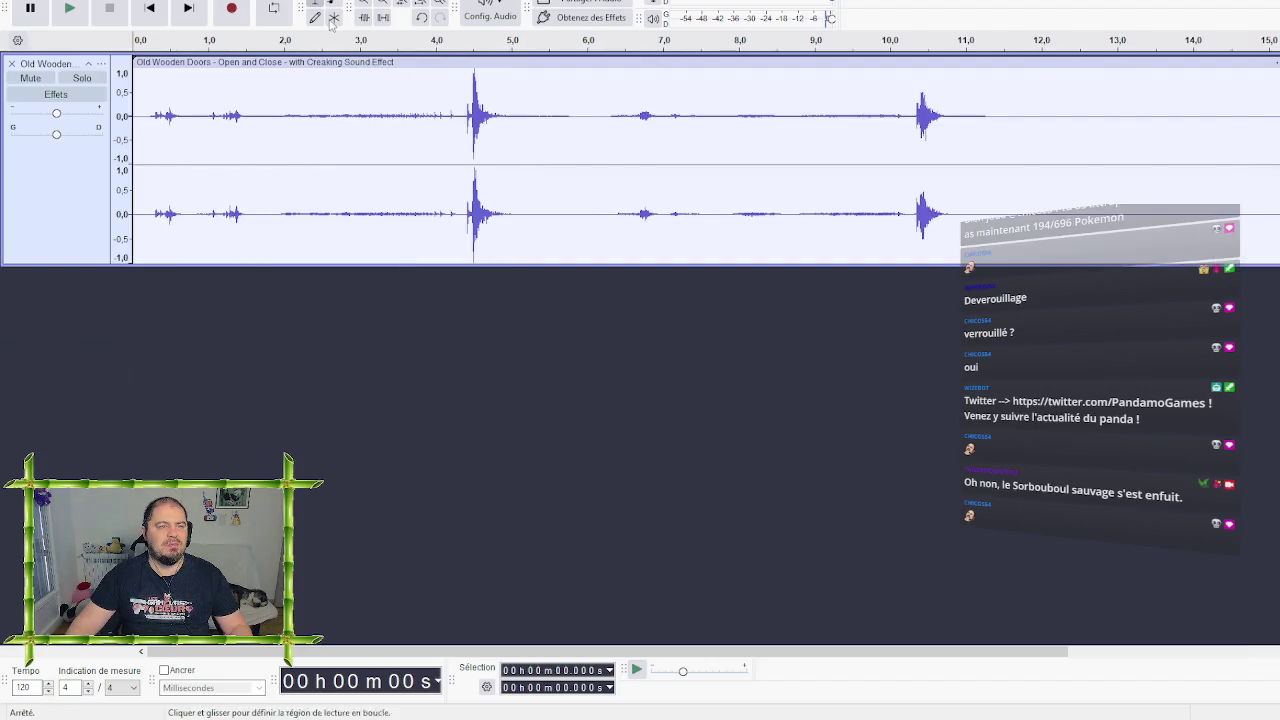
# Play the roughly 11-second Old Wooden Doors recording, stop it, and zoom into the waveform
pyautogui.press('space')
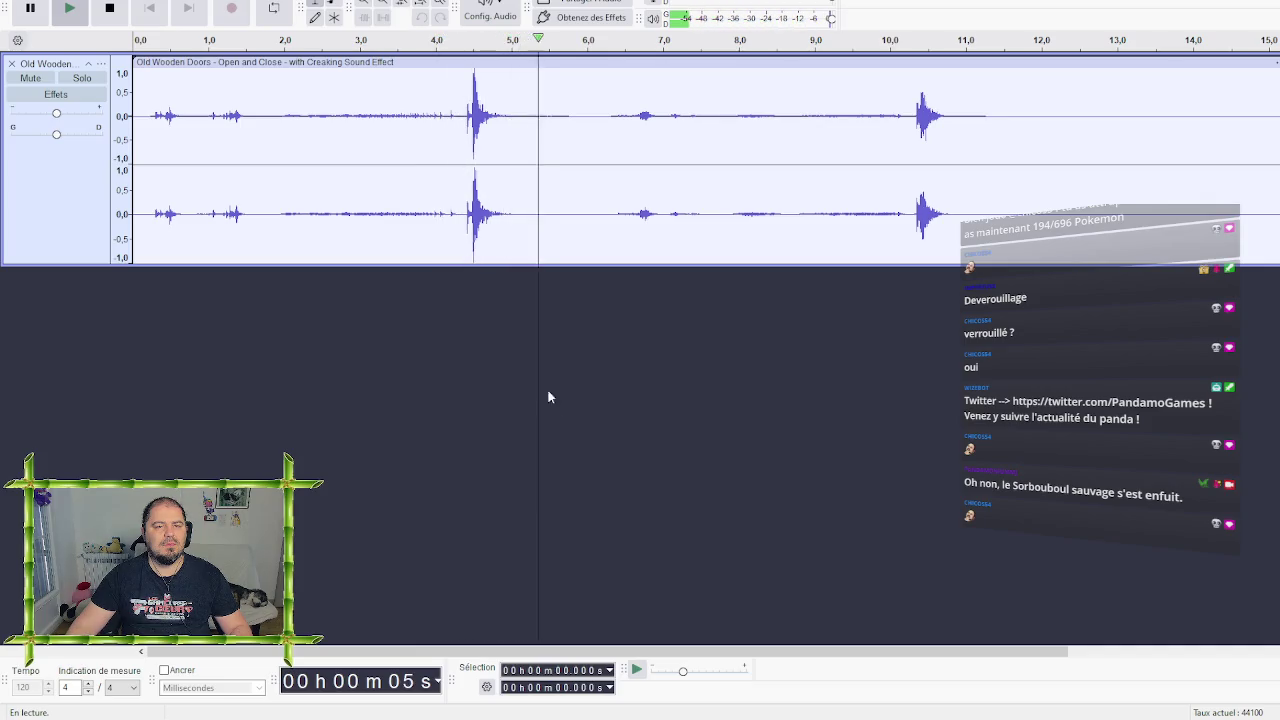
pyautogui.press('space')
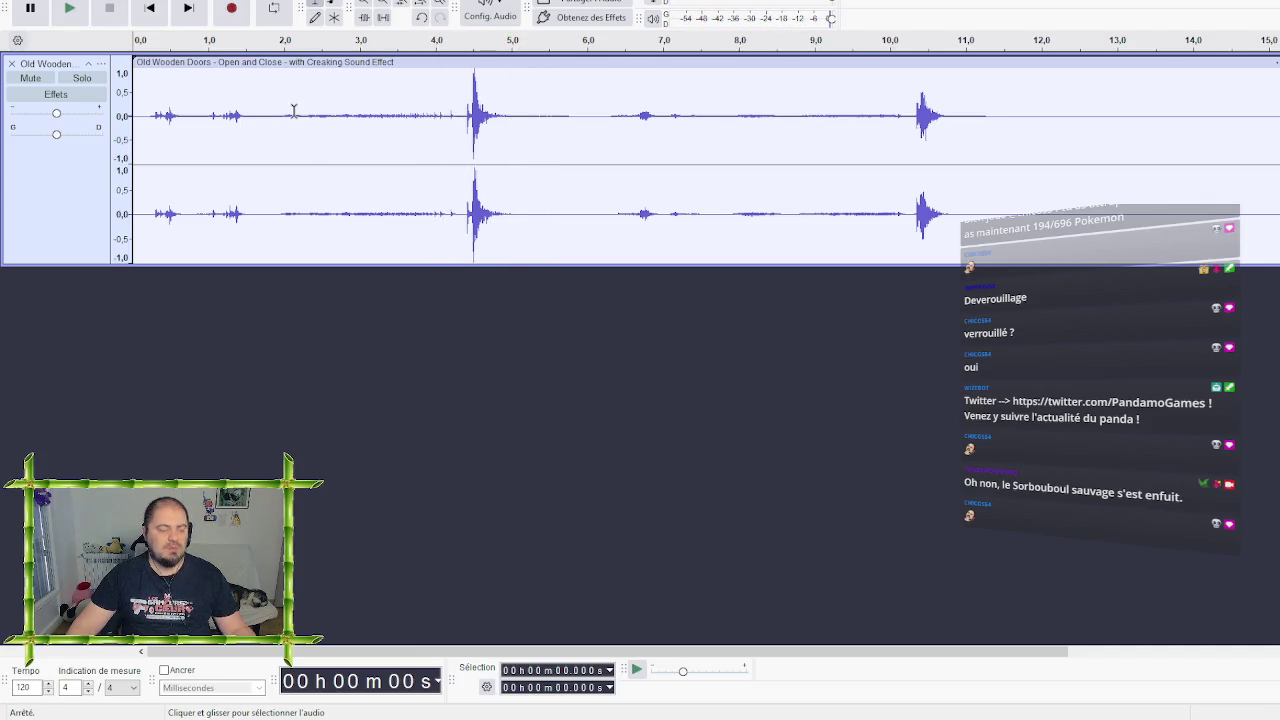
pyautogui.scroll(3, 290, 111)
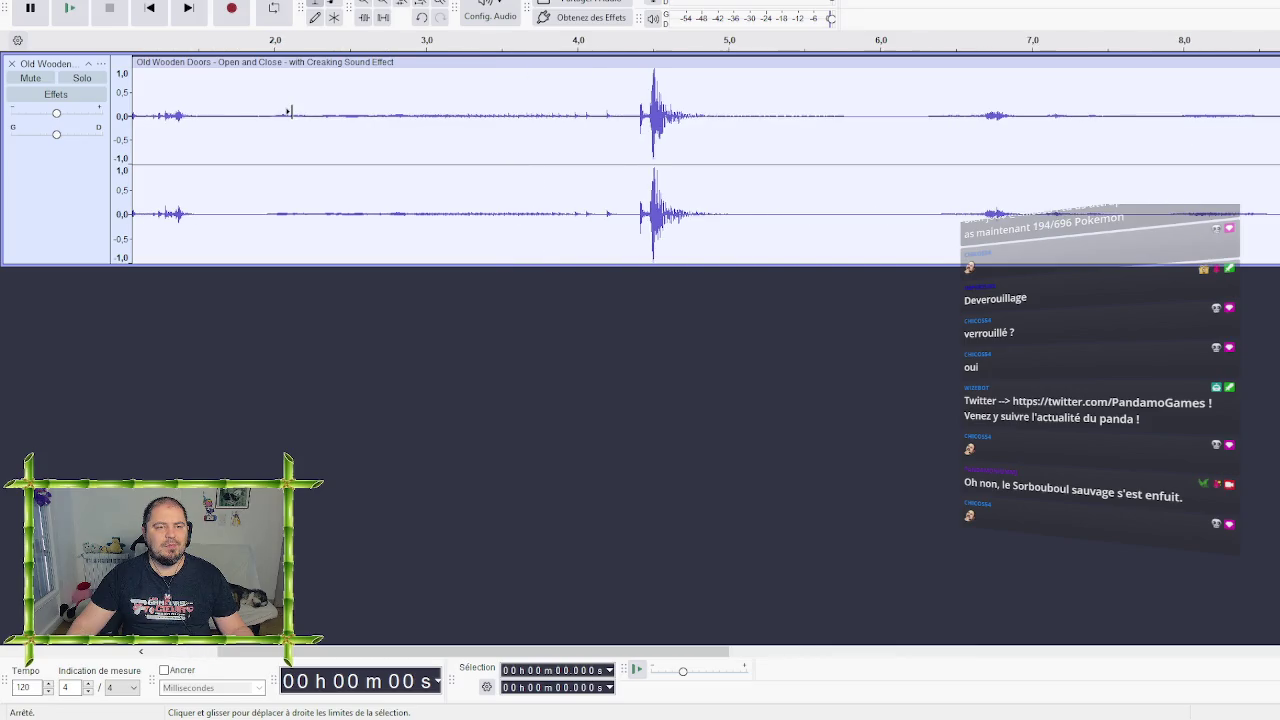
# Audition candidate sections: 1.95–4.25 s, playback from about 6 s, and 8.0–10.1 s
pyautogui.moveTo(267, 114); pyautogui.dragTo(615, 126)
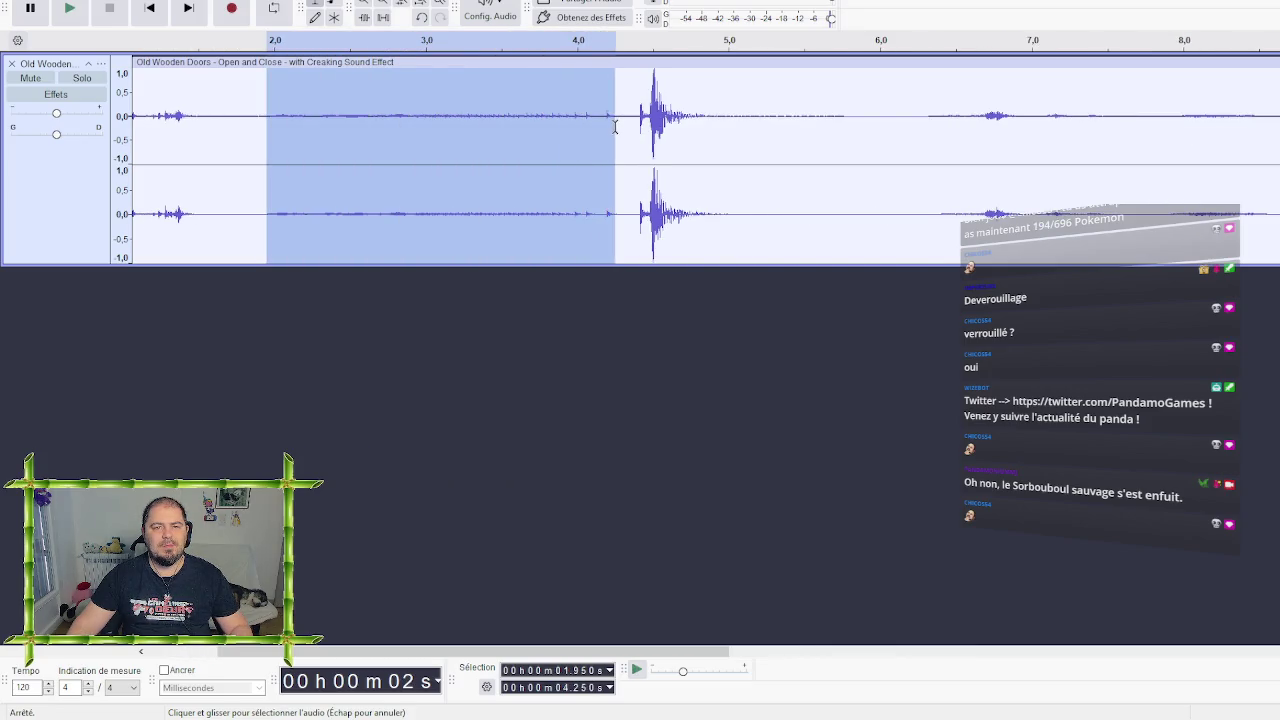
pyautogui.press('space')
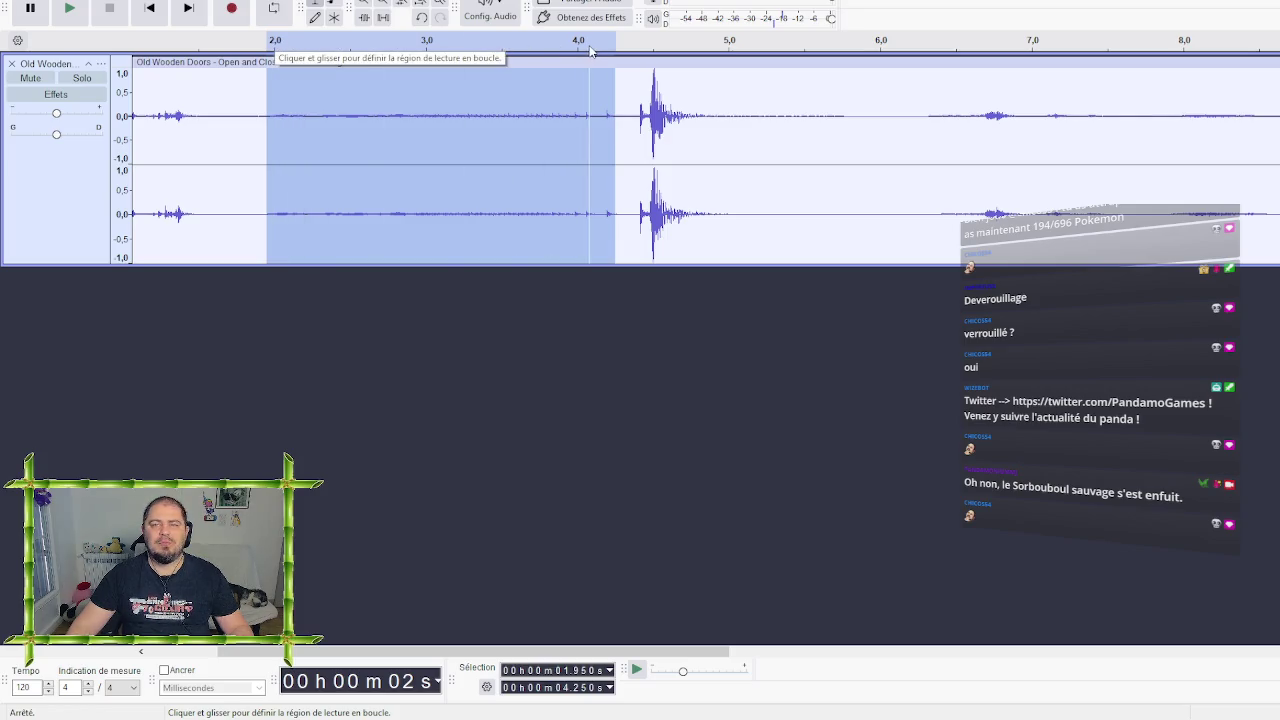
pyautogui.click(877, 115)
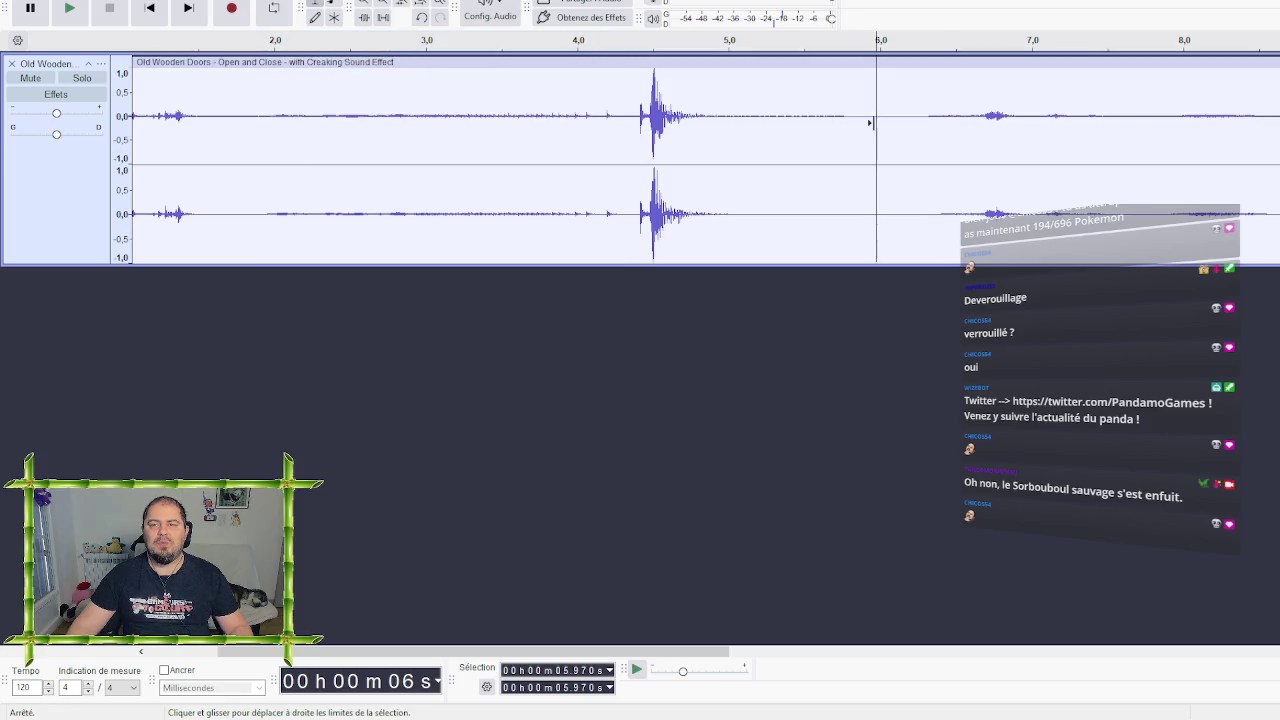
pyautogui.moveTo(420, 645); pyautogui.dragTo(715, 648)
pyautogui.press('space')
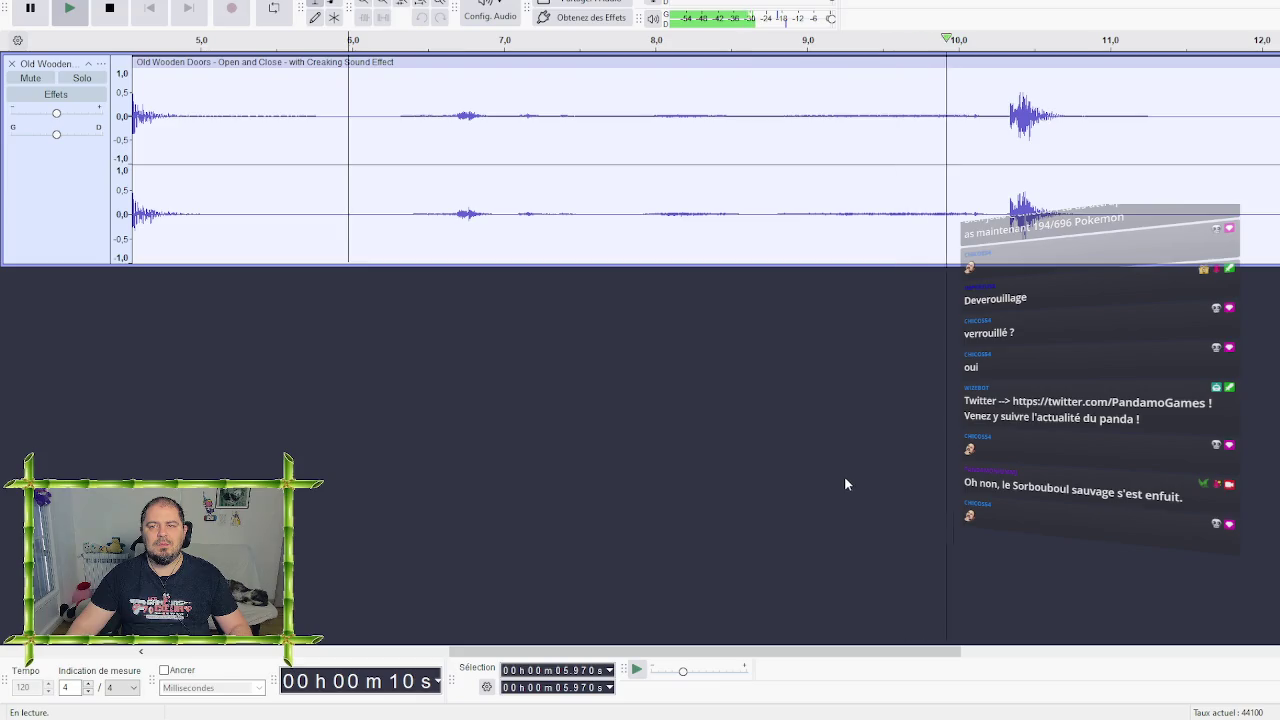
pyautogui.press('space')
pyautogui.moveTo(651, 114); pyautogui.dragTo(969, 126)
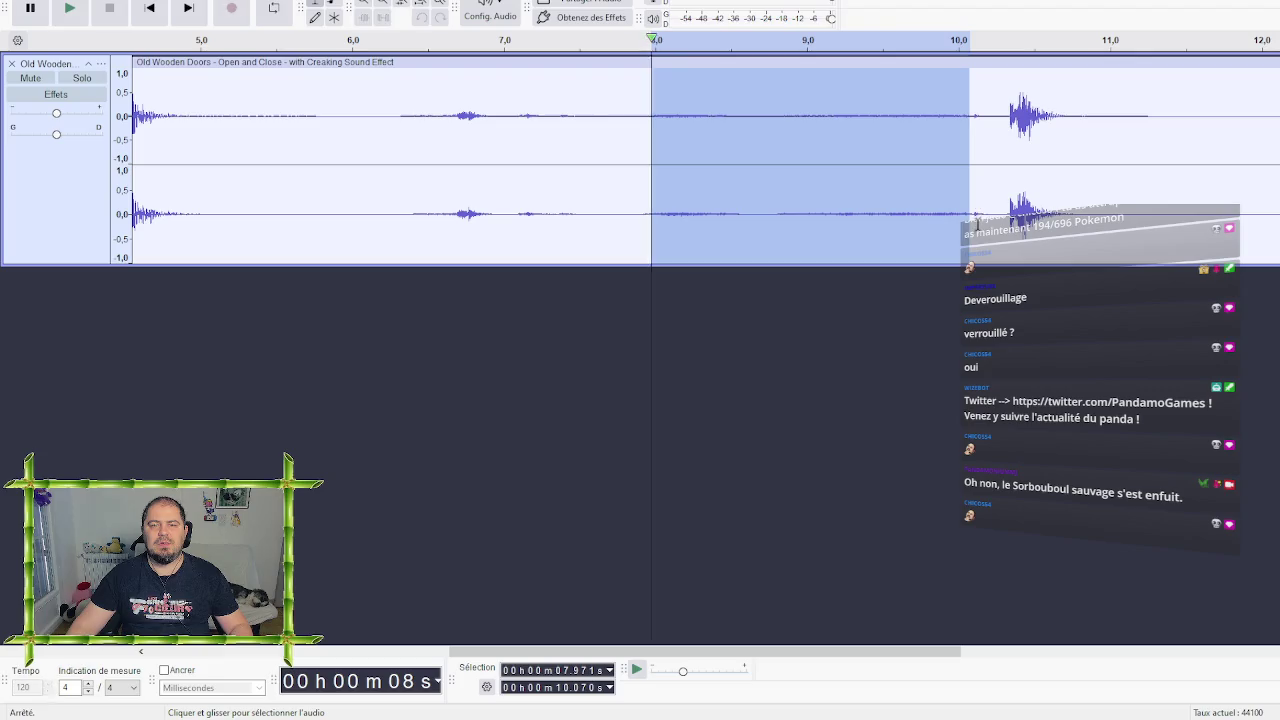
pyautogui.press('space')
pyautogui.press('space')
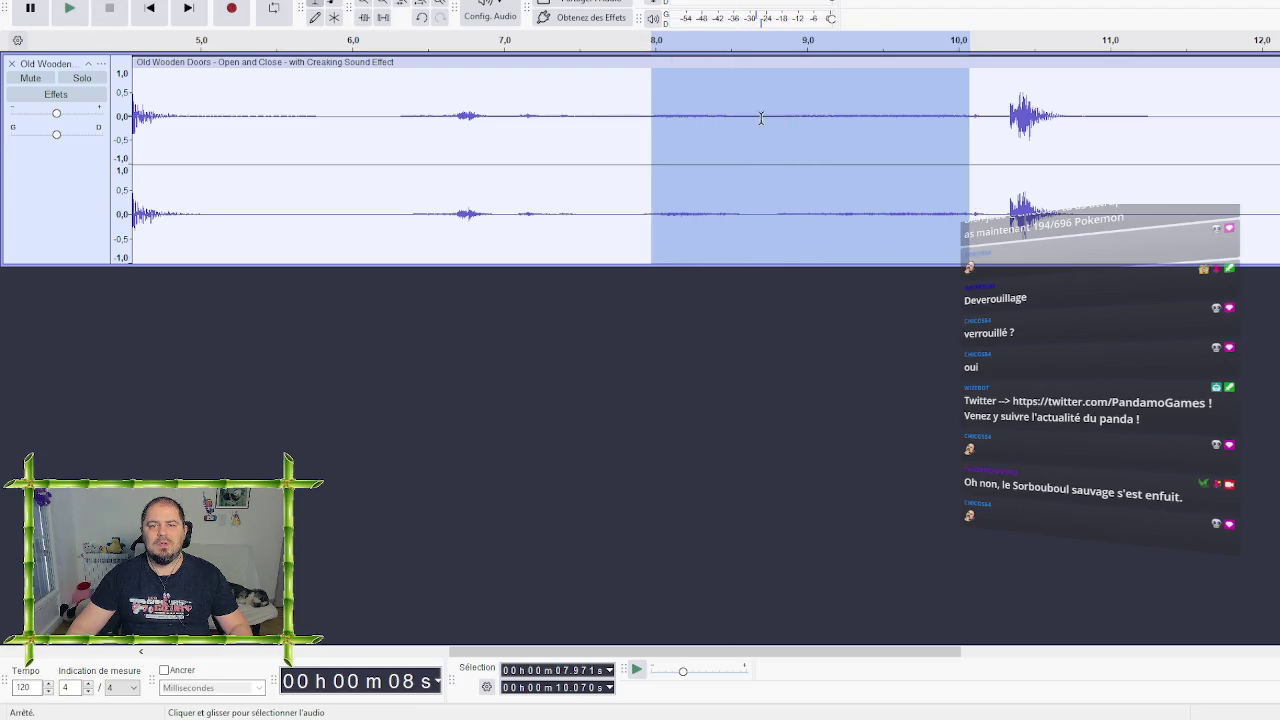
# Refine the selection to 8.640–10.220 s, ending before the loud hit, and listen to it
pyautogui.click(757, 118)
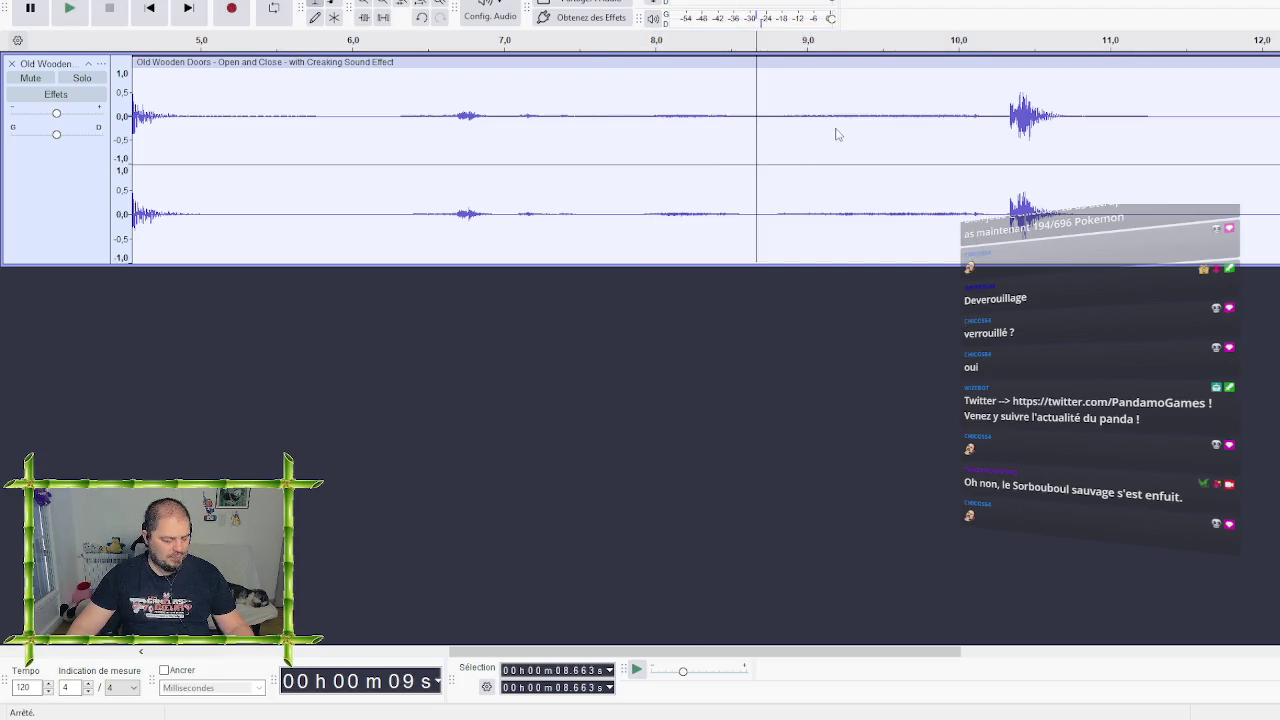
pyautogui.keyDown('ctrl'); pyautogui.scroll(1, 829, 128); pyautogui.keyUp('ctrl')
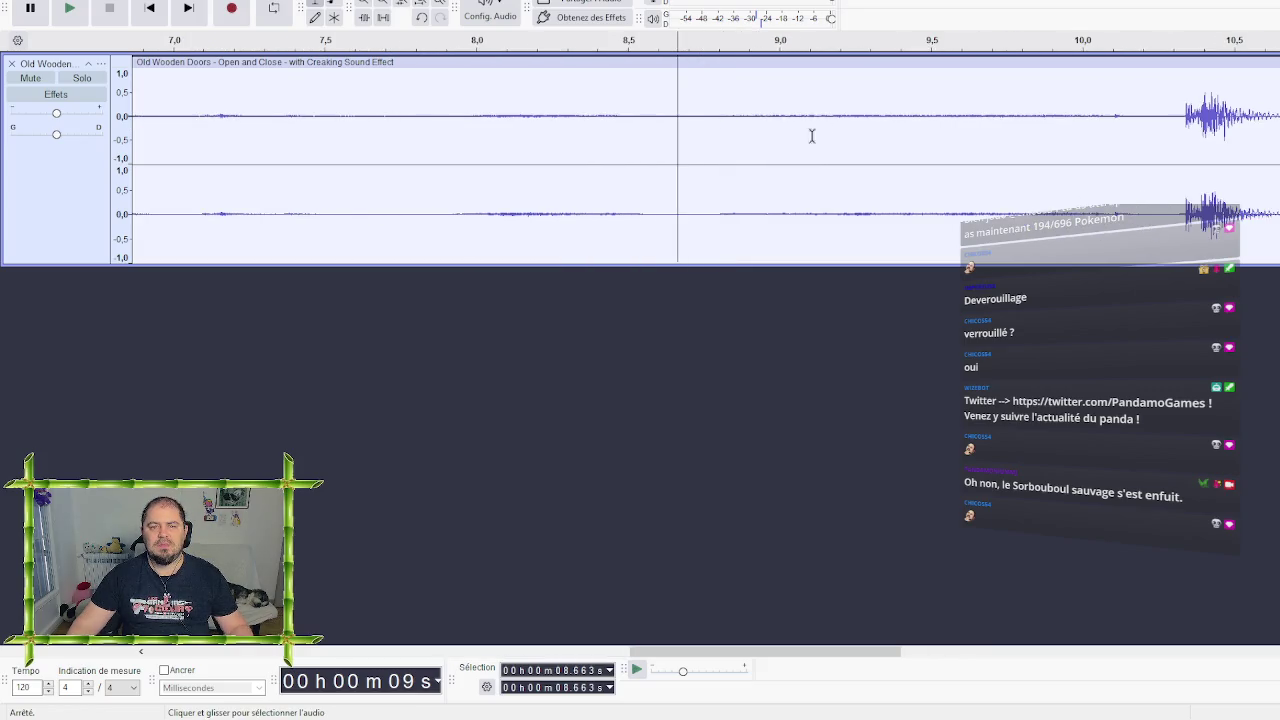
pyautogui.press('space')
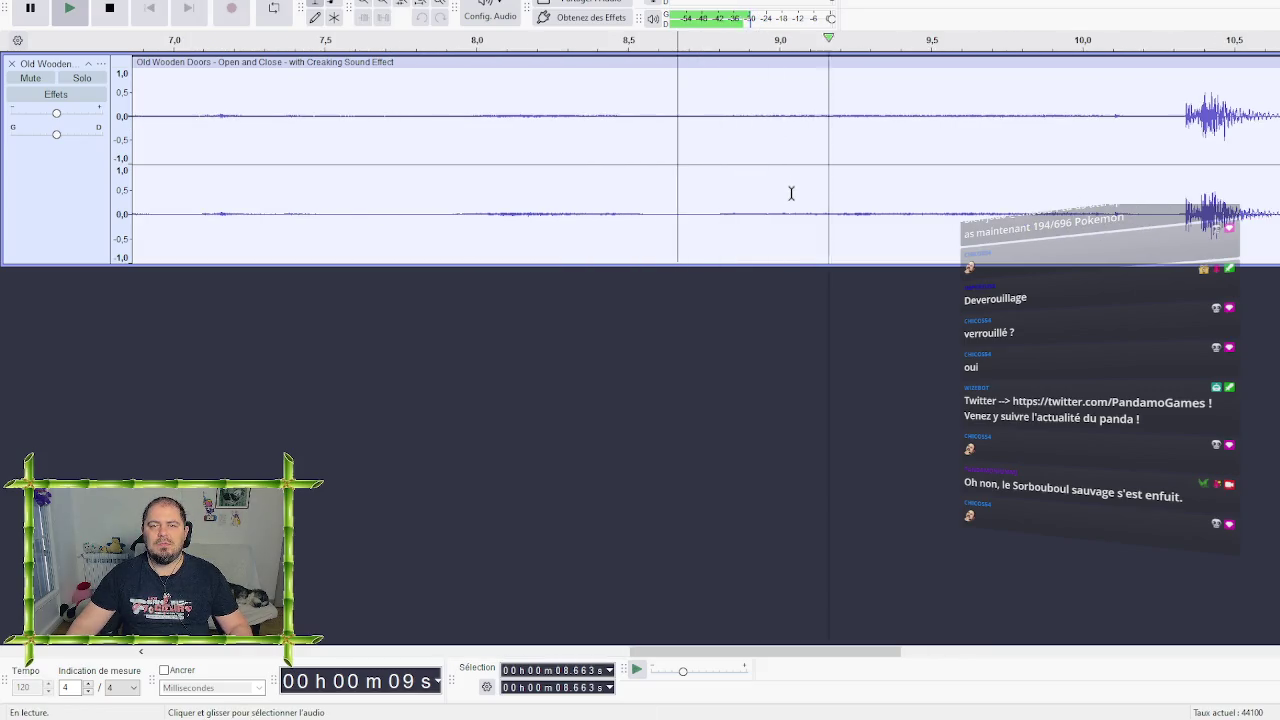
pyautogui.press('space')
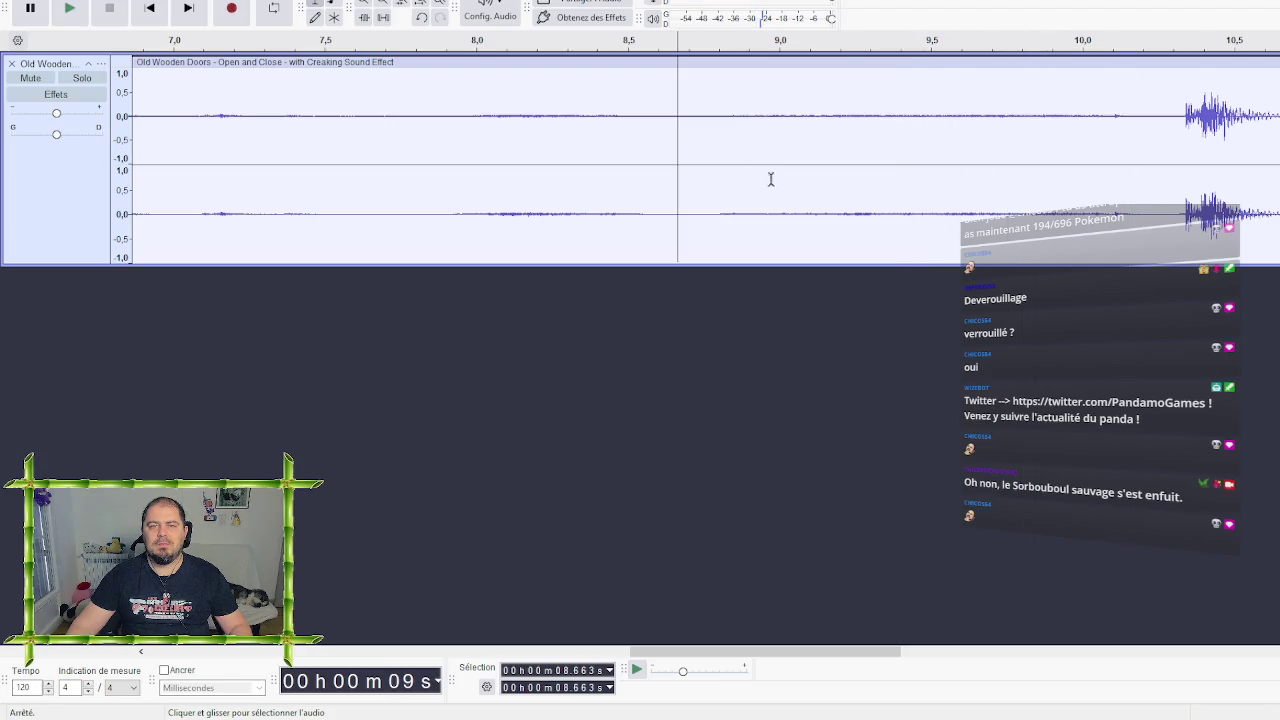
pyautogui.click(687, 118)
pyautogui.moveTo(687, 118); pyautogui.dragTo(902, 134)
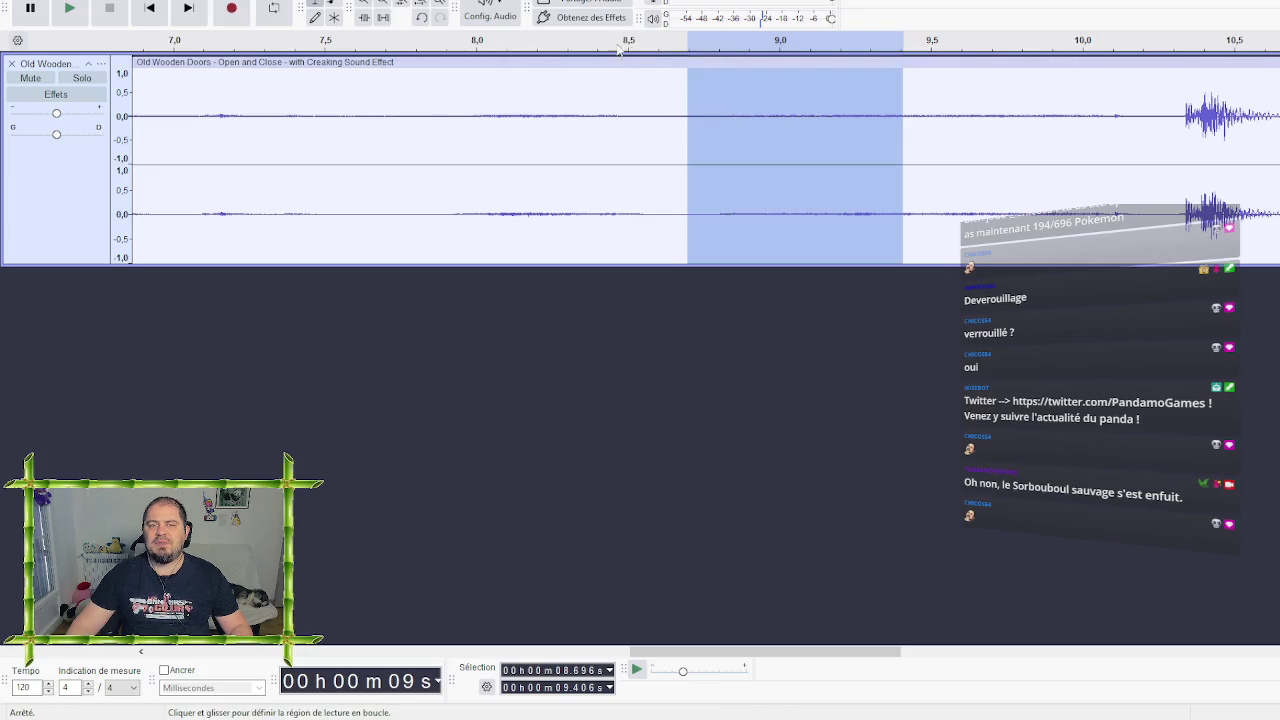
pyautogui.click(641, 122)
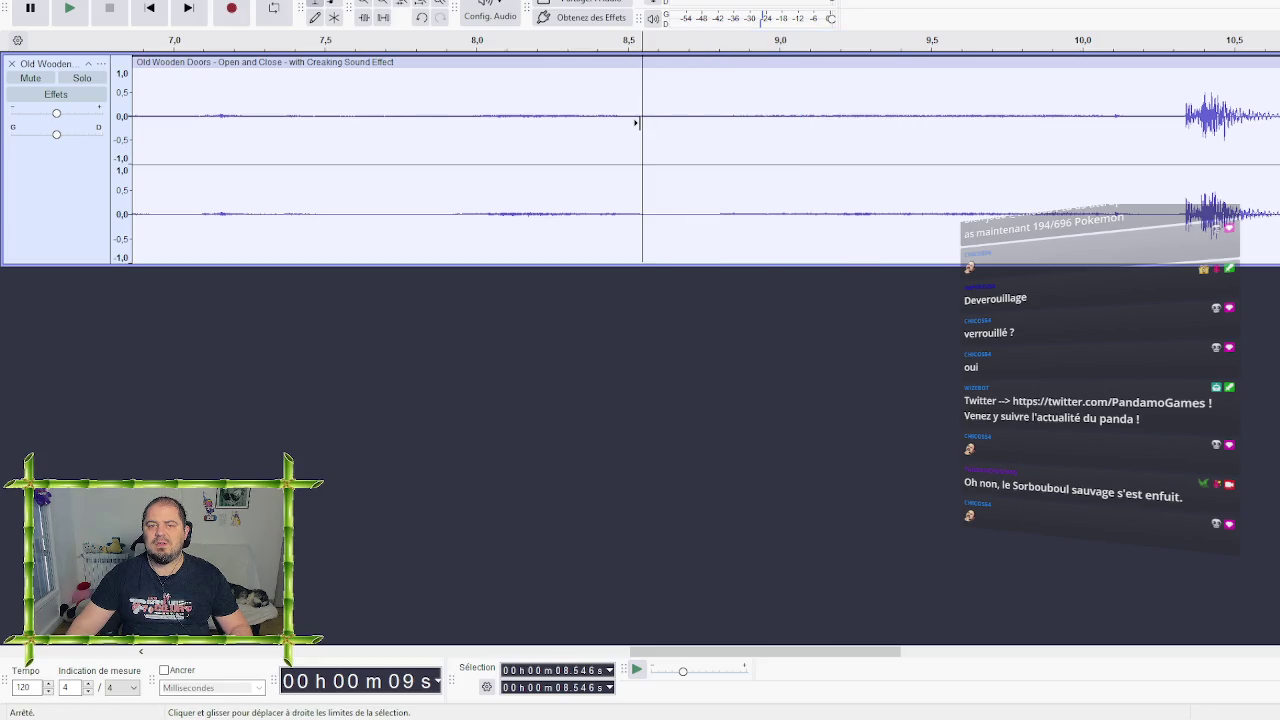
pyautogui.moveTo(638, 122)
pyautogui.mouseDown()
pyautogui.moveTo(914, 151)
pyautogui.moveTo(1150, 153)
pyautogui.mouseUp()
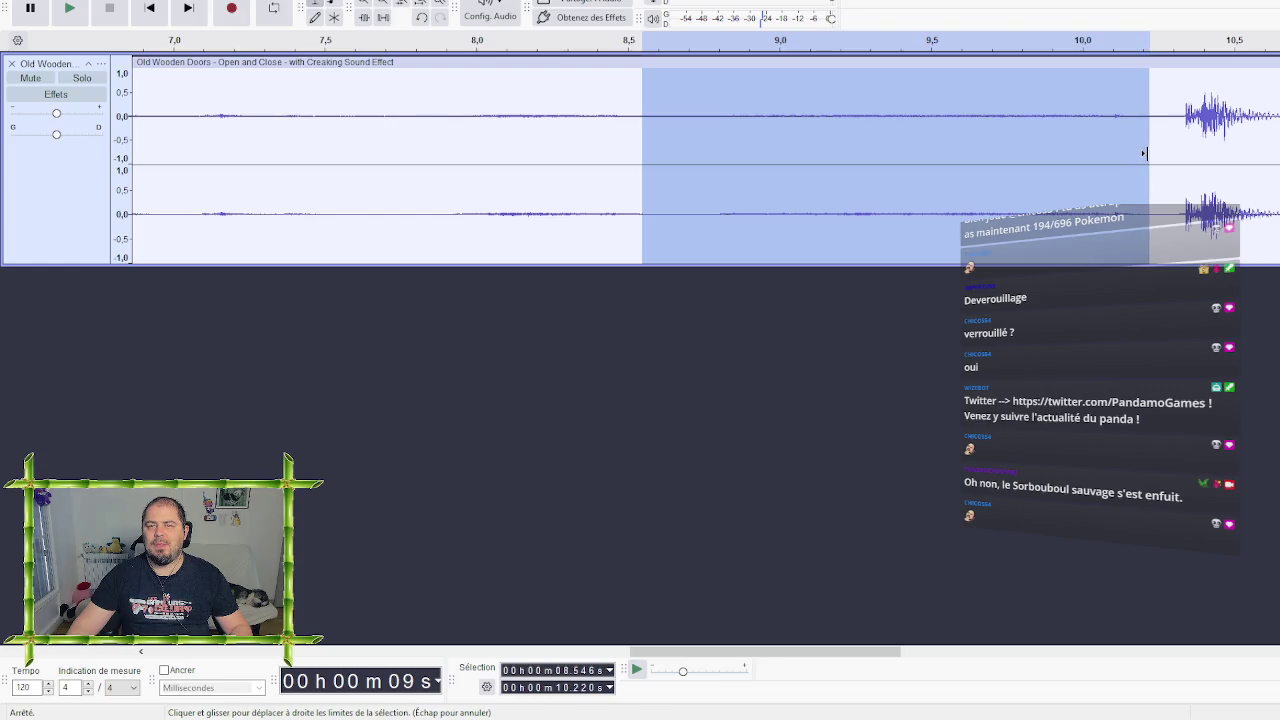
pyautogui.moveTo(641, 153); pyautogui.dragTo(673, 149)
pyautogui.press('space')
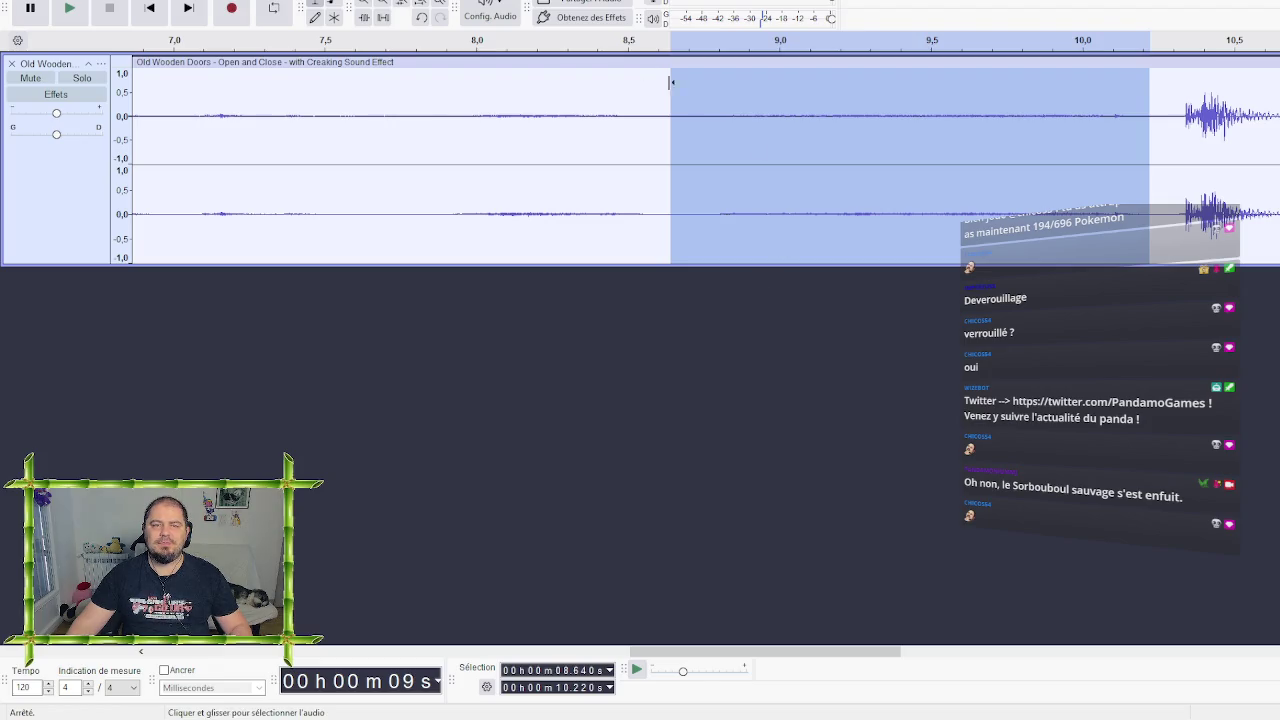
pyautogui.hotkey('alt', 'f')
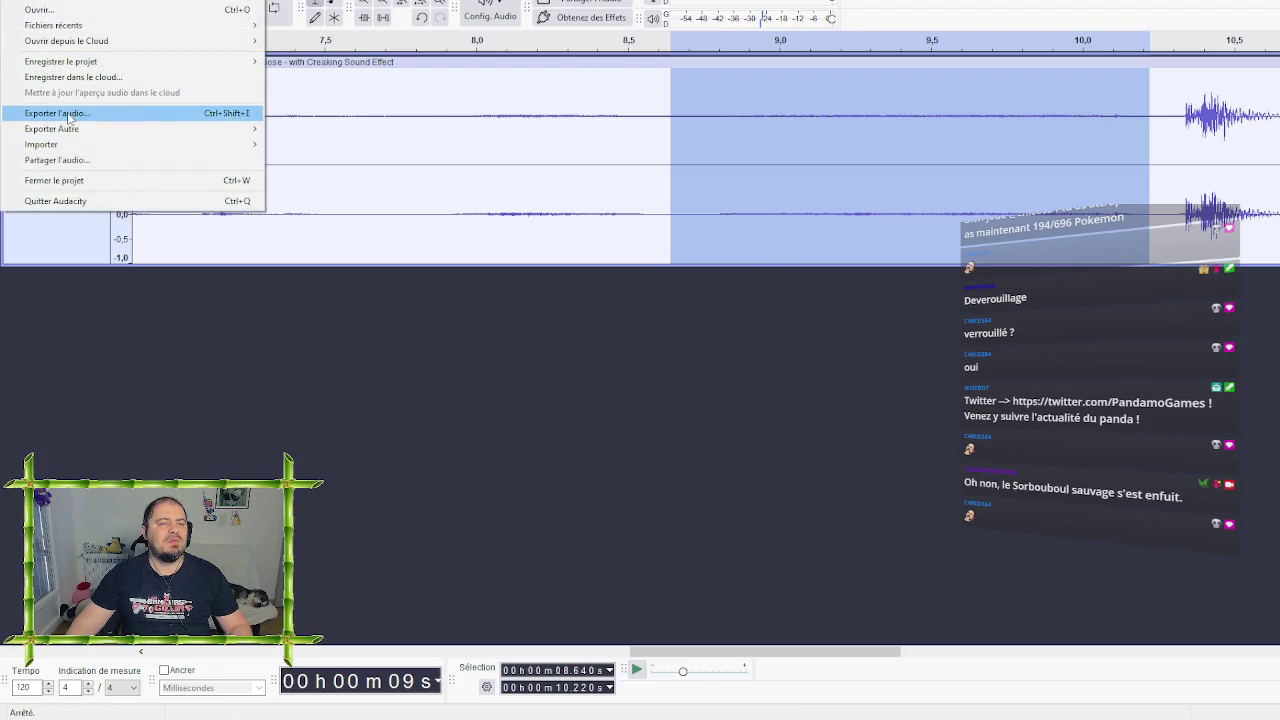
# Export the marked 8.640–10.220 s creak as doorcreaking.wav
pyautogui.click(57, 113)
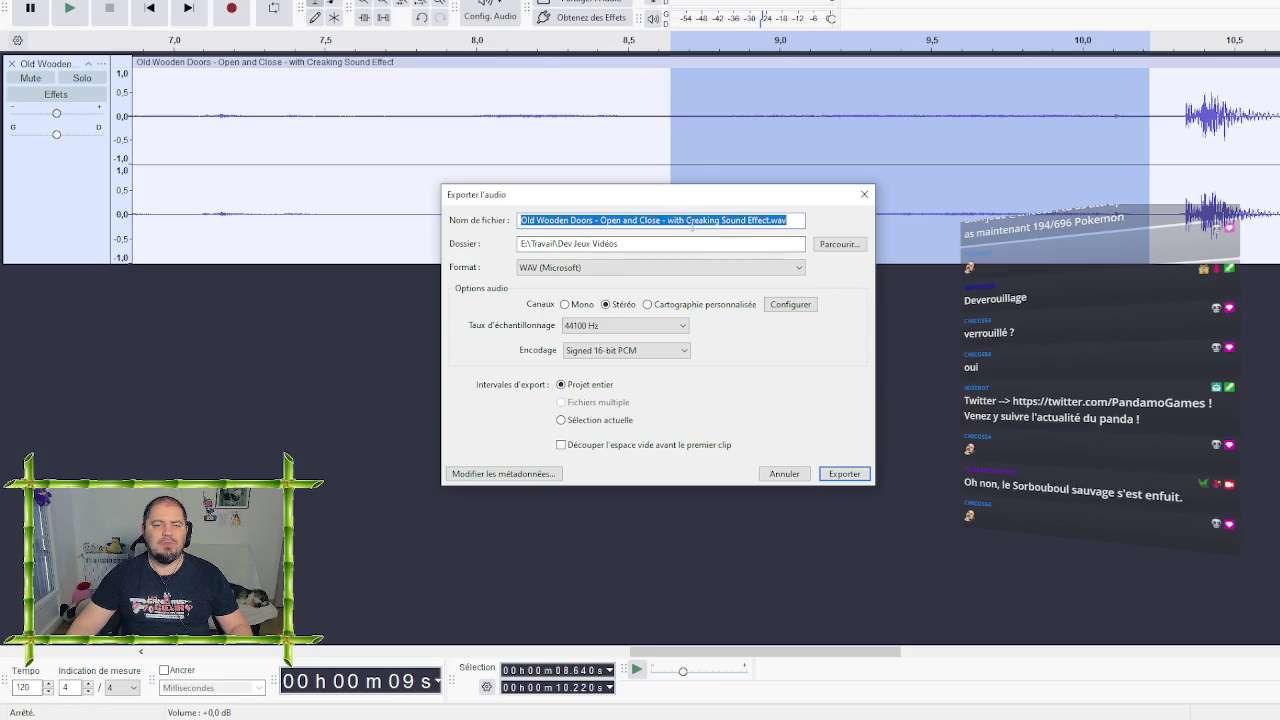
pyautogui.moveTo(770, 220); pyautogui.dragTo(396, 194)
pyautogui.write('doorcreaking')
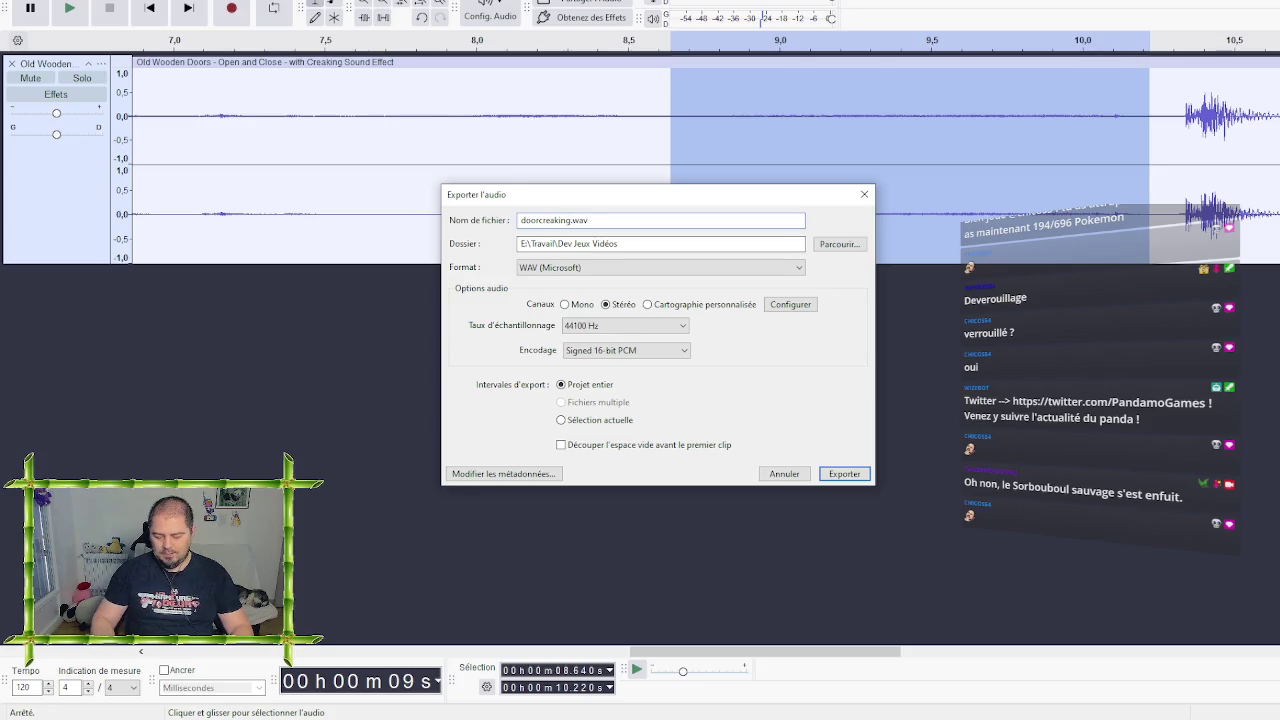
pyautogui.press('Return')
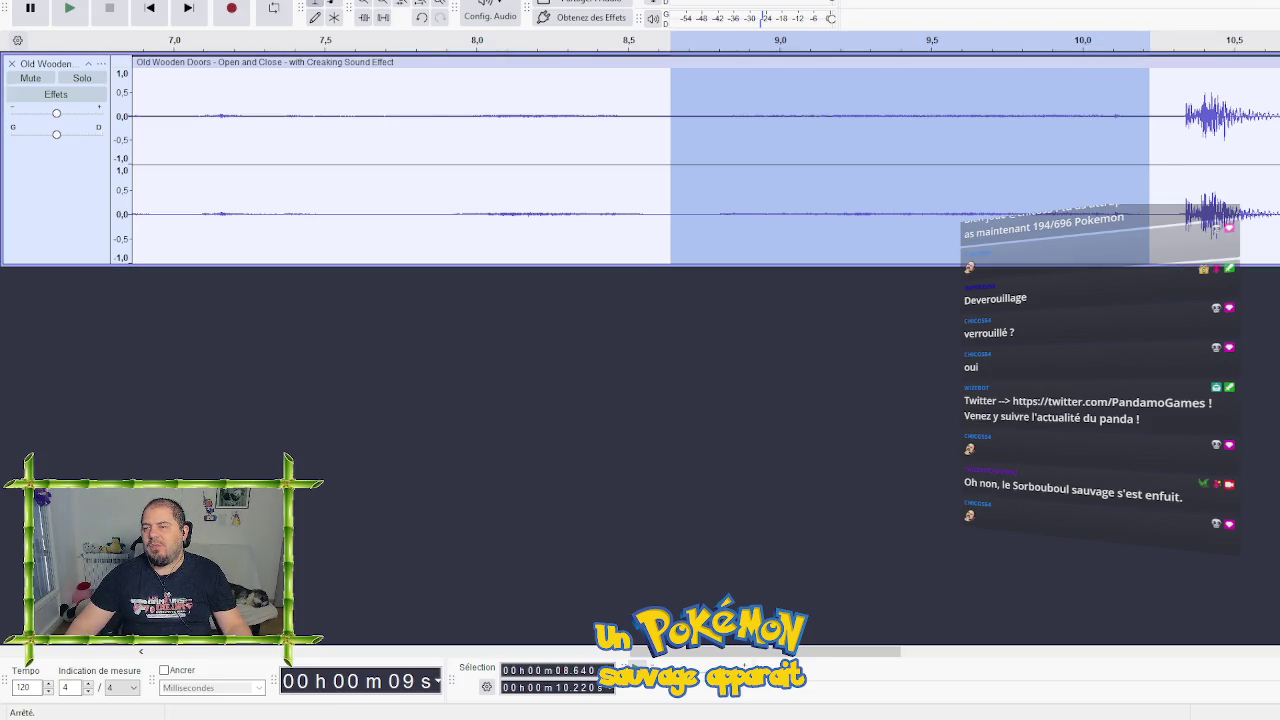
# In Unreal, open MemoriesOfGrinwick/Audio/Wav in the Content Browser and drag in the four new door WAVs
pyautogui.hotkey('alt', 'Tab')
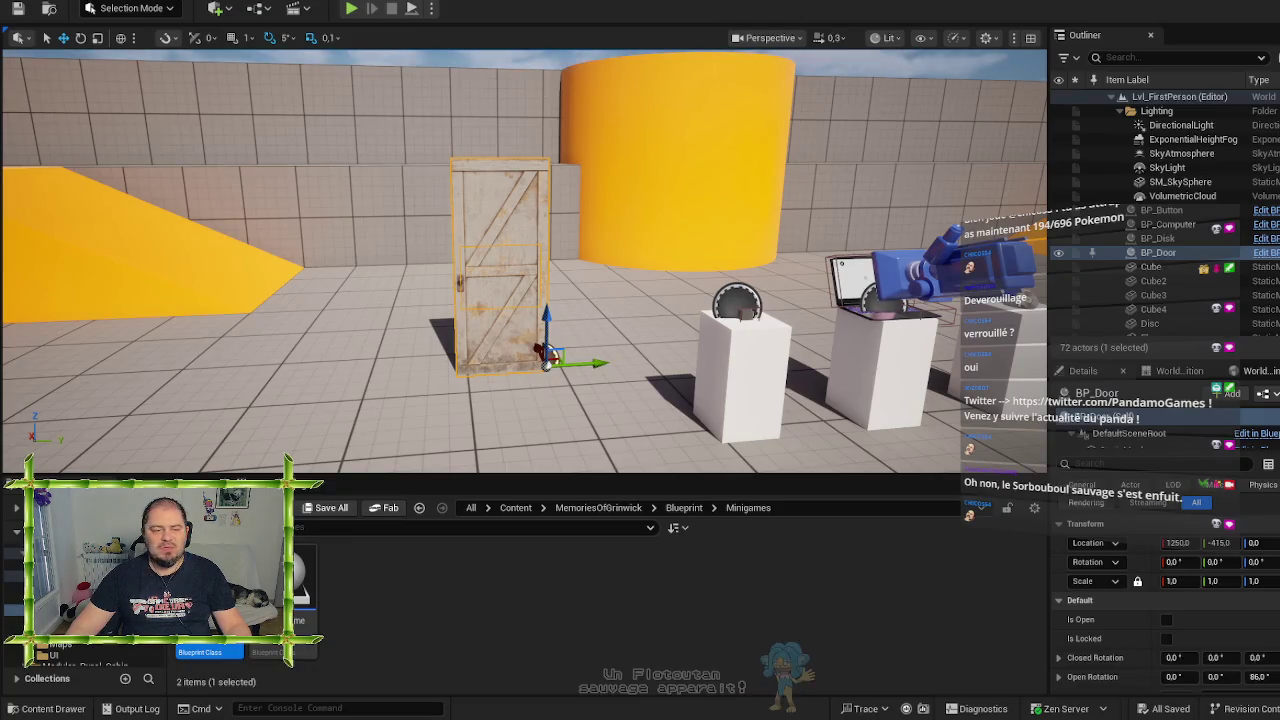
pyautogui.click(684, 507)
pyautogui.click(607, 508)
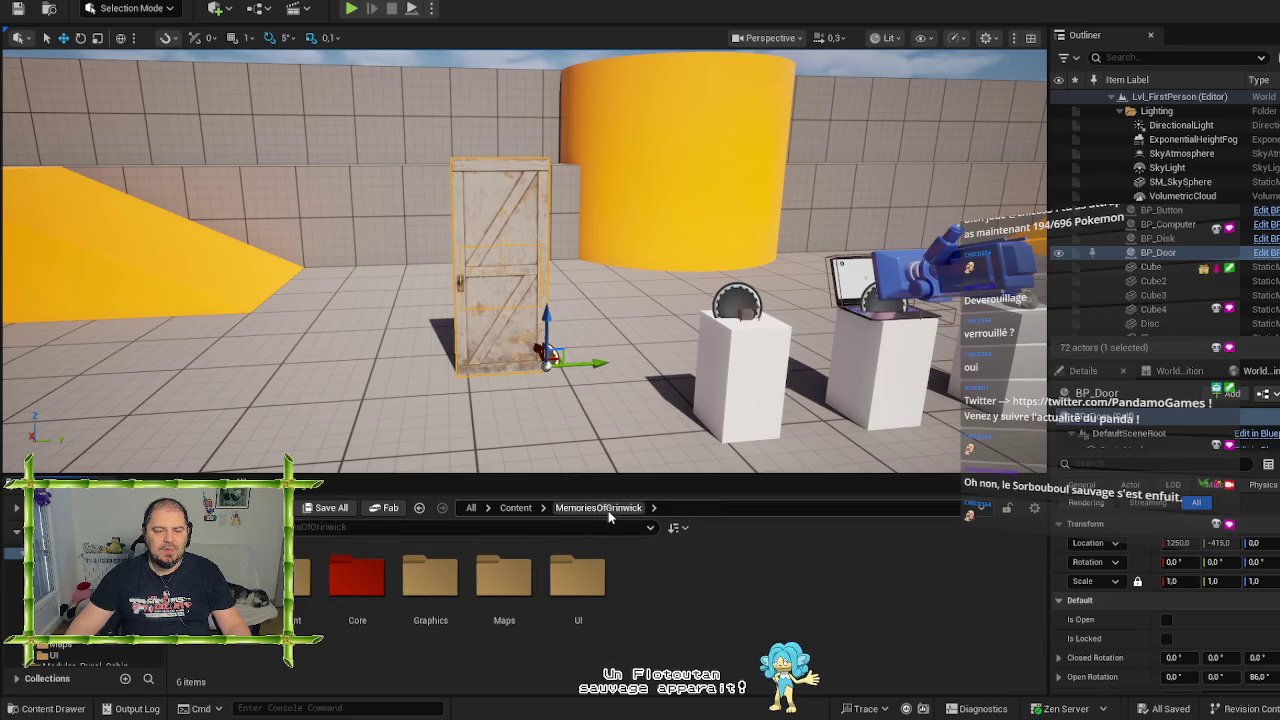
pyautogui.click(210, 585)
pyautogui.doubleClick(210, 585)
pyautogui.doubleClick(210, 585)
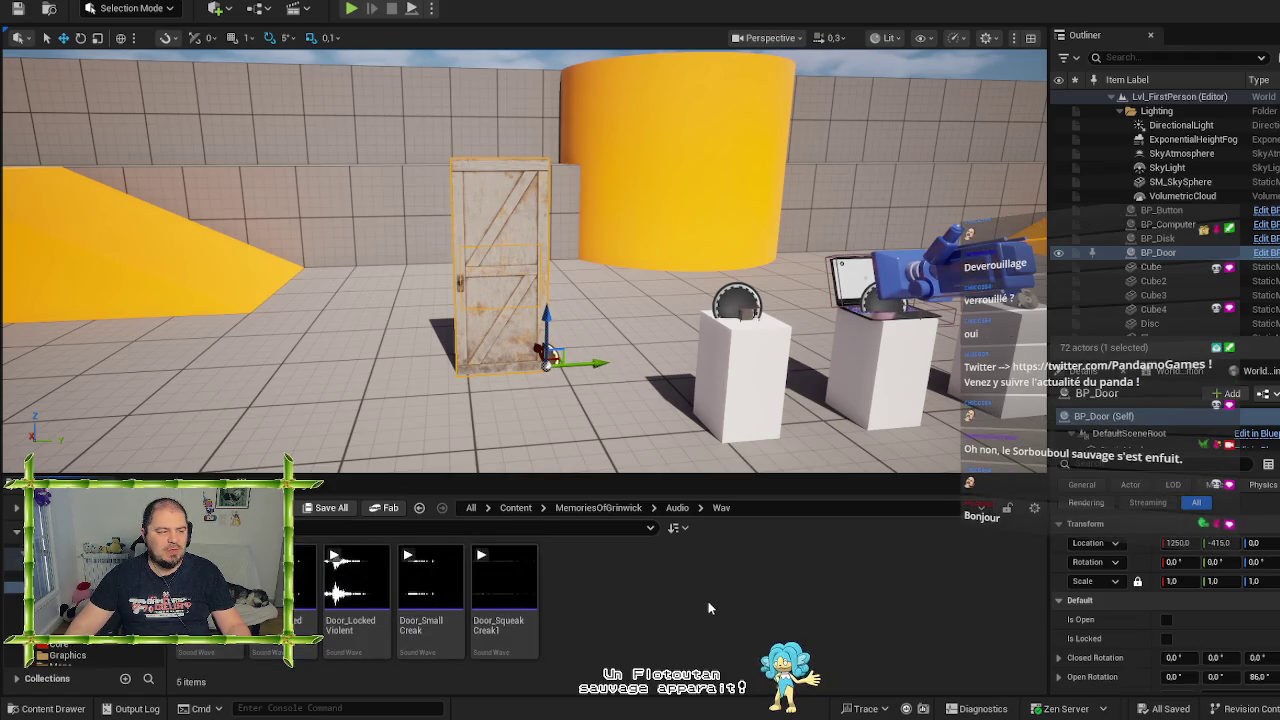
pyautogui.moveTo(415, 645)
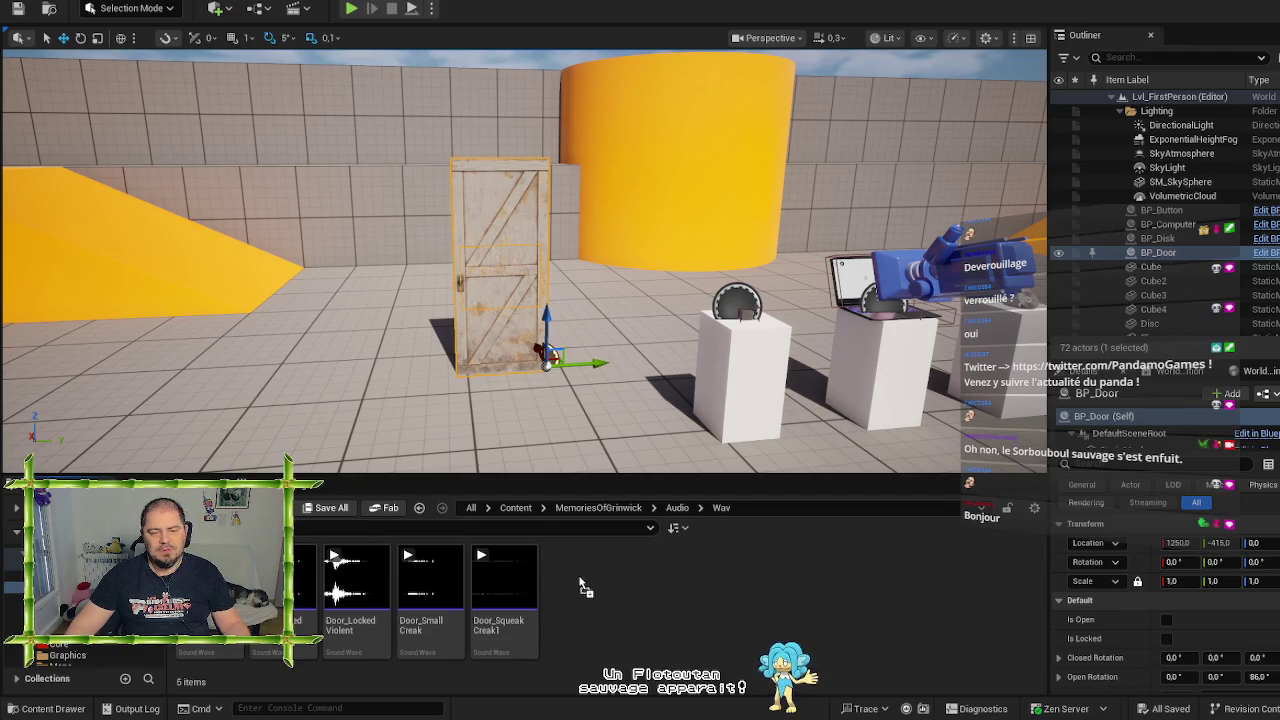
pyautogui.moveTo(658, 590); pyautogui.dragTo(666, 630)
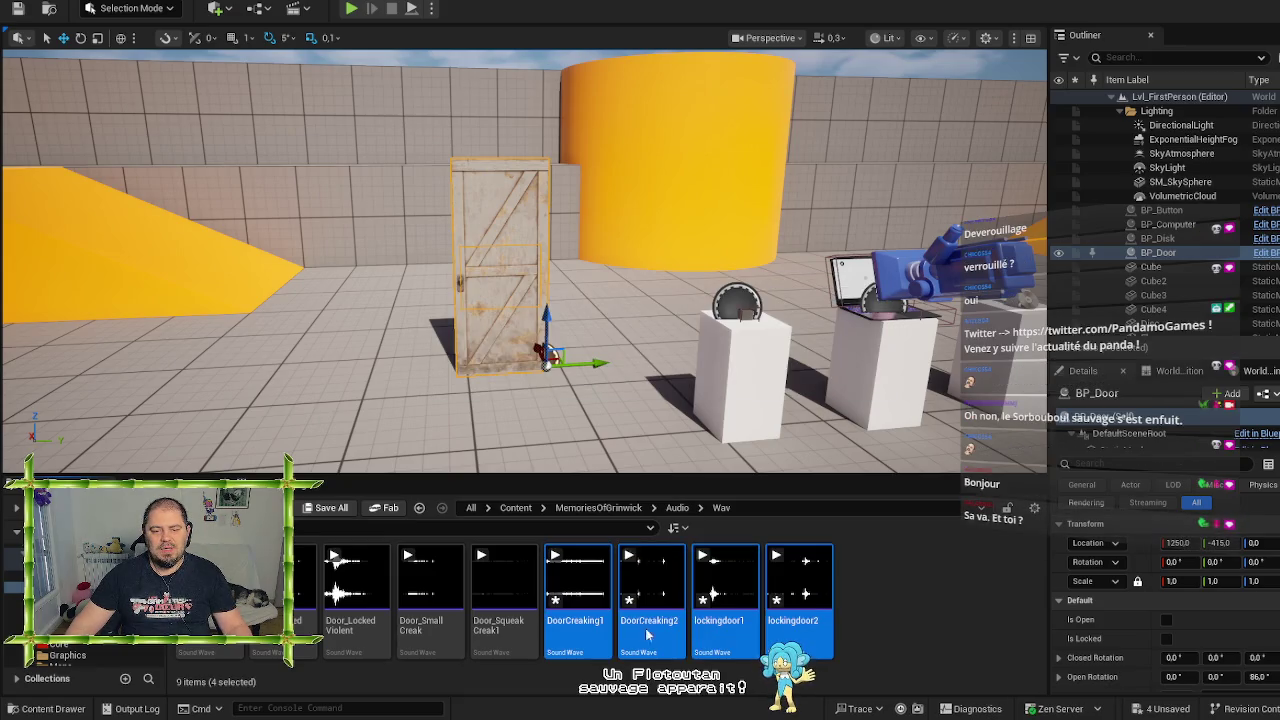
# Inspect the context menus of the imported sound waves and DoorCreaking1 without choosing any action
pyautogui.rightClick(571, 590)
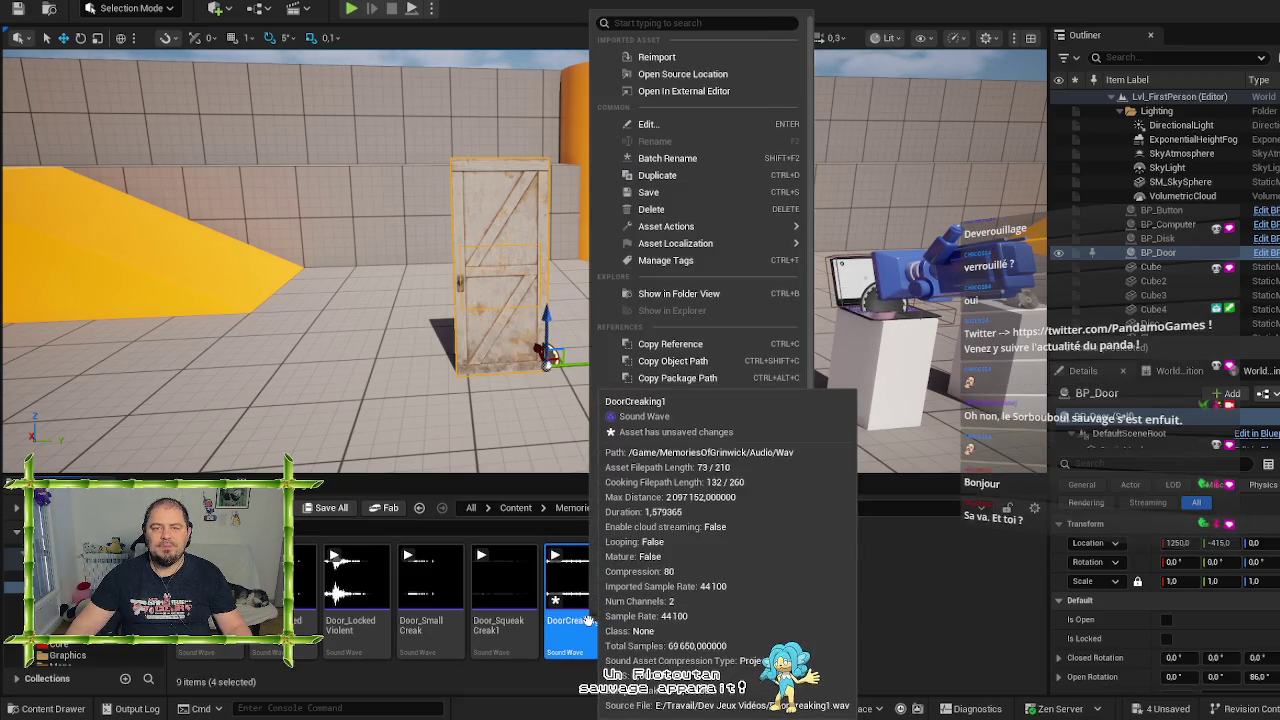
pyautogui.click(914, 603)
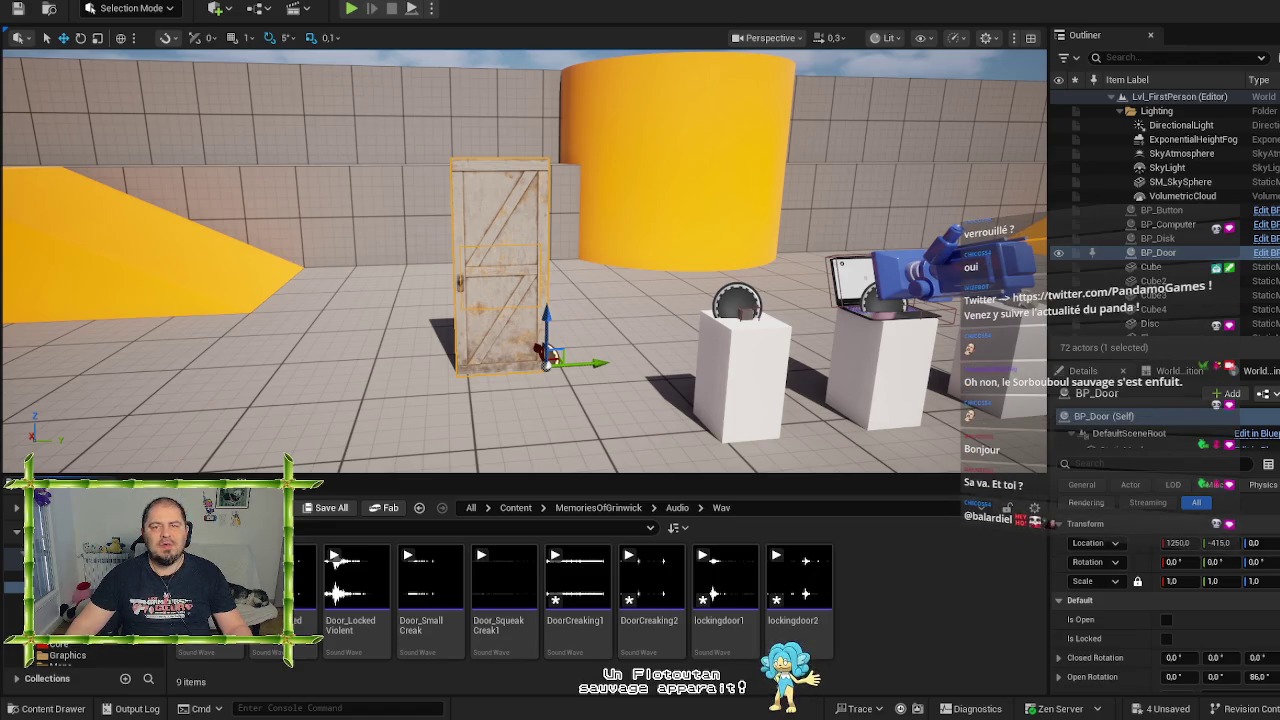
pyautogui.click(586, 592)
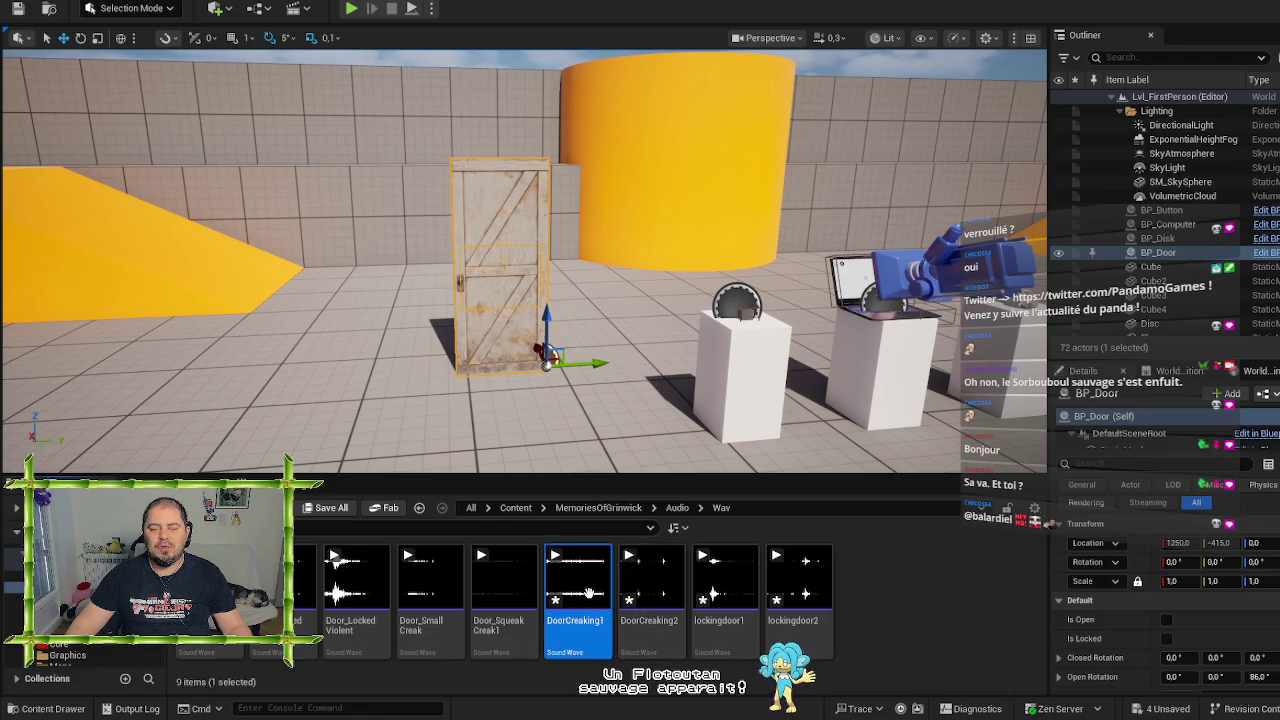
pyautogui.rightClick(588, 592)
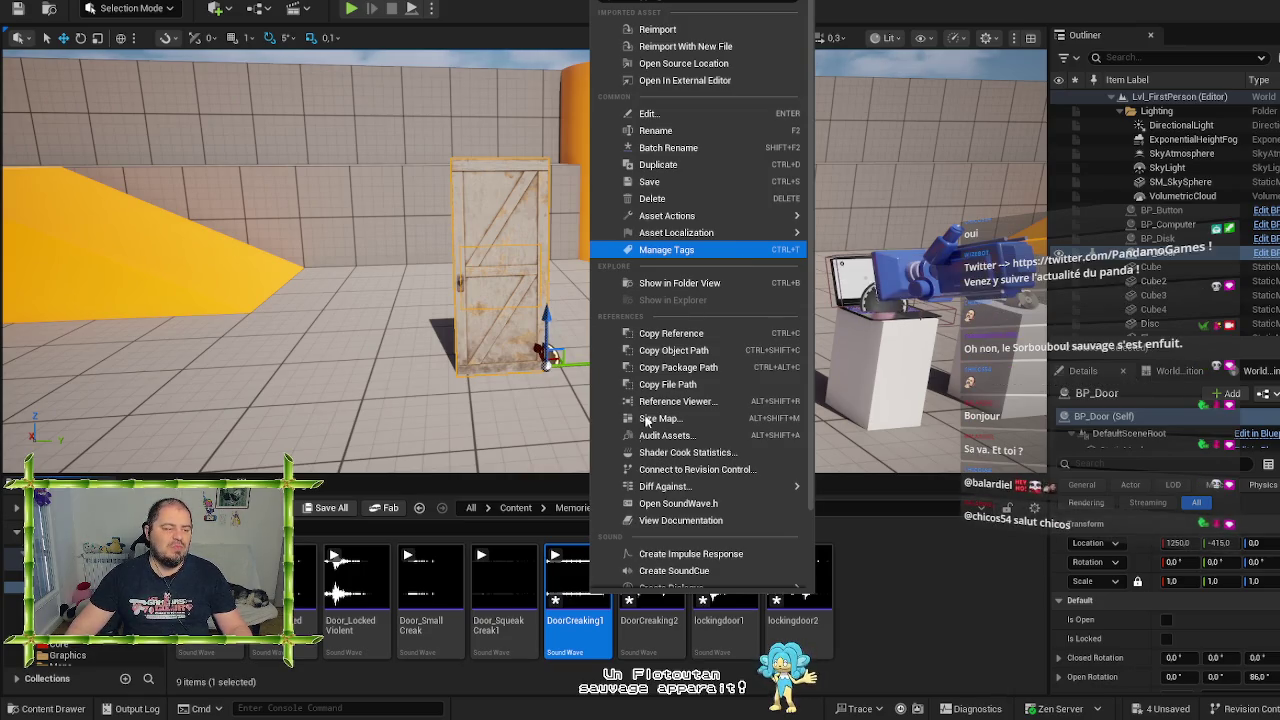
pyautogui.click(570, 645)
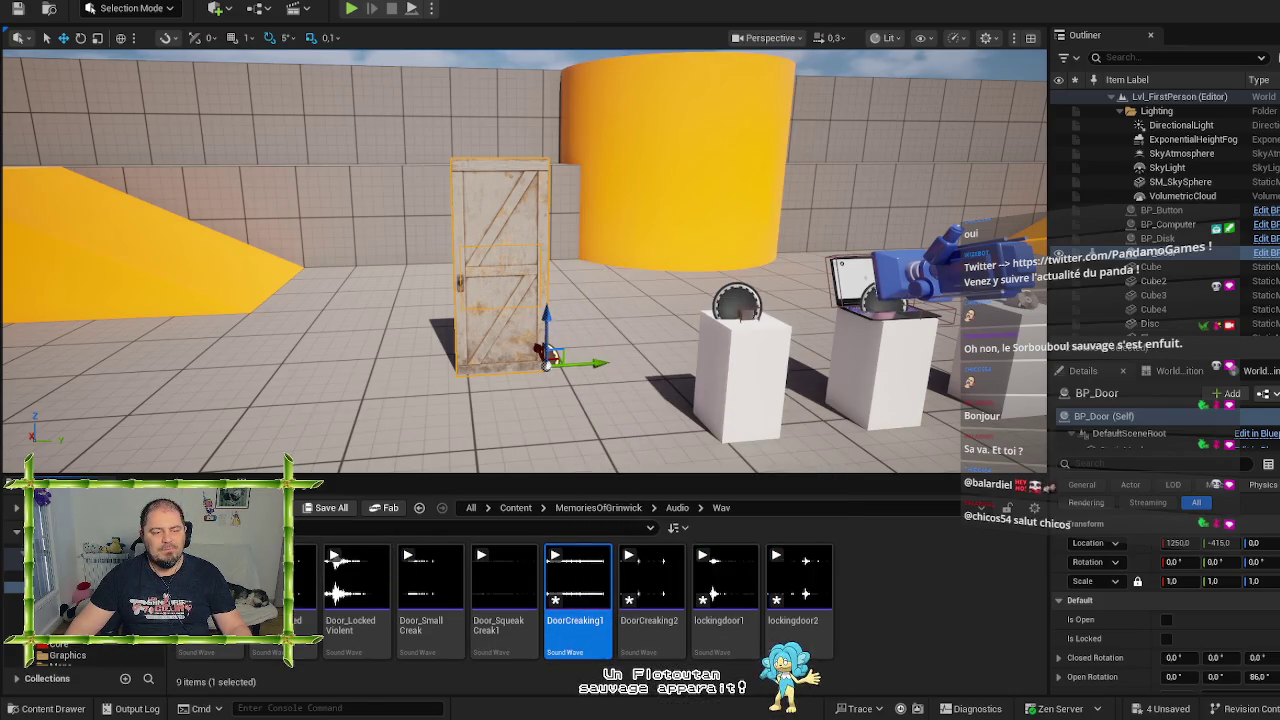
# Duplicate the Door_SqueakCreak1 cue as DoorCreaking1, save it, and bring up its Sound Cue editor
pyautogui.click(678, 508)
pyautogui.rightClick(699, 587)
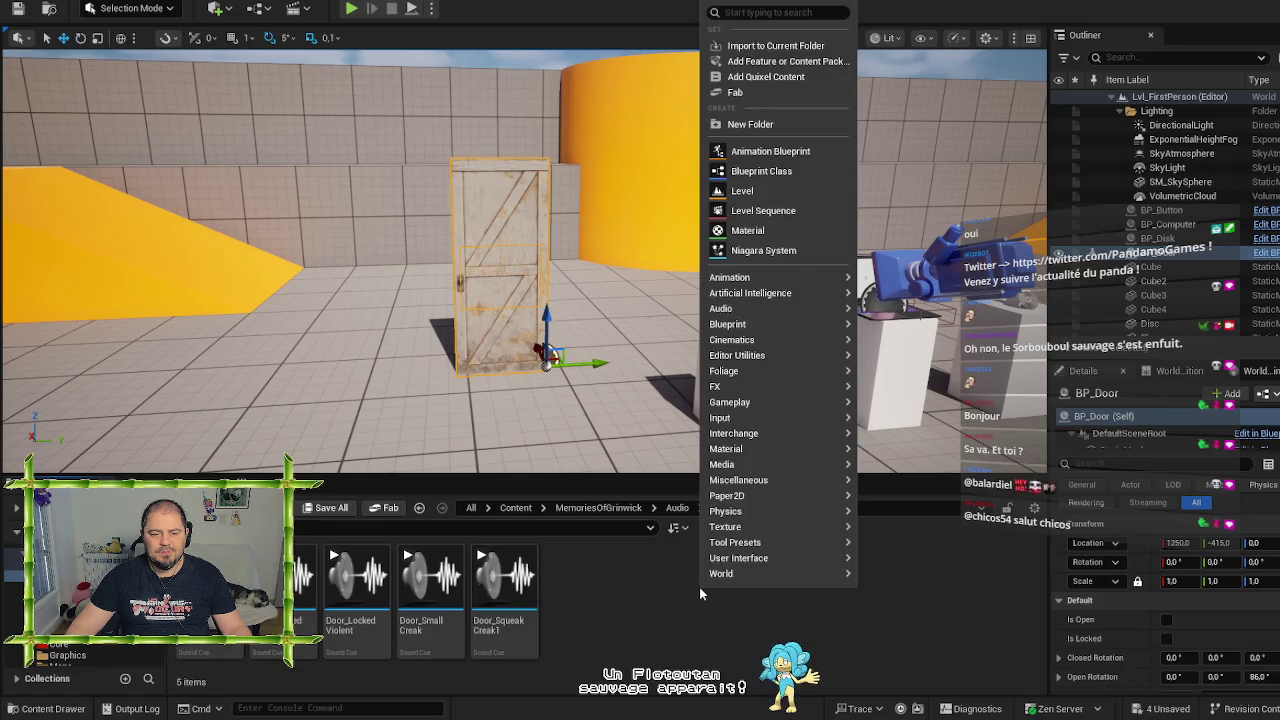
pyautogui.click(617, 615)
pyautogui.click(505, 618)
pyautogui.hotkey('ctrl', 'd')
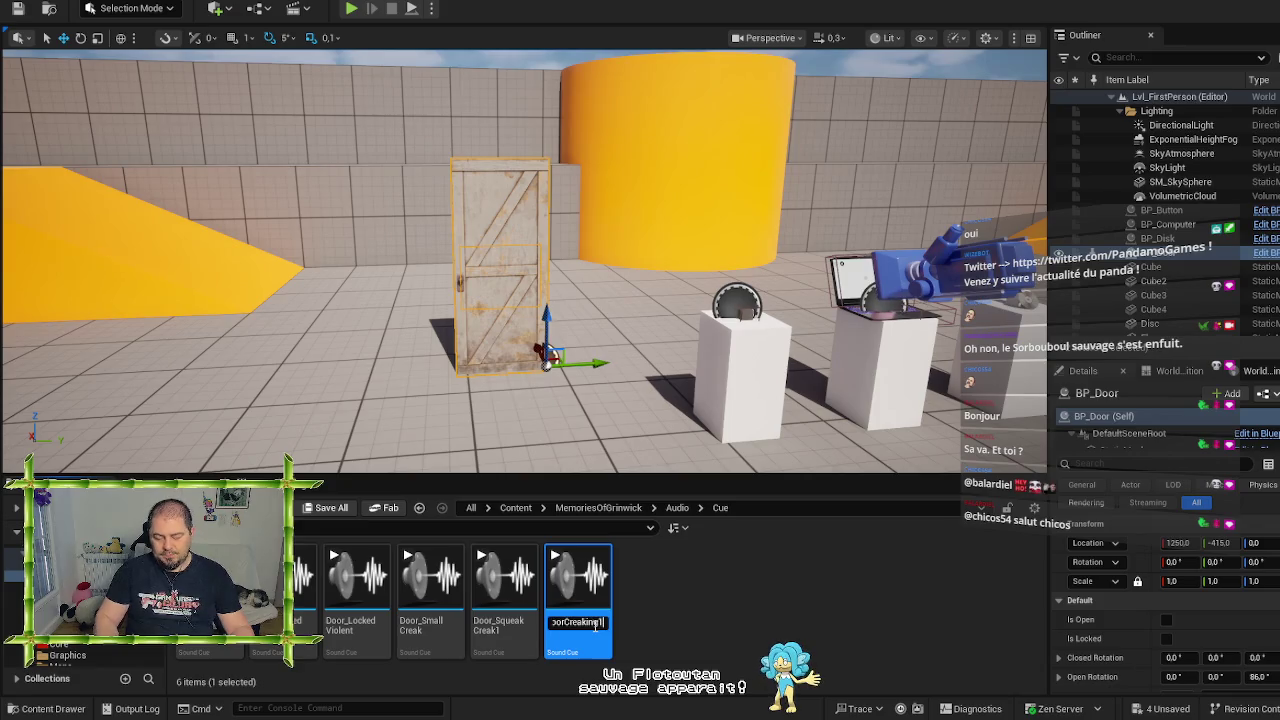
pyautogui.press('Return')
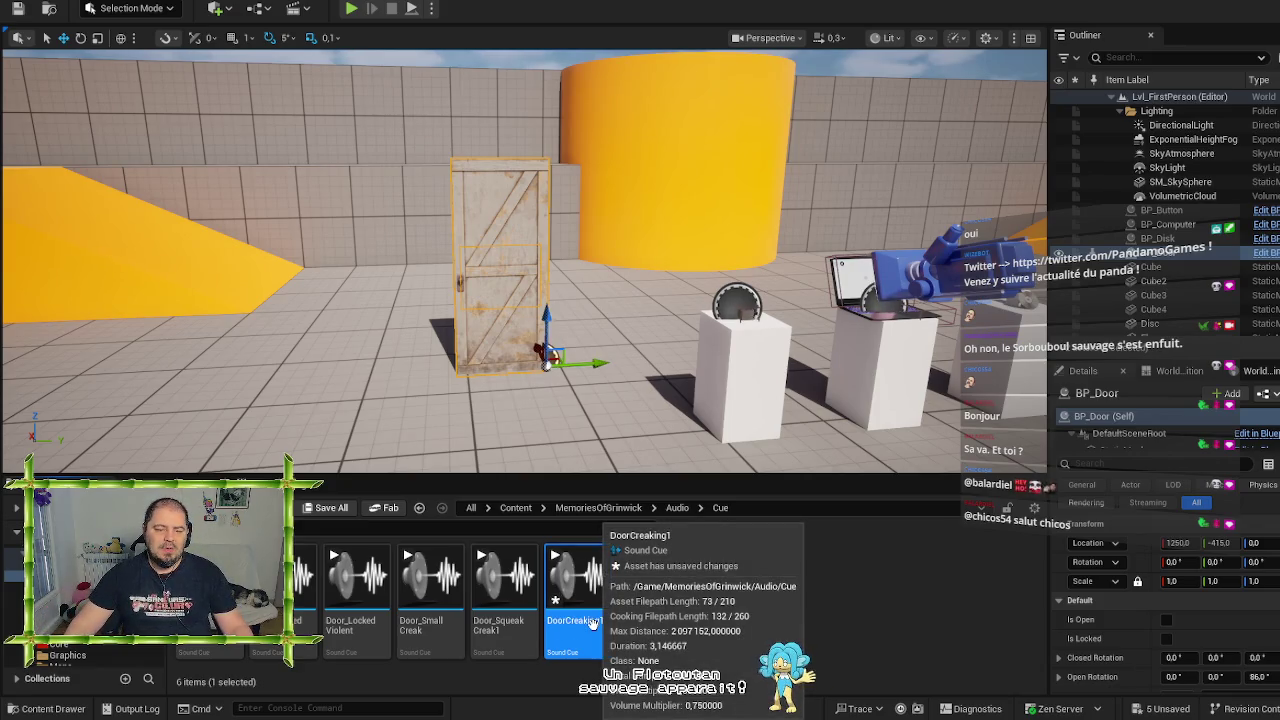
pyautogui.hotkey('ctrl', 's')
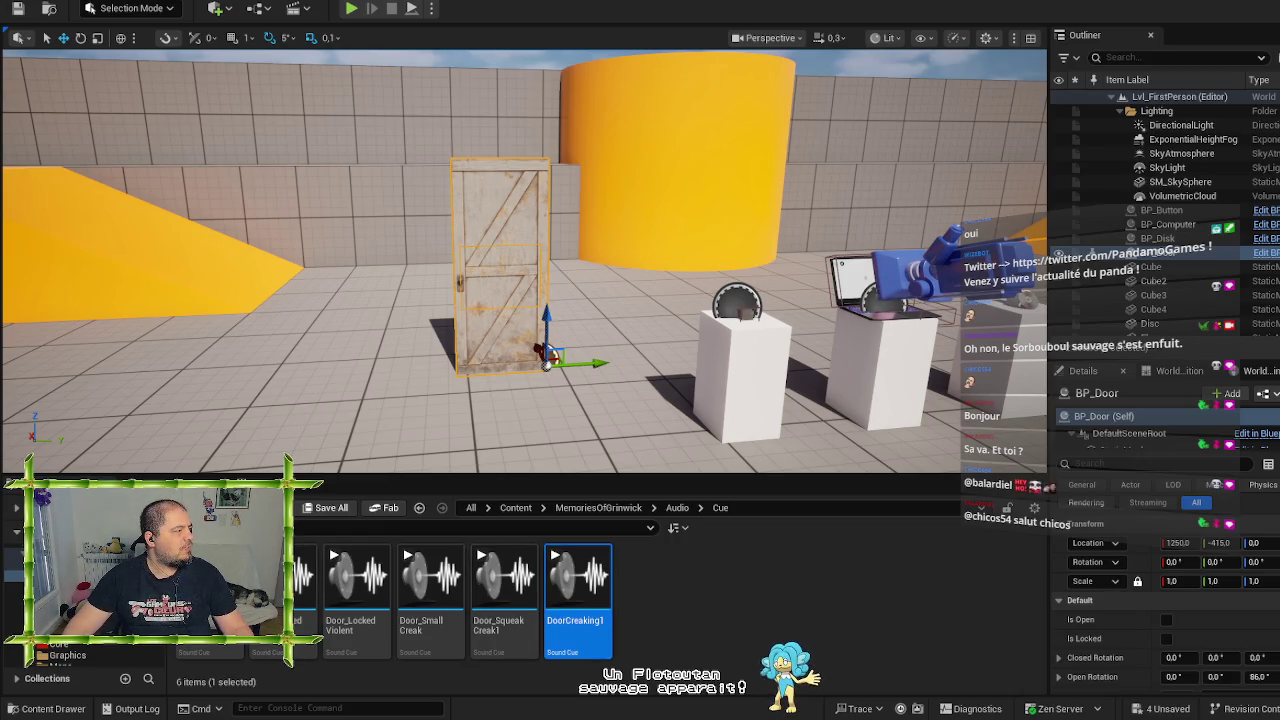
pyautogui.hotkey('alt', 'Tab')
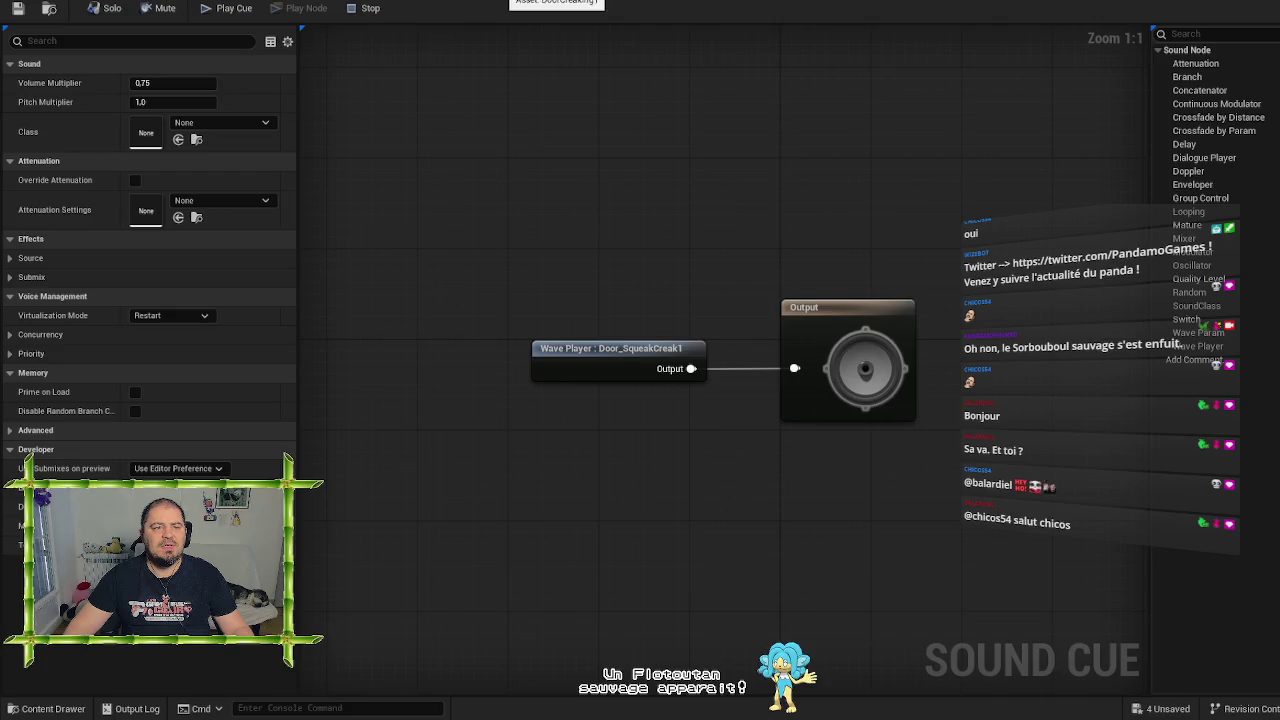
# Set the Wave Player's sound to DoorCreaking1, preview it, save the cue and close the editor
pyautogui.click(617, 346)
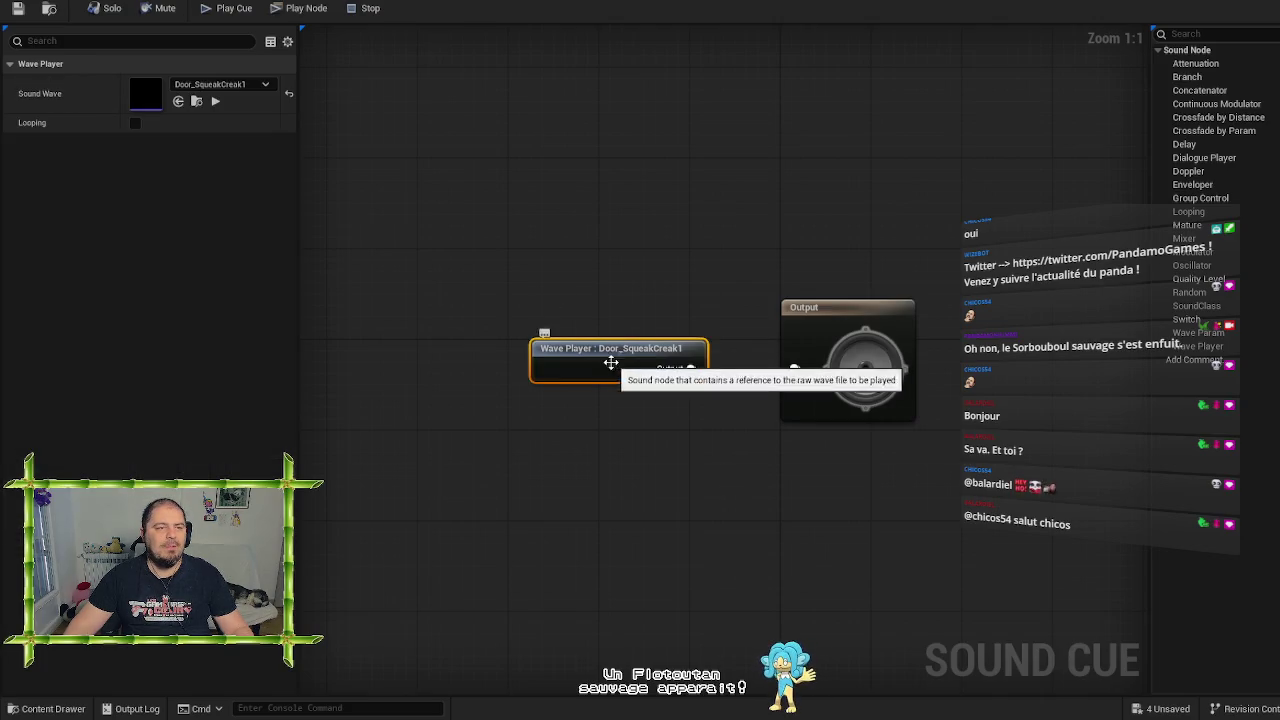
pyautogui.click(225, 84)
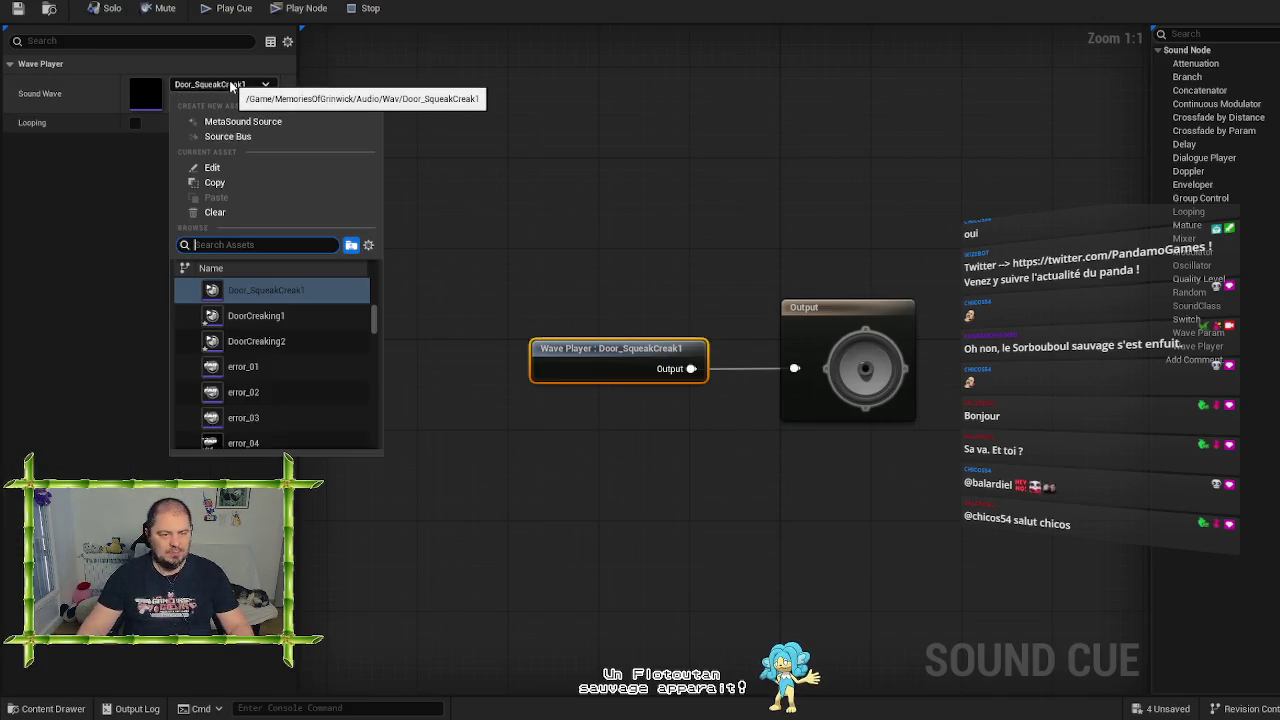
pyautogui.click(277, 316)
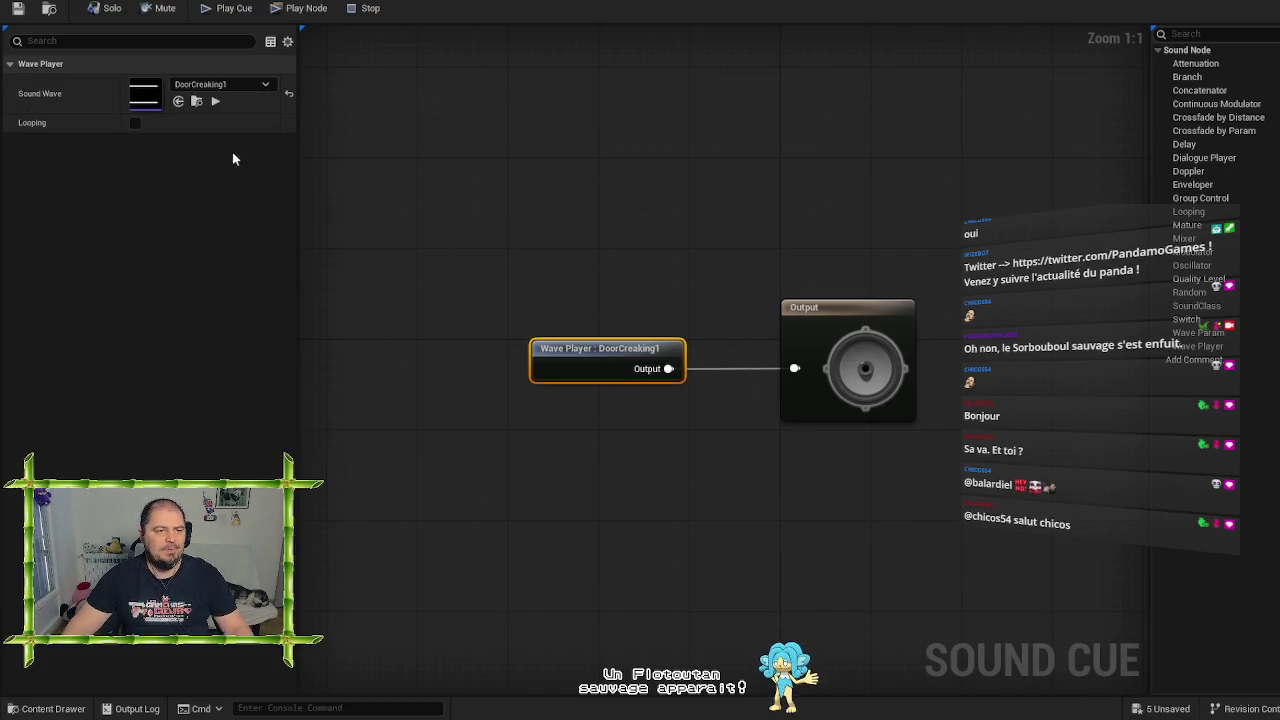
pyautogui.click(215, 102)
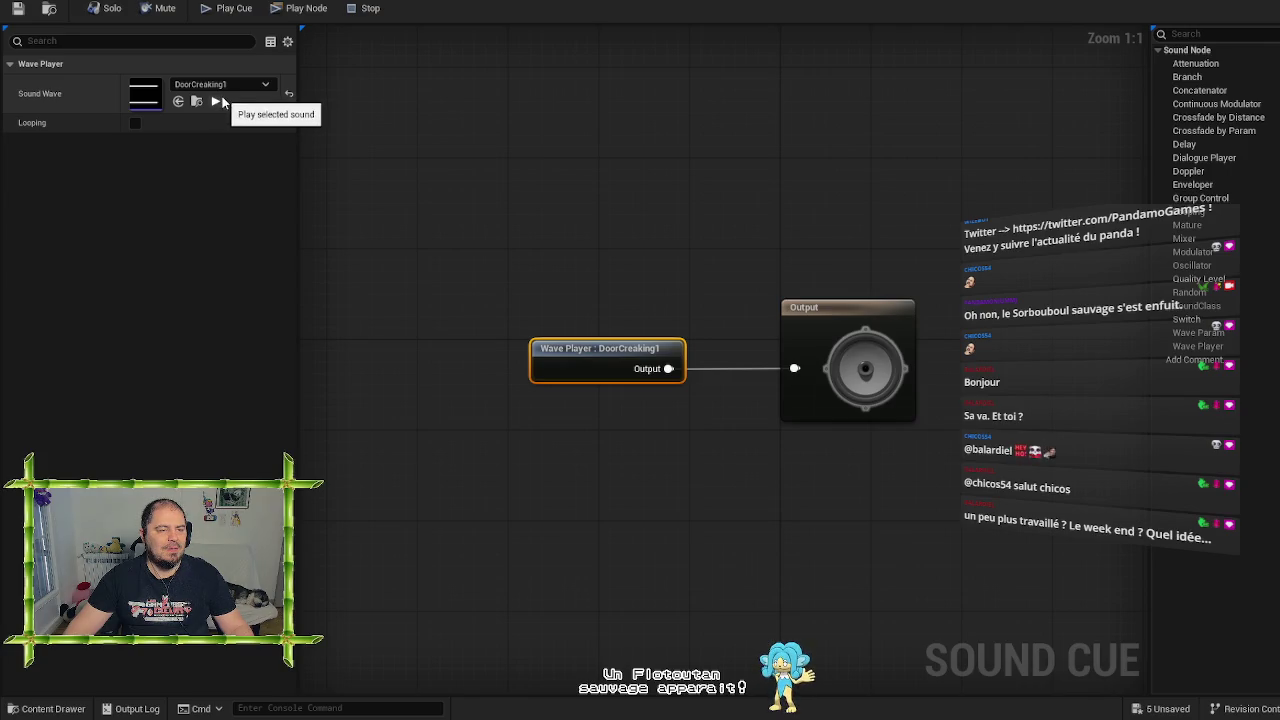
pyautogui.click(18, 9)
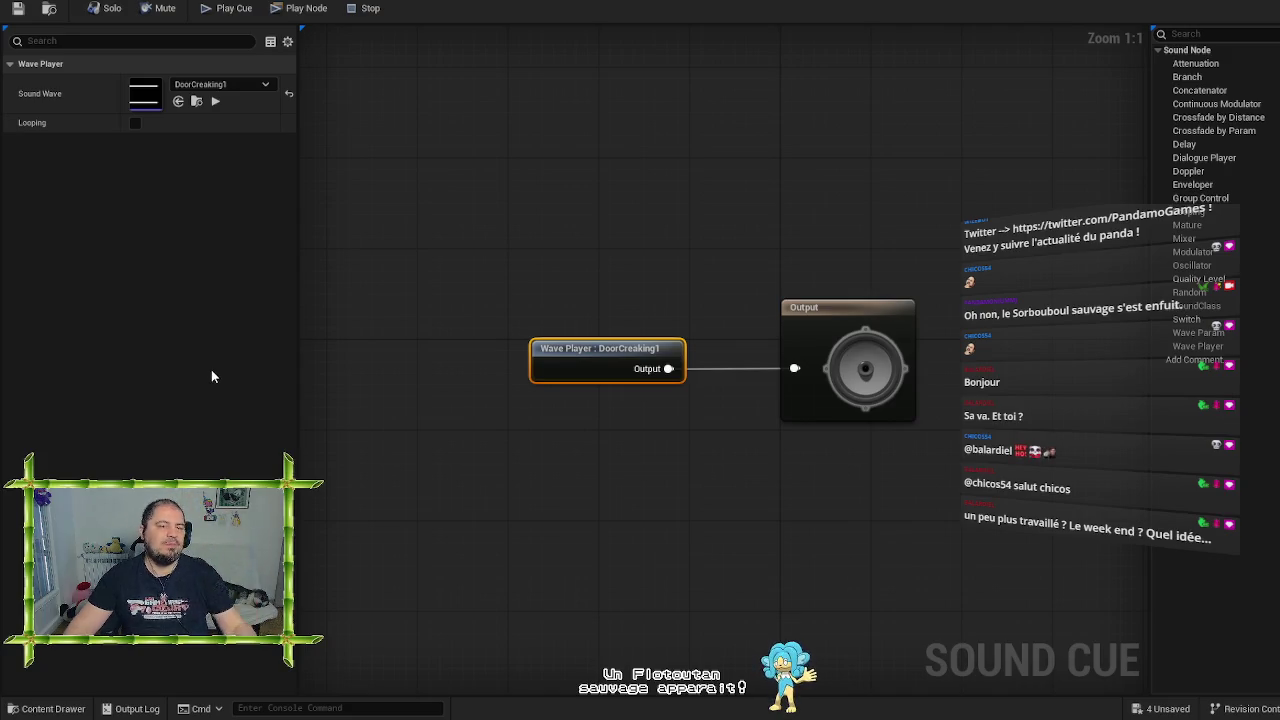
pyautogui.click(185, 3)
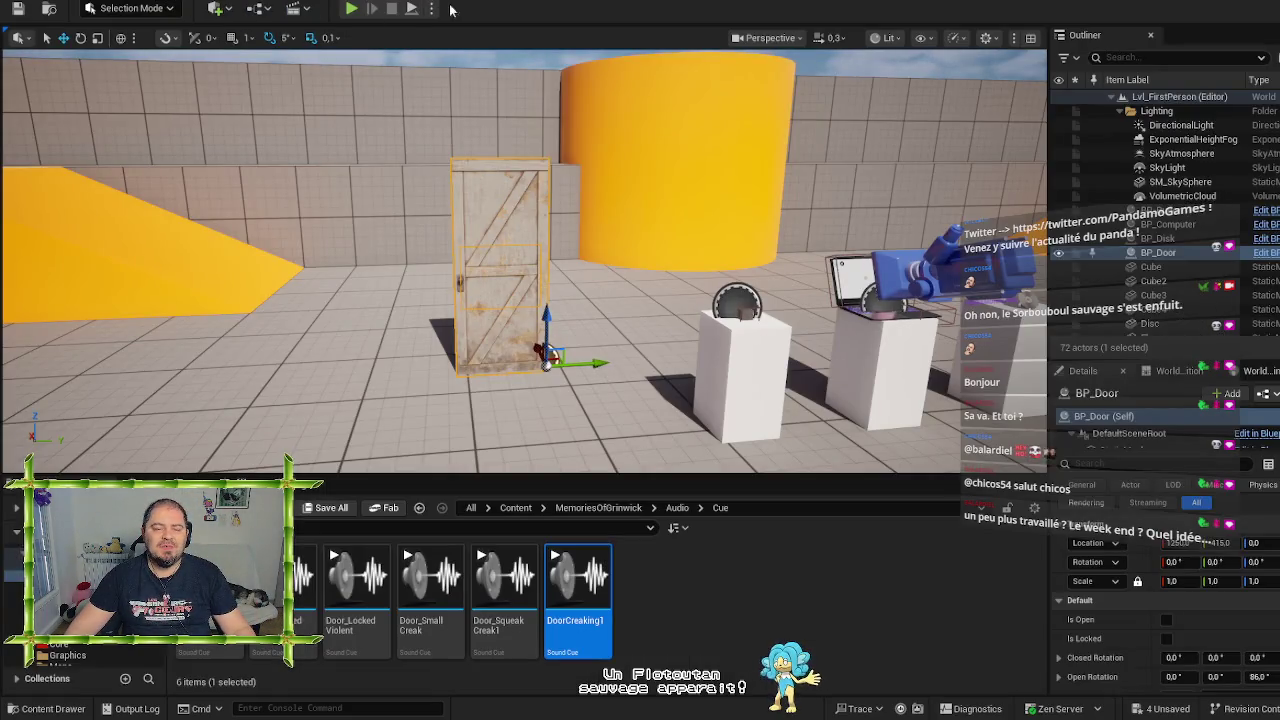
# In Audio > Cue, duplicate DoorCreaking1 and name the copy DoorCreaking2
pyautogui.click(680, 507)
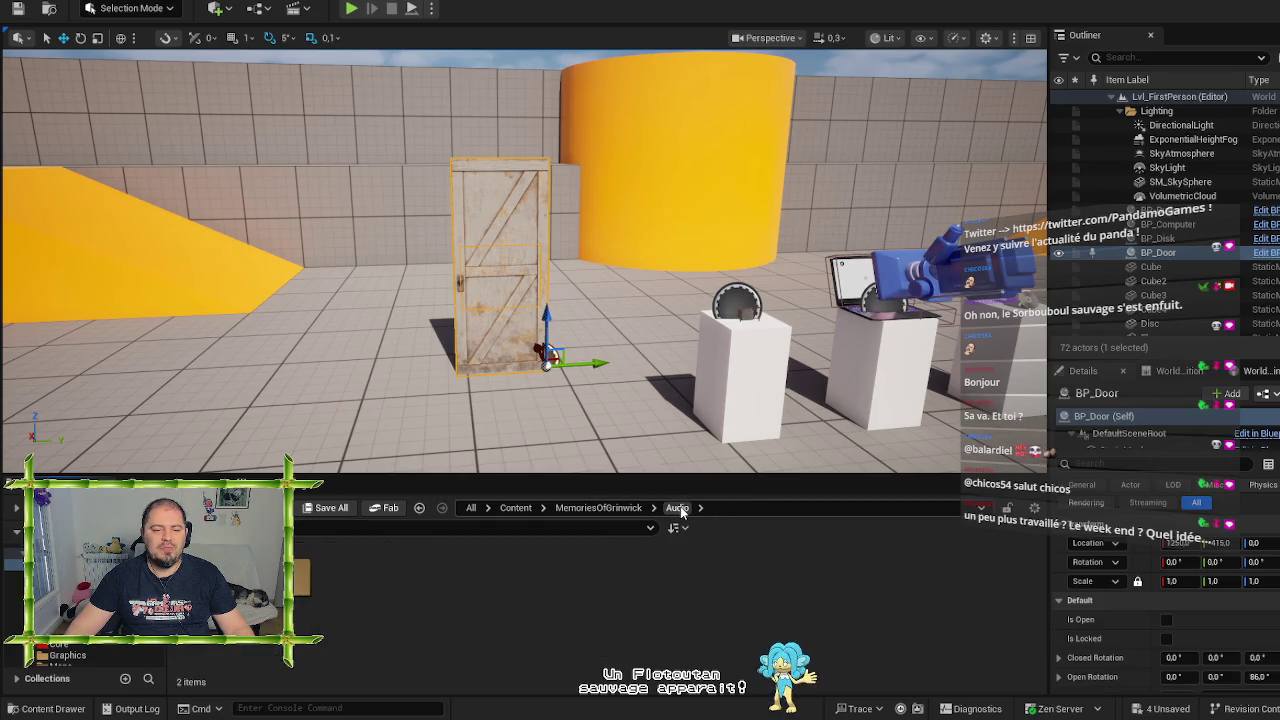
pyautogui.doubleClick(365, 590)
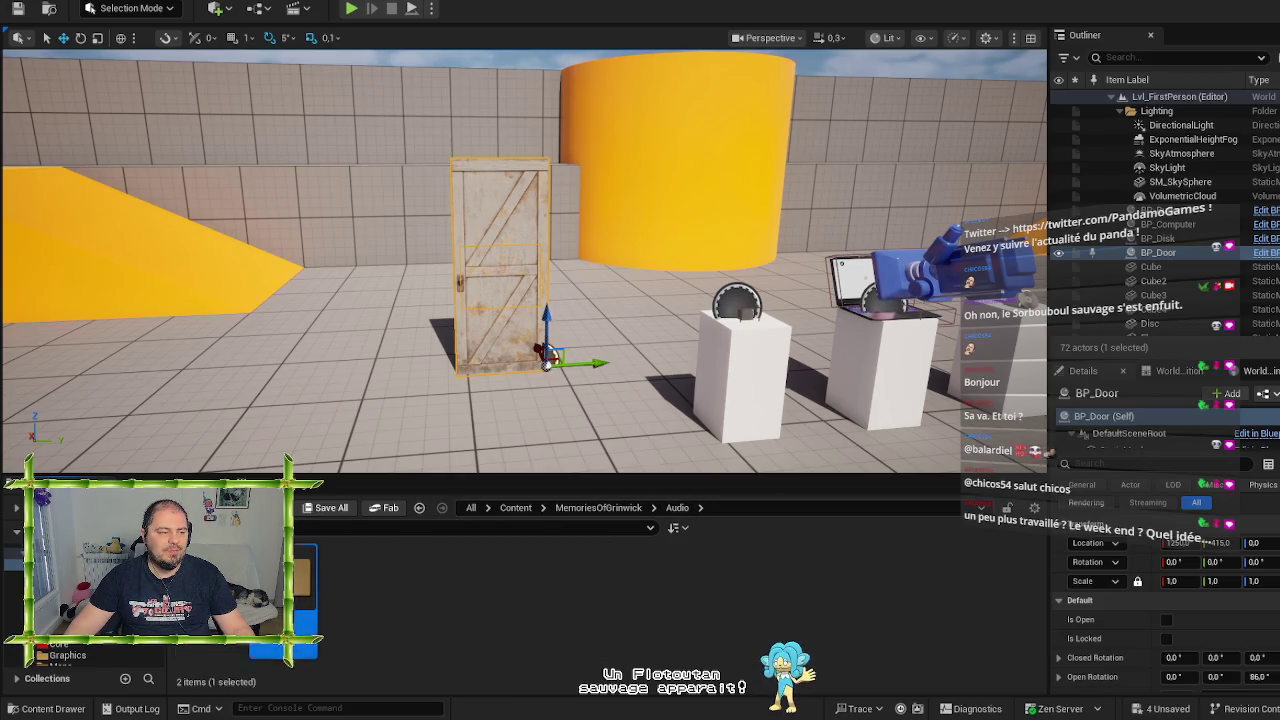
pyautogui.moveTo(653, 650)
pyautogui.click(677, 508)
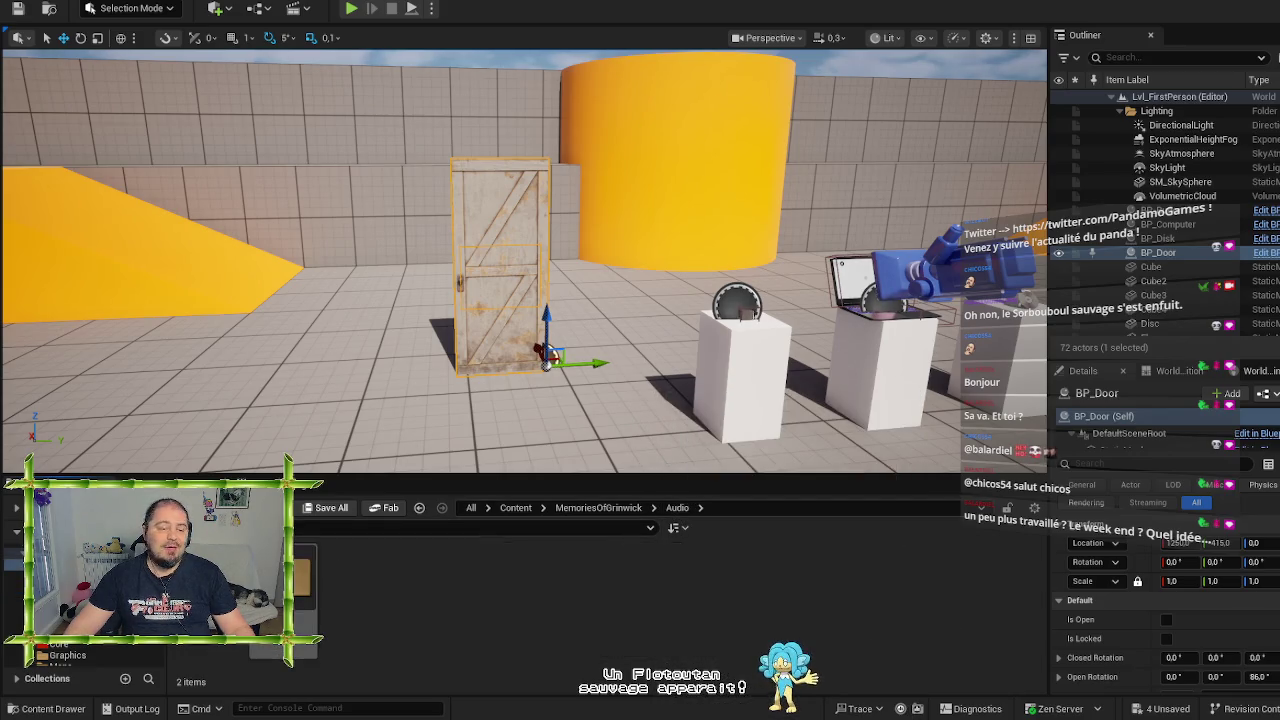
pyautogui.doubleClick(207, 585)
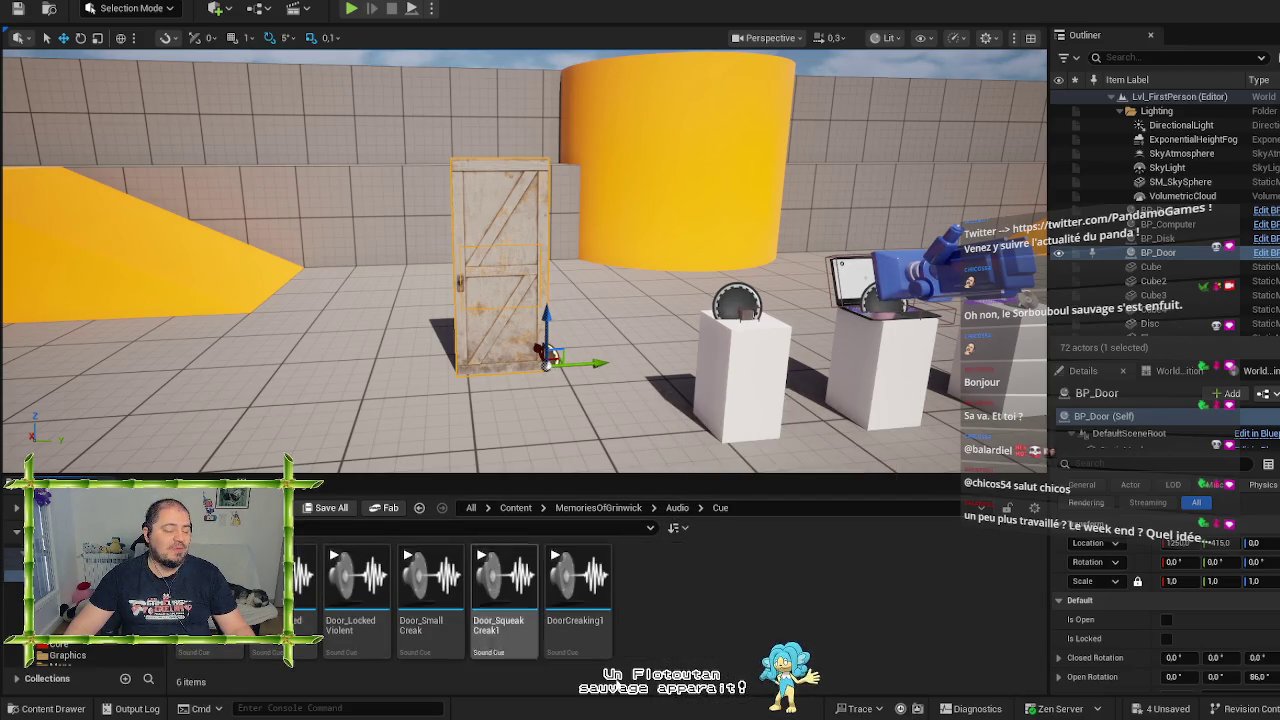
pyautogui.click(598, 588)
pyautogui.hotkey('ctrl', 'd')
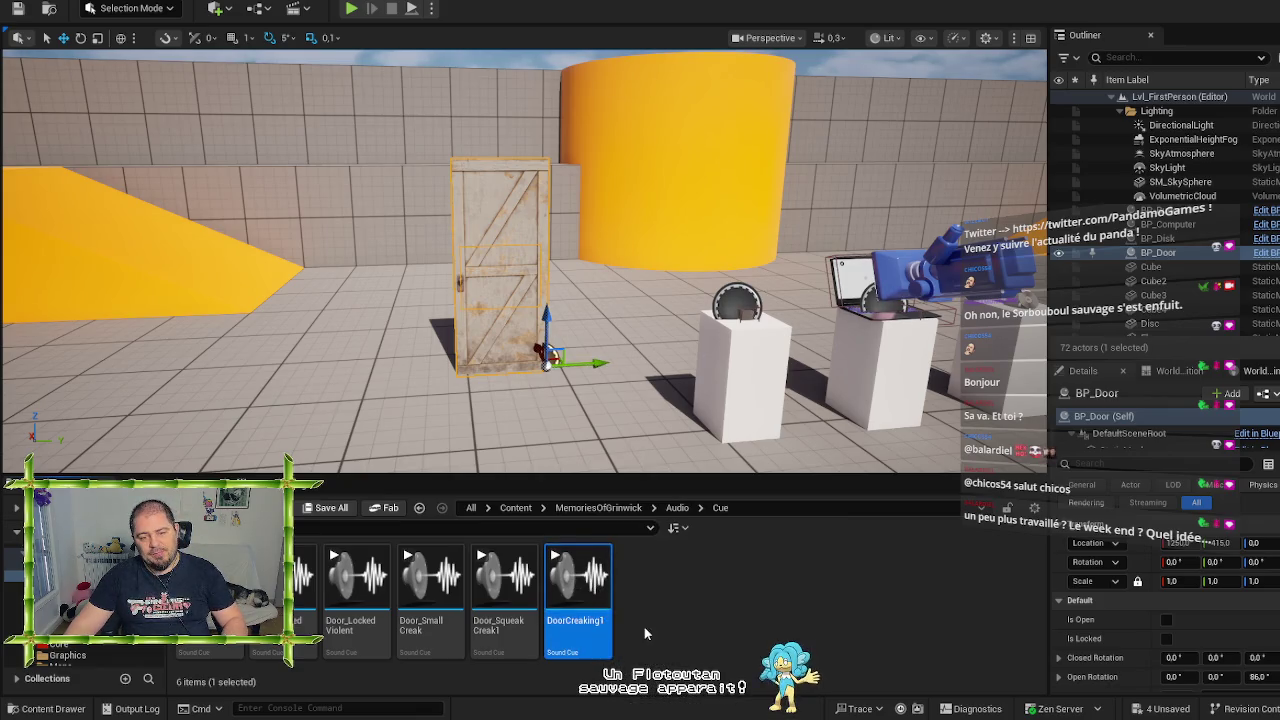
pyautogui.press('End')
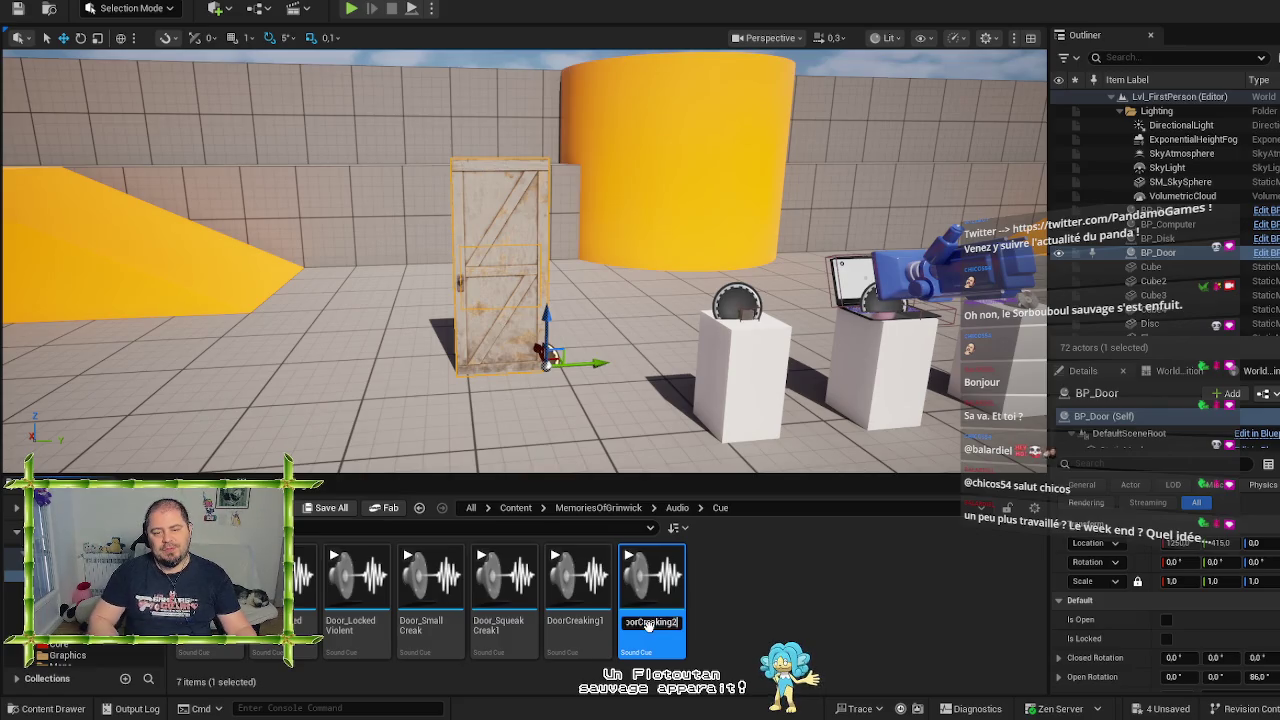
pyautogui.write('2')
pyautogui.press('Return')
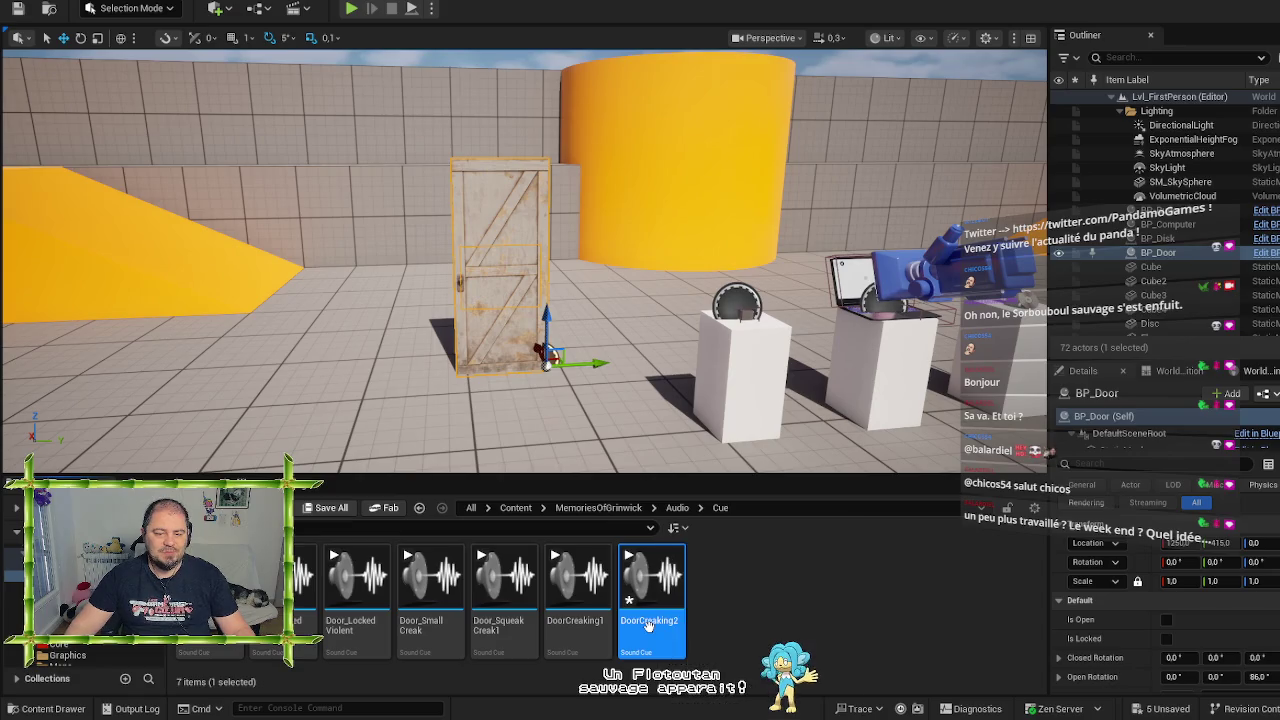
# Open DoorCreaking2, set its Wave Player to the DoorCreaking2 wave, and save
pyautogui.doubleClick(648, 620)
pyautogui.click(583, 345)
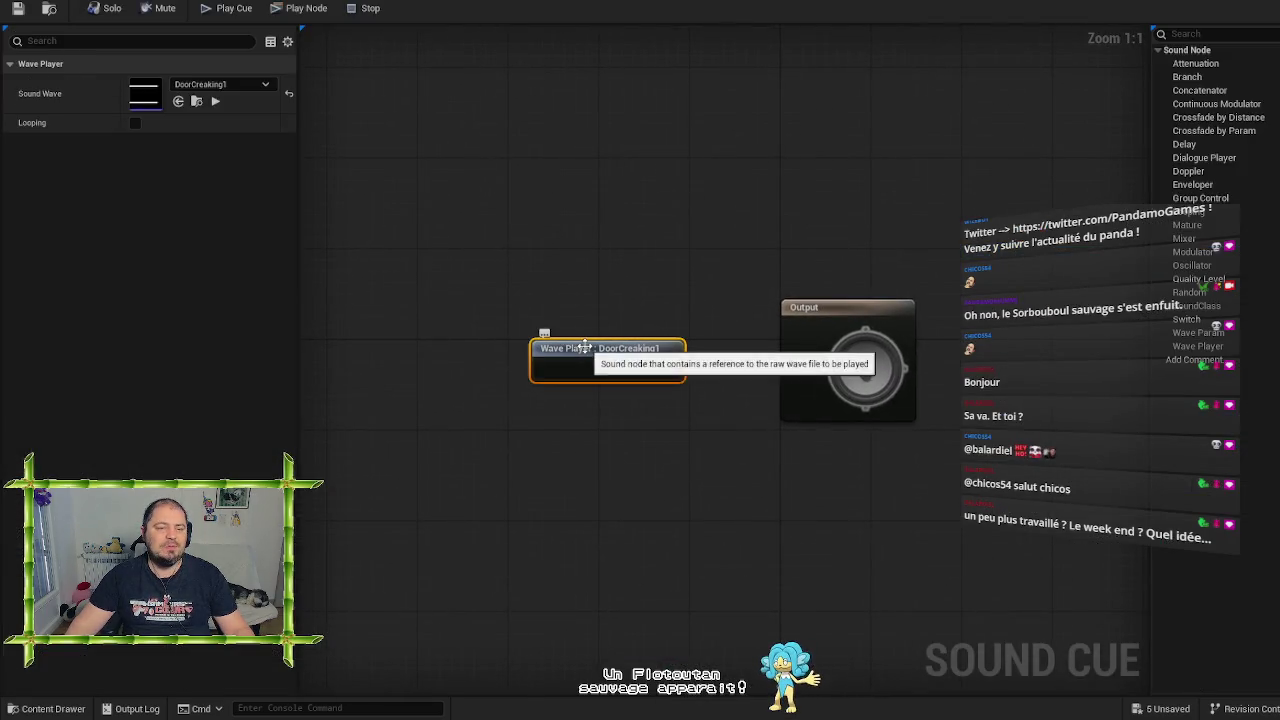
pyautogui.click(261, 85)
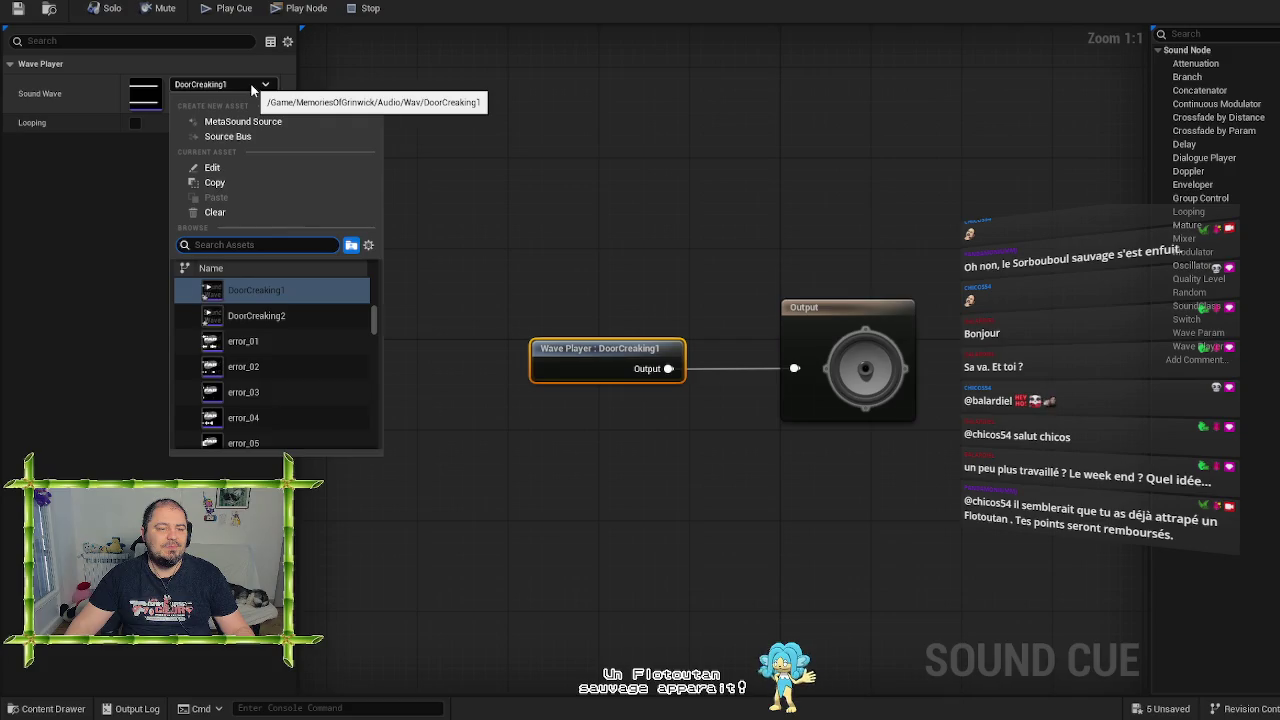
pyautogui.click(258, 315)
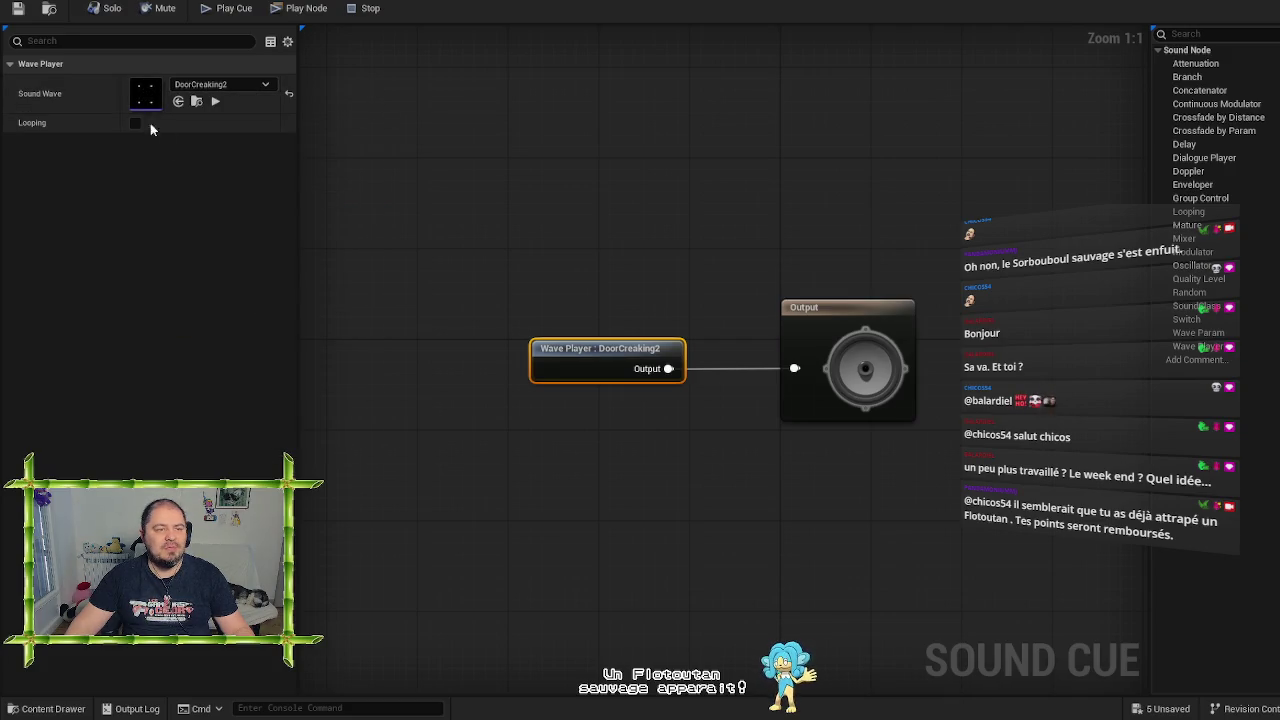
pyautogui.click(18, 9)
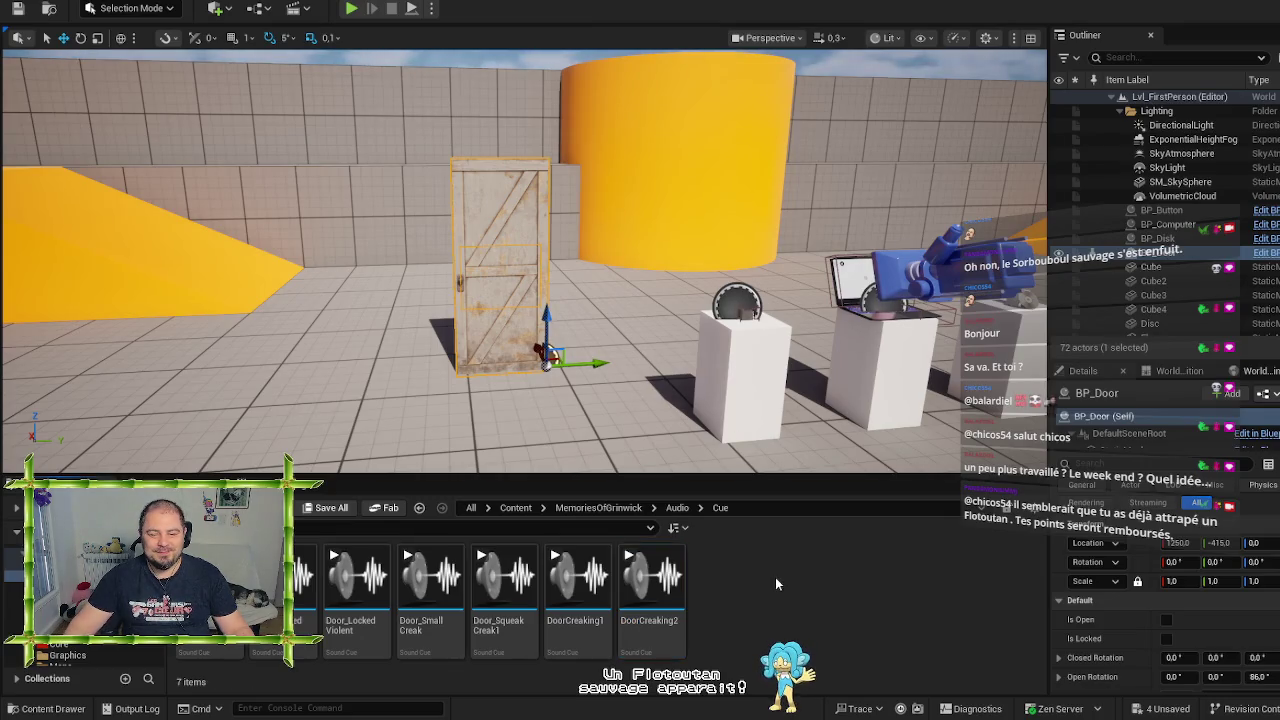
# Preview the DoorCreaking2 cue, stop it, and return to the level editor
pyautogui.click(650, 578)
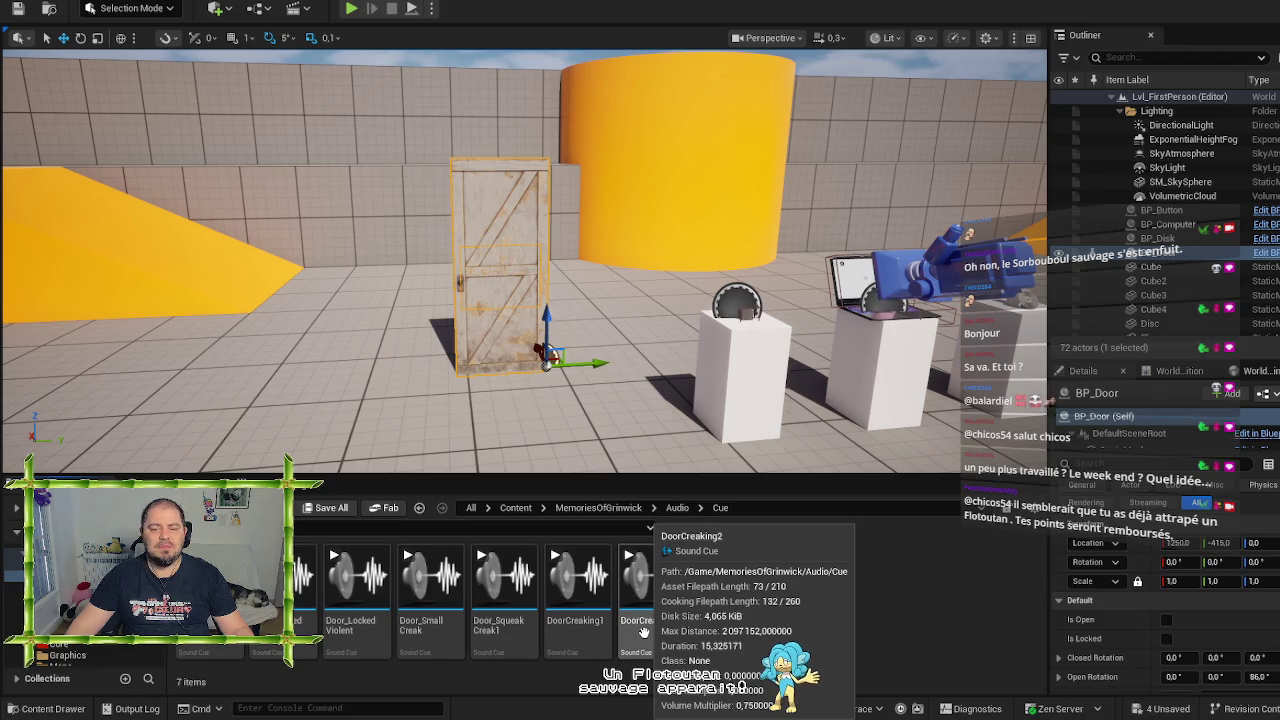
pyautogui.click(591, 4)
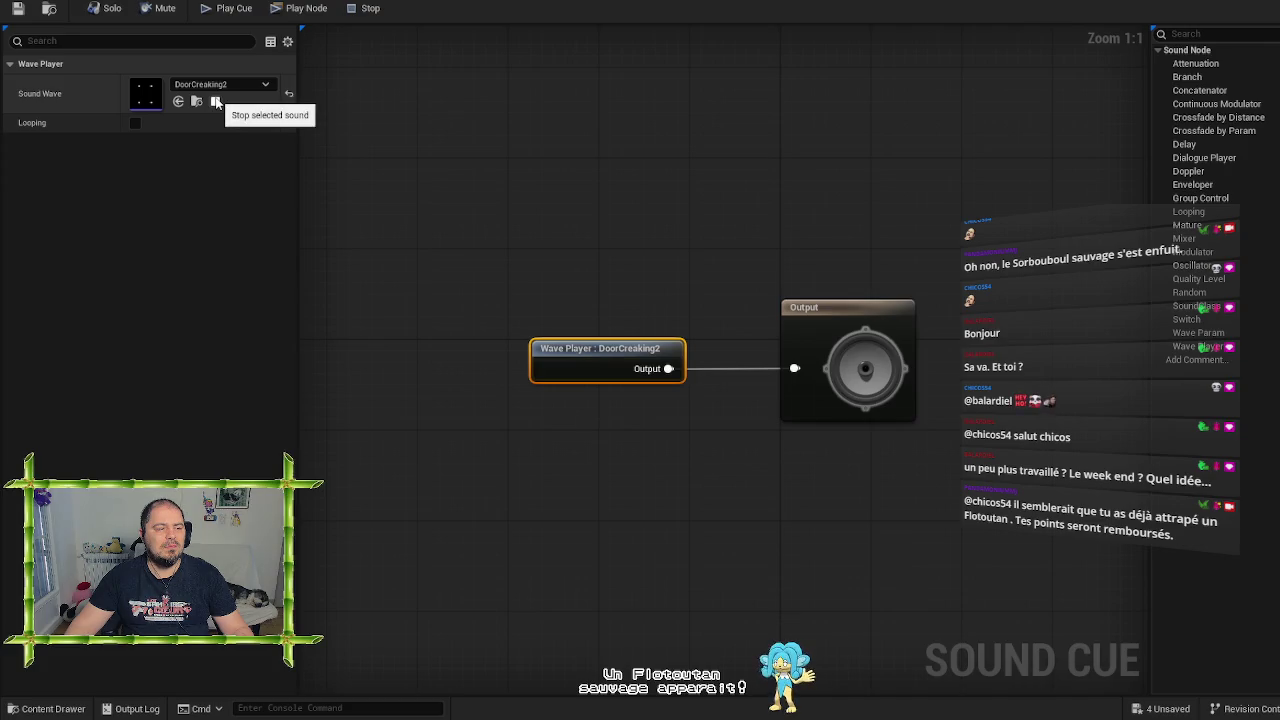
pyautogui.click(214, 104)
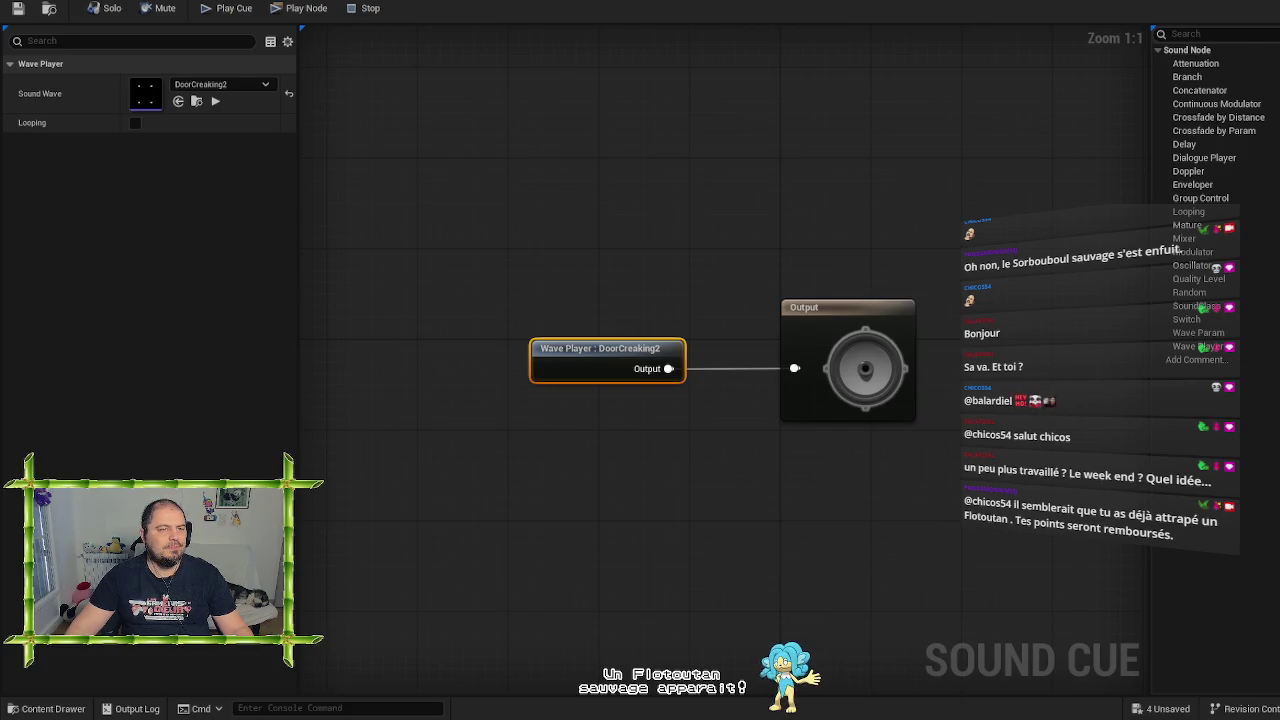
pyautogui.hotkey('alt', 'Tab')
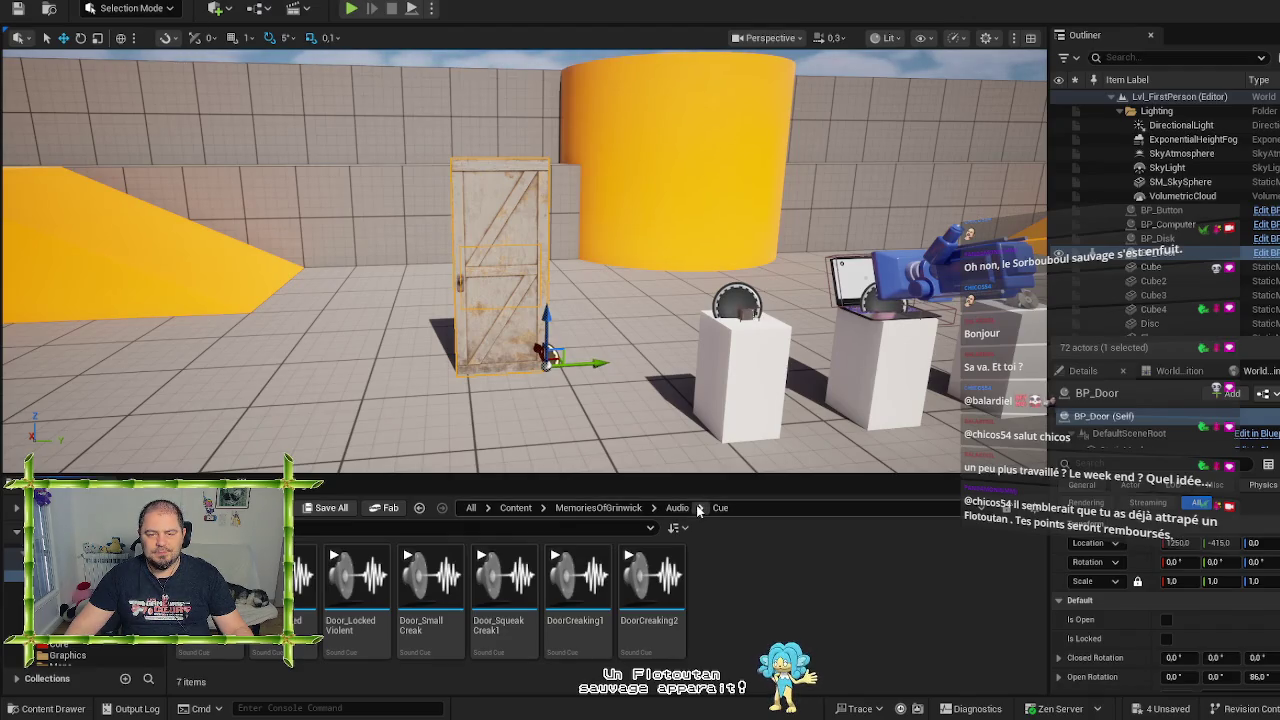
# Open the Audio > Wav folder and preview the DoorCreaking2 sound wave
pyautogui.click(678, 508)
pyautogui.doubleClick(345, 585)
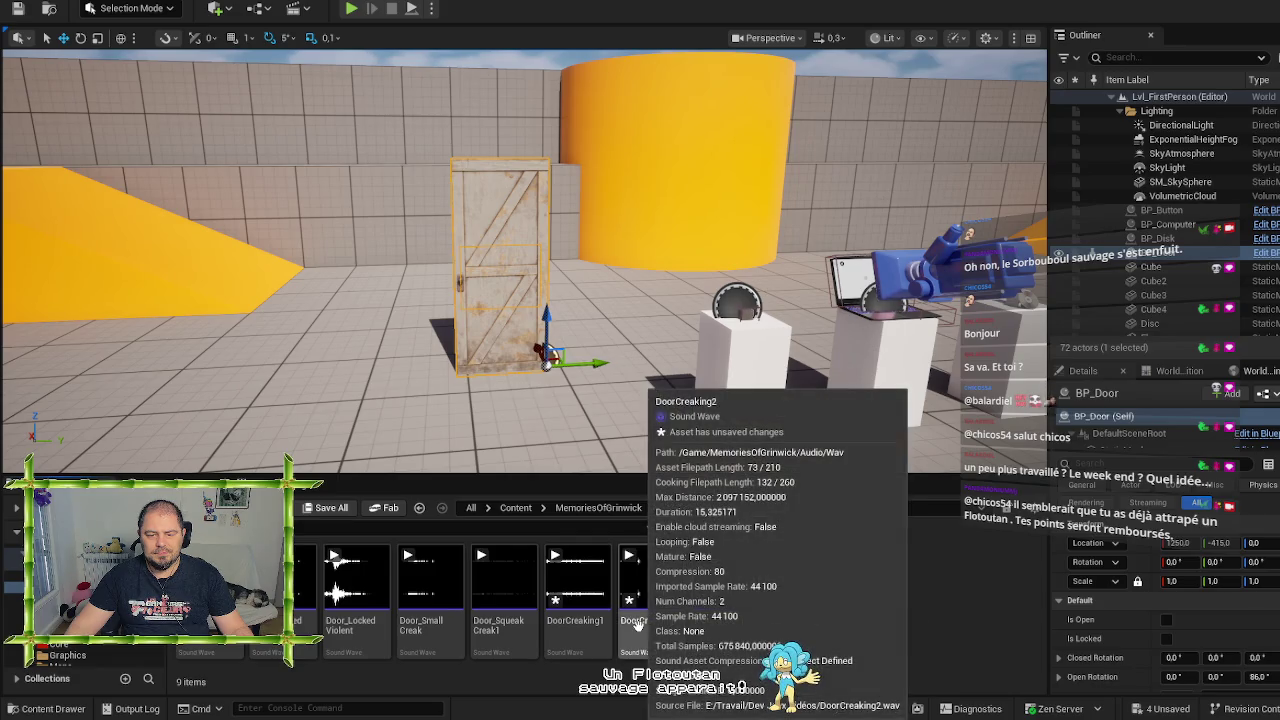
pyautogui.click(632, 566)
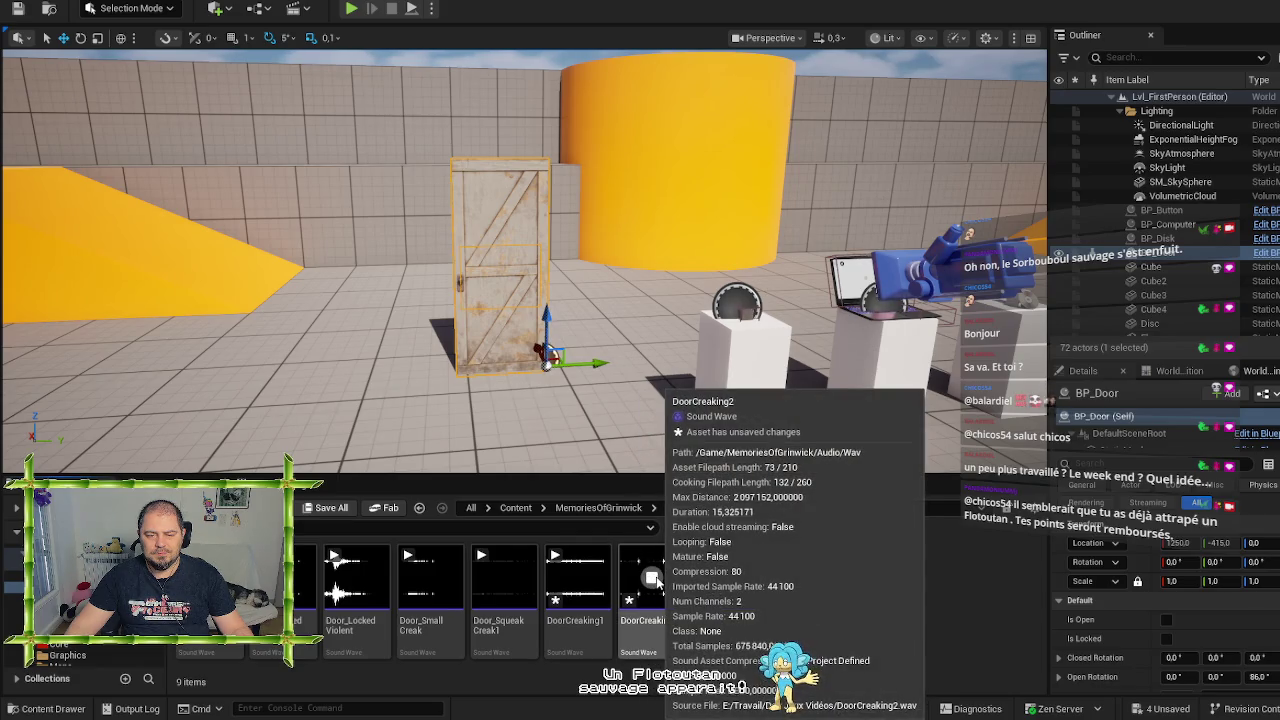
pyautogui.click(641, 636)
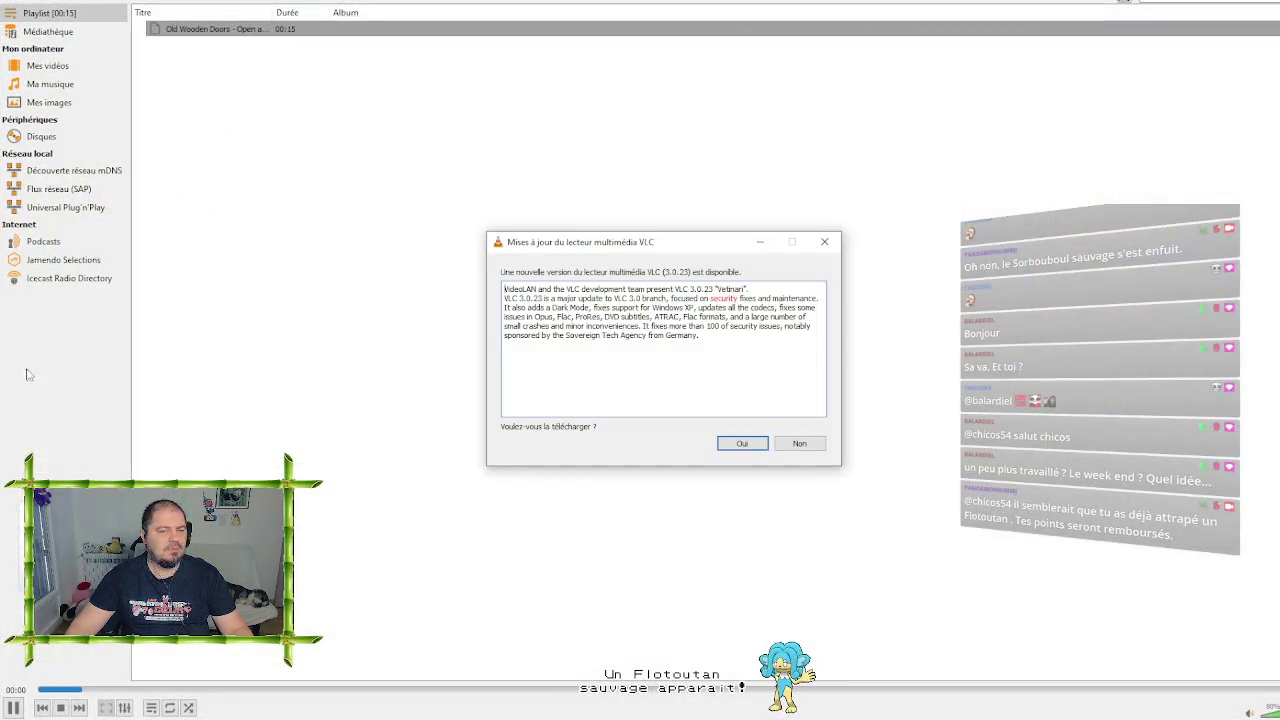
# Dismiss the VLC update prompt and play the selected door recording segment in Audacity
pyautogui.click(820, 442)
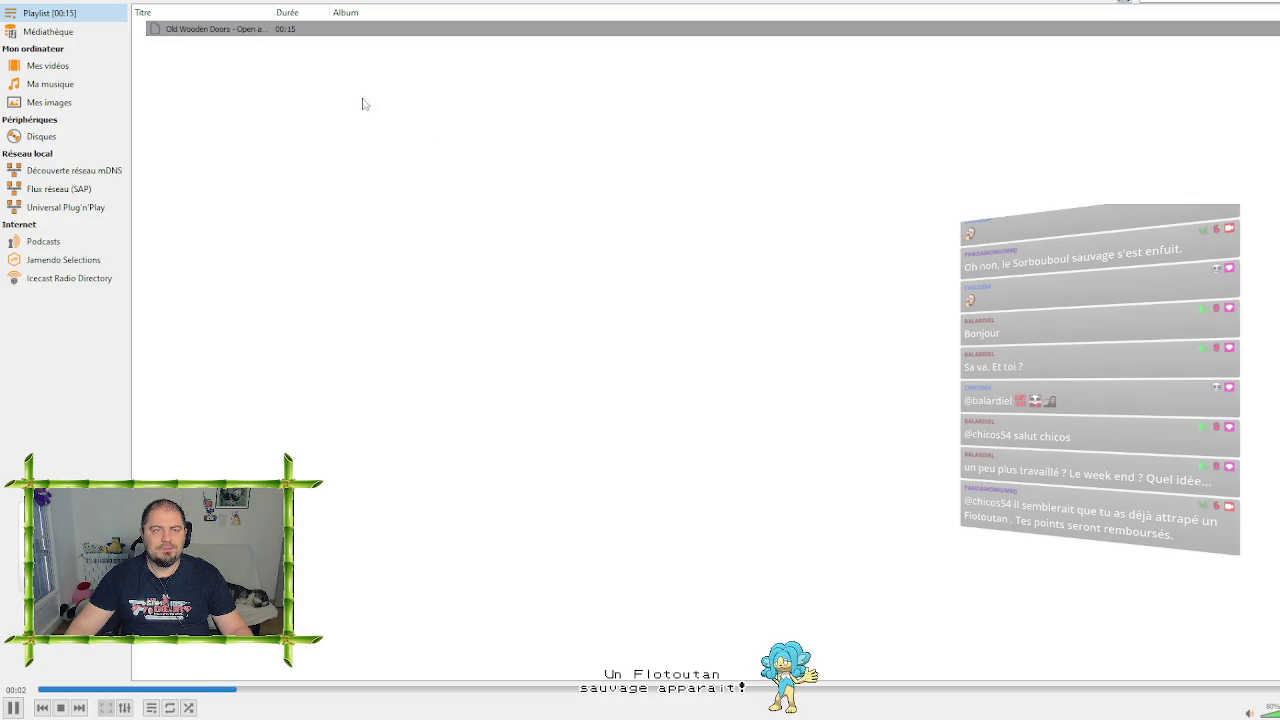
pyautogui.hotkey('alt', 'Tab')
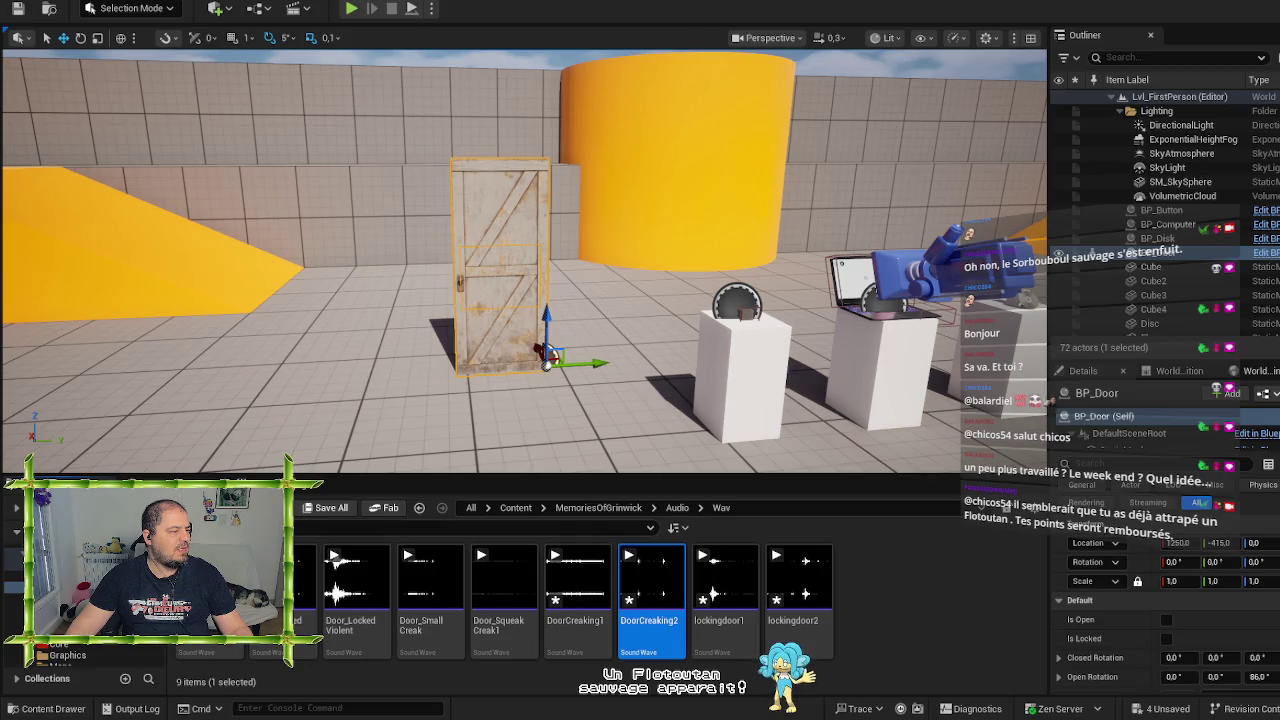
pyautogui.hotkey('alt', 'Tab')
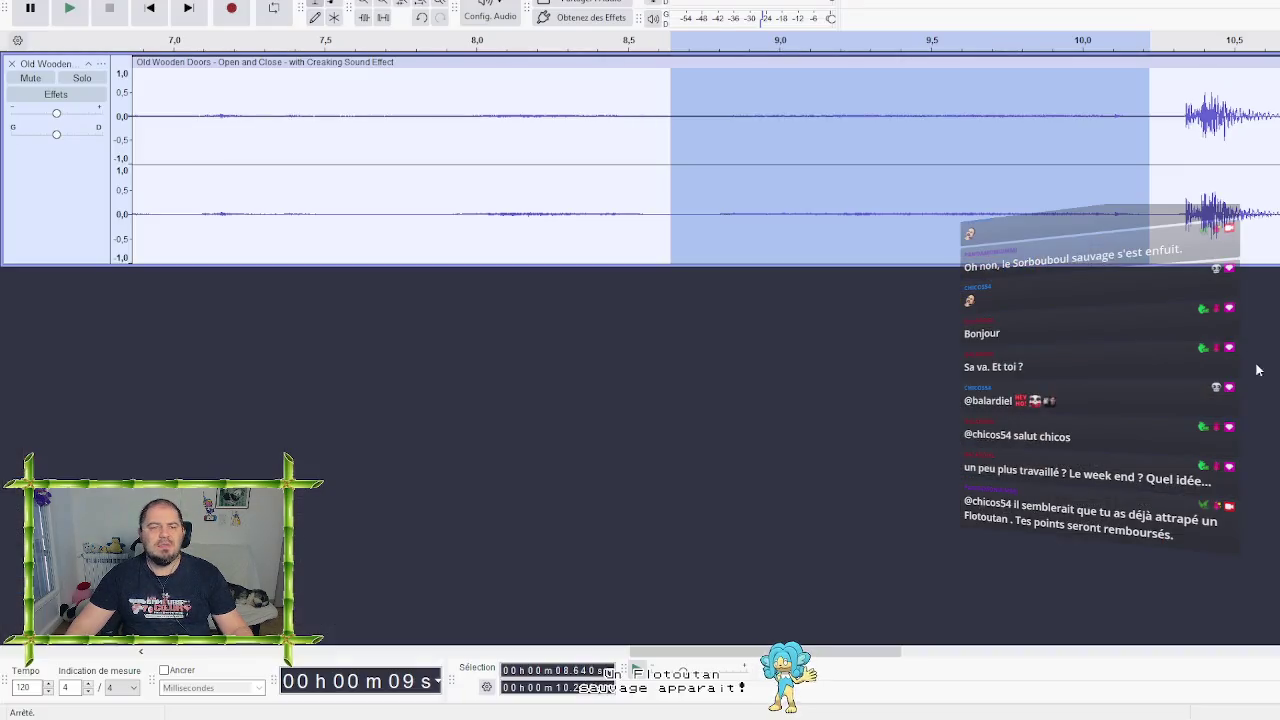
pyautogui.press('space')
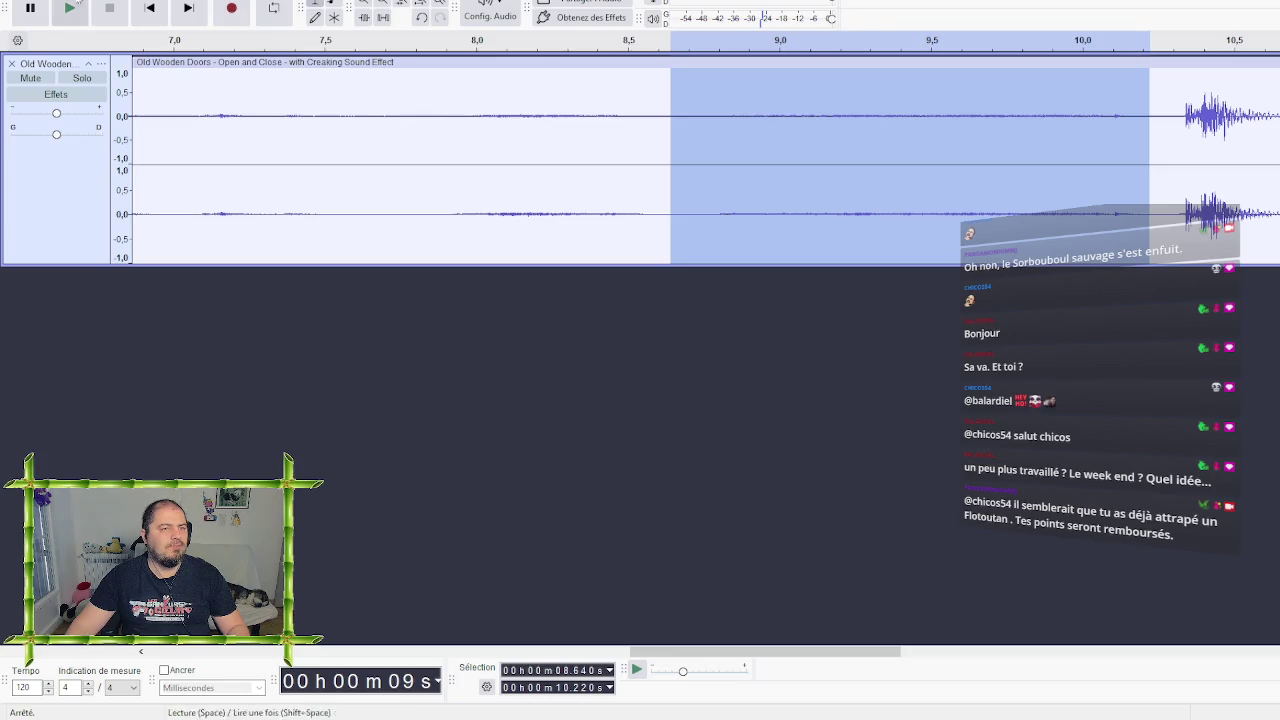
# Export the selection over DoorCreaking2.wav, then close Audacity without saving
pyautogui.click(20, 1)
pyautogui.click(92, 117)
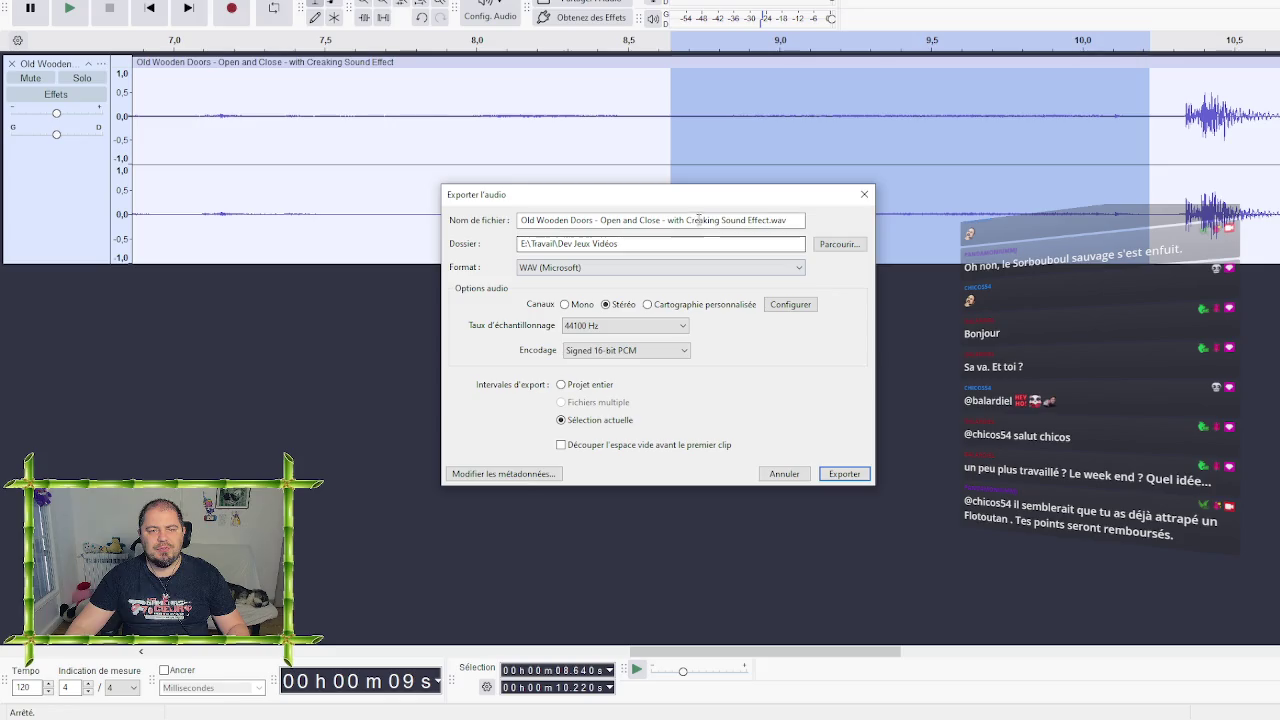
pyautogui.click(838, 245)
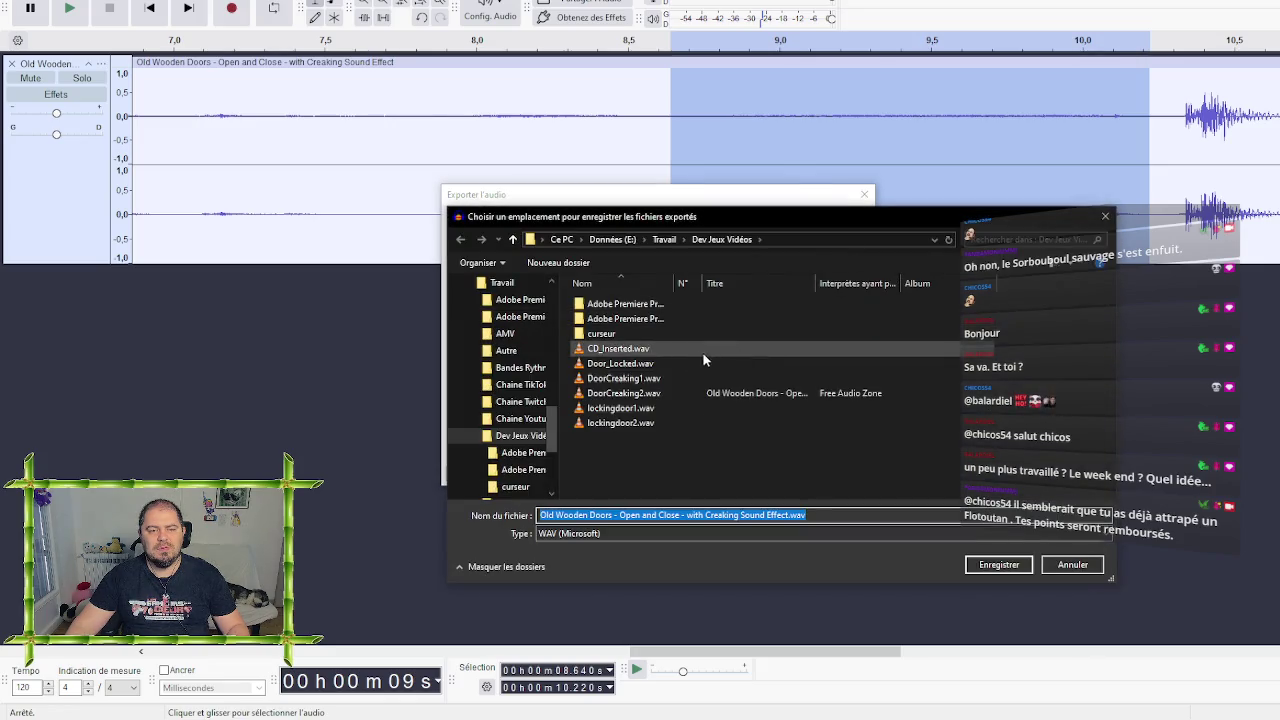
pyautogui.click(632, 393)
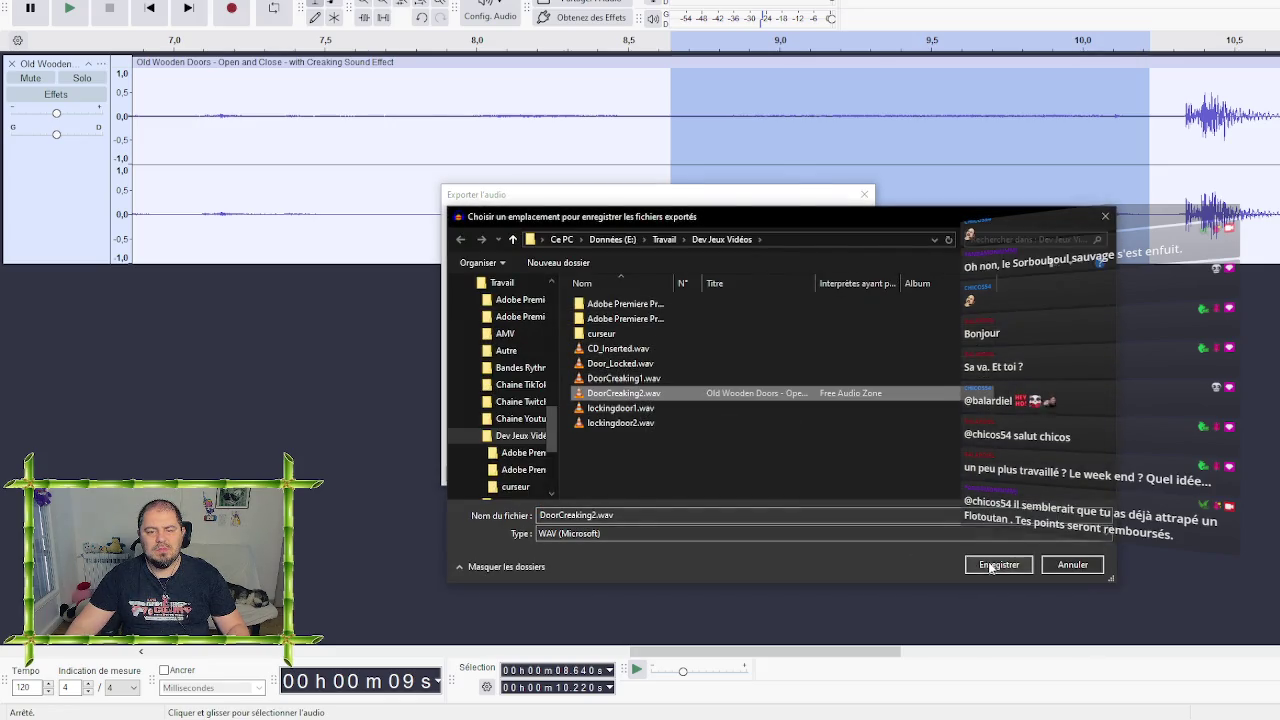
pyautogui.click(998, 564)
pyautogui.click(844, 474)
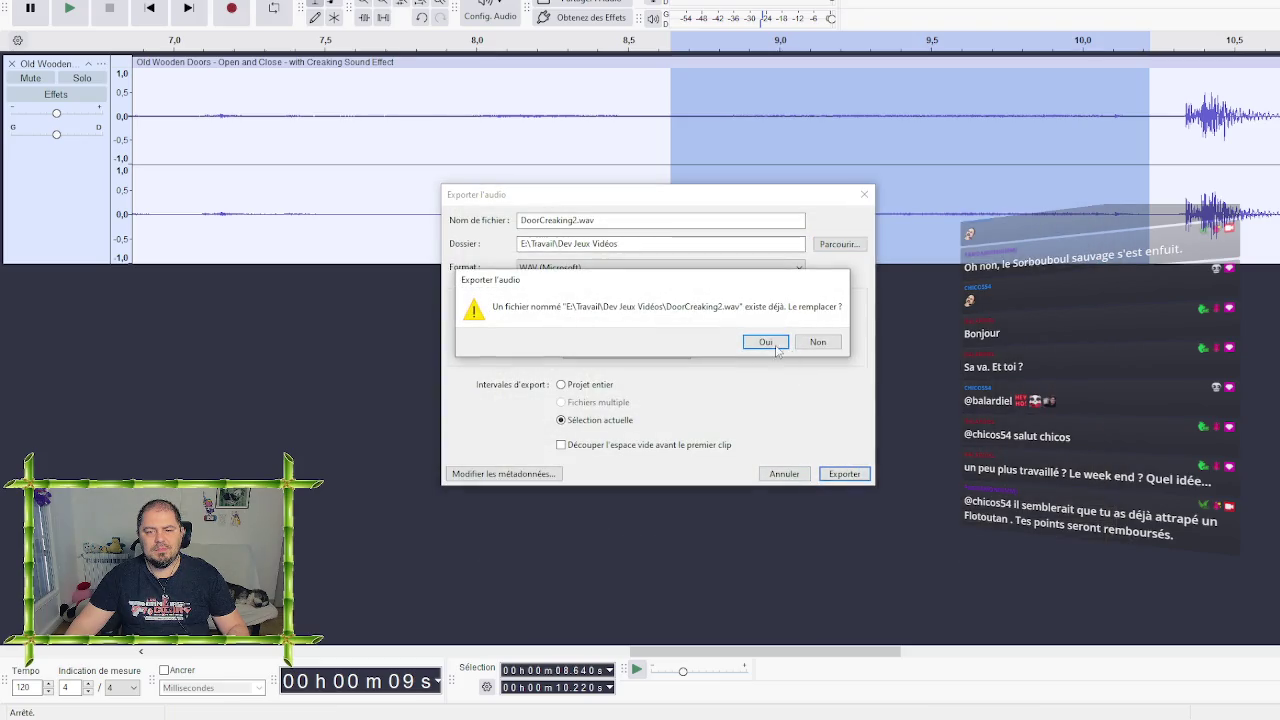
pyautogui.click(768, 342)
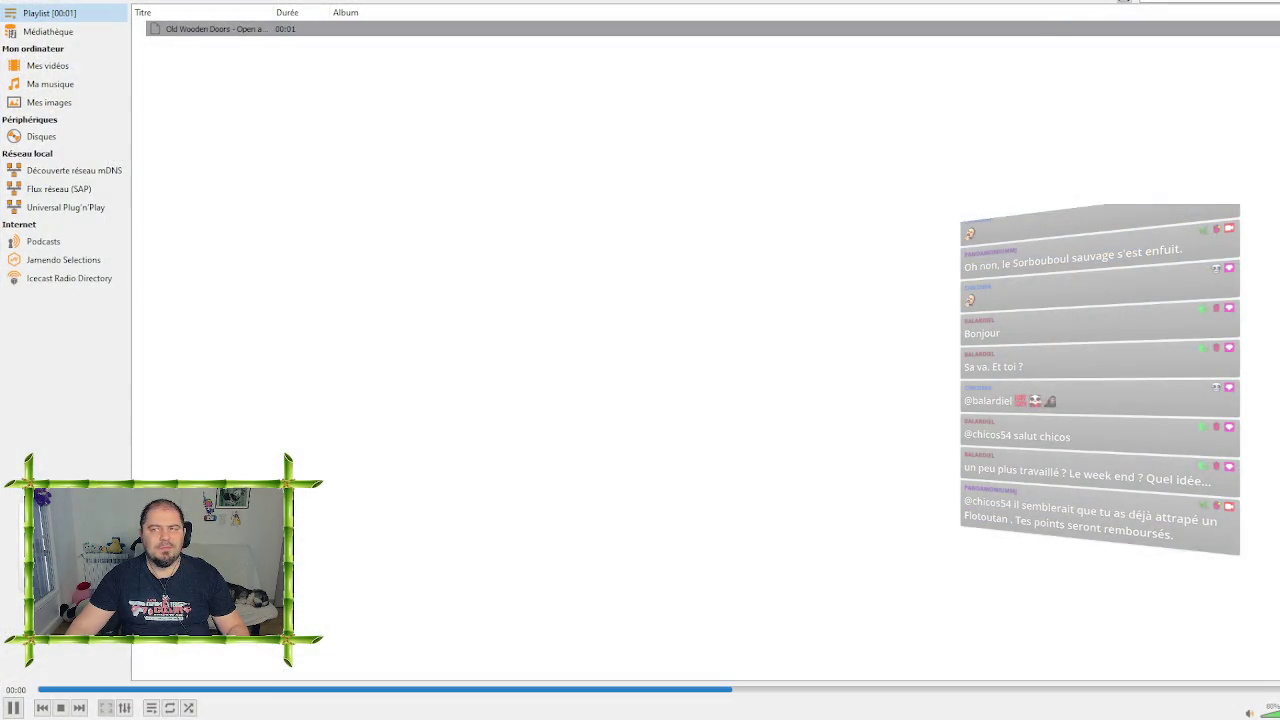
pyautogui.hotkey('ctrl', 'w')
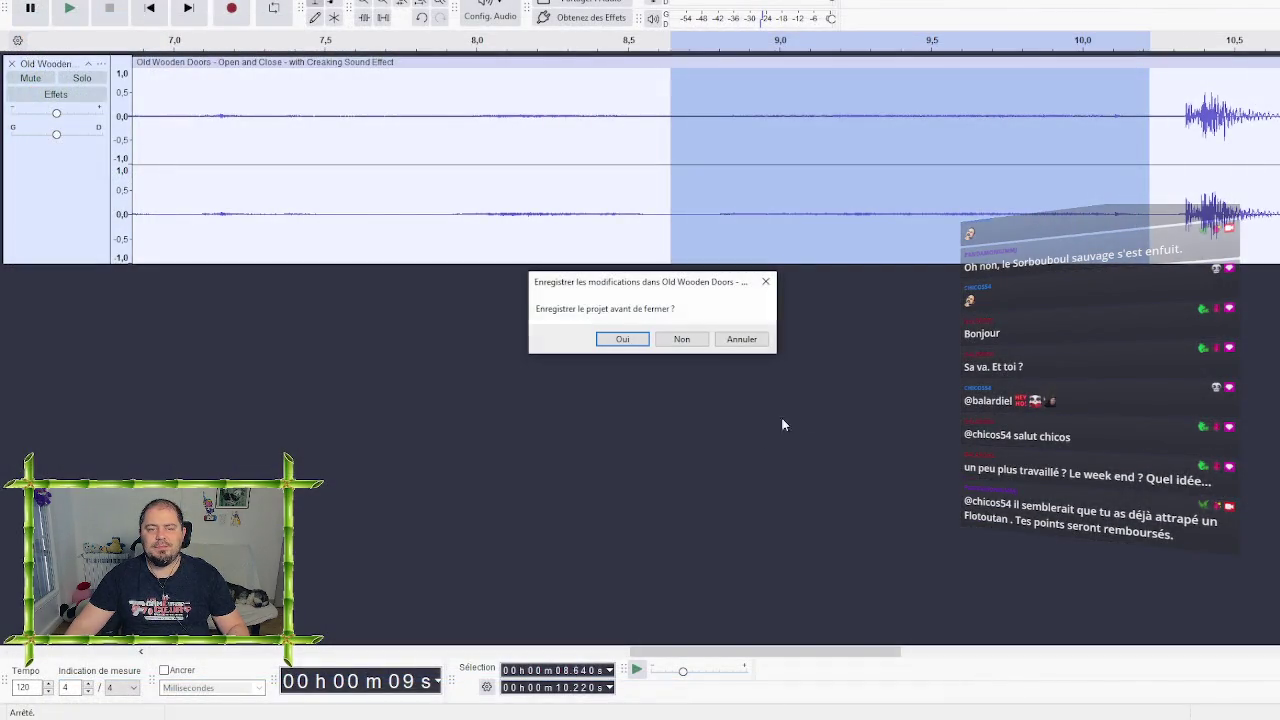
pyautogui.click(683, 340)
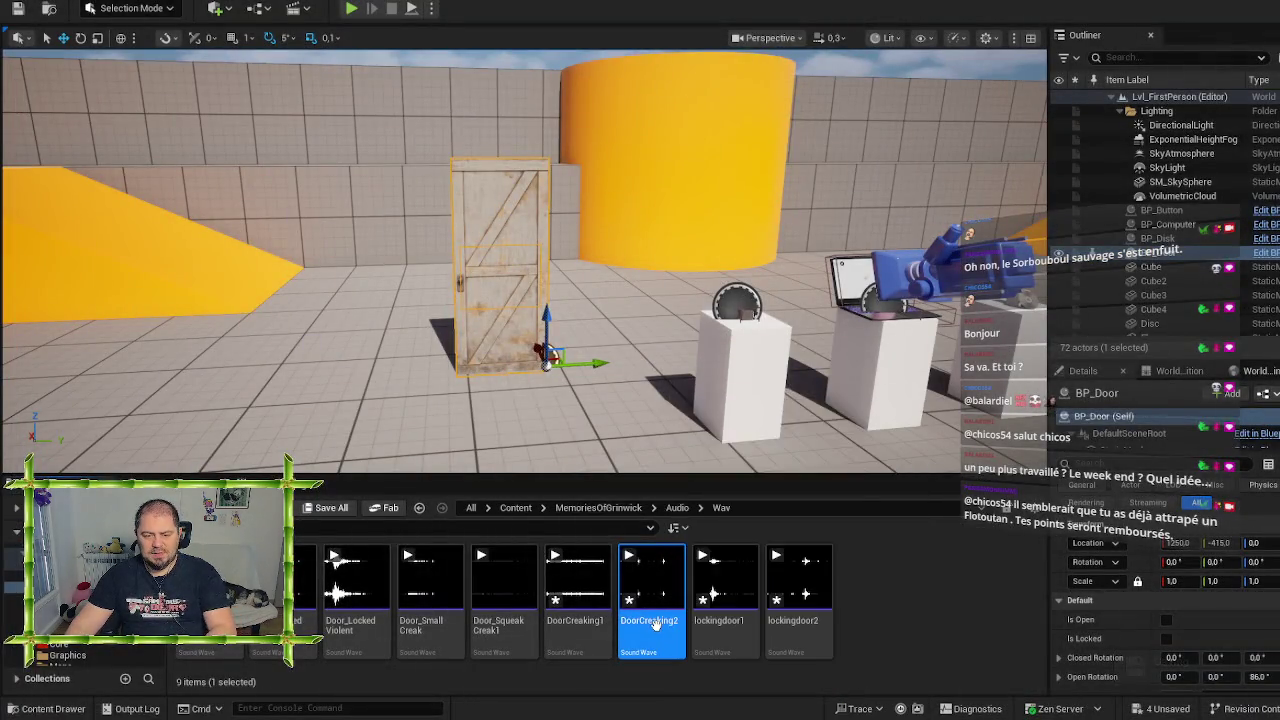
# Force-delete the old DoorCreaking2 sound cue from the Cue folder
pyautogui.press('Delete')
pyautogui.click(826, 576)
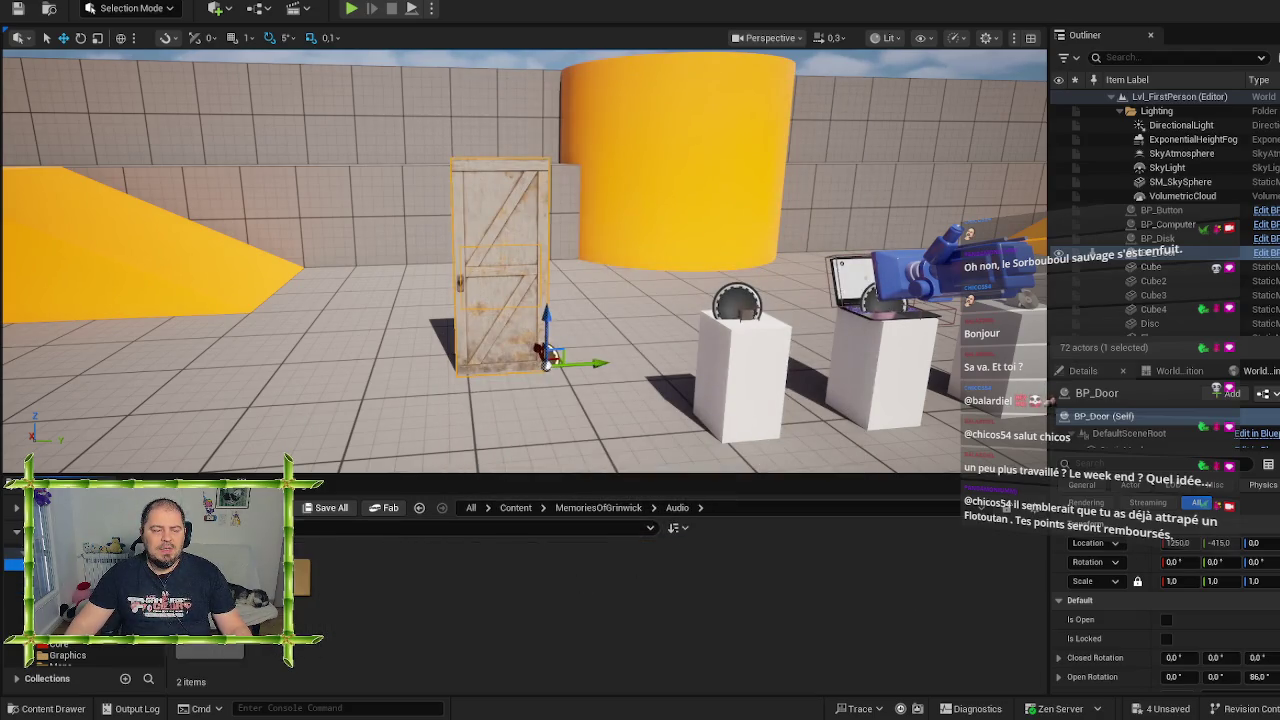
pyautogui.doubleClick(275, 580)
pyautogui.click(677, 630)
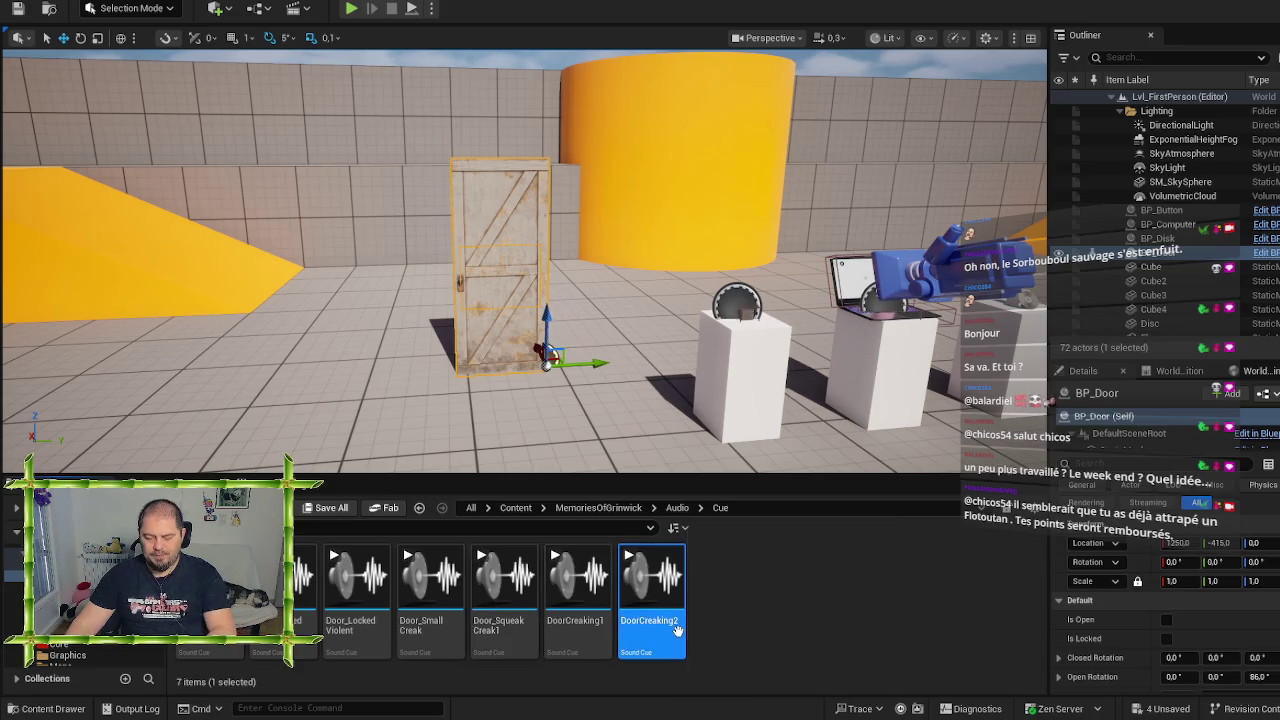
pyautogui.press('Delete')
pyautogui.click(612, 576)
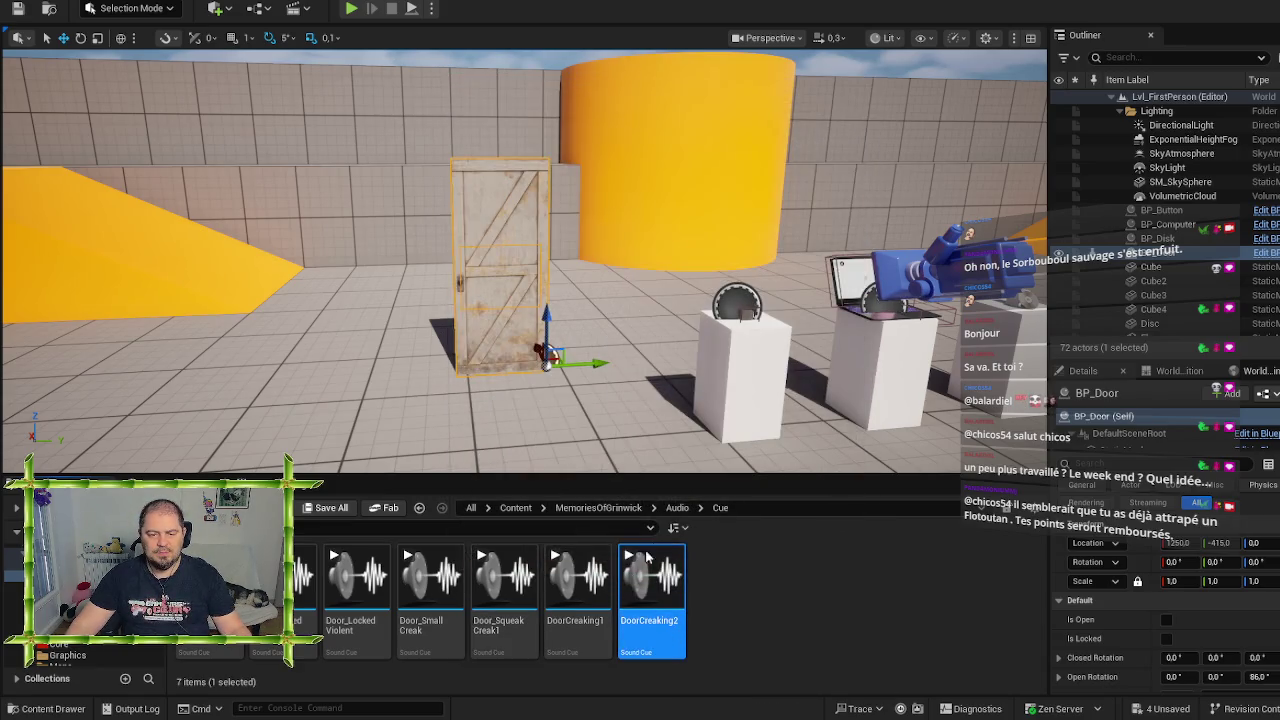
# Replace the DoorCreaking2 sound wave in Wav with the newly exported file and preview it
pyautogui.click(677, 508)
pyautogui.doubleClick(305, 590)
pyautogui.click(650, 600)
pyautogui.press('Delete')
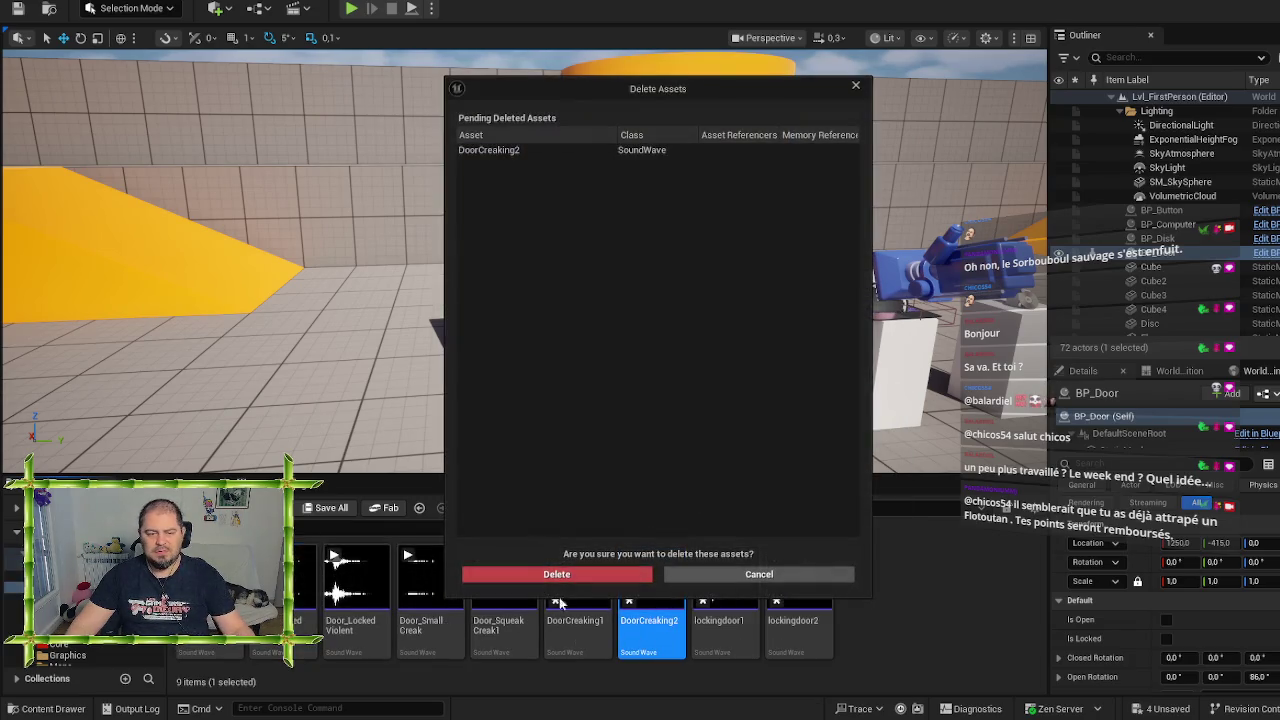
pyautogui.click(557, 575)
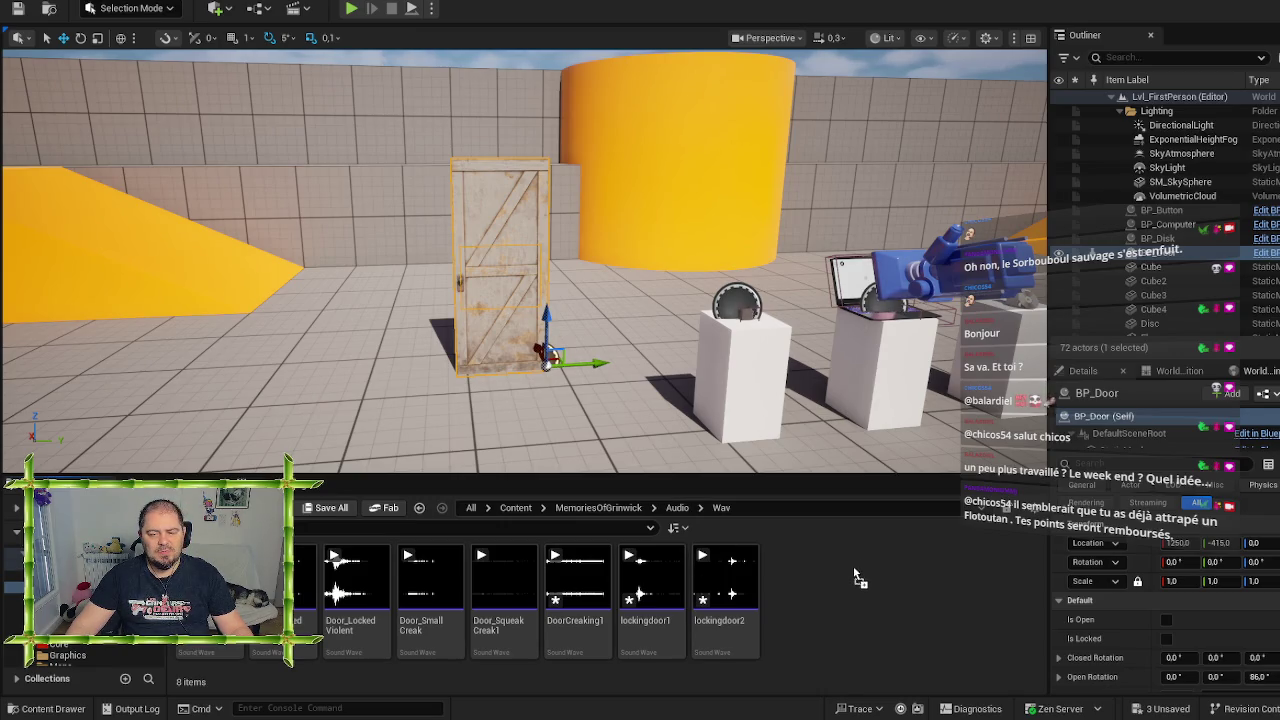
pyautogui.moveTo(850, 592); pyautogui.dragTo(846, 579)
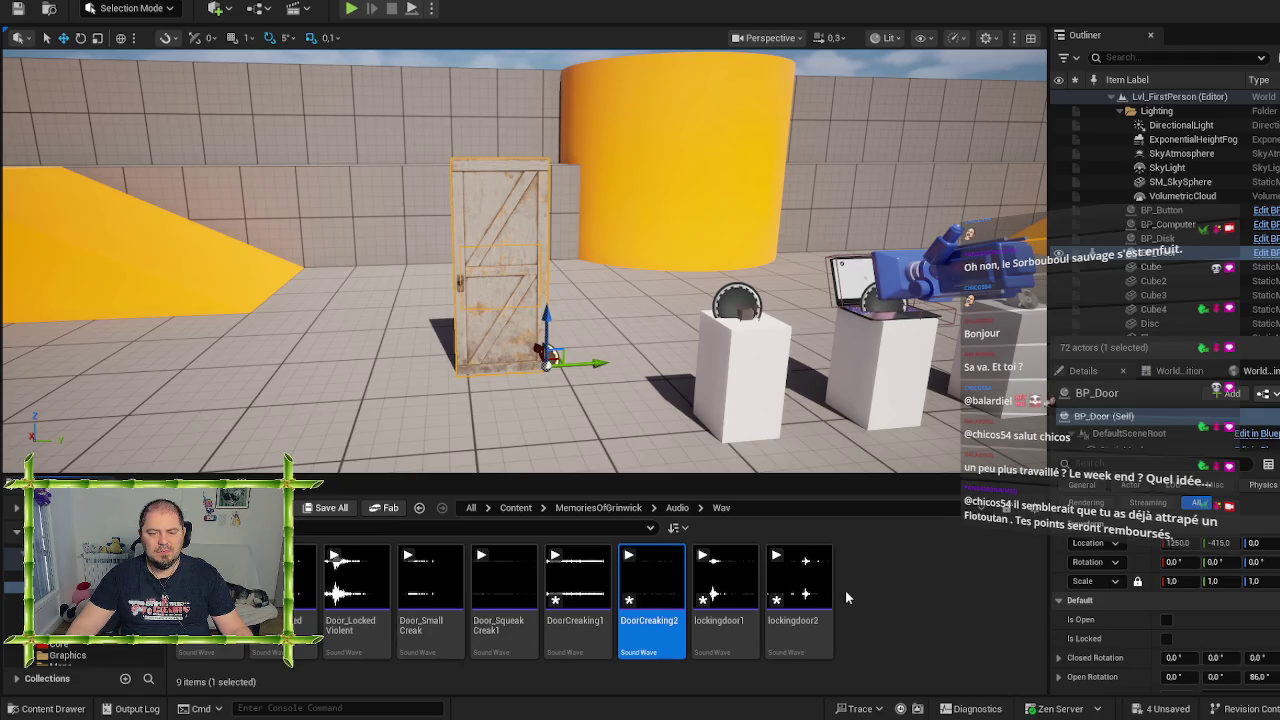
pyautogui.click(655, 582)
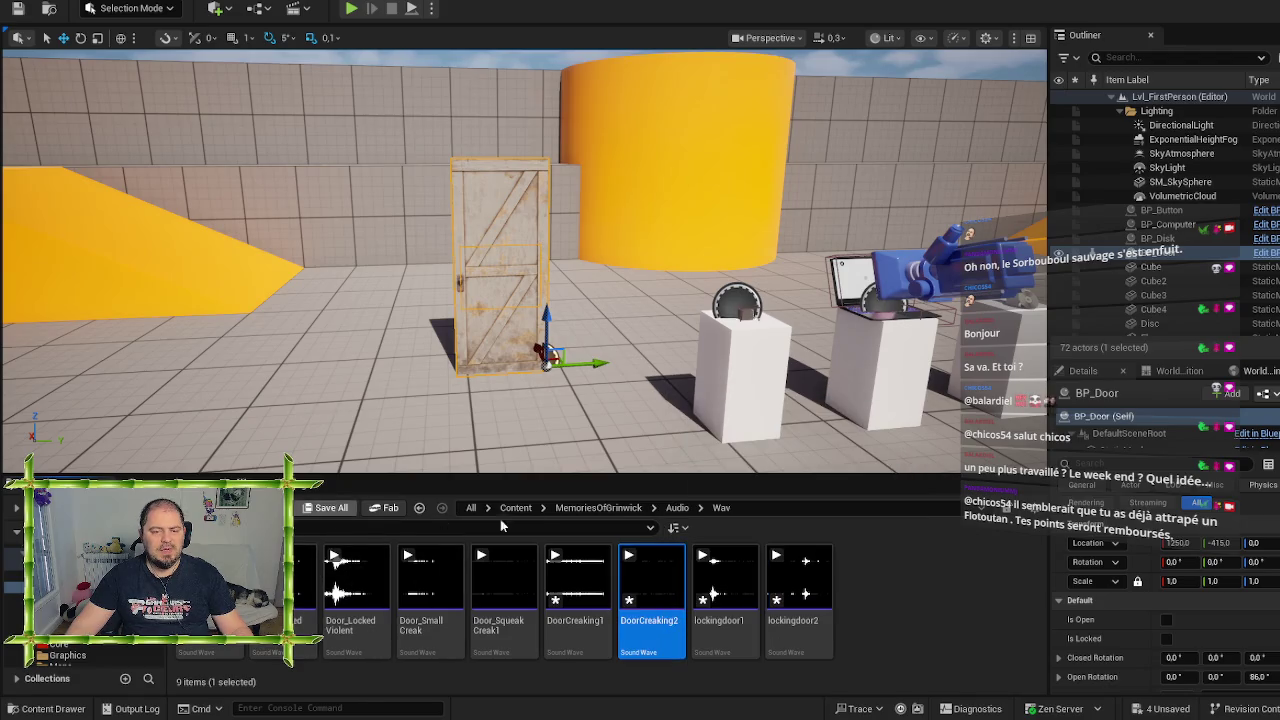
# Duplicate DoorCreaking1 in Cue as DoorCreaking2 and open it
pyautogui.click(676, 508)
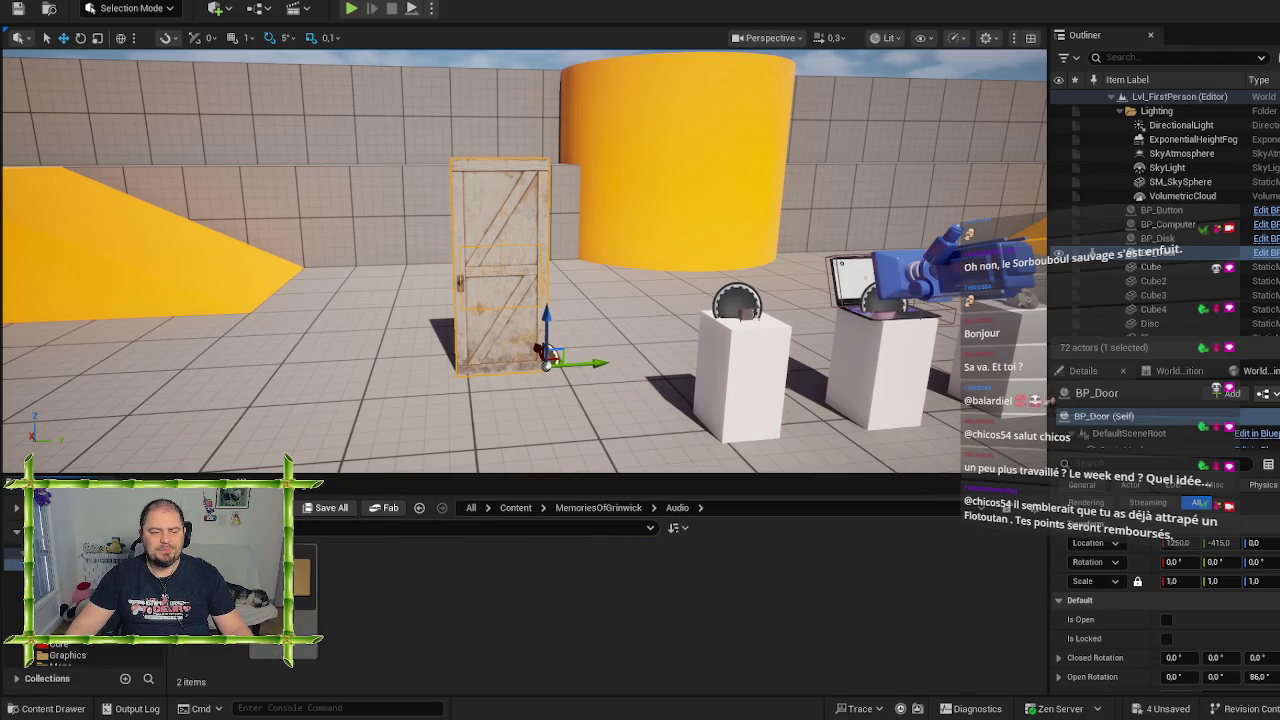
pyautogui.doubleClick(210, 590)
pyautogui.rightClick(712, 632)
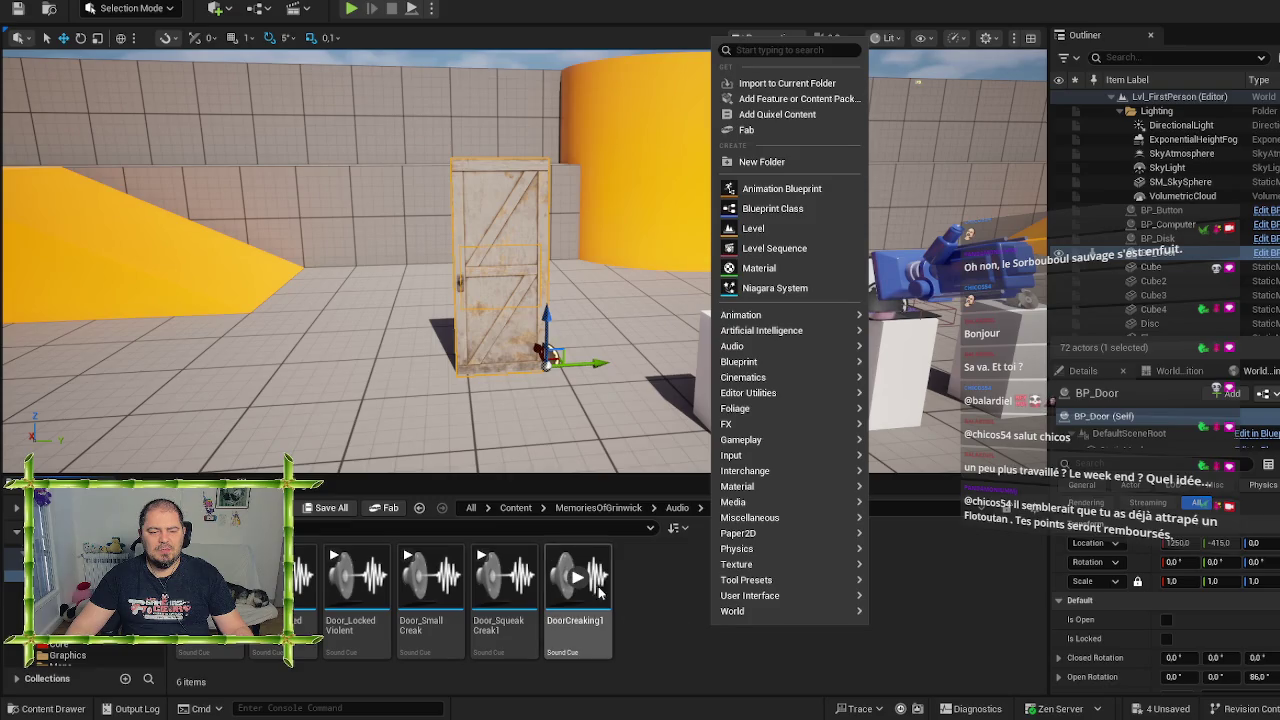
pyautogui.click(597, 620)
pyautogui.hotkey('ctrl', 'd')
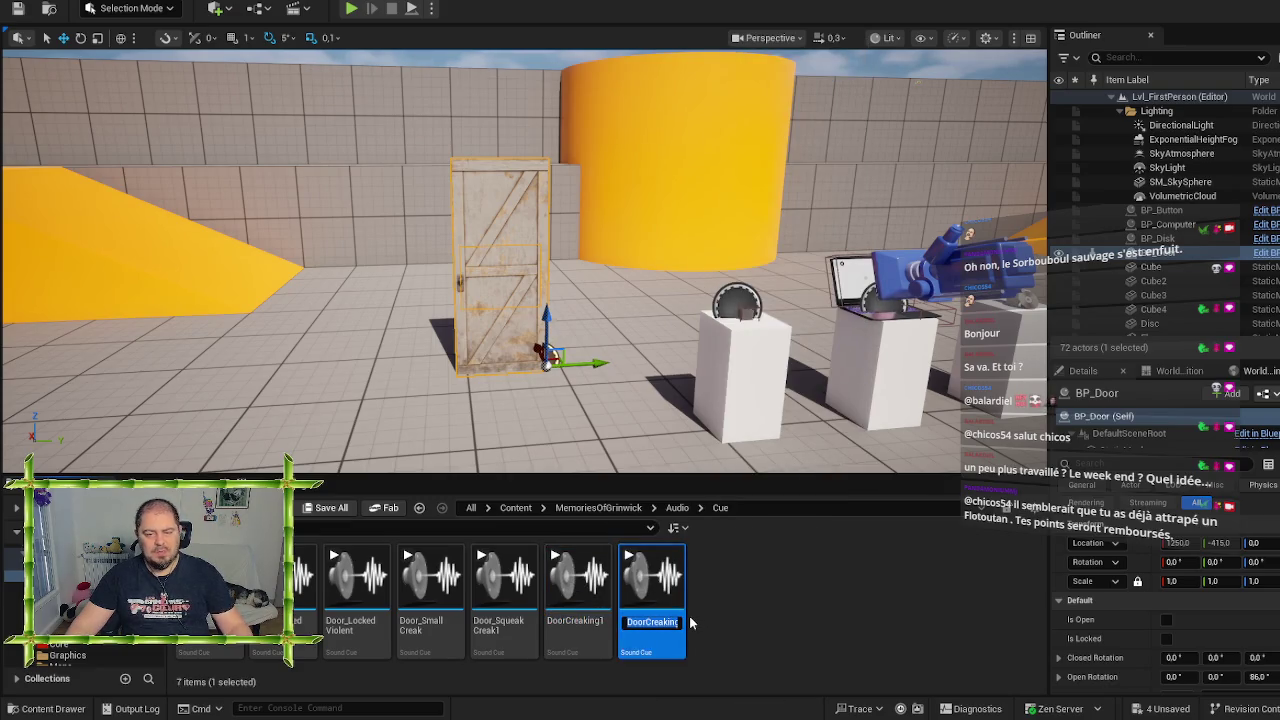
pyautogui.press('Return')
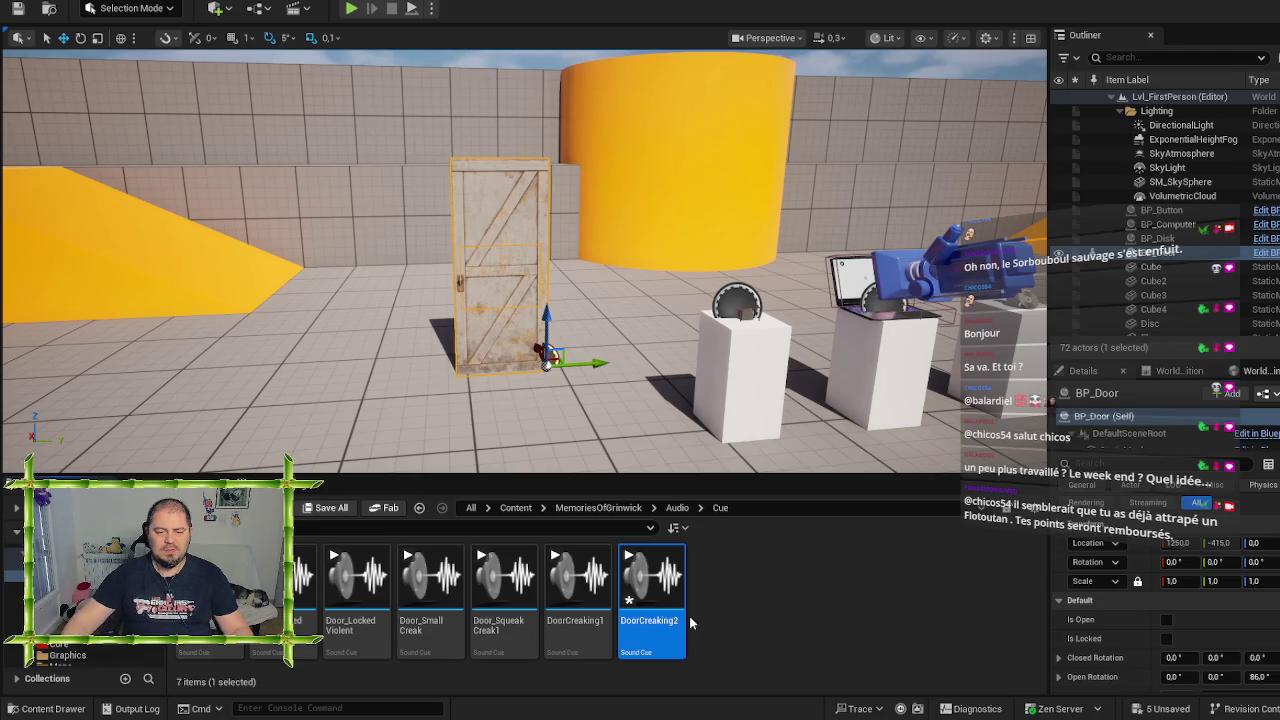
pyautogui.doubleClick(655, 585)
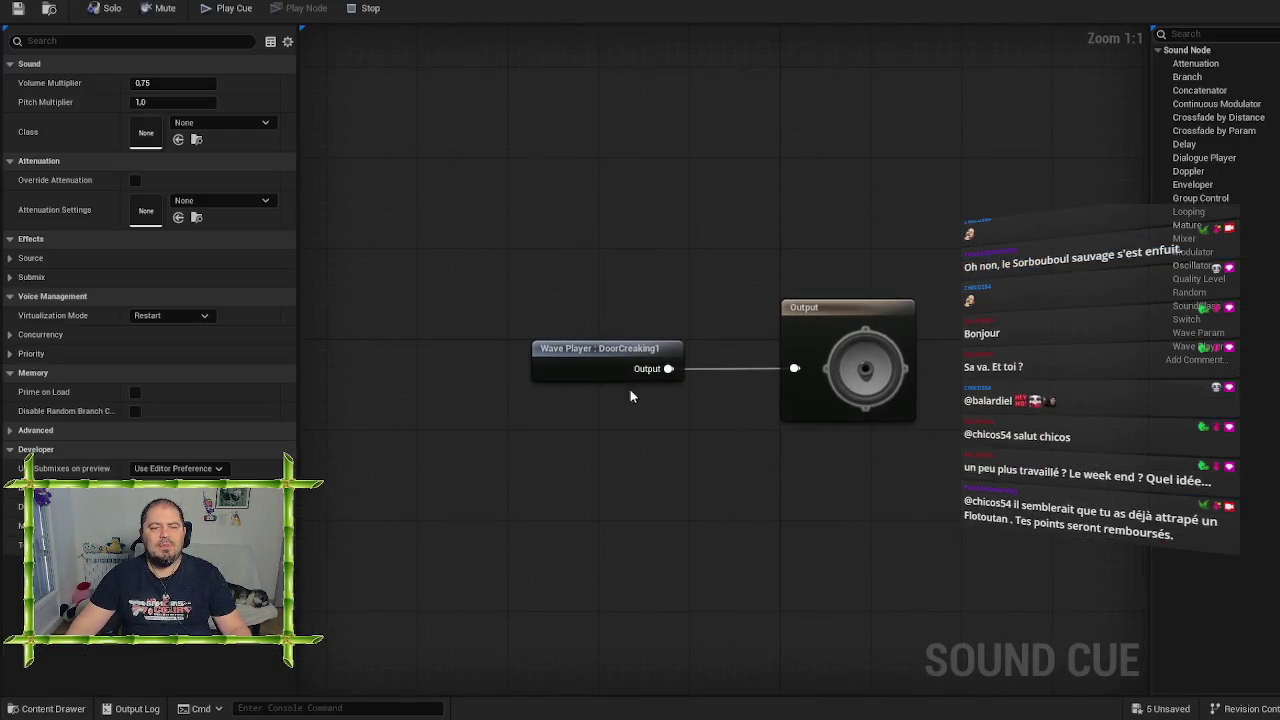
# Set DoorCreaking2's Wave Player to the DoorCreaking2 wave, save, and return to the Wav folder
pyautogui.click(606, 358)
pyautogui.click(246, 68)
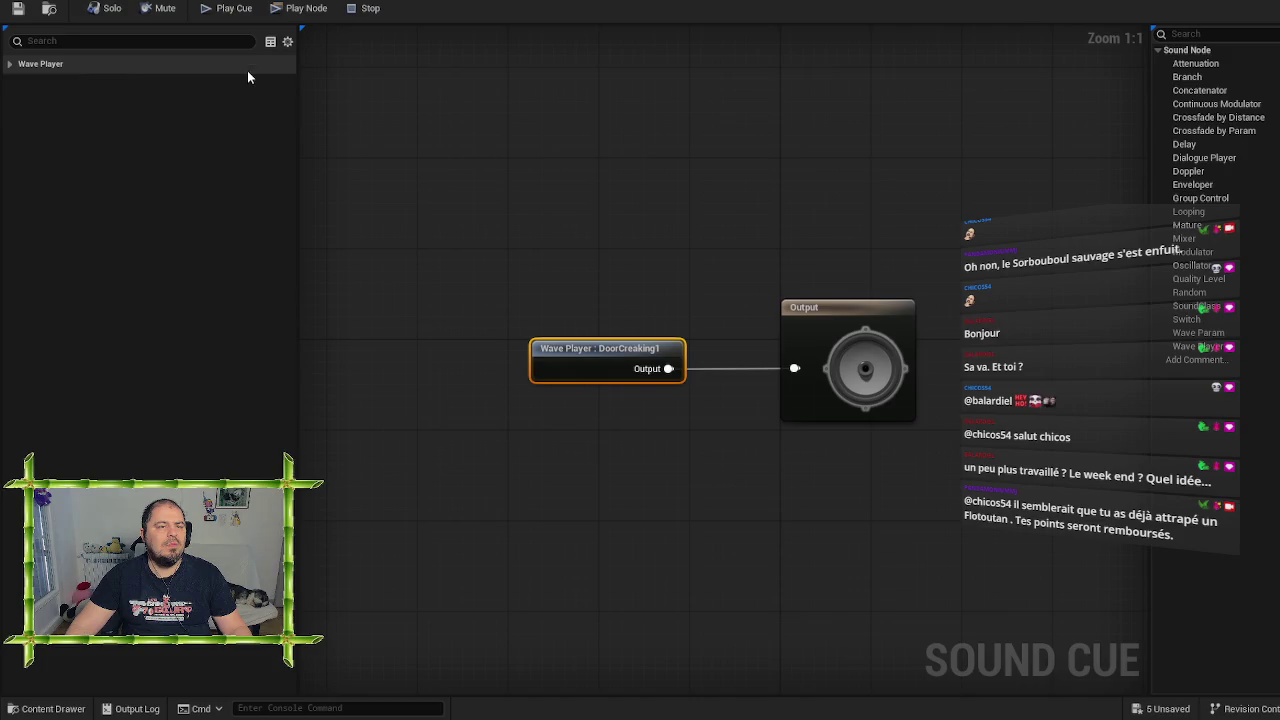
pyautogui.click(246, 70)
pyautogui.click(220, 84)
pyautogui.click(271, 314)
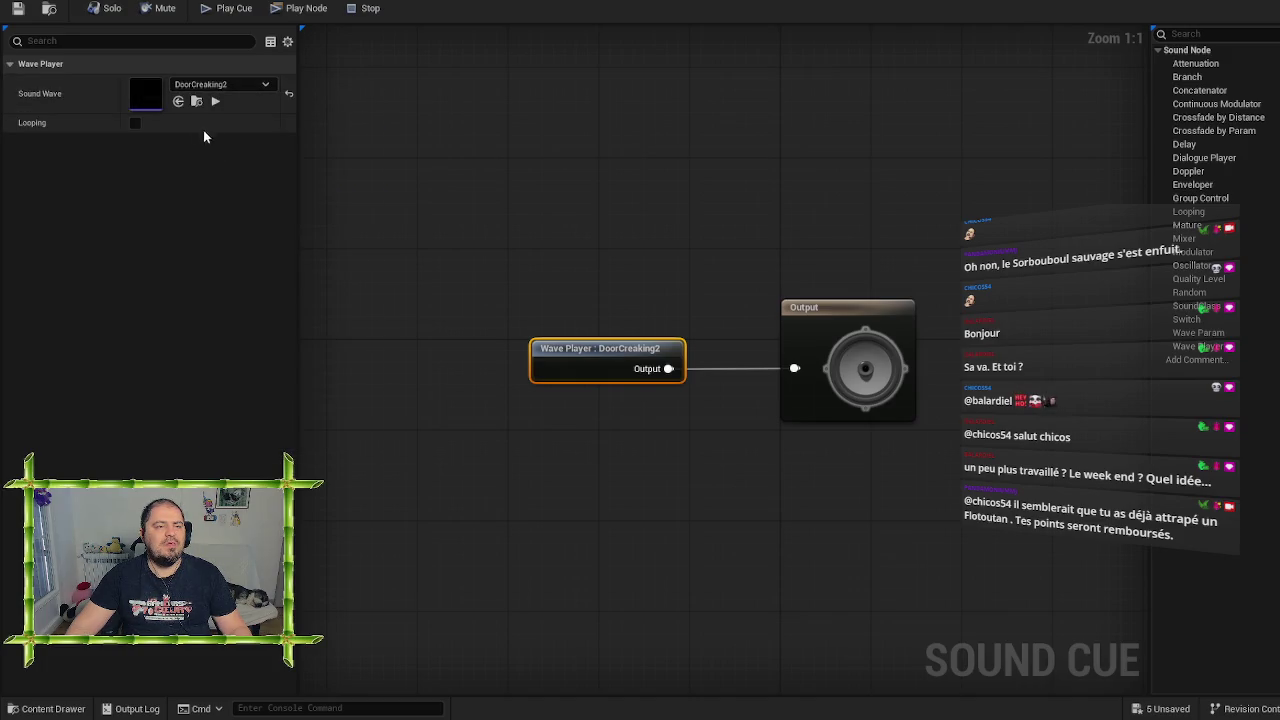
pyautogui.click(17, 8)
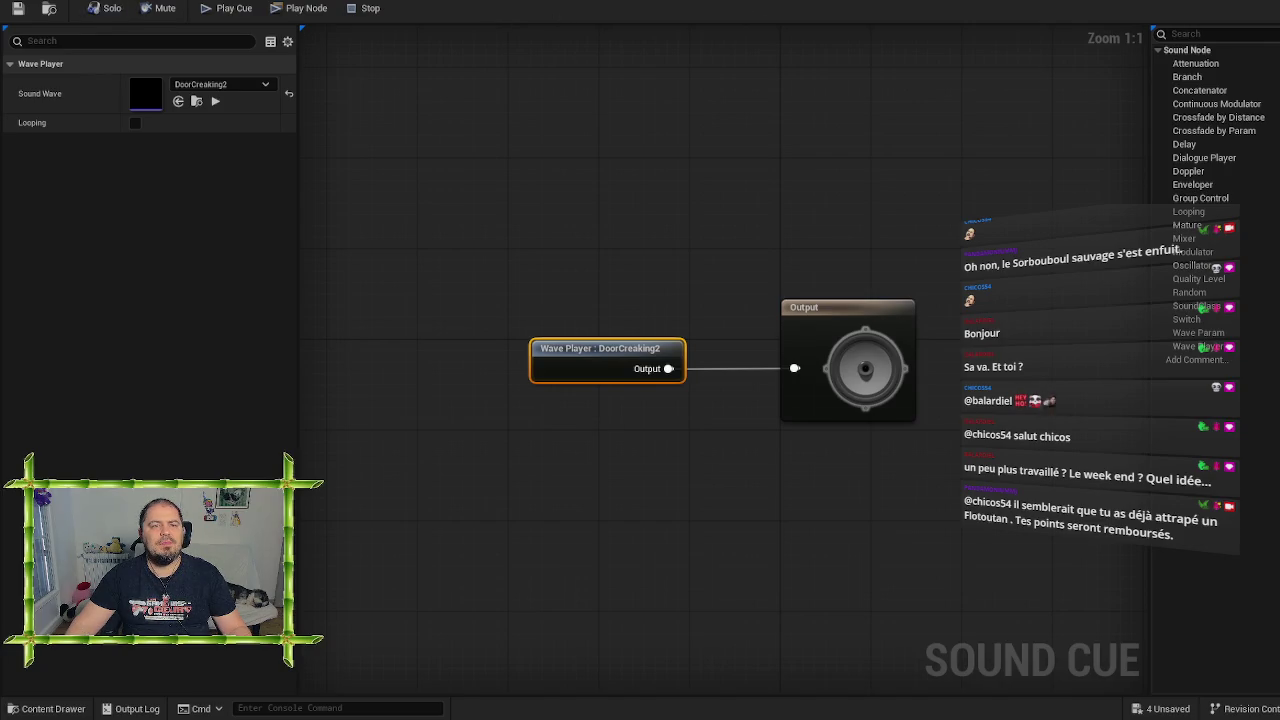
pyautogui.hotkey('alt', 'Tab')
pyautogui.click(700, 507)
pyautogui.click(642, 546)
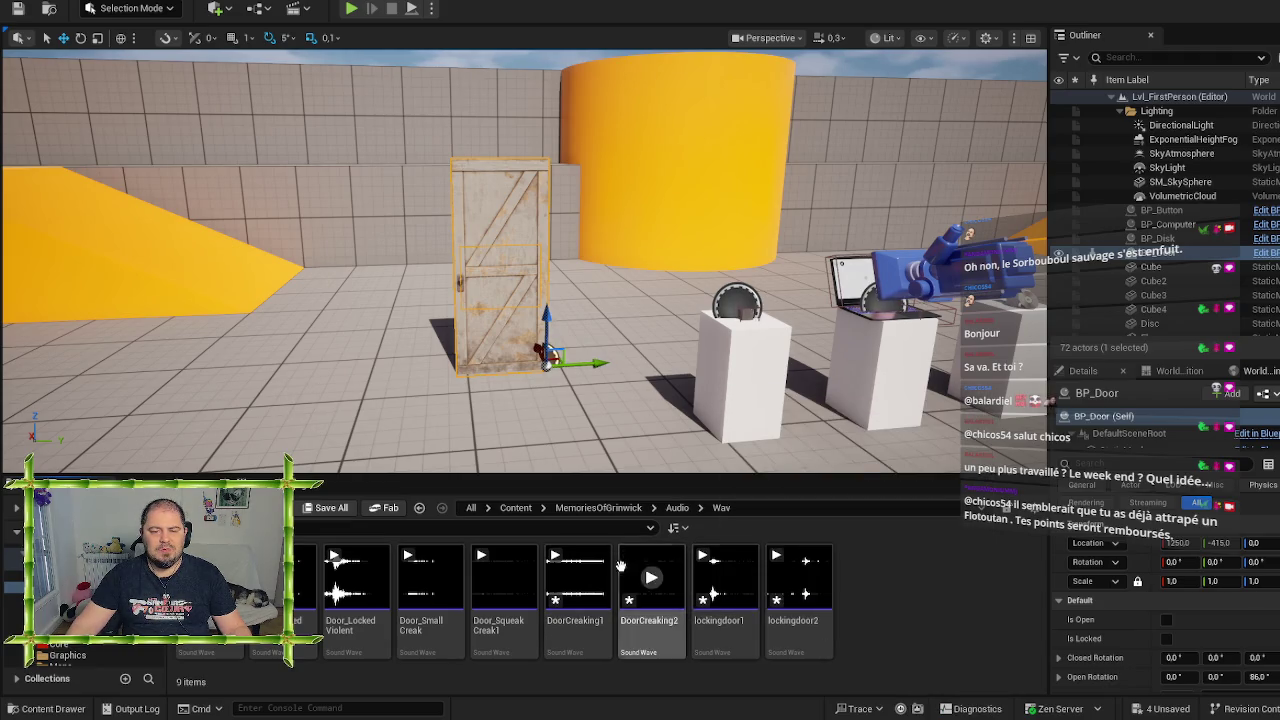
# In Audio > Cue, duplicate the locked-door cue twice as Door_Locked1 and Door_Locked2
pyautogui.click(673, 510)
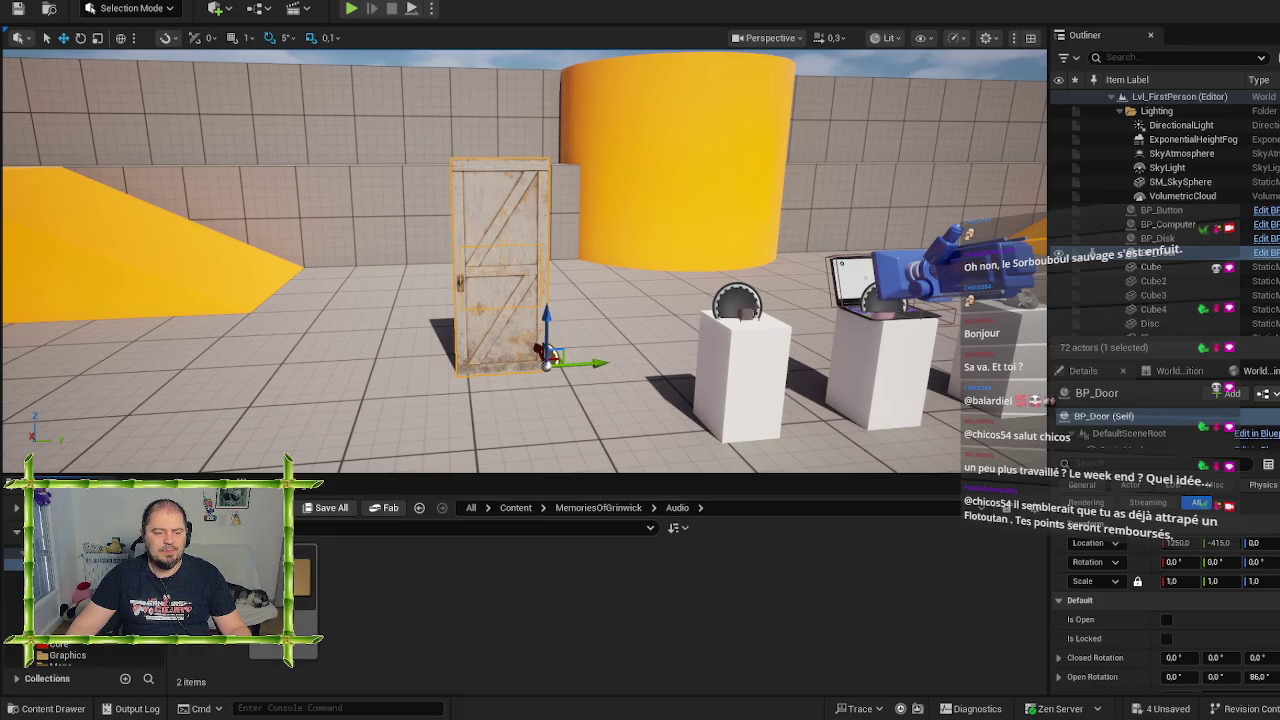
pyautogui.doubleClick(305, 585)
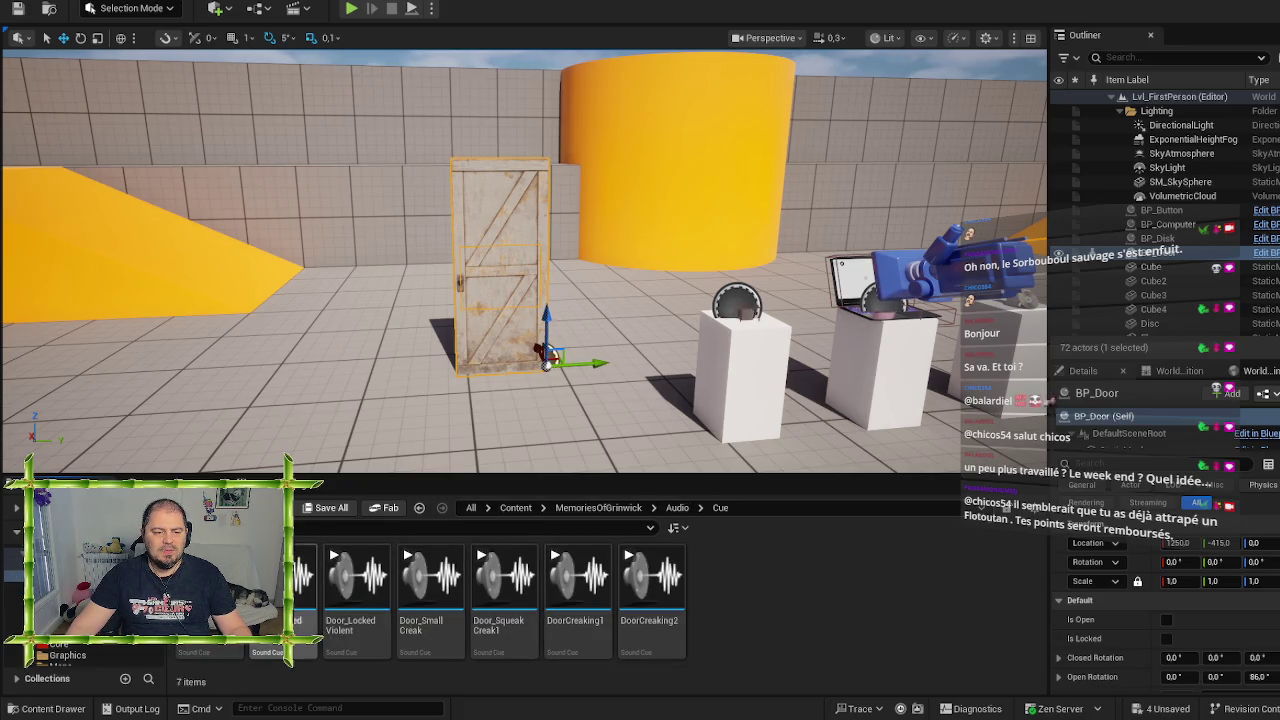
pyautogui.click(305, 590)
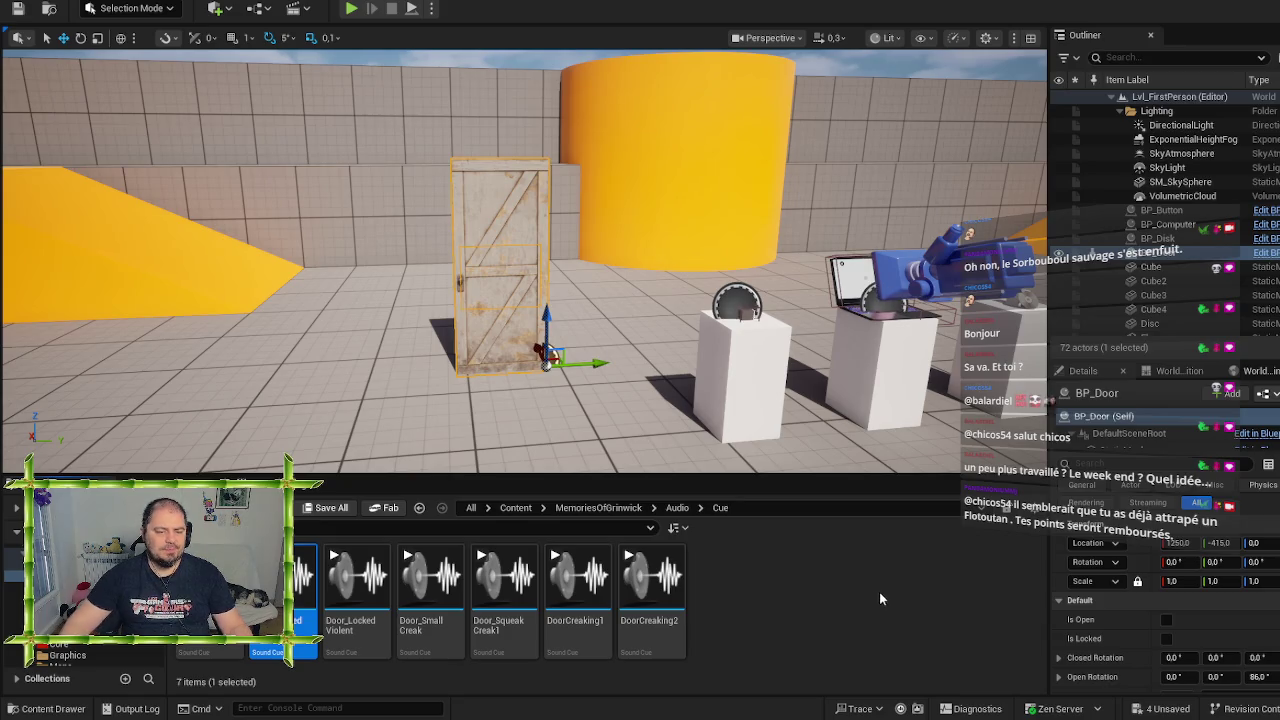
pyautogui.hotkey('ctrl', 'd')
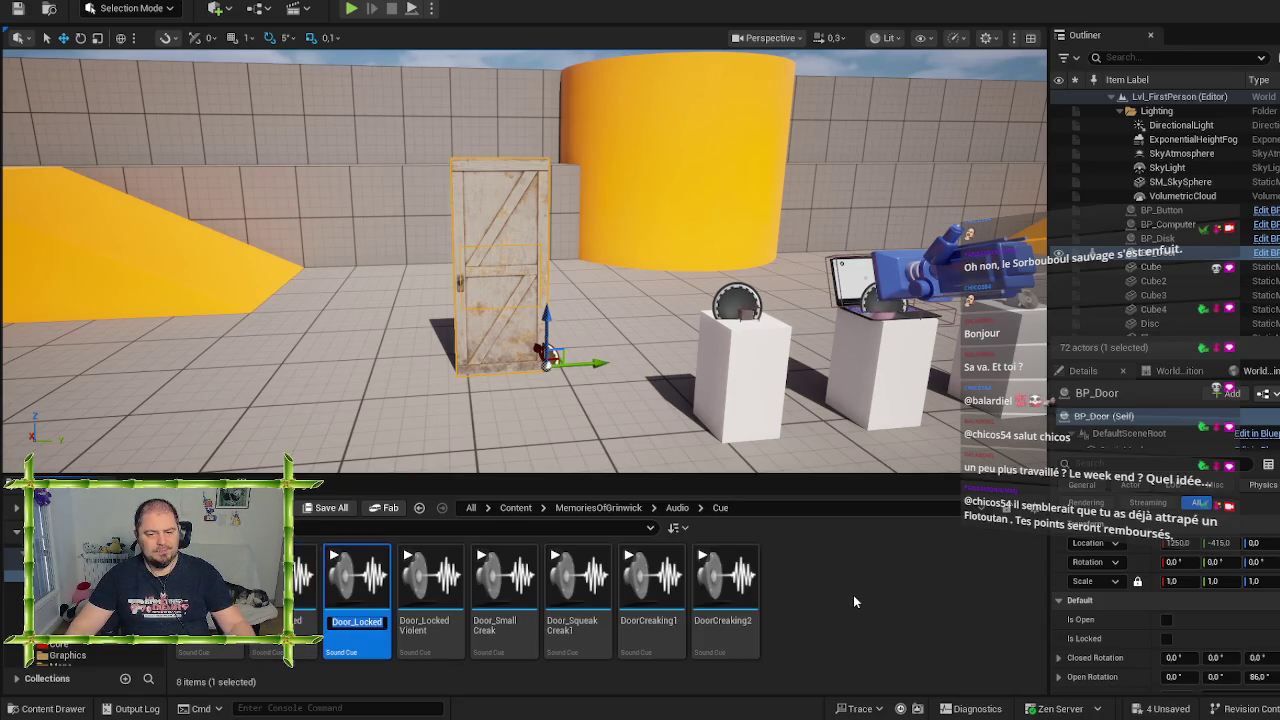
pyautogui.press('End')
pyautogui.write('1')
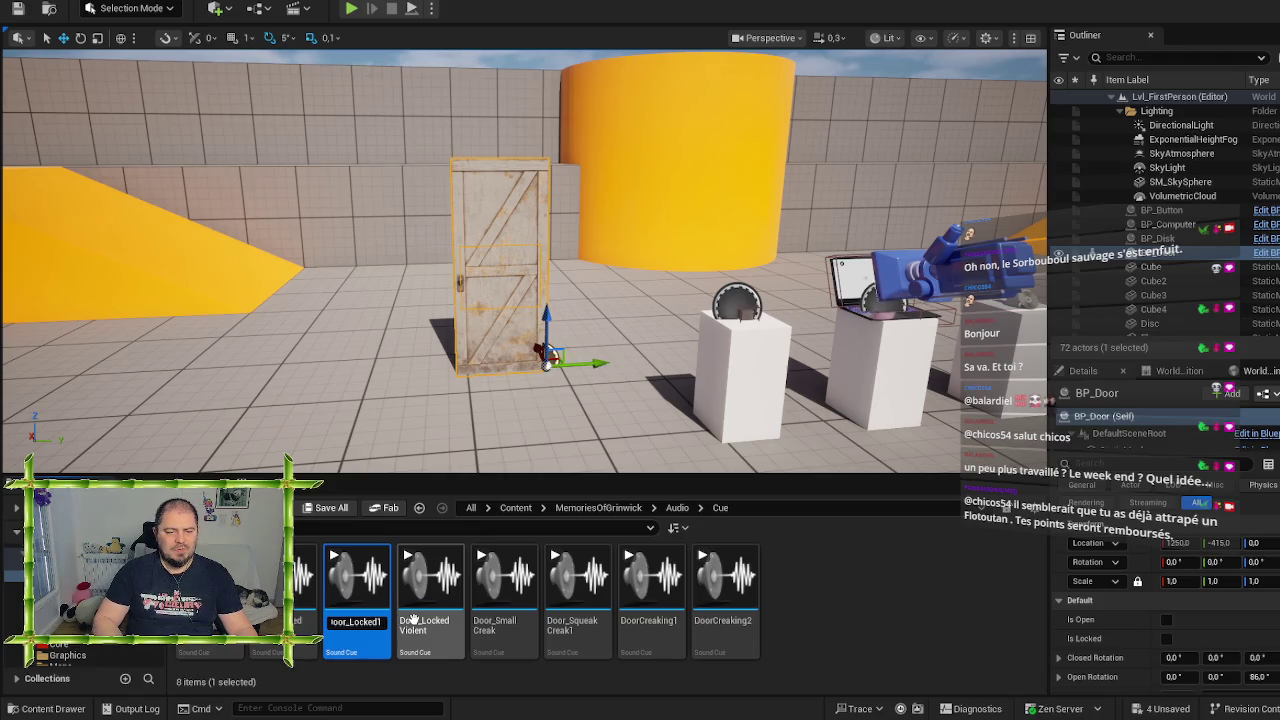
pyautogui.press('Return')
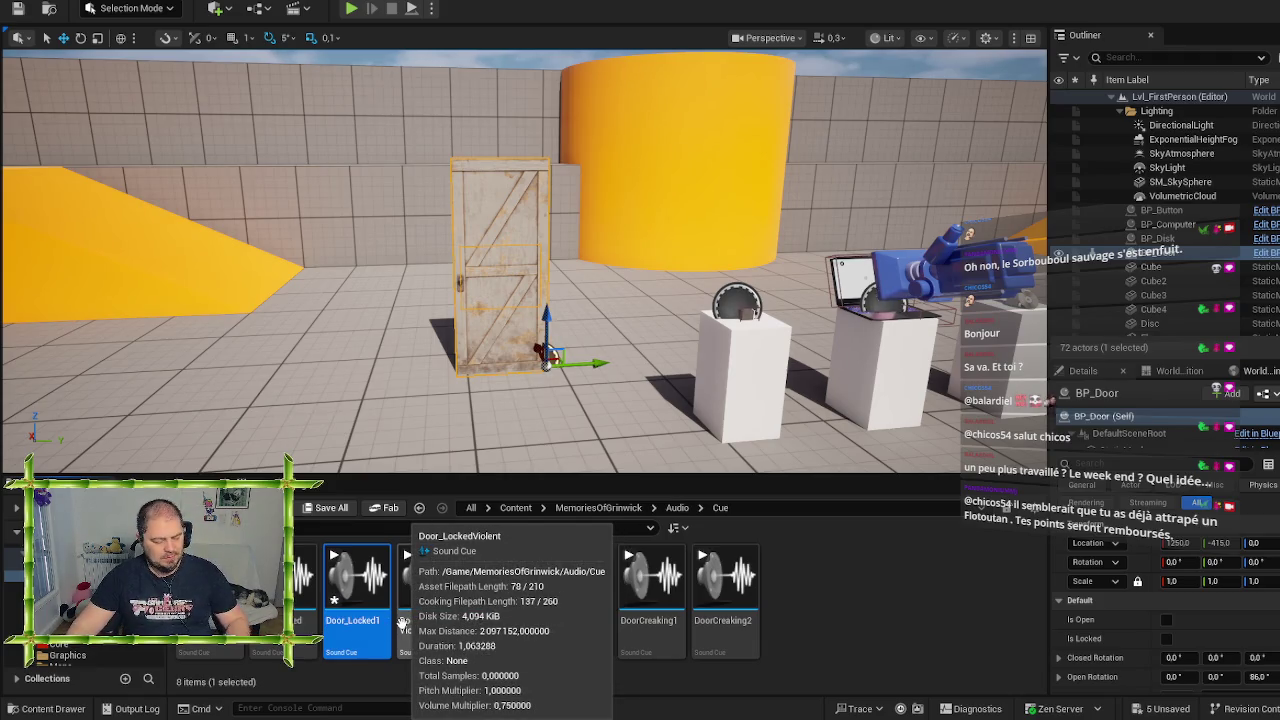
pyautogui.hotkey('ctrl', 'd')
pyautogui.press('End')
pyautogui.write('2')
pyautogui.press('Return')
# Open Door_Locked1 and bring up its Wave Player's sound wave list
pyautogui.doubleClick(366, 622)
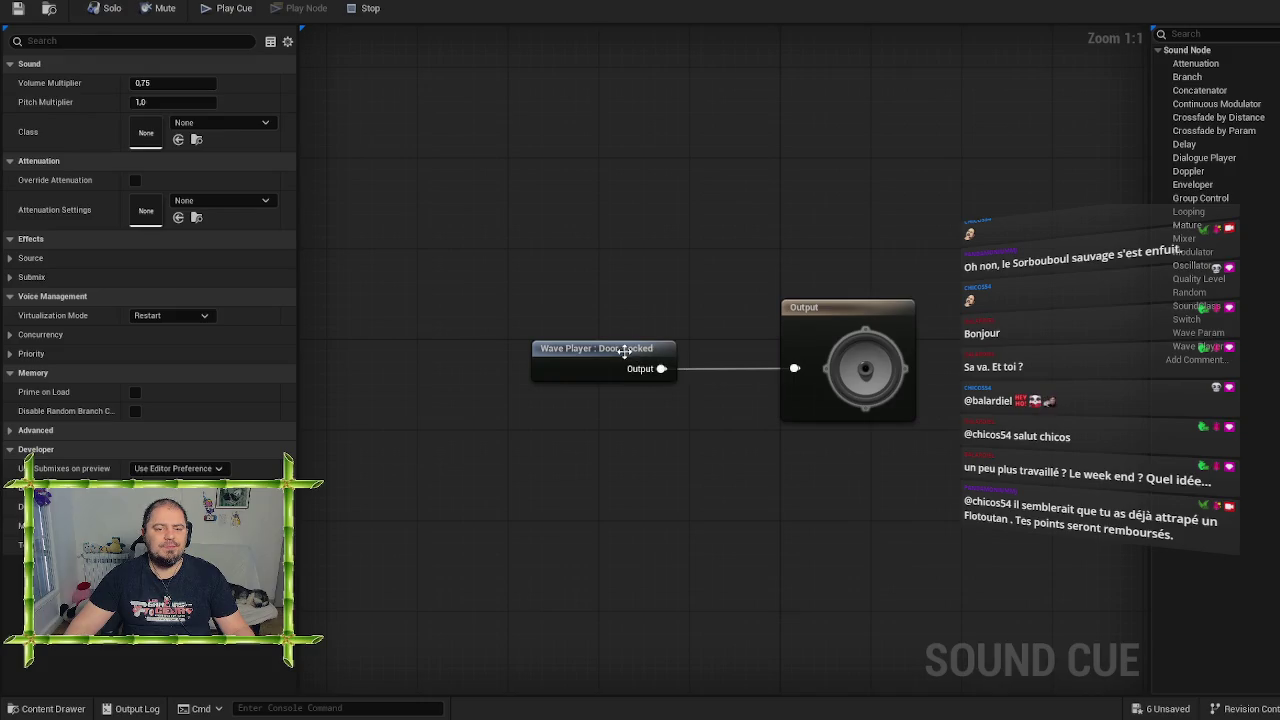
pyautogui.click(620, 349)
pyautogui.click(220, 84)
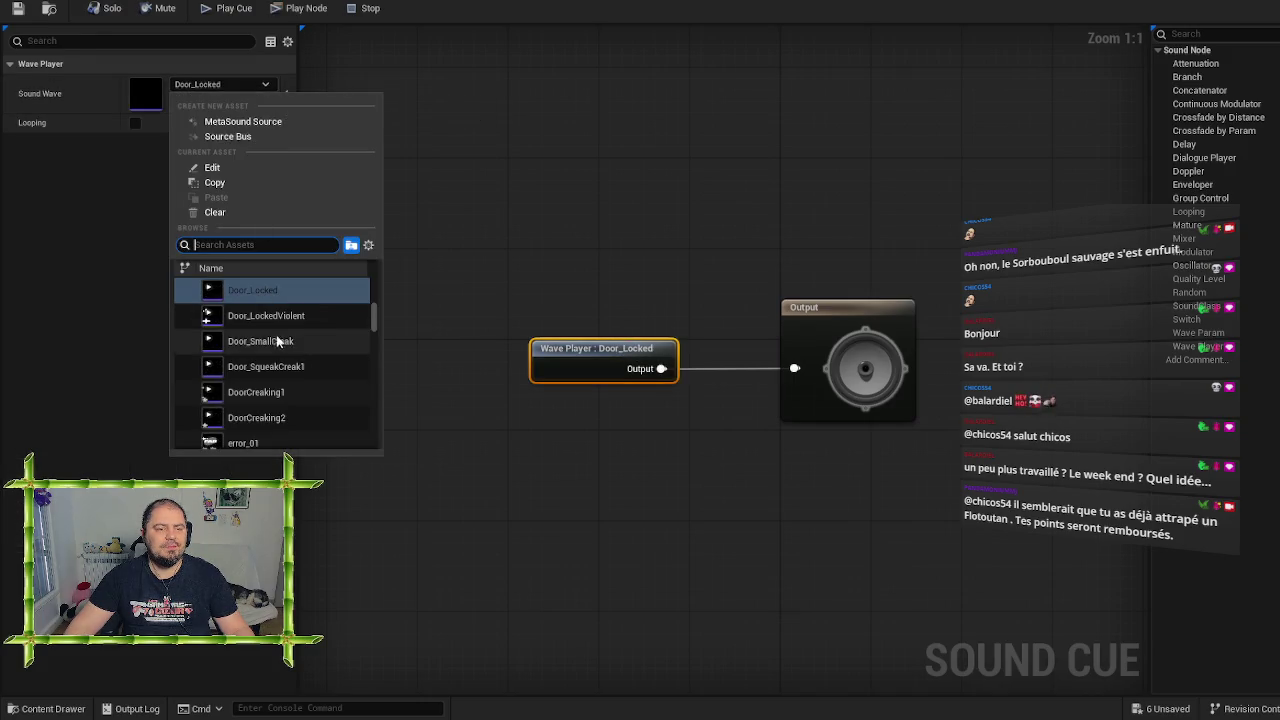
# Set Door_Locked1's sound wave to lockingdoor1, save, preview, and close the editor
pyautogui.moveTo(293, 385)
pyautogui.scroll(1, 293, 383)
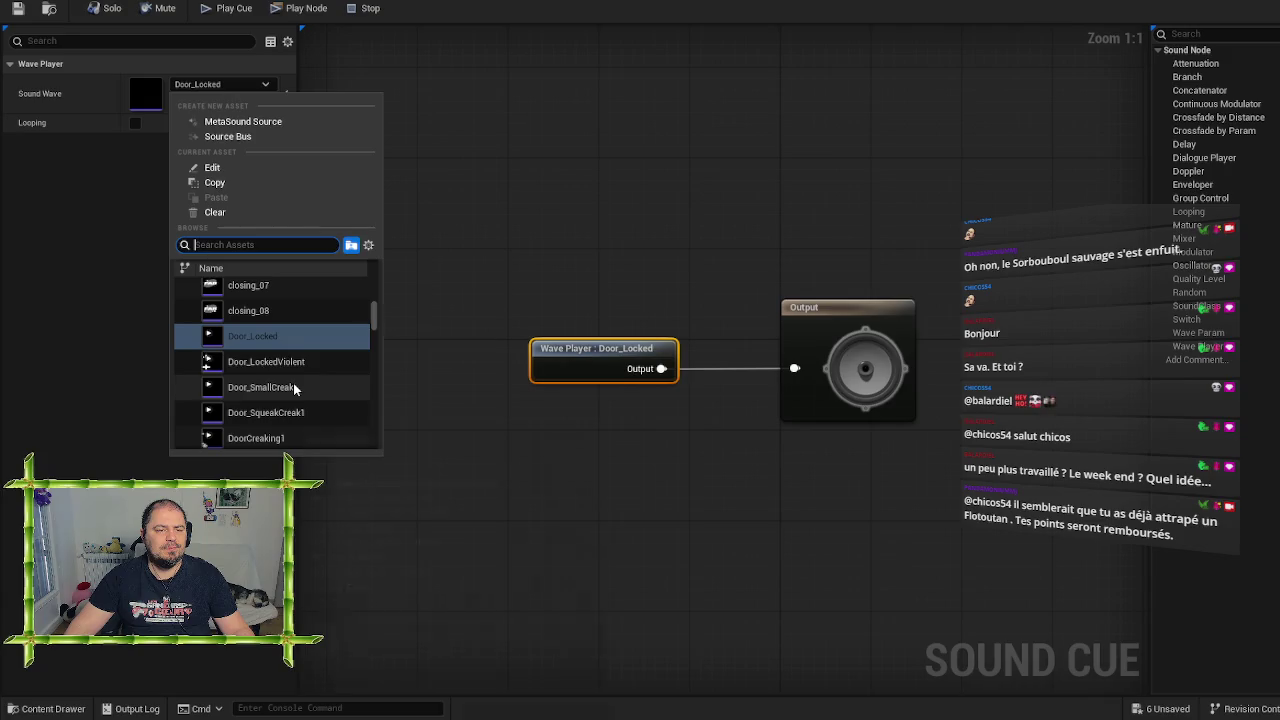
pyautogui.scroll(-2, 292, 383)
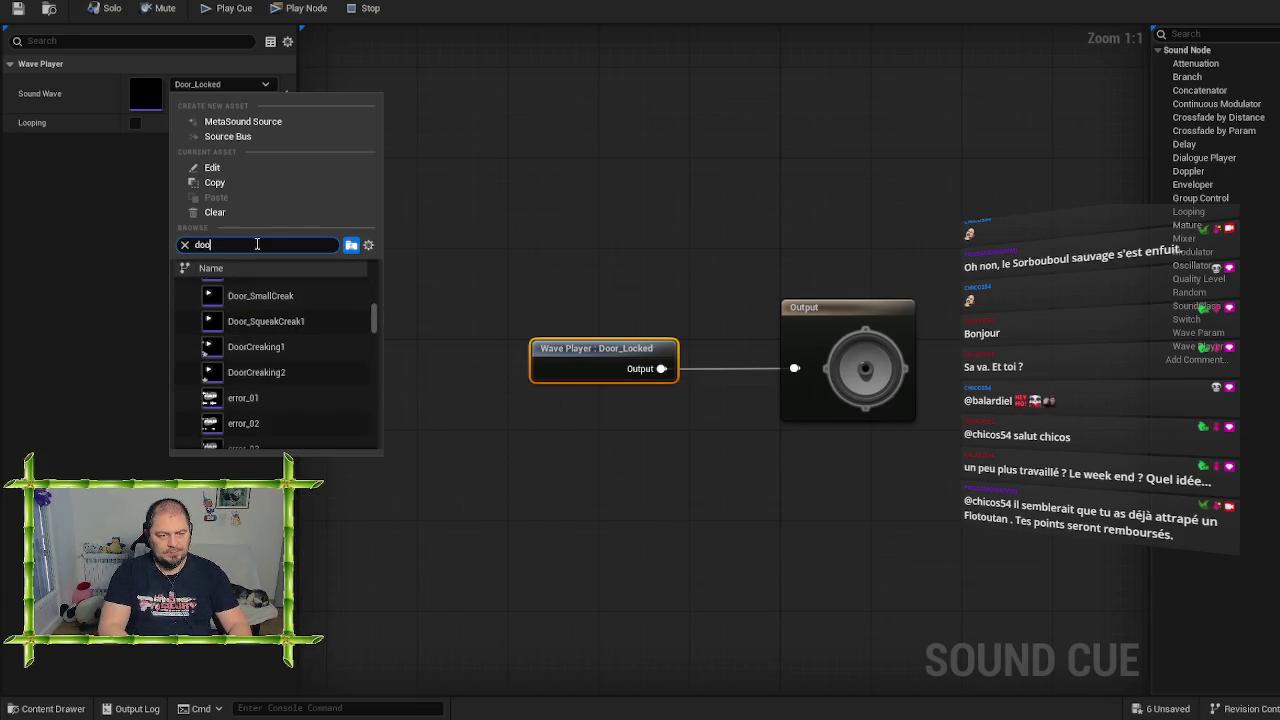
pyautogui.write('rl')
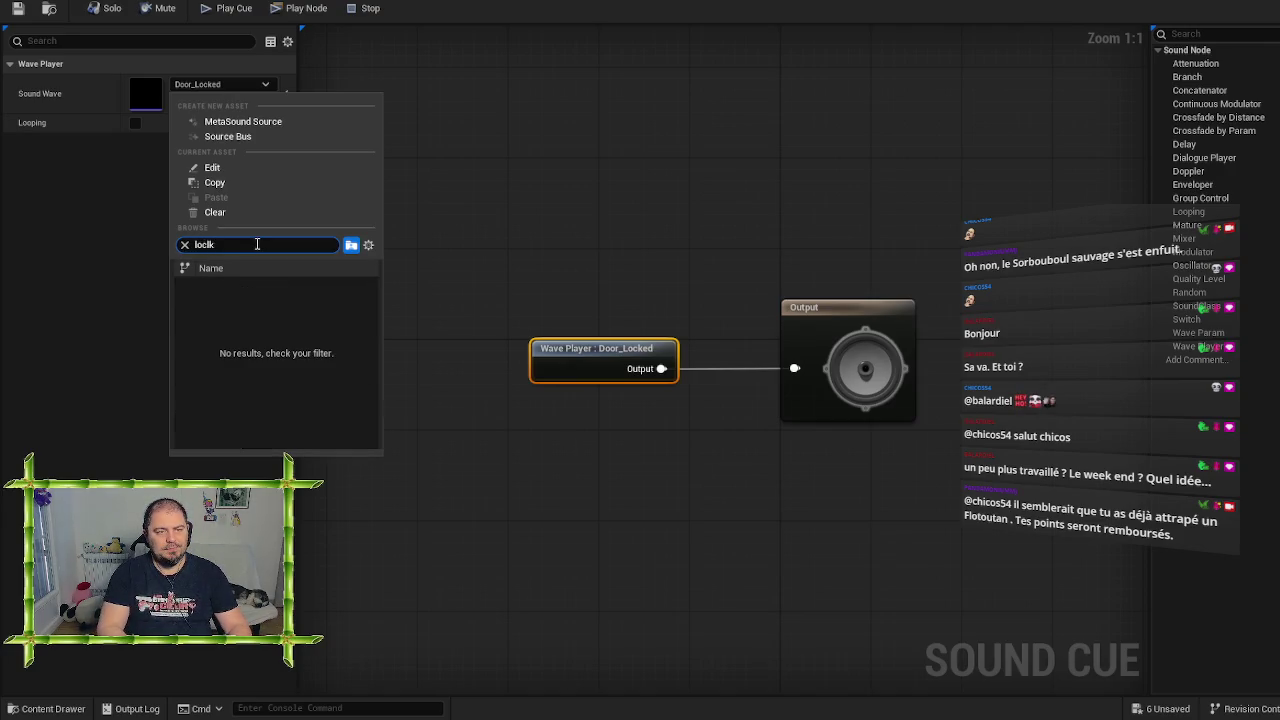
pyautogui.write('k')
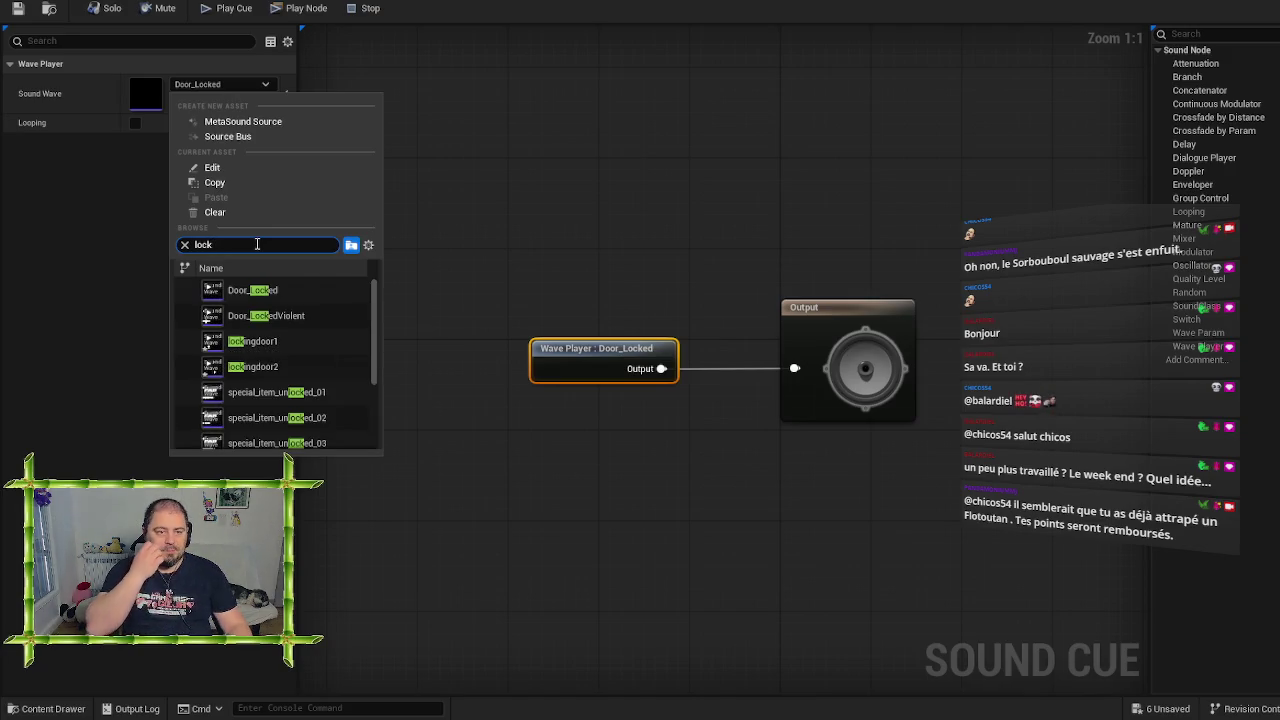
pyautogui.click(270, 340)
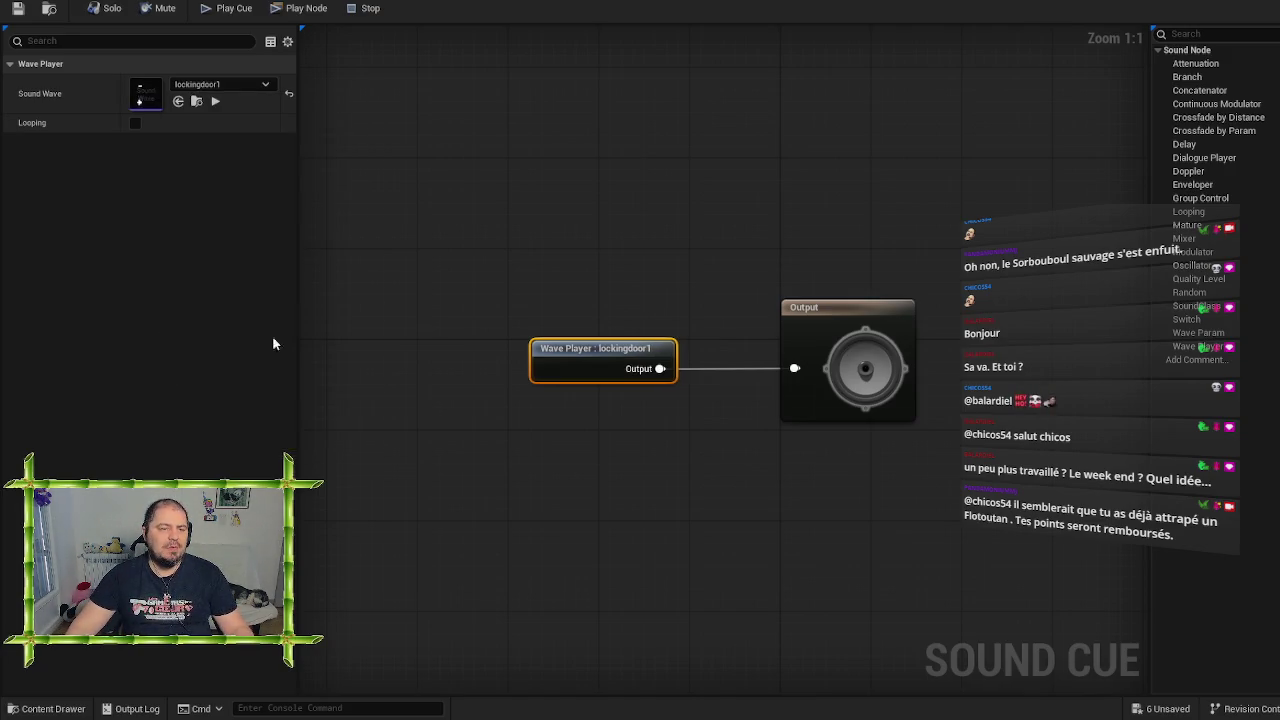
pyautogui.click(18, 9)
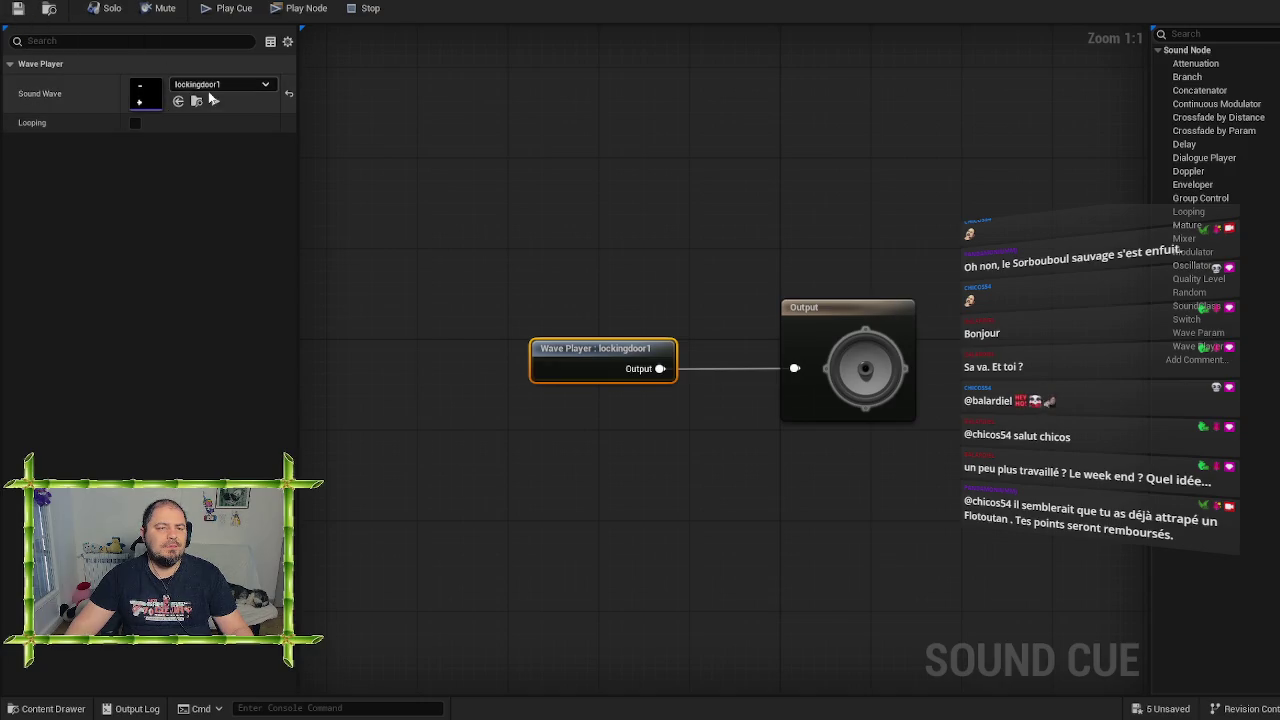
pyautogui.click(215, 101)
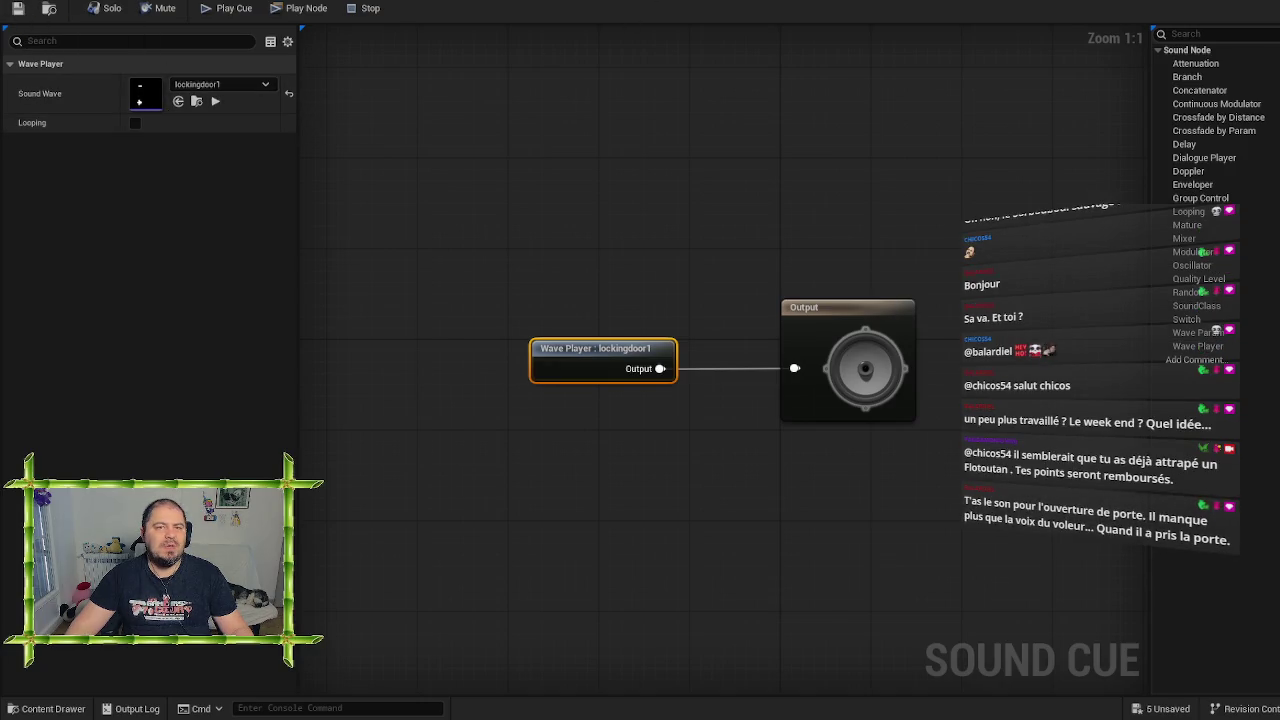
pyautogui.hotkey('alt', 'Tab')
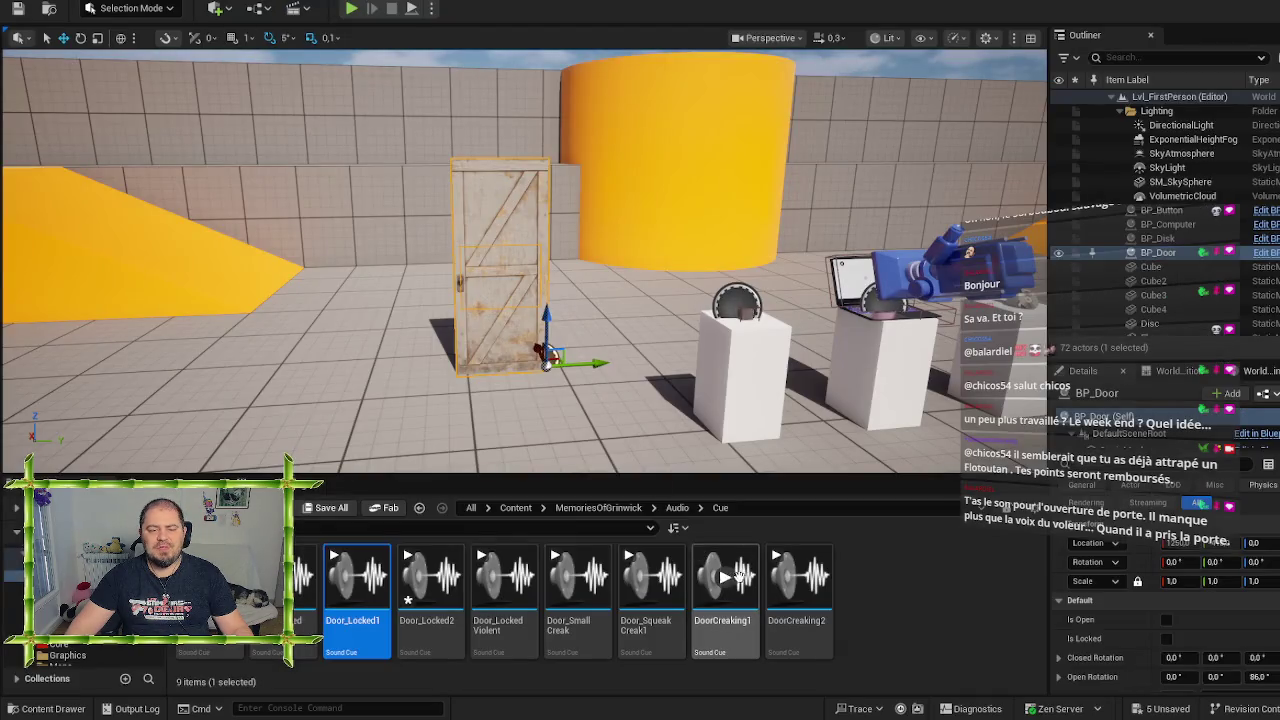
# Open Door_Locked2, search 'locki' and set its wave to lockingdoor2, preview, save, and close
pyautogui.doubleClick(425, 600)
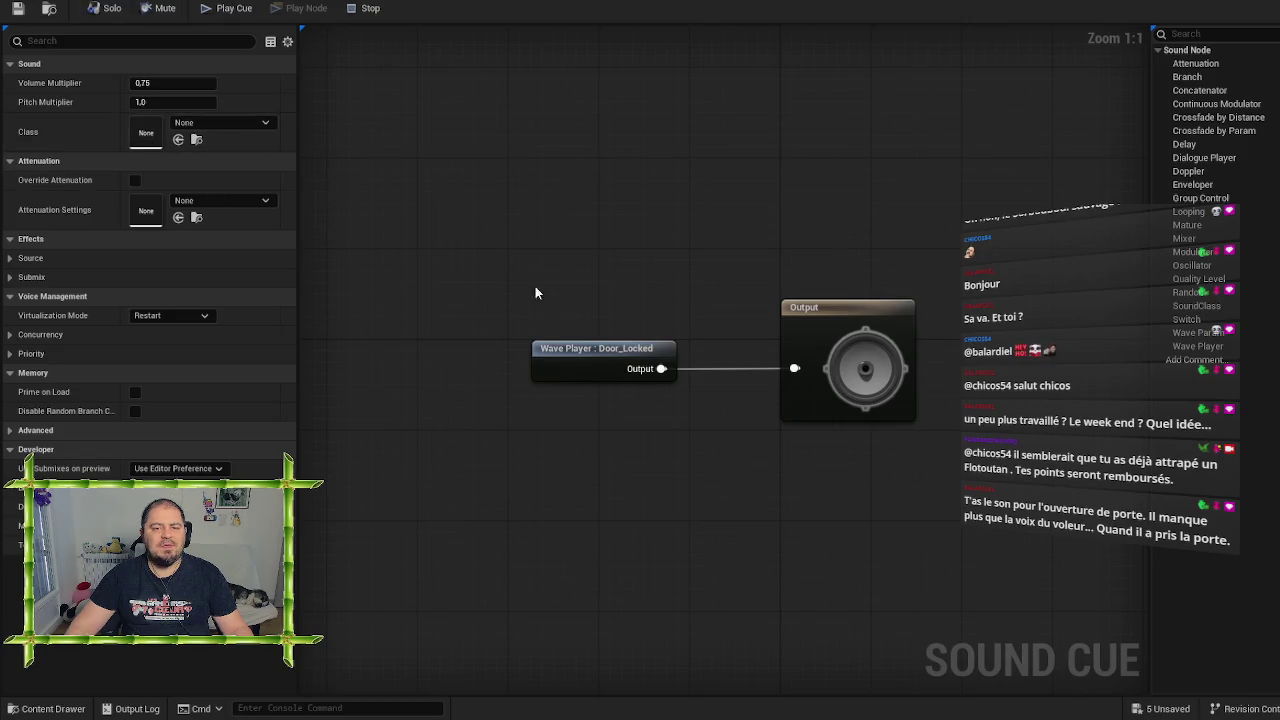
pyautogui.click(593, 350)
pyautogui.click(218, 85)
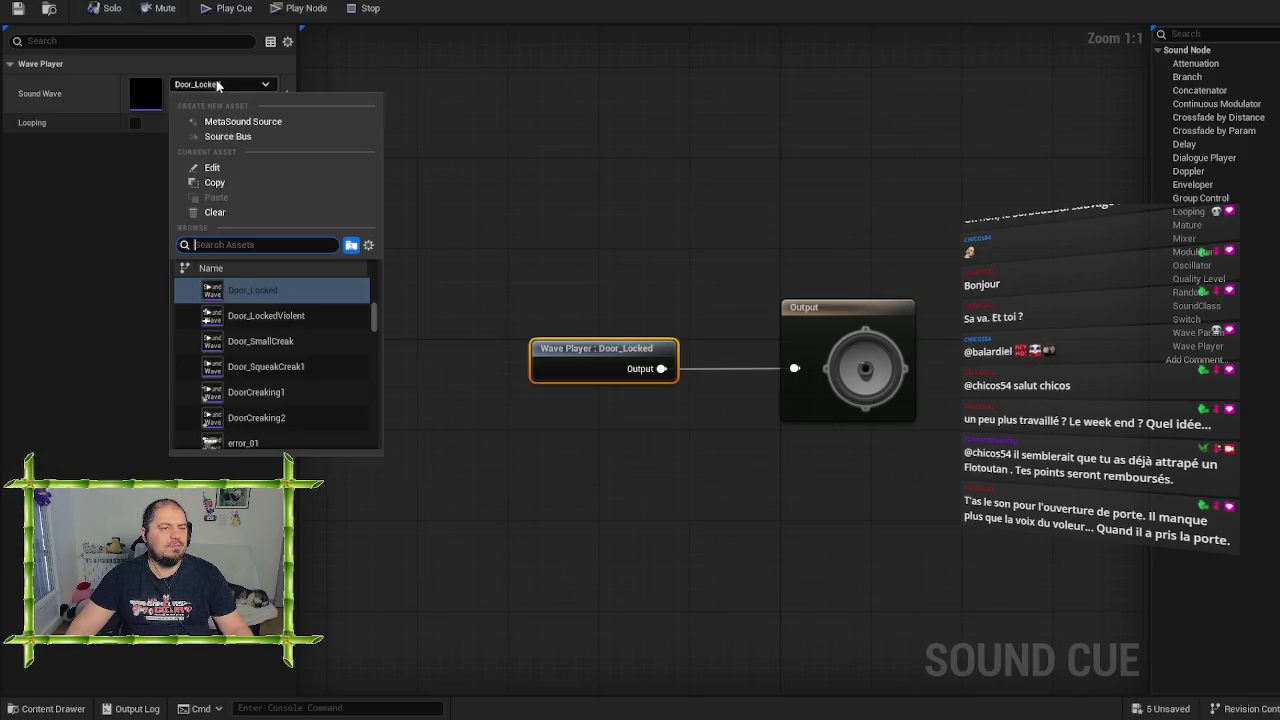
pyautogui.write('locki')
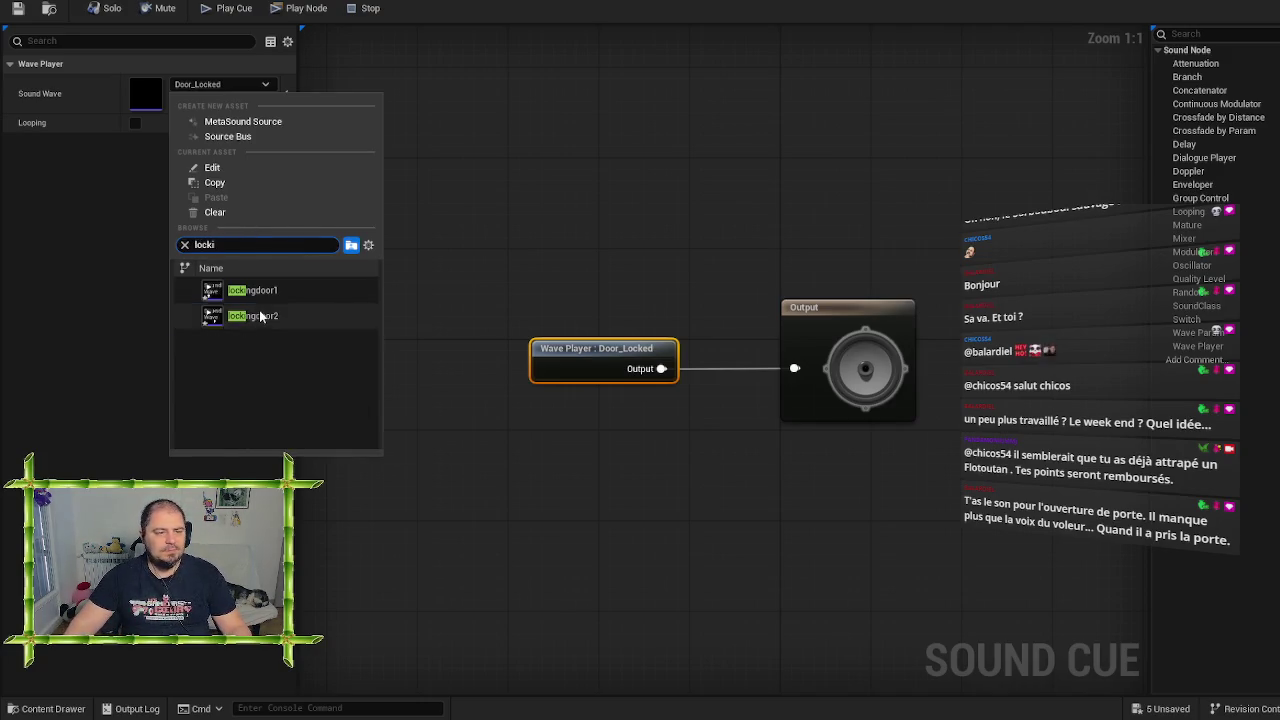
pyautogui.click(259, 314)
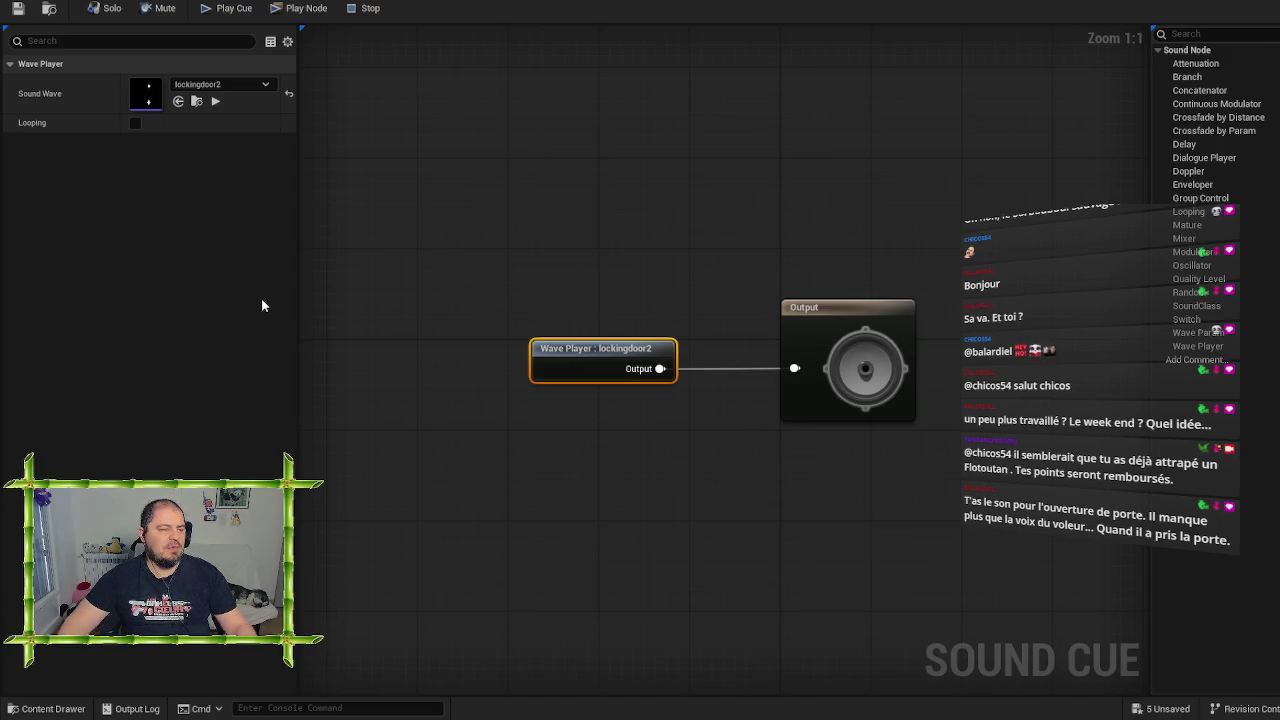
pyautogui.click(215, 101)
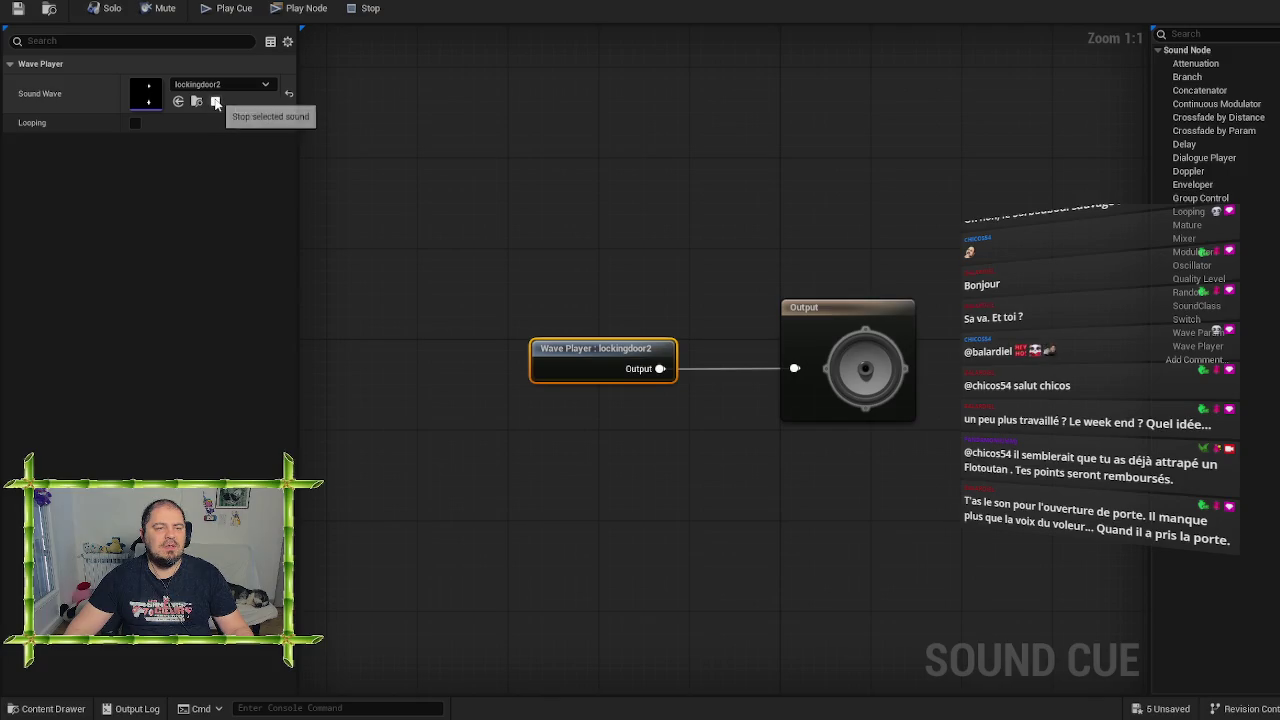
pyautogui.click(18, 10)
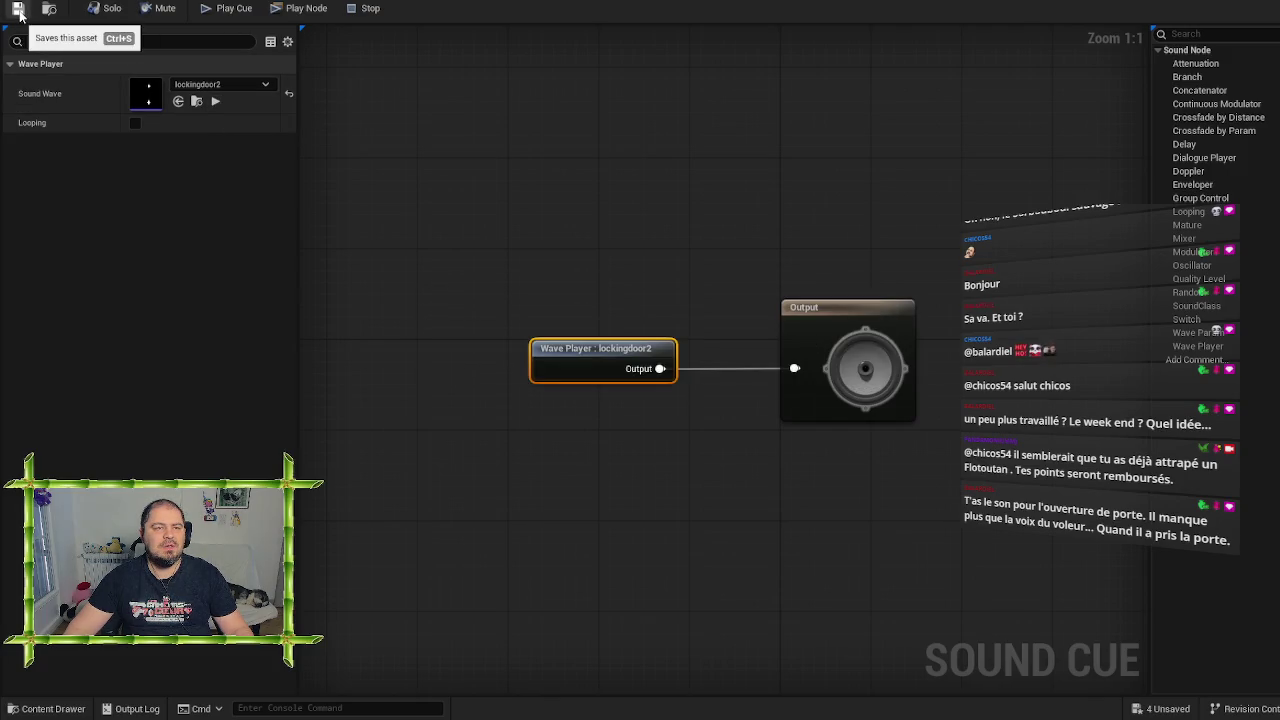
pyautogui.hotkey('alt', 'Tab')
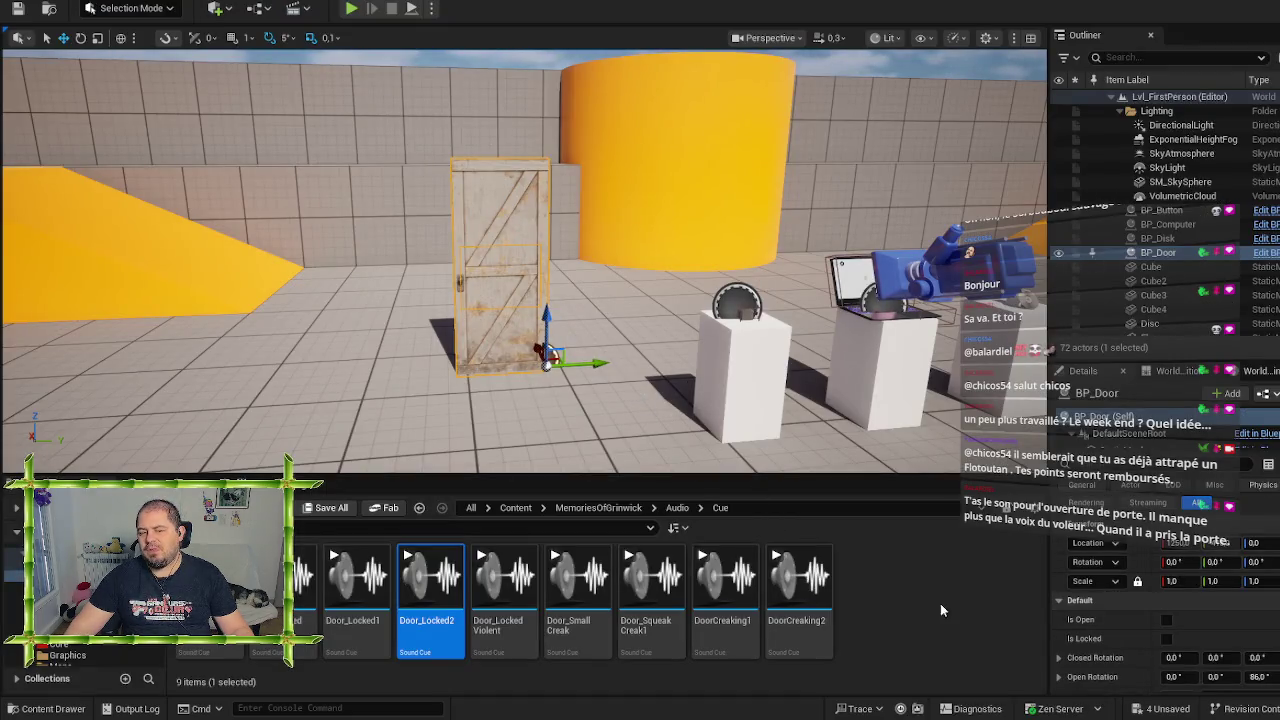
# Switch to the BP_Door blueprint and show its EventGraph
pyautogui.hotkey('alt', 'Tab')
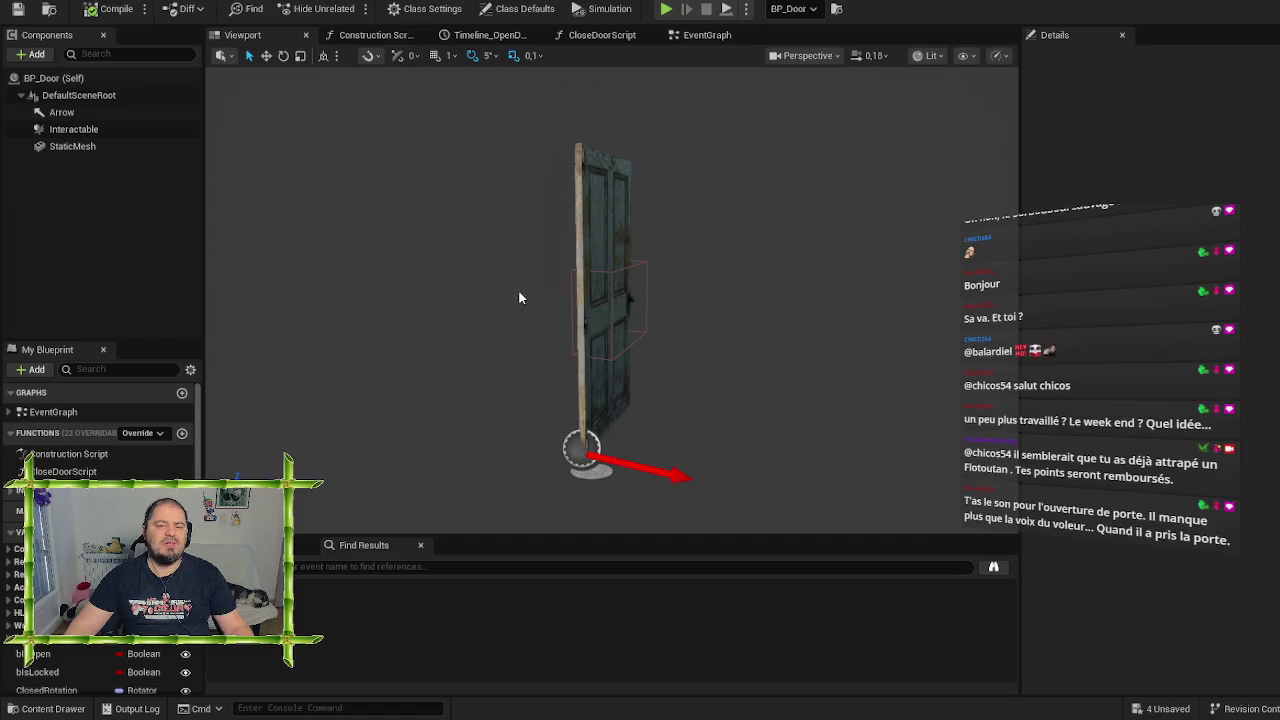
pyautogui.click(695, 35)
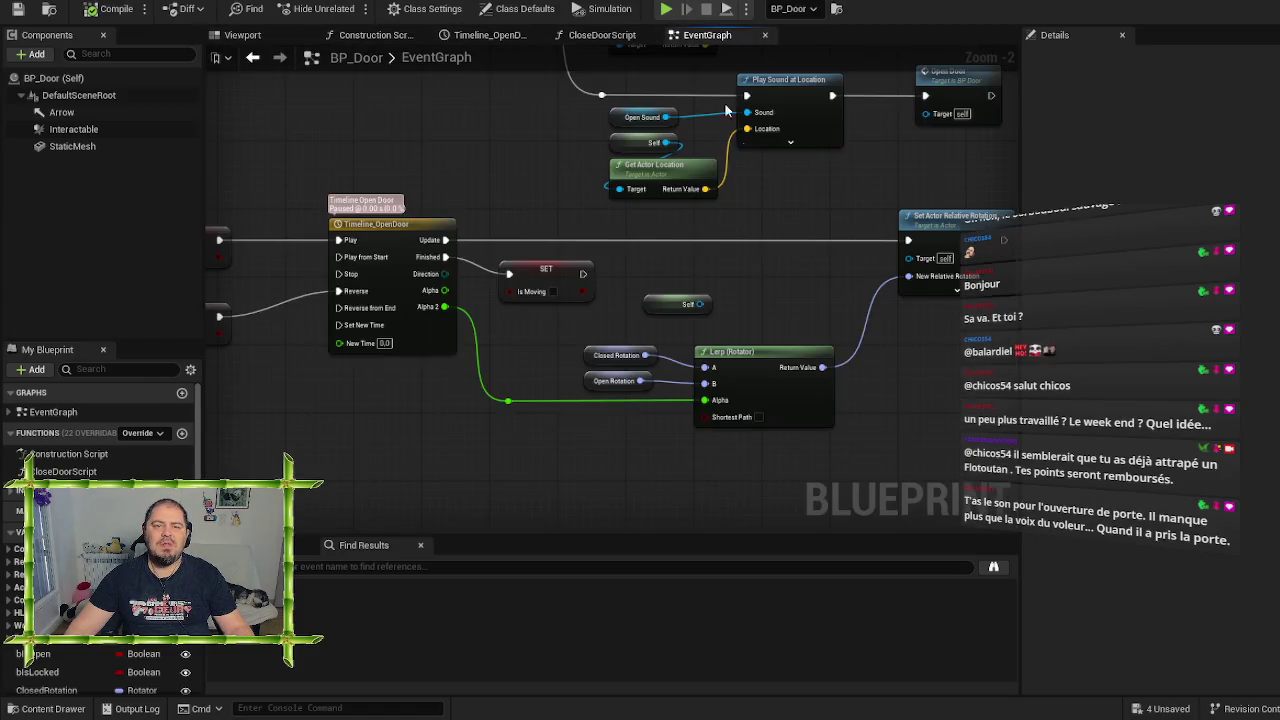
pyautogui.scroll(-10, 100, 430)
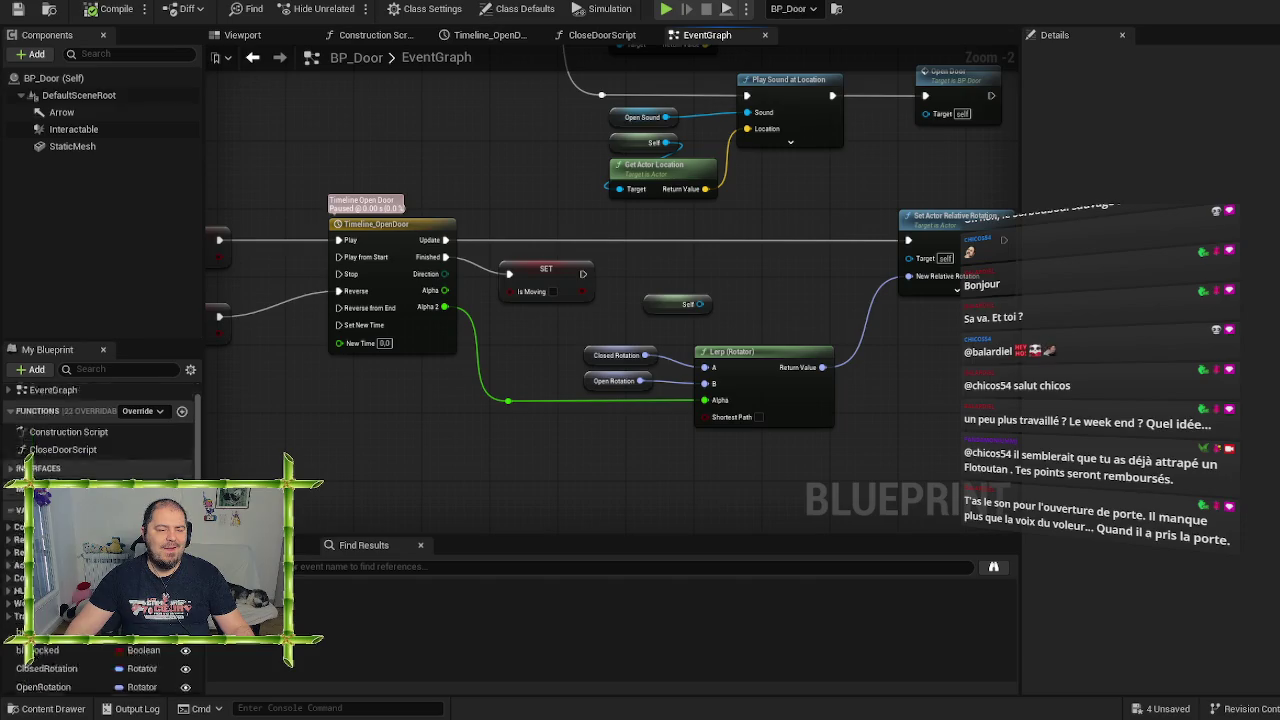
# Check the default cues of LockedSound, CloseSound, OpenSound and BoomDoor, then open LockedSound's type menu
pyautogui.click(40, 552)
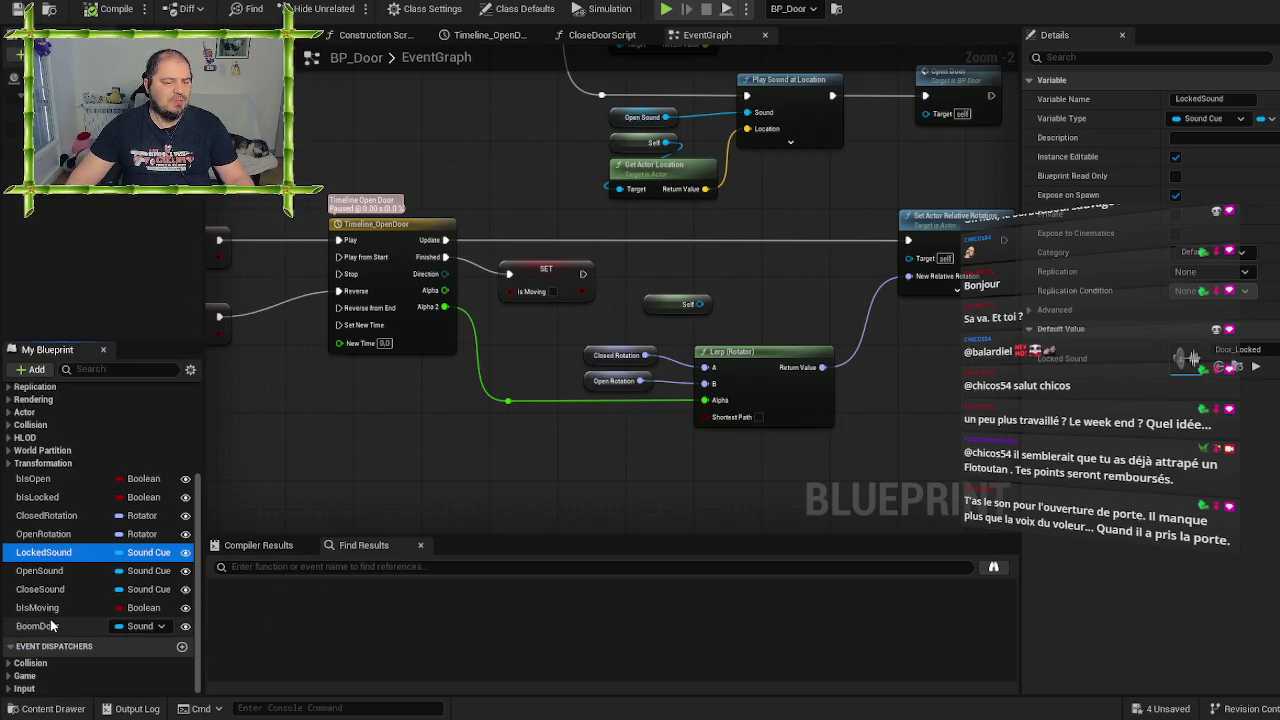
pyautogui.click(46, 592)
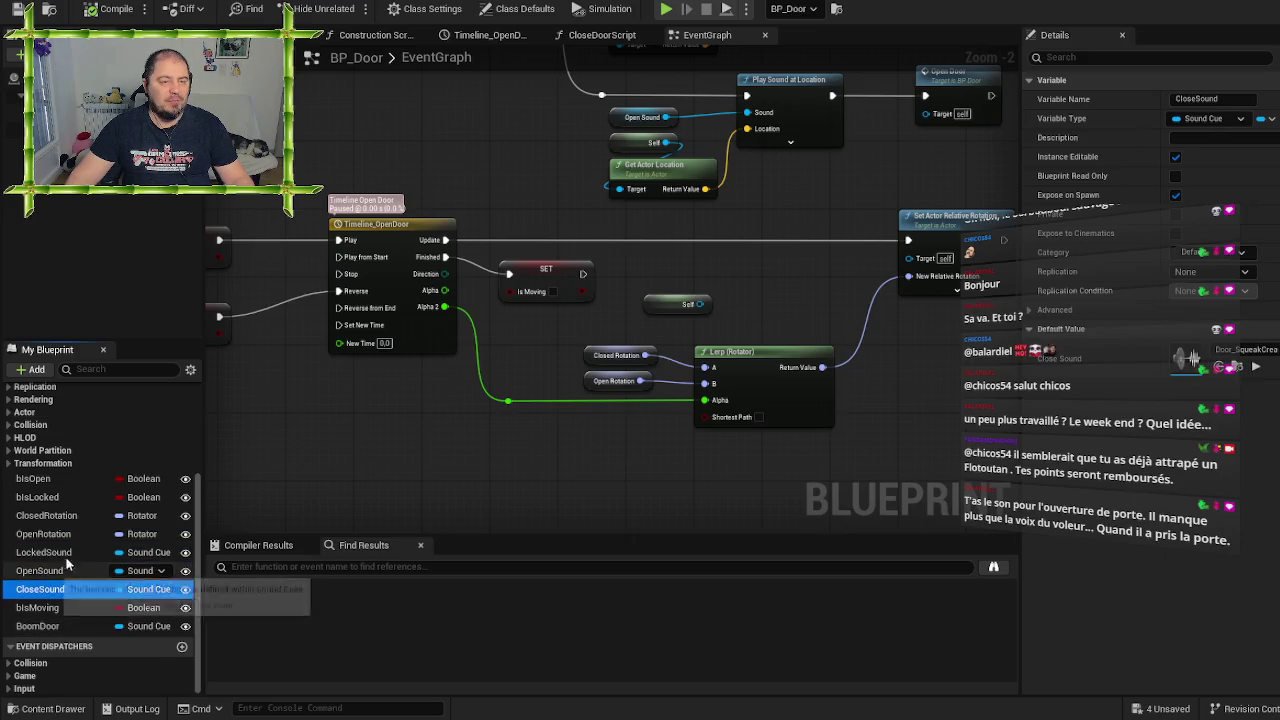
pyautogui.click(64, 554)
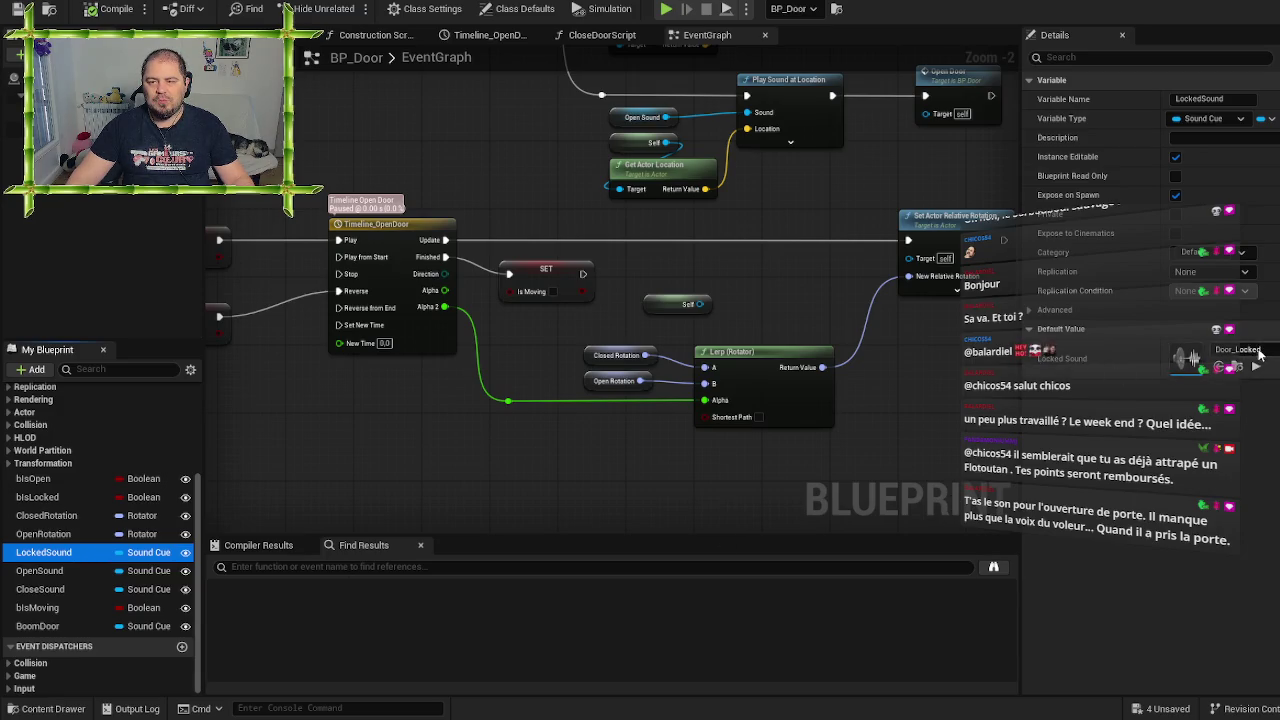
pyautogui.click(84, 571)
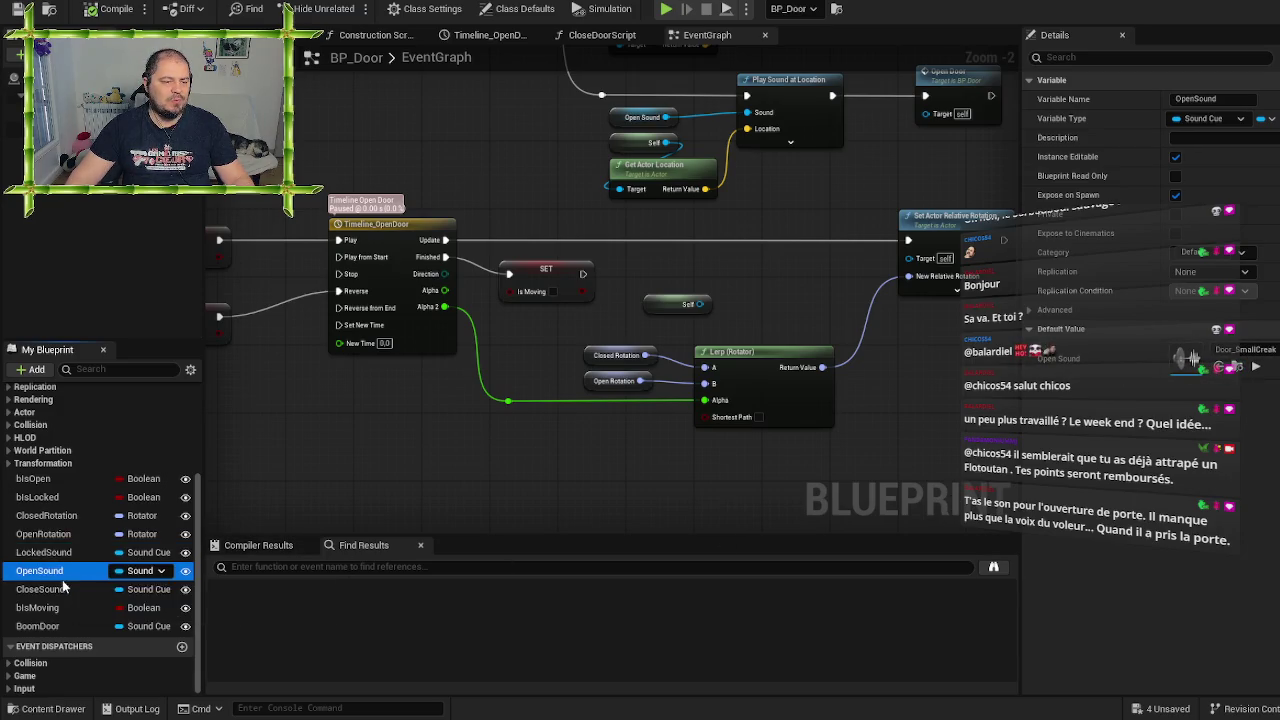
pyautogui.click(62, 589)
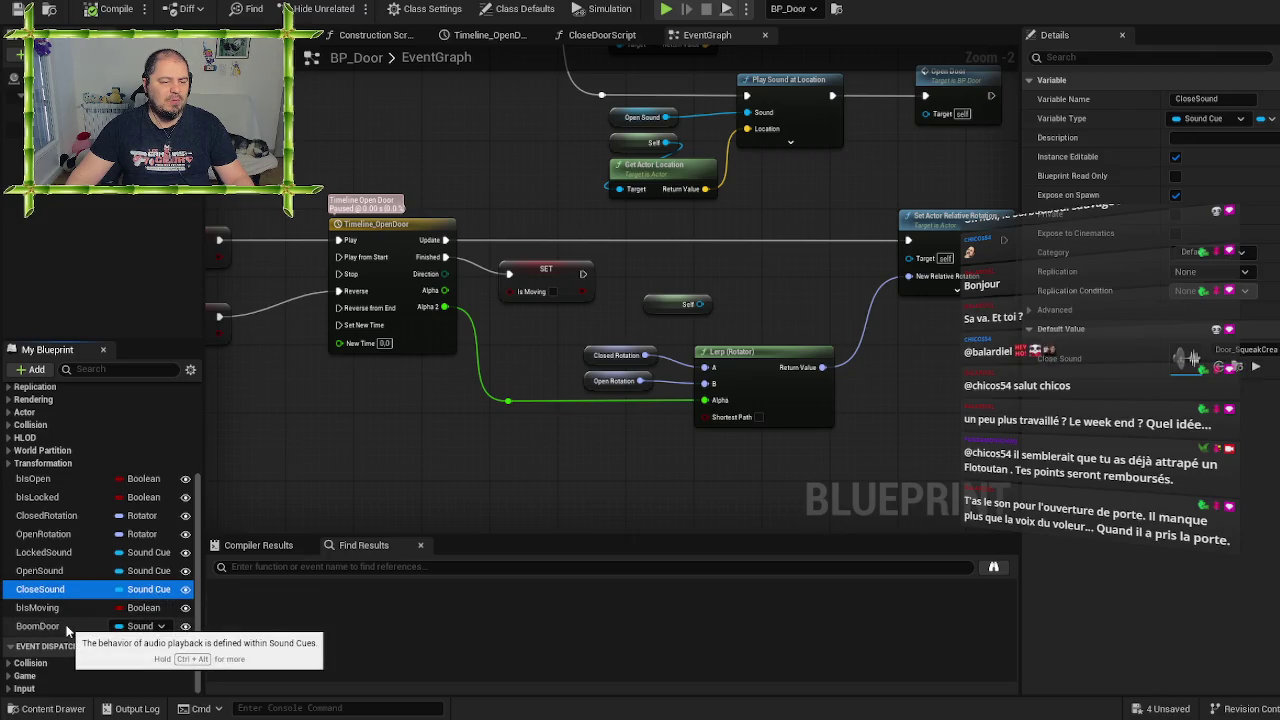
pyautogui.click(36, 627)
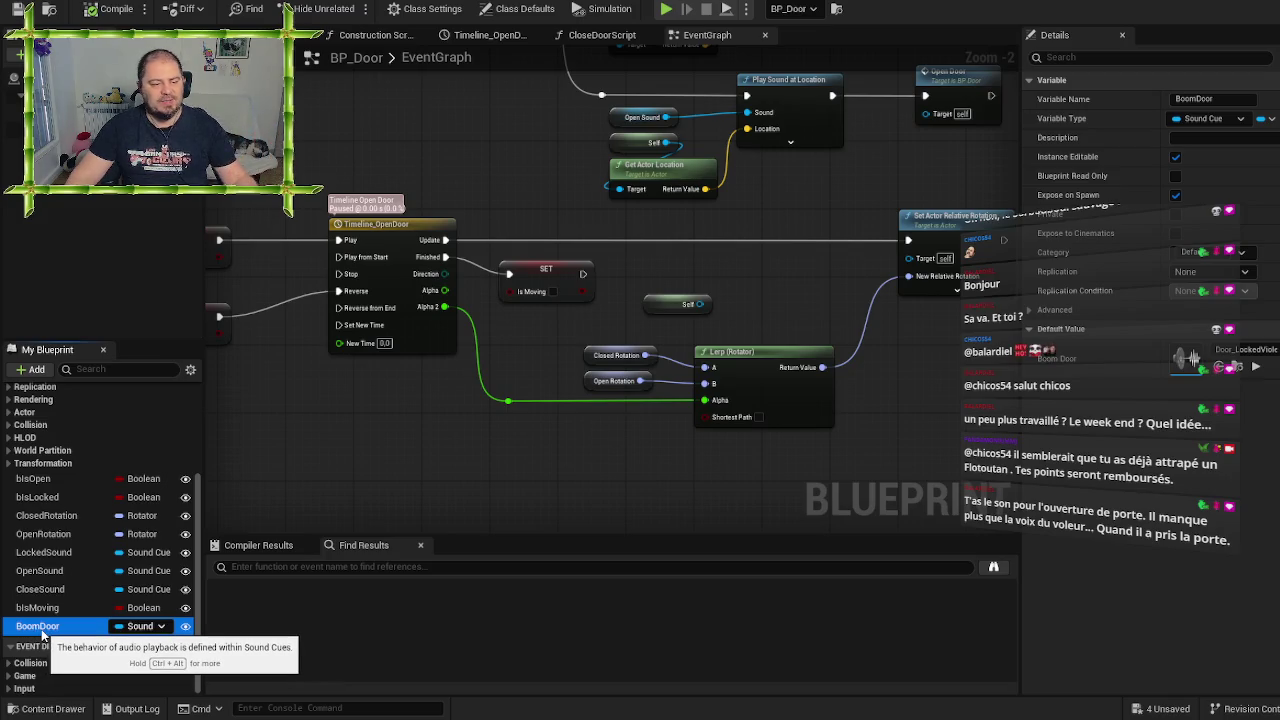
pyautogui.click(50, 552)
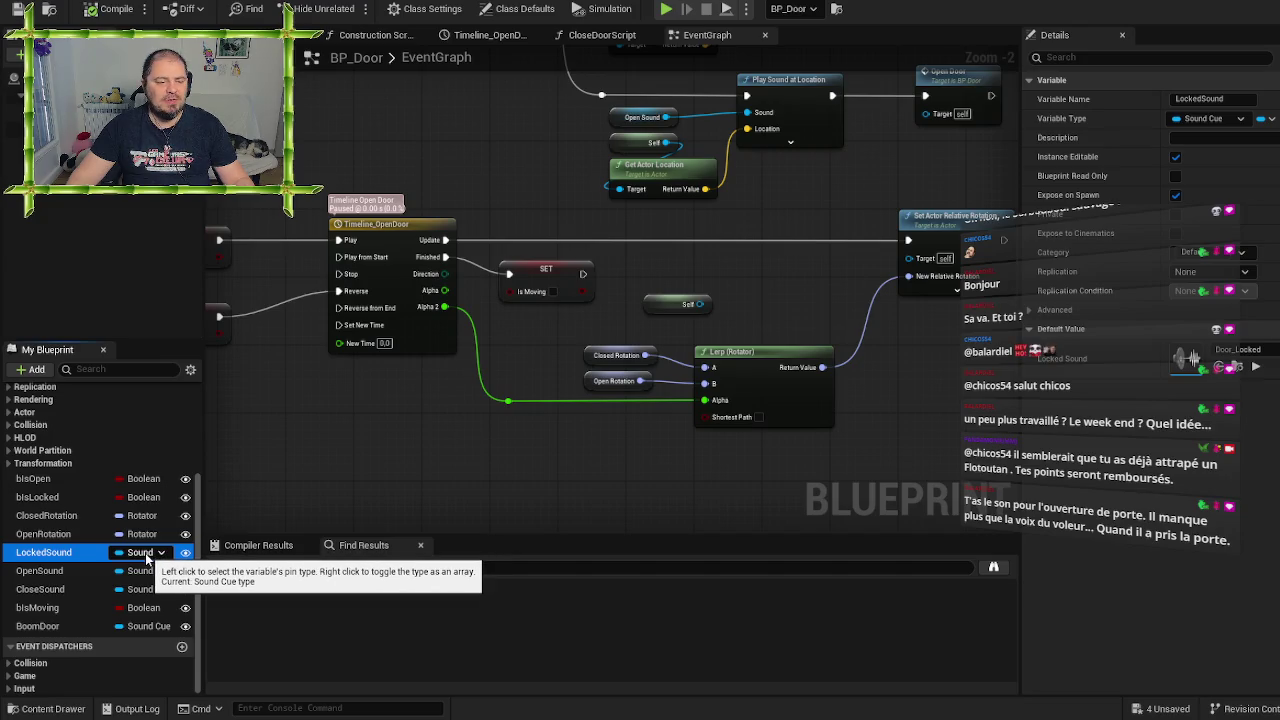
pyautogui.rightClick(145, 553)
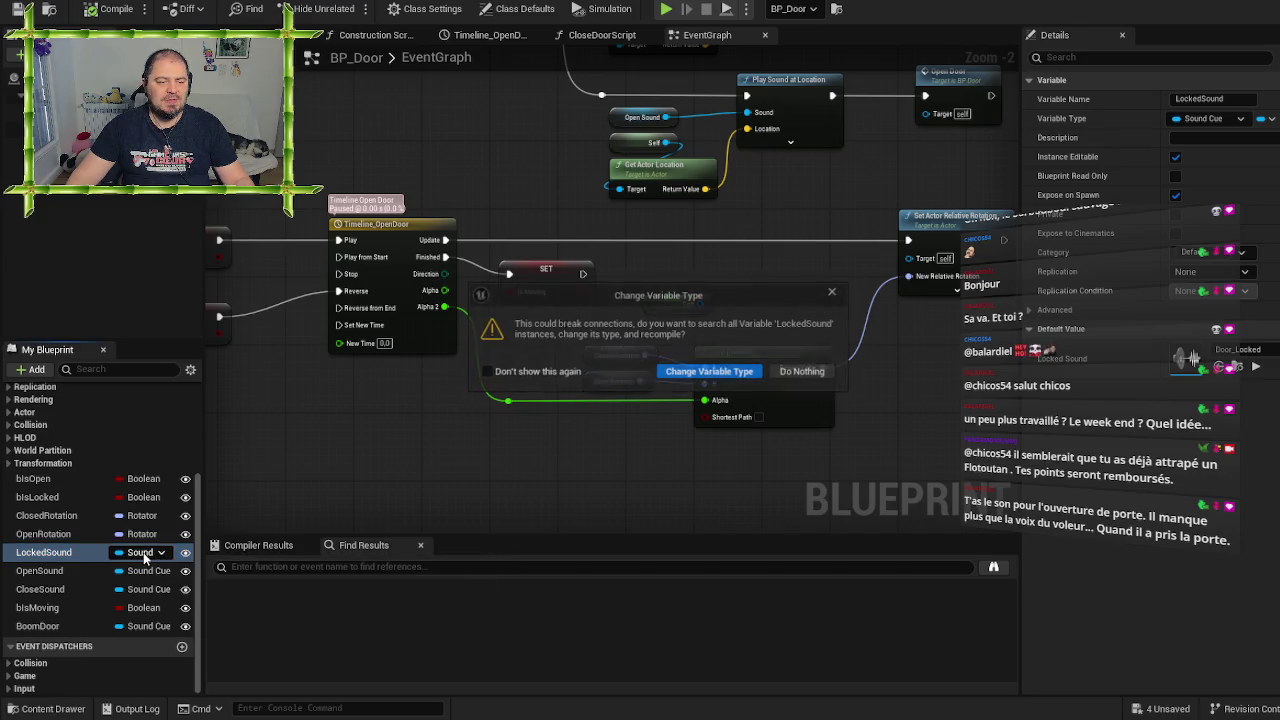
# Confirm changing LockedSound to a Sound Cue array and compile BP_Door
pyautogui.click(698, 374)
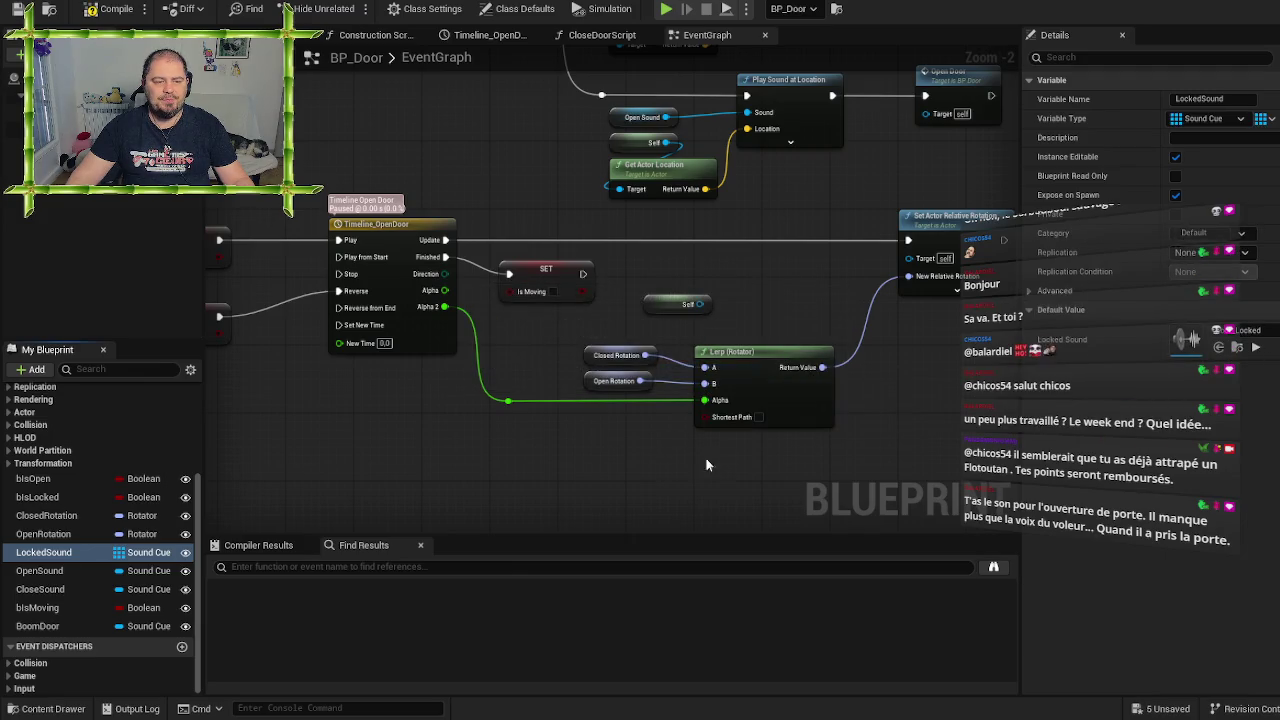
pyautogui.click(93, 14)
pyautogui.moveTo(426, 147)
pyautogui.mouseDown()
pyautogui.moveTo(934, 343)
pyautogui.moveTo(595, 445)
pyautogui.moveTo(575, 432)
pyautogui.mouseUp()
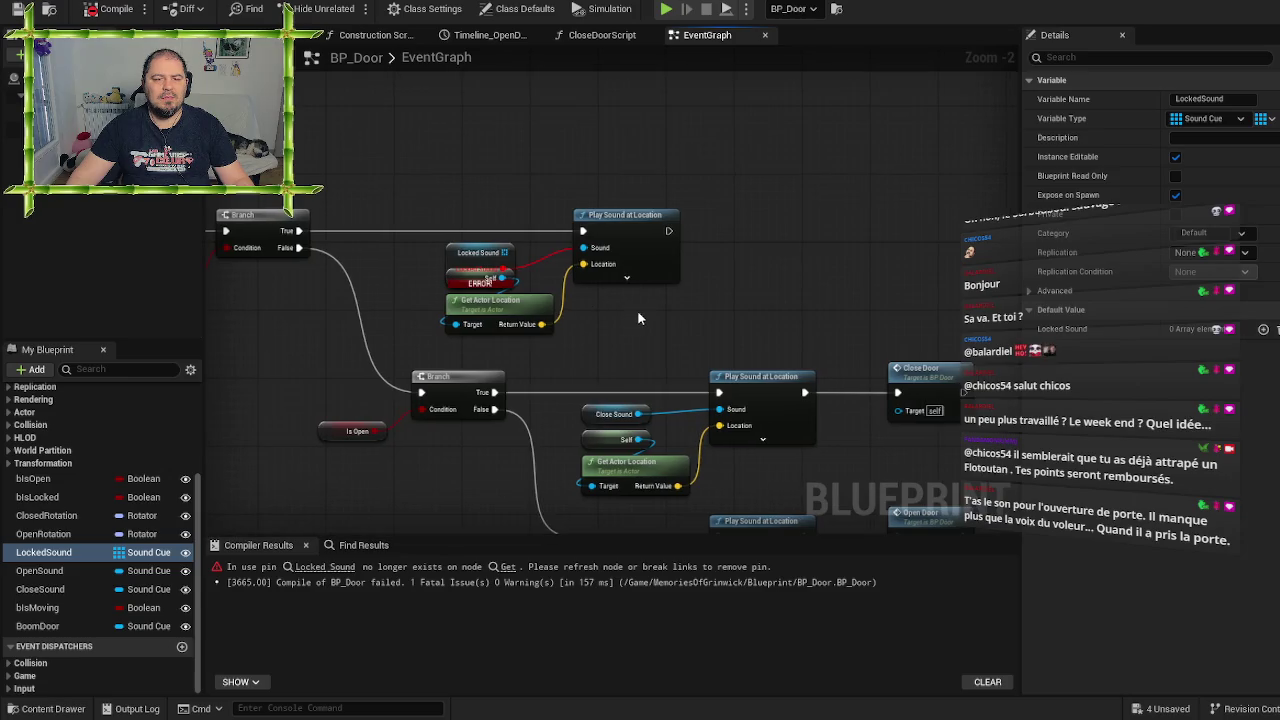
pyautogui.scroll(2, 640, 318)
# Delete the stray Self node, move the broken Locked Sound getter aside, and add an array element
pyautogui.click(409, 272)
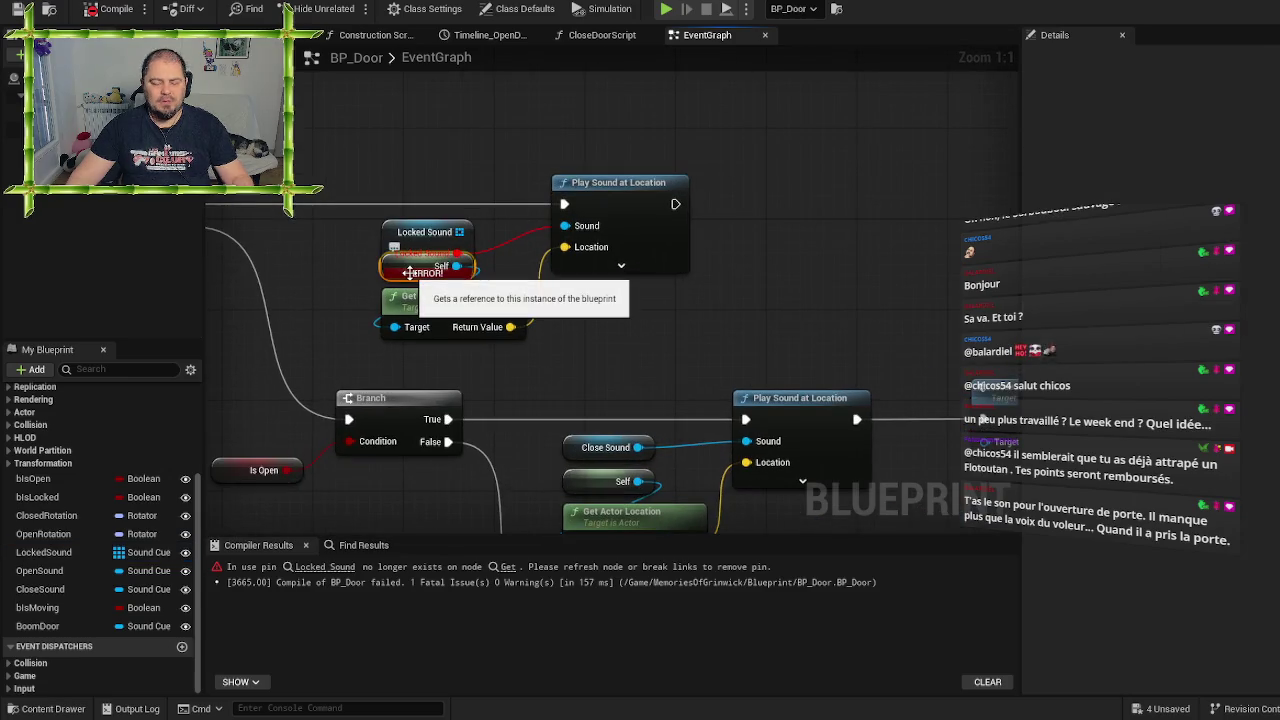
pyautogui.press('Delete')
pyautogui.moveTo(425, 232); pyautogui.dragTo(355, 107)
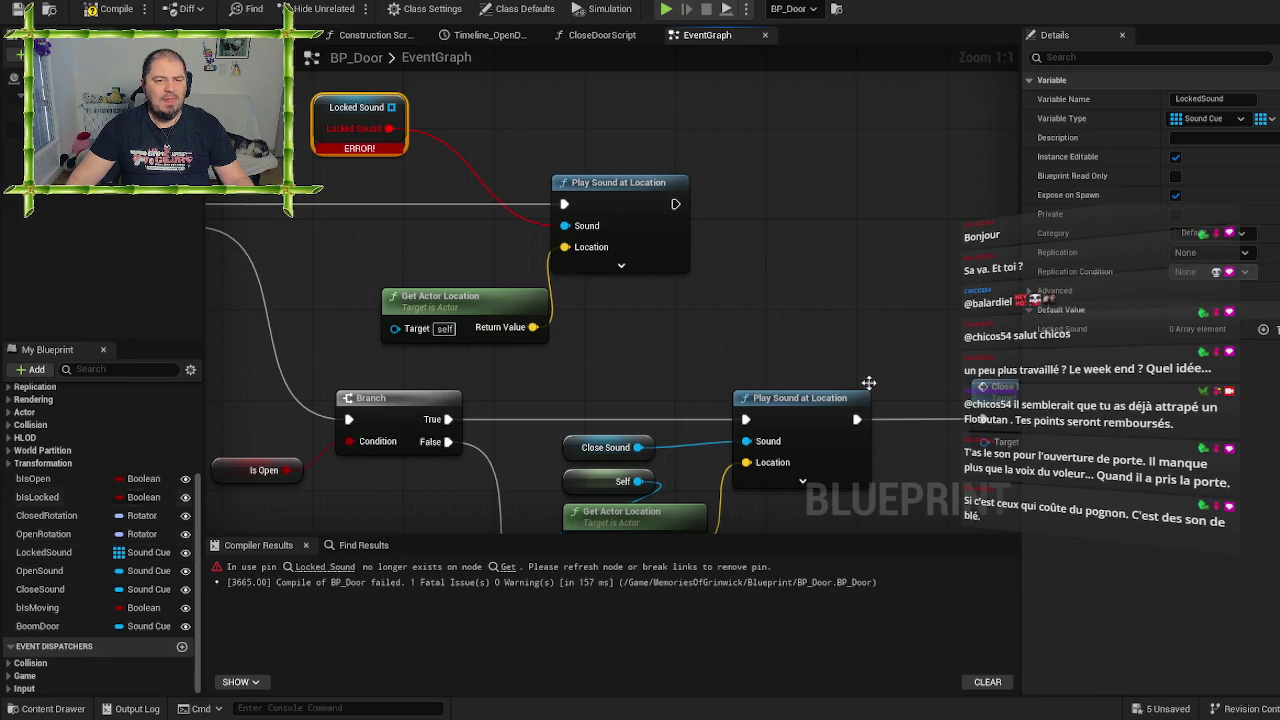
pyautogui.click(1264, 329)
# Set LockedSound's three default elements to Door_Locked2 and two more door-lock sound cues
pyautogui.click(1229, 351)
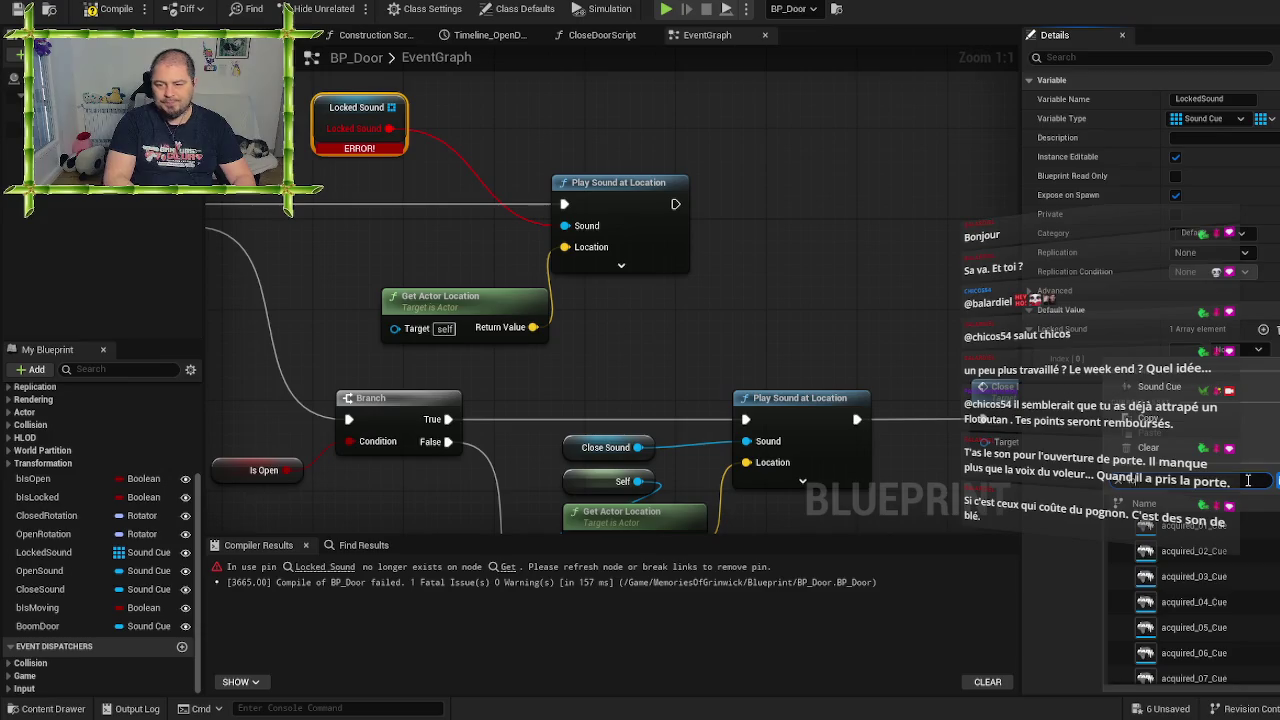
pyautogui.write('locked')
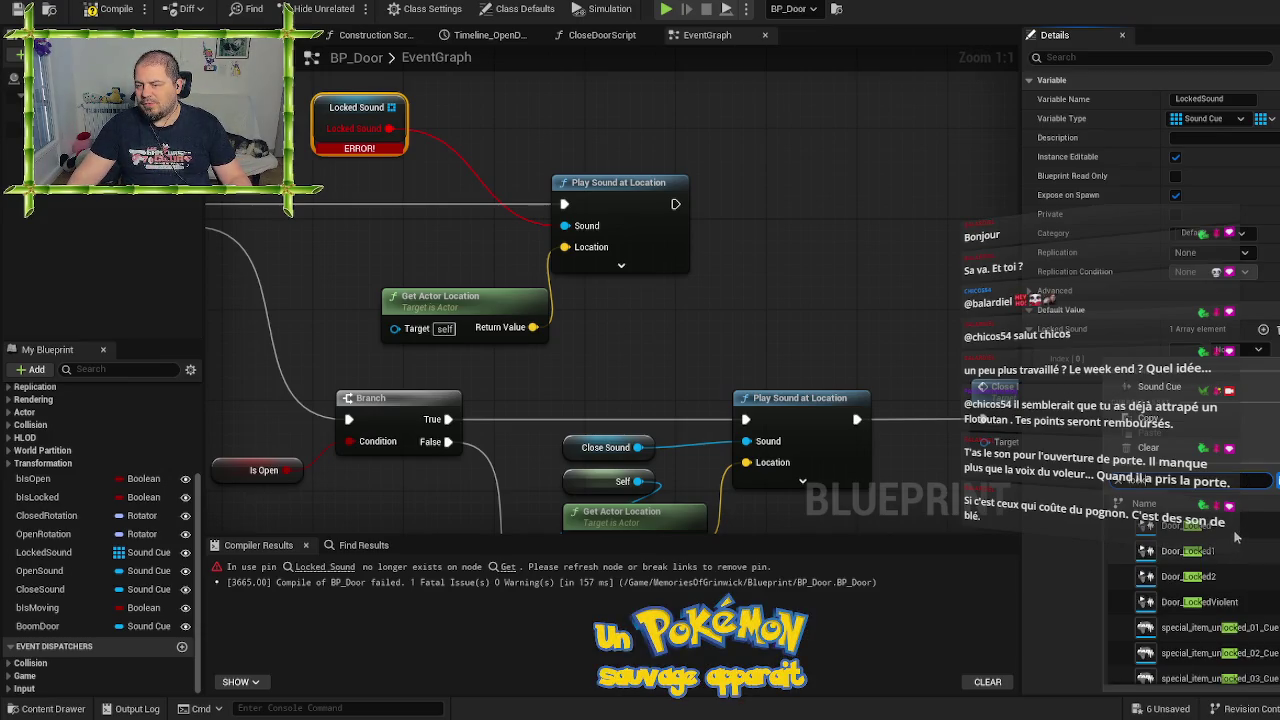
pyautogui.moveTo(1235, 531)
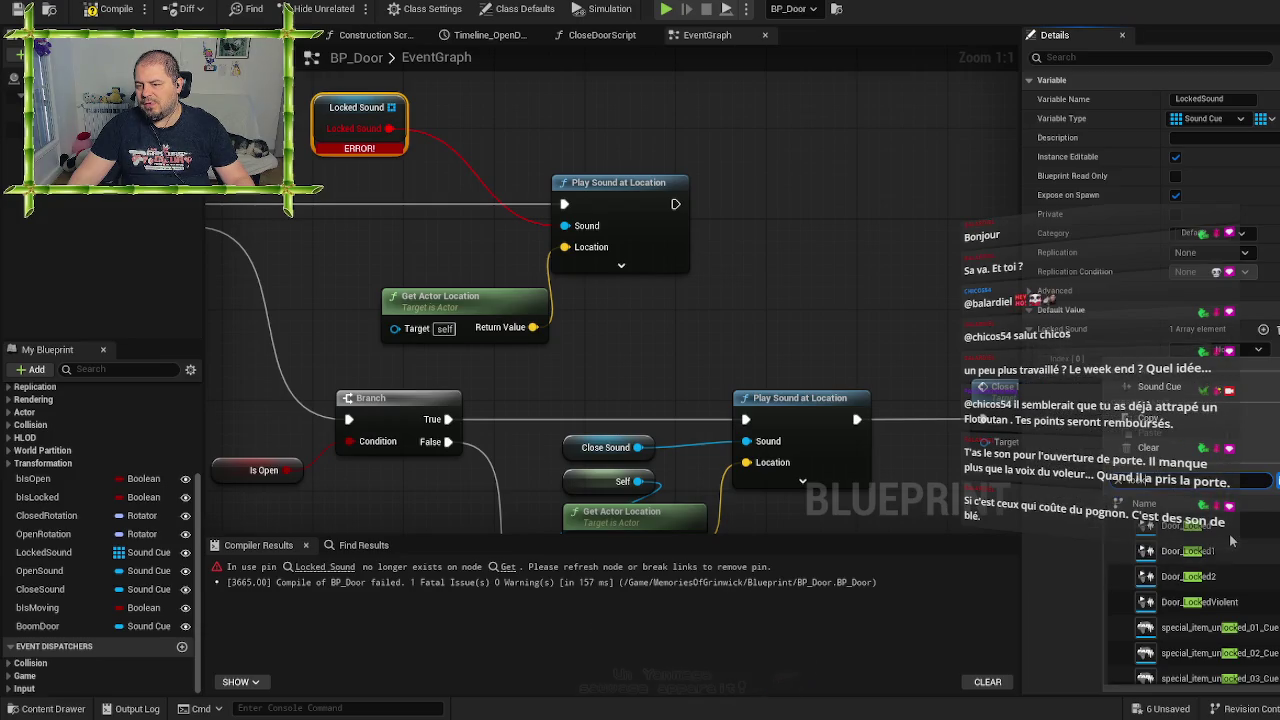
pyautogui.click(1240, 574)
pyautogui.click(1261, 330)
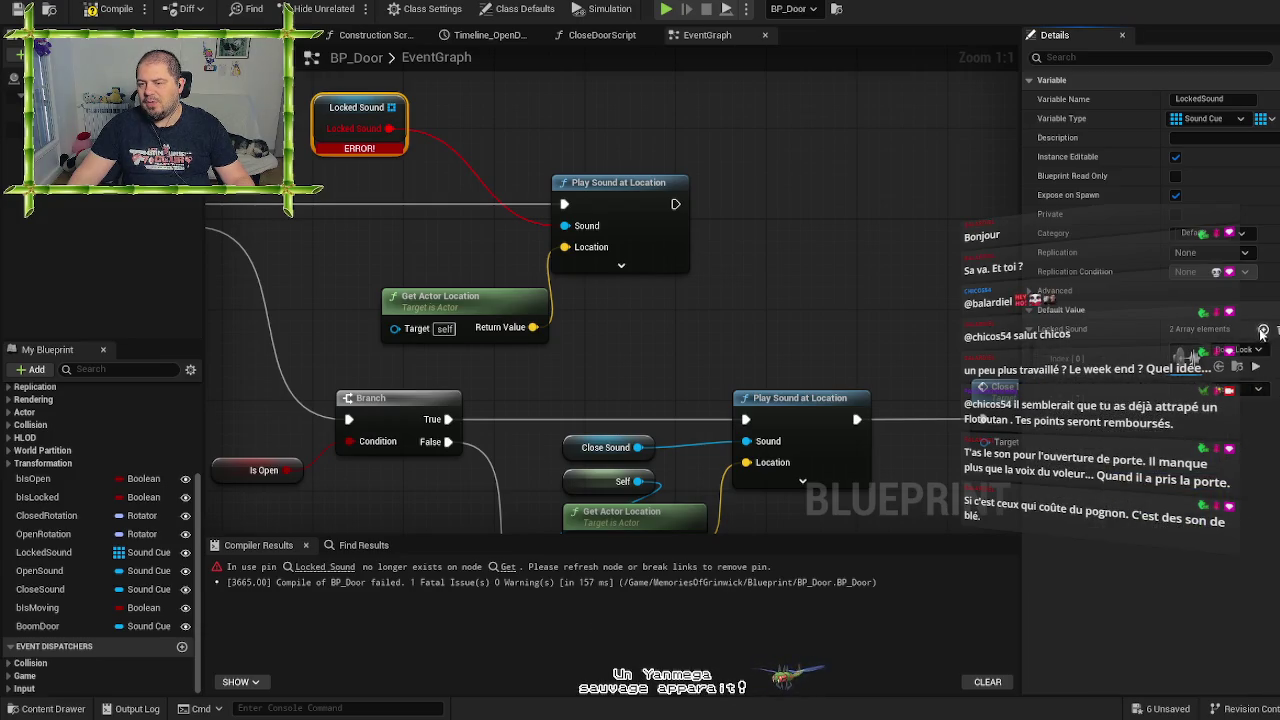
pyautogui.click(1242, 396)
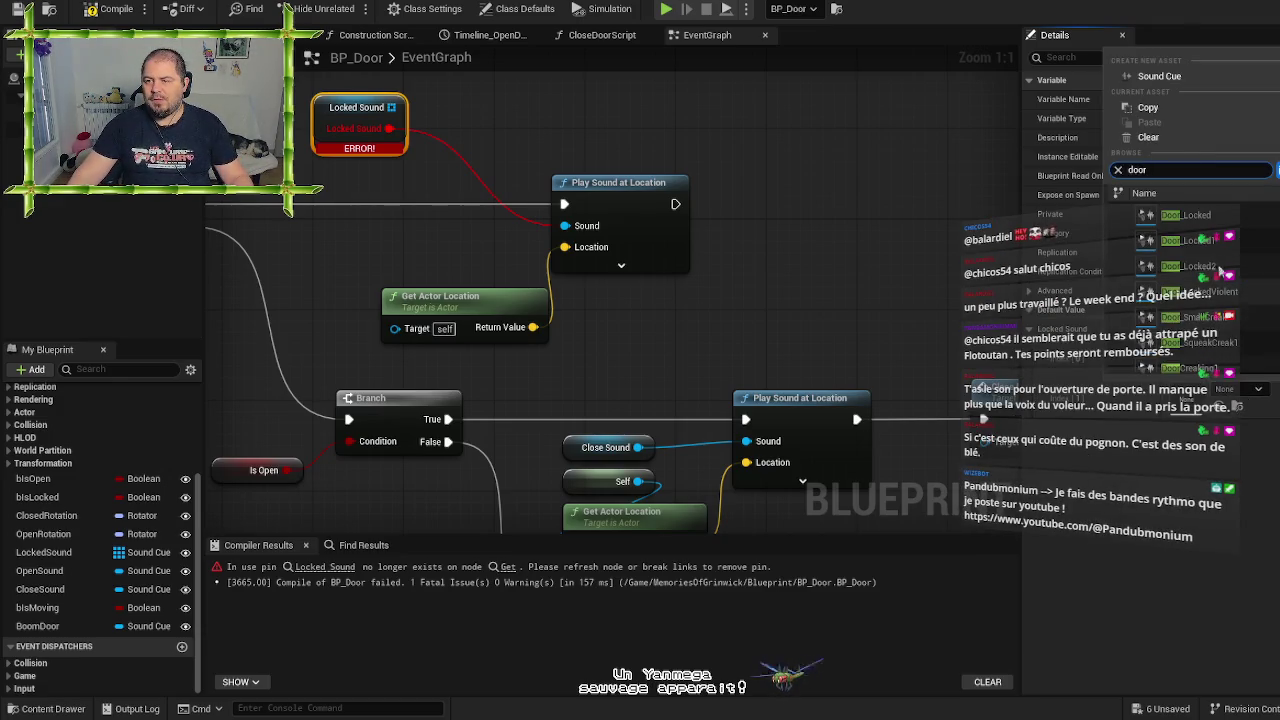
pyautogui.click(1212, 263)
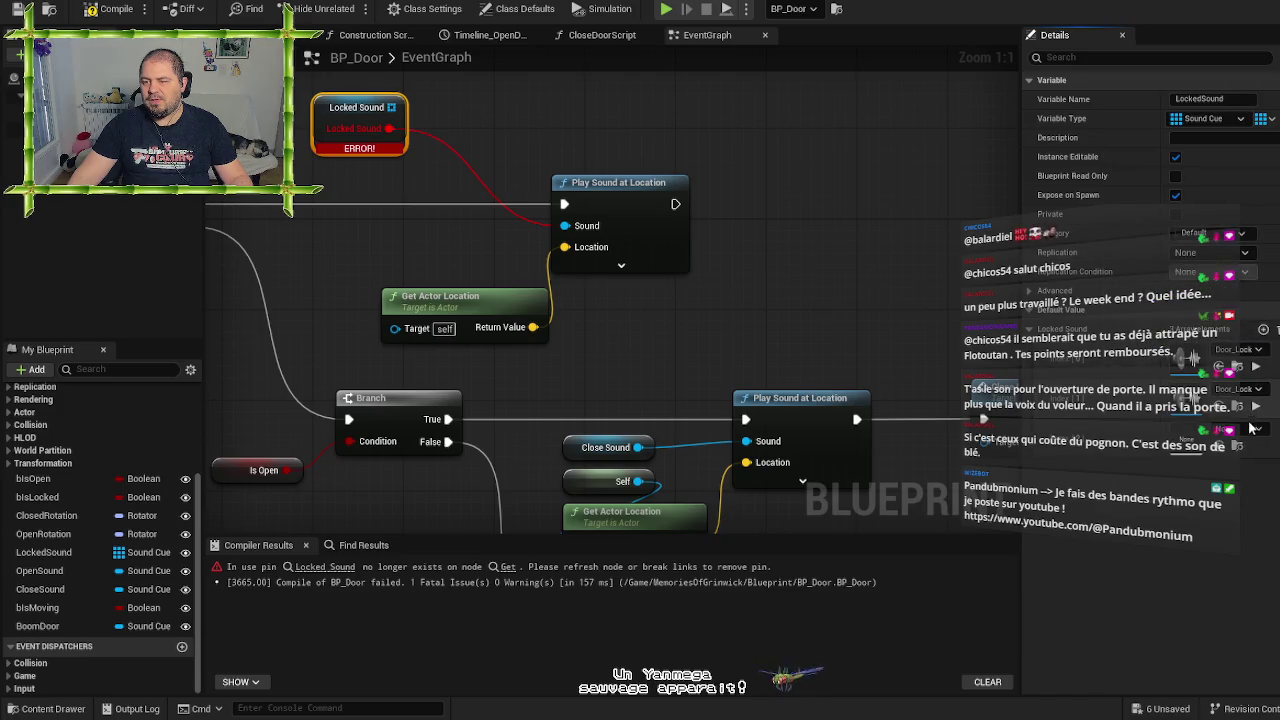
pyautogui.click(1250, 432)
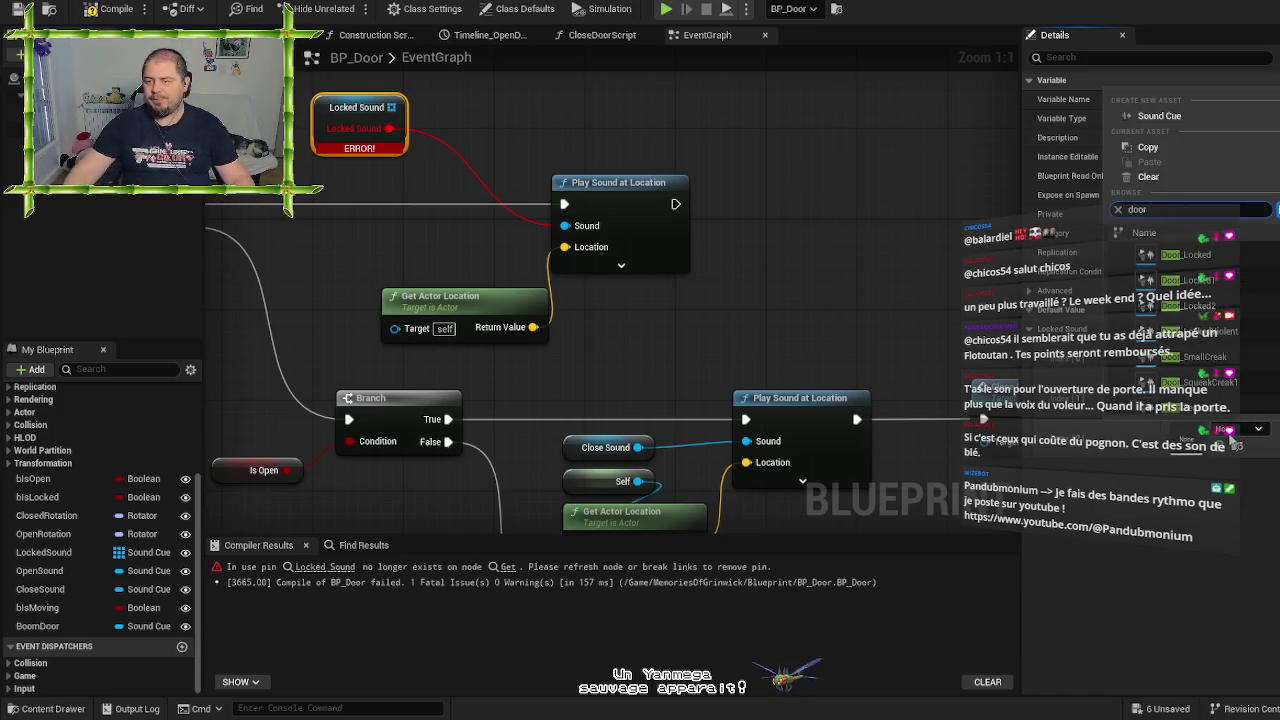
pyautogui.click(1222, 307)
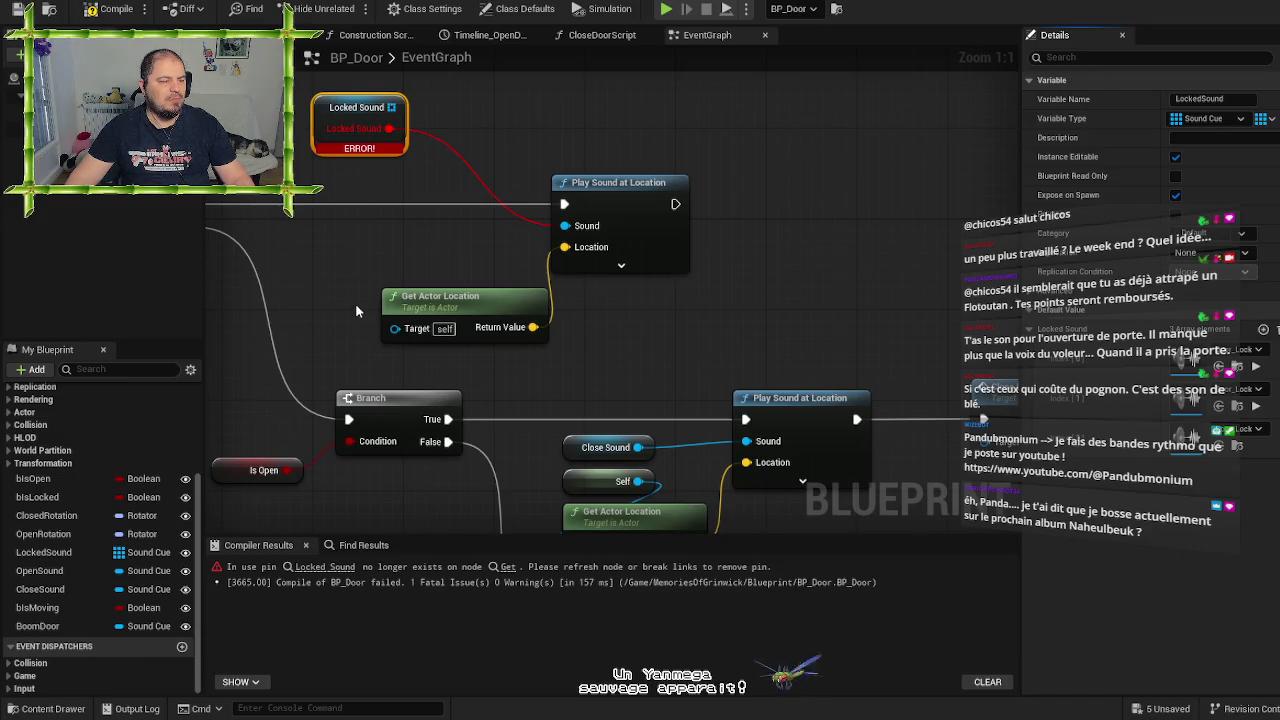
pyautogui.moveTo(353, 248)
pyautogui.mouseDown()
pyautogui.moveTo(487, 302)
pyautogui.moveTo(484, 326)
pyautogui.mouseUp()
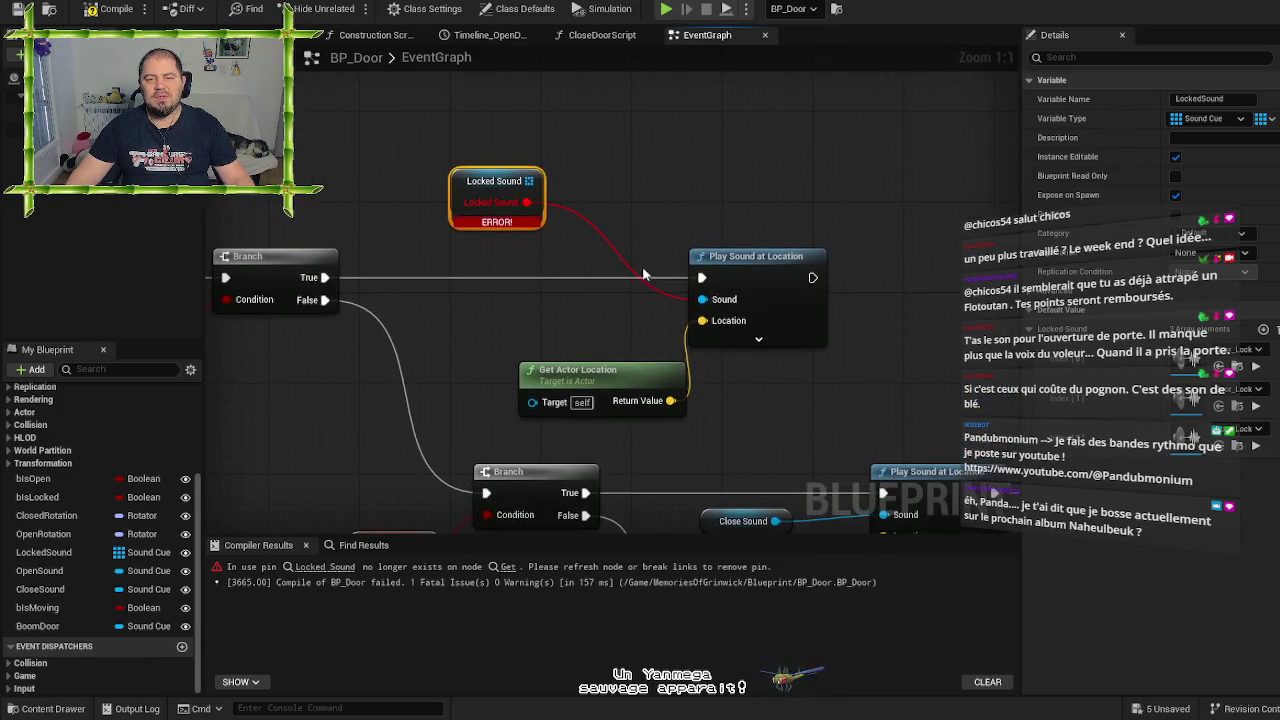
# Replace the errored Locked Sound getter with a LockedSound array getter feeding a Random Array Item node
pyautogui.click(589, 172)
pyautogui.click(460, 182)
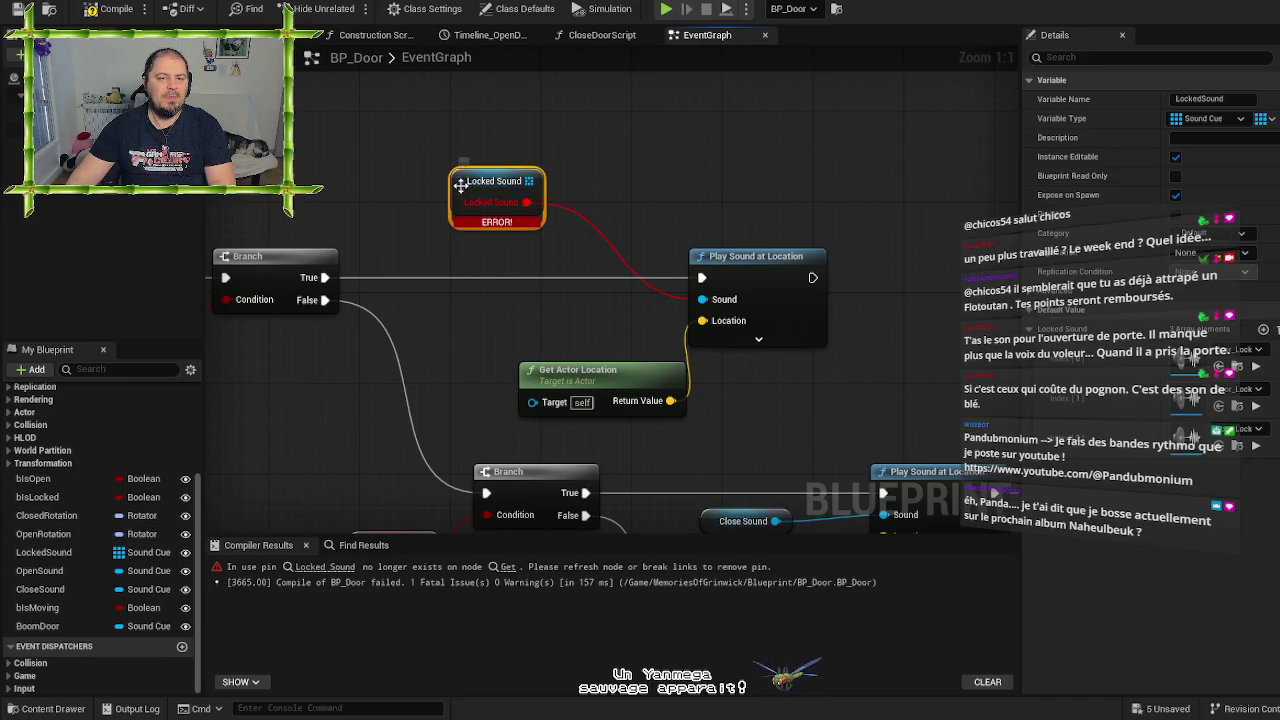
pyautogui.press('Delete')
pyautogui.moveTo(71, 556)
pyautogui.mouseDown()
pyautogui.moveTo(260, 435)
pyautogui.moveTo(377, 147)
pyautogui.moveTo(512, 157)
pyautogui.mouseUp()
pyautogui.click(428, 174)
pyautogui.write('rando')
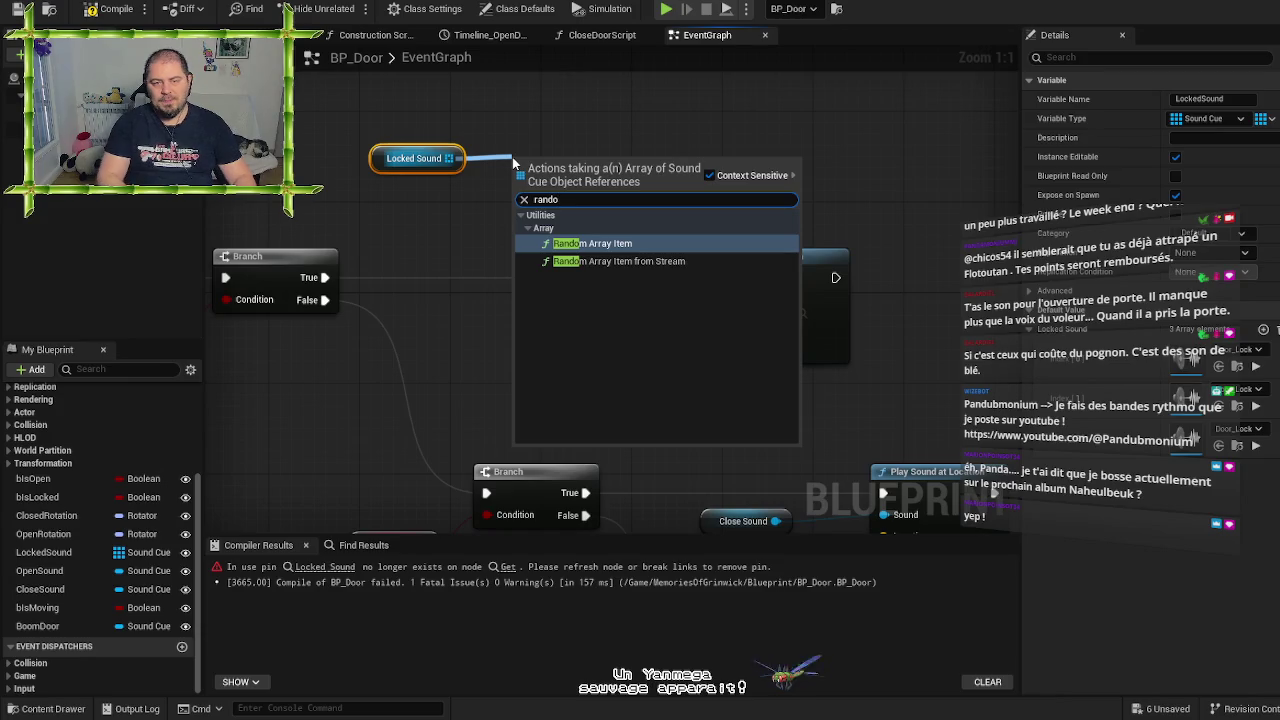
pyautogui.press('Return')
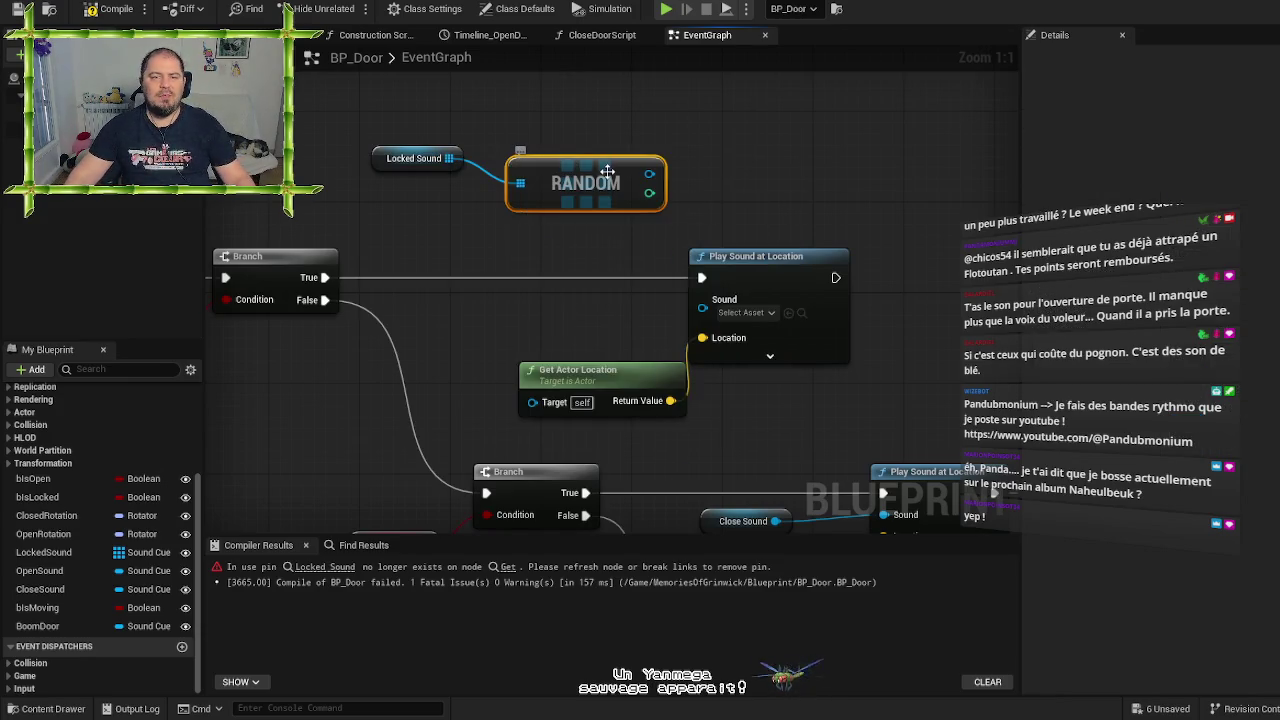
pyautogui.moveTo(607, 172)
pyautogui.mouseDown()
pyautogui.moveTo(565, 195)
pyautogui.moveTo(494, 195)
pyautogui.moveTo(469, 211)
pyautogui.moveTo(602, 241)
pyautogui.moveTo(703, 299)
pyautogui.mouseUp()
pyautogui.moveTo(401, 118)
pyautogui.mouseDown()
pyautogui.moveTo(455, 212)
pyautogui.moveTo(495, 357)
pyautogui.mouseUp()
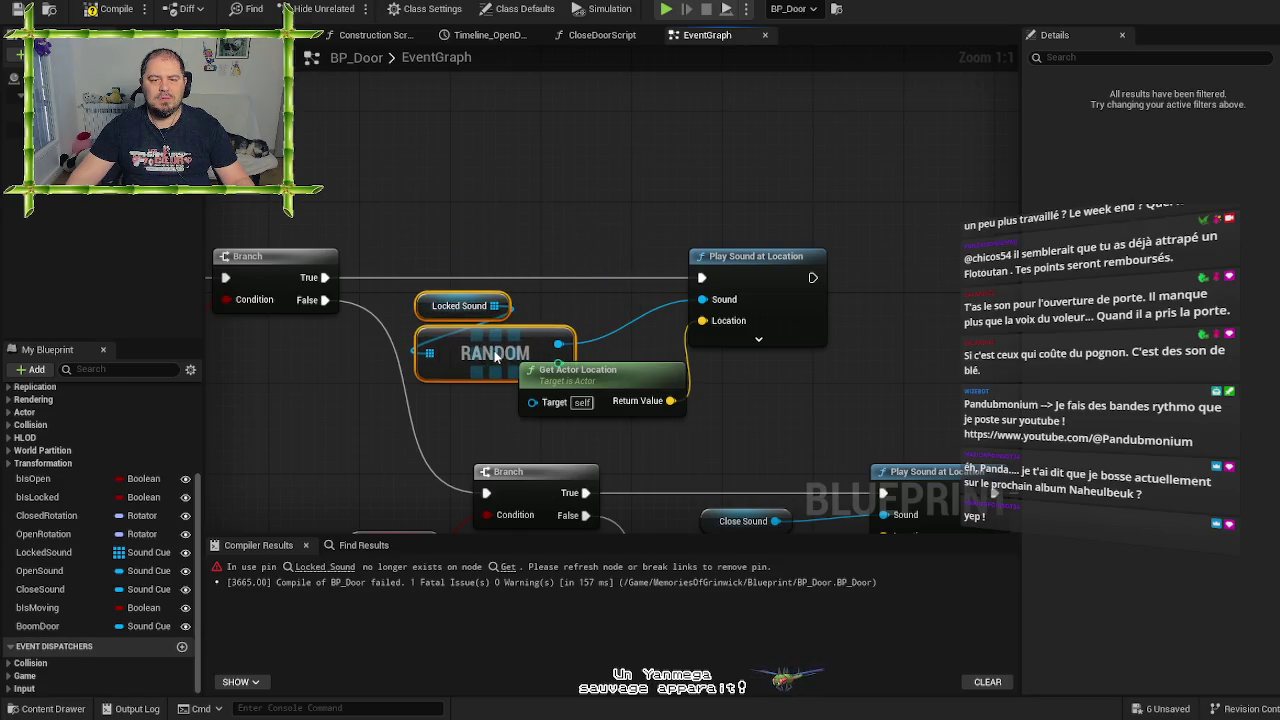
# Arrange the random-sound nodes beside Play Sound at Location, then compile and save BP_Door
pyautogui.moveTo(600, 386)
pyautogui.mouseDown()
pyautogui.moveTo(680, 389)
pyautogui.moveTo(666, 391)
pyautogui.mouseUp()
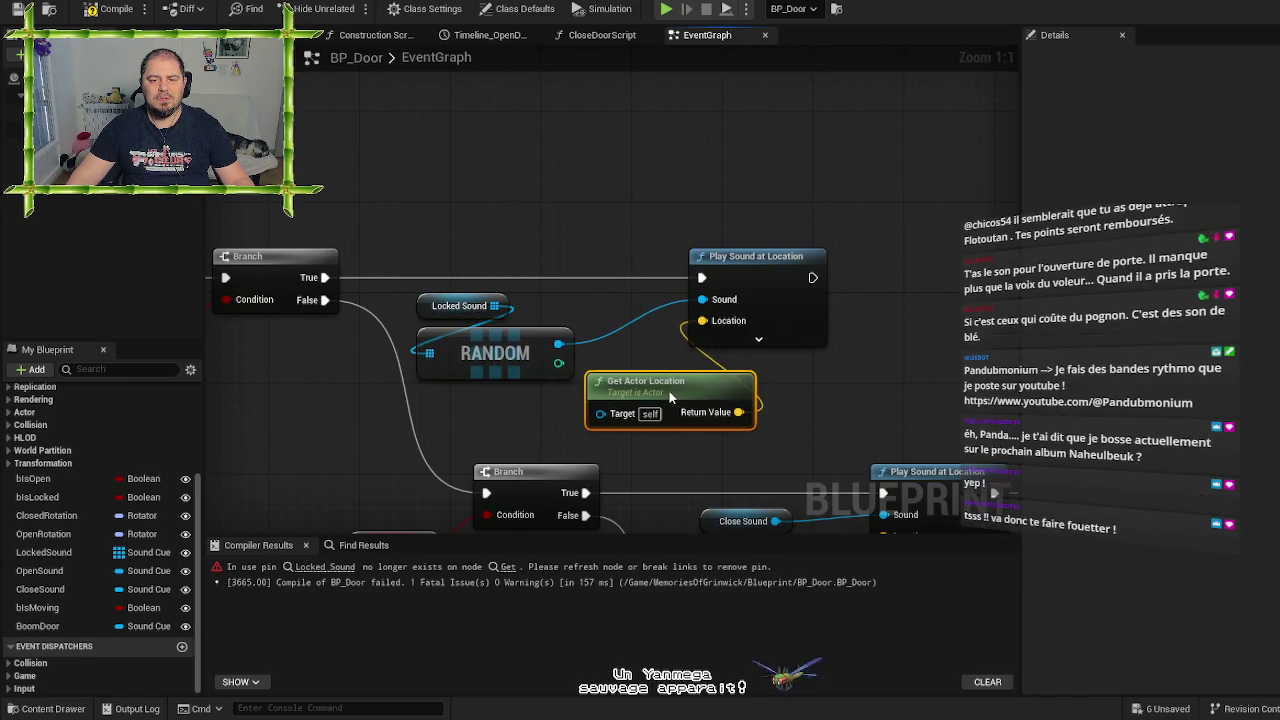
pyautogui.click(626, 192)
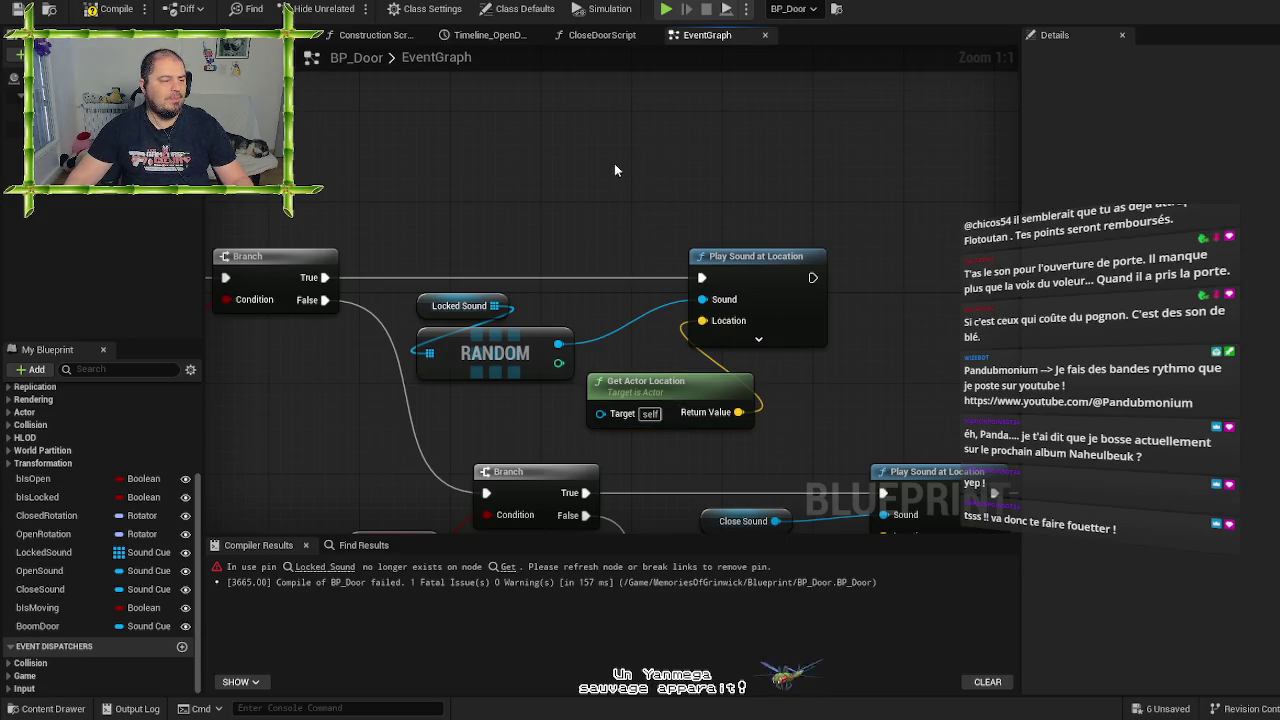
pyautogui.moveTo(880, 260)
pyautogui.mouseDown()
pyautogui.moveTo(840, 220)
pyautogui.moveTo(624, 139)
pyautogui.mouseUp()
pyautogui.moveTo(494, 146); pyautogui.dragTo(584, 144)
pyautogui.click(444, 128)
pyautogui.moveTo(444, 128); pyautogui.dragTo(704, 132)
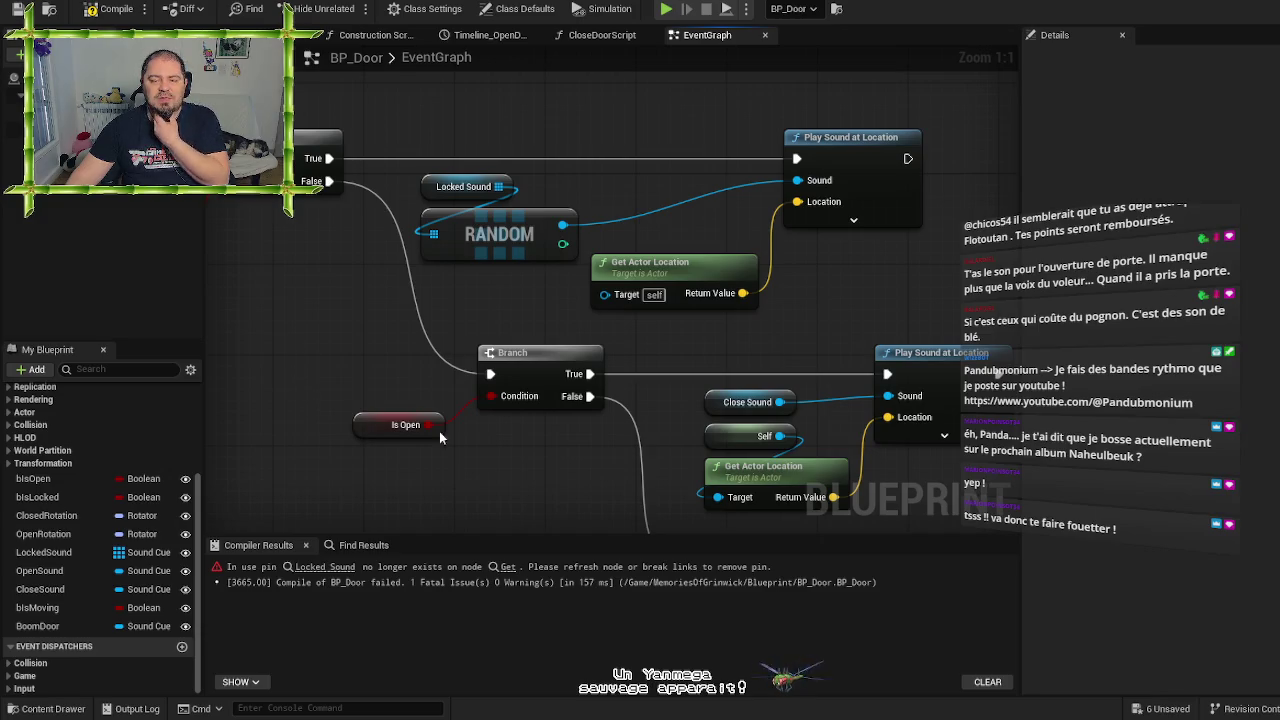
pyautogui.moveTo(552, 464)
pyautogui.mouseDown()
pyautogui.moveTo(490, 424)
pyautogui.moveTo(433, 319)
pyautogui.moveTo(464, 232)
pyautogui.moveTo(503, 318)
pyautogui.moveTo(235, 335)
pyautogui.moveTo(218, 353)
pyautogui.mouseUp()
pyautogui.click(16, 12)
pyautogui.click(90, 9)
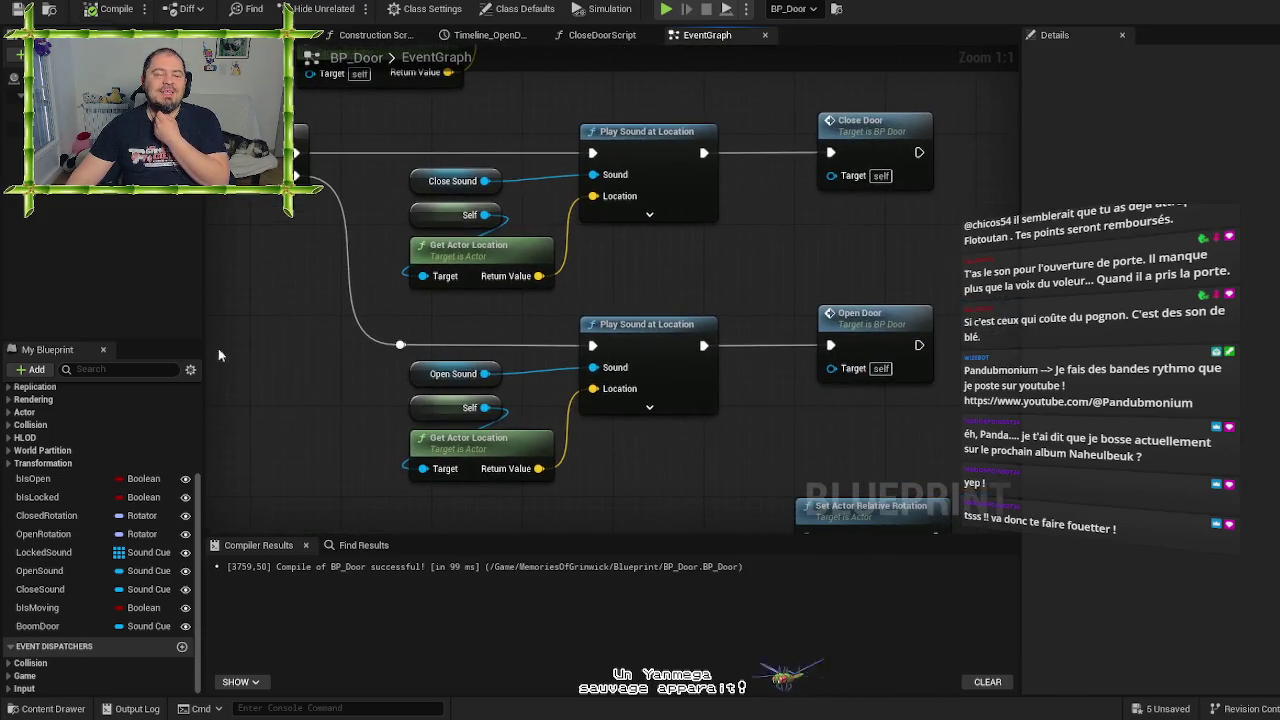
# Compare the OpenSound and CloseSound variable settings
pyautogui.click(104, 570)
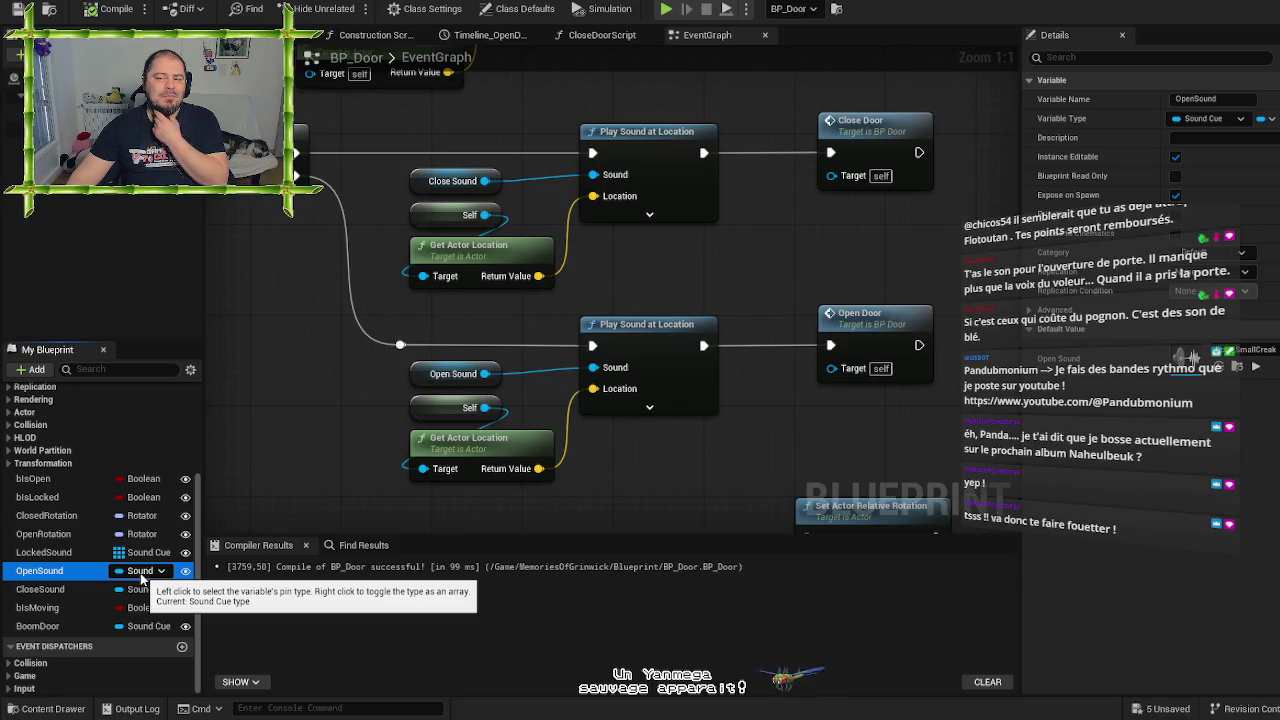
pyautogui.click(72, 588)
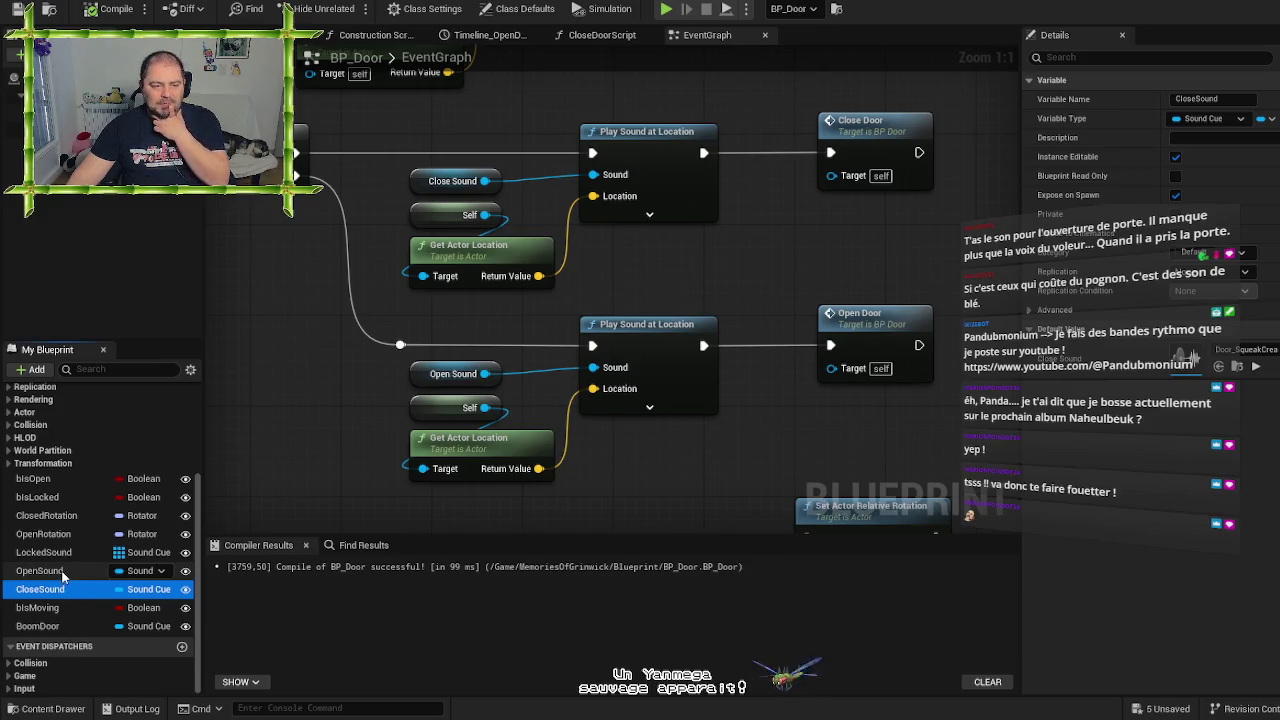
pyautogui.click(64, 570)
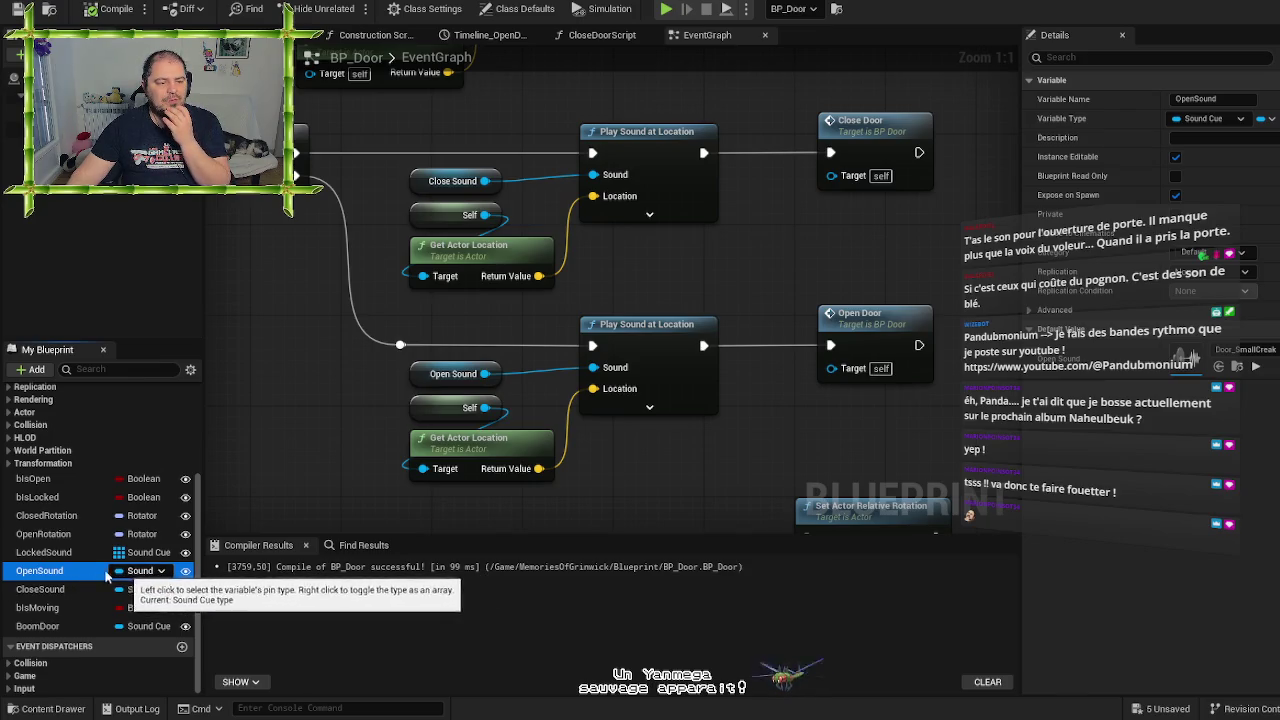
# Rename OpenSound to OpenCloseSound and convert it to a Sound Cue array
pyautogui.click(53, 572)
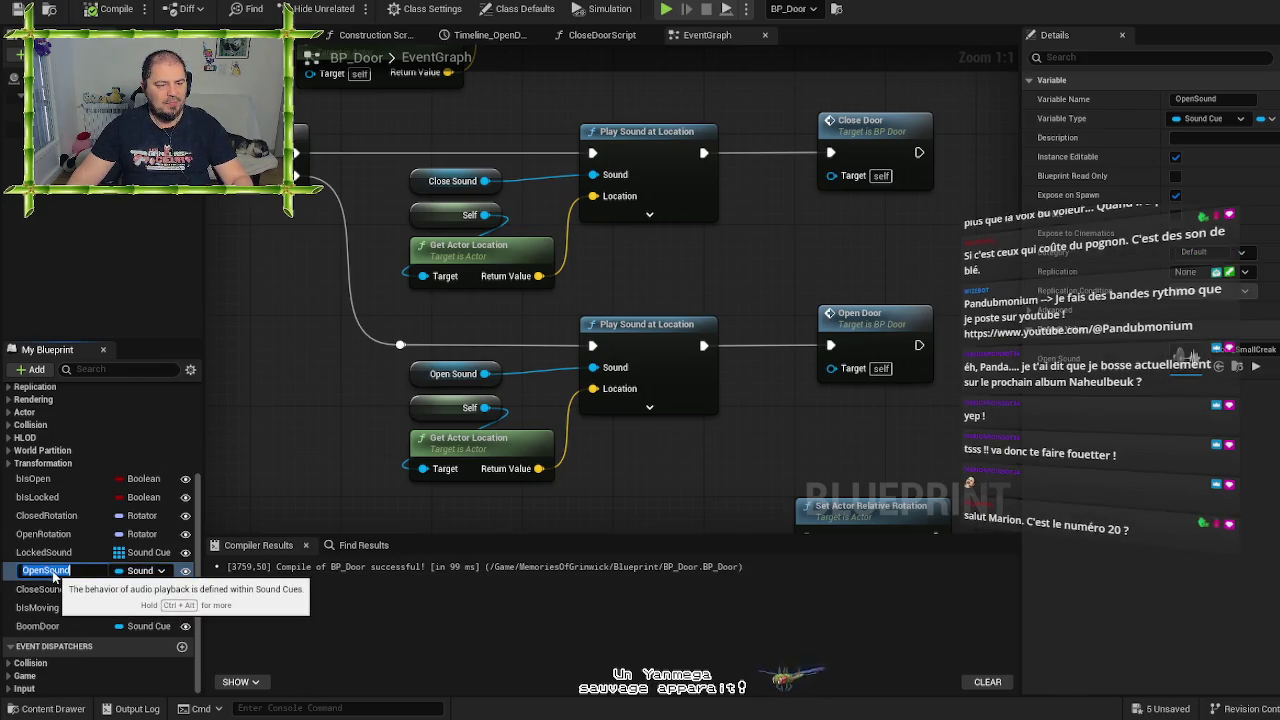
pyautogui.click(46, 570)
pyautogui.write('Close')
pyautogui.press('Return')
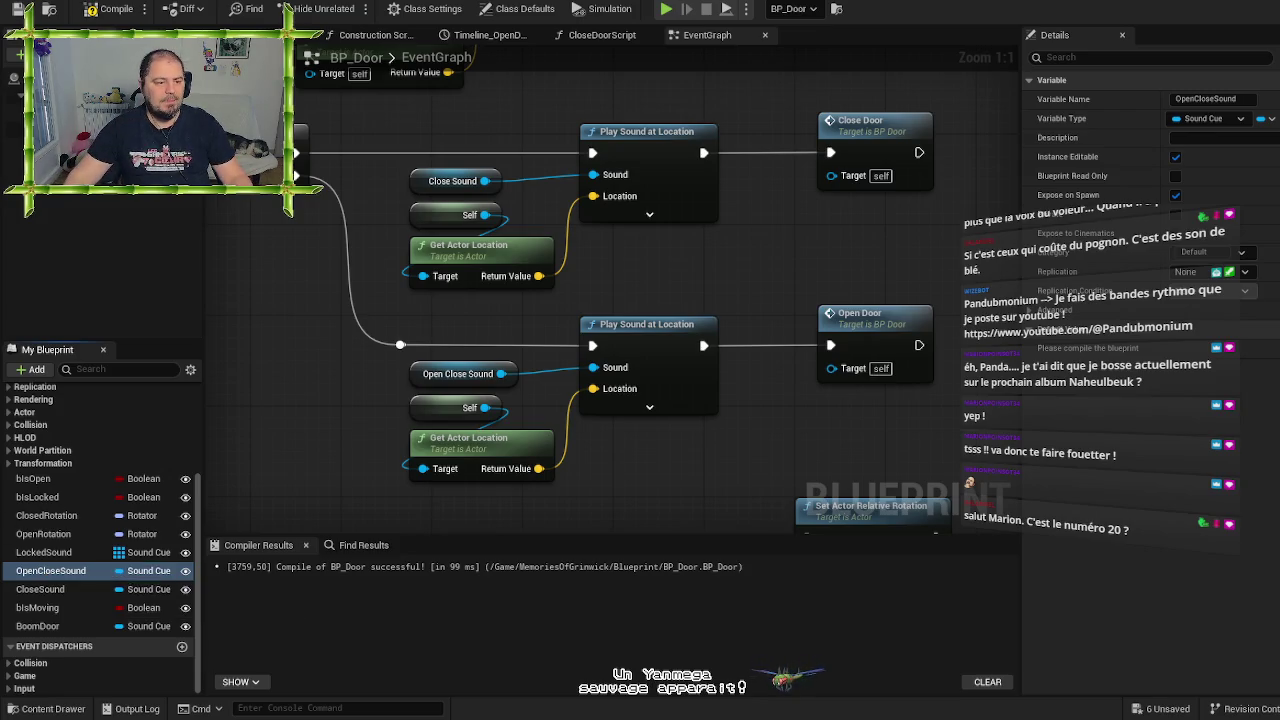
pyautogui.click(135, 571)
pyautogui.click(722, 371)
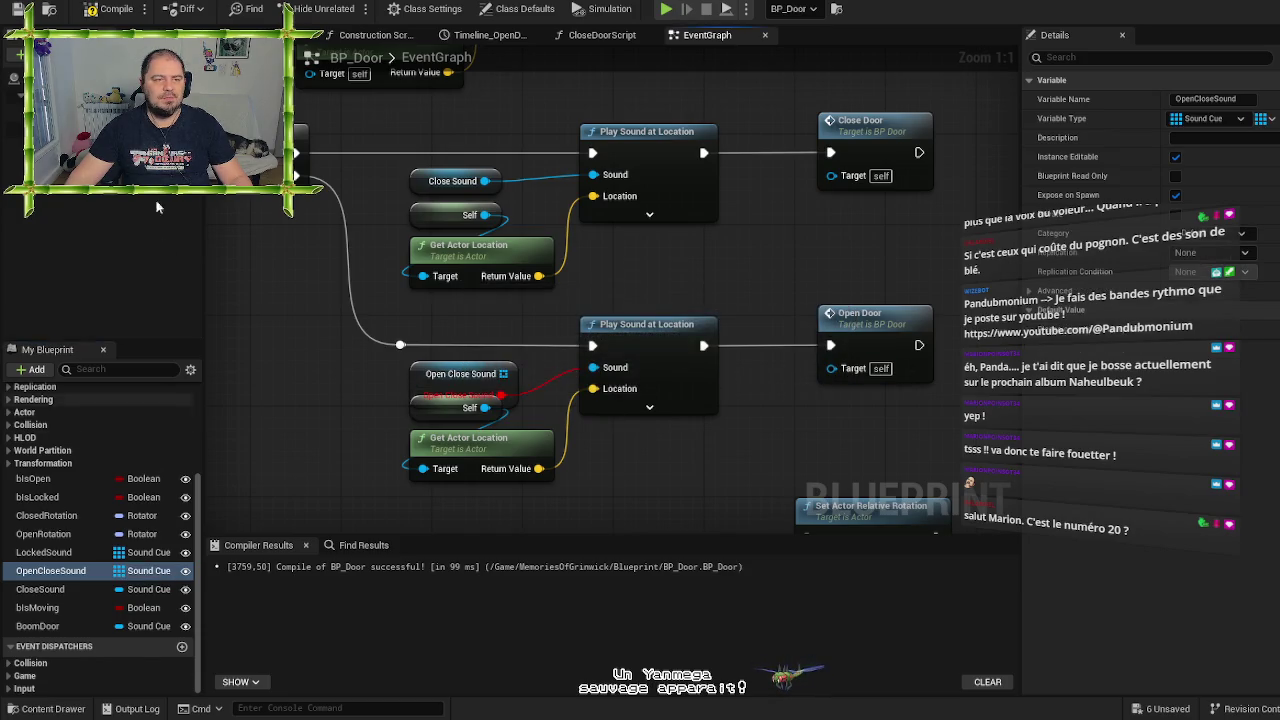
# Compile BP_Door and add a first OpenCloseSound element set to Door_SqueakCreak1
pyautogui.click(107, 10)
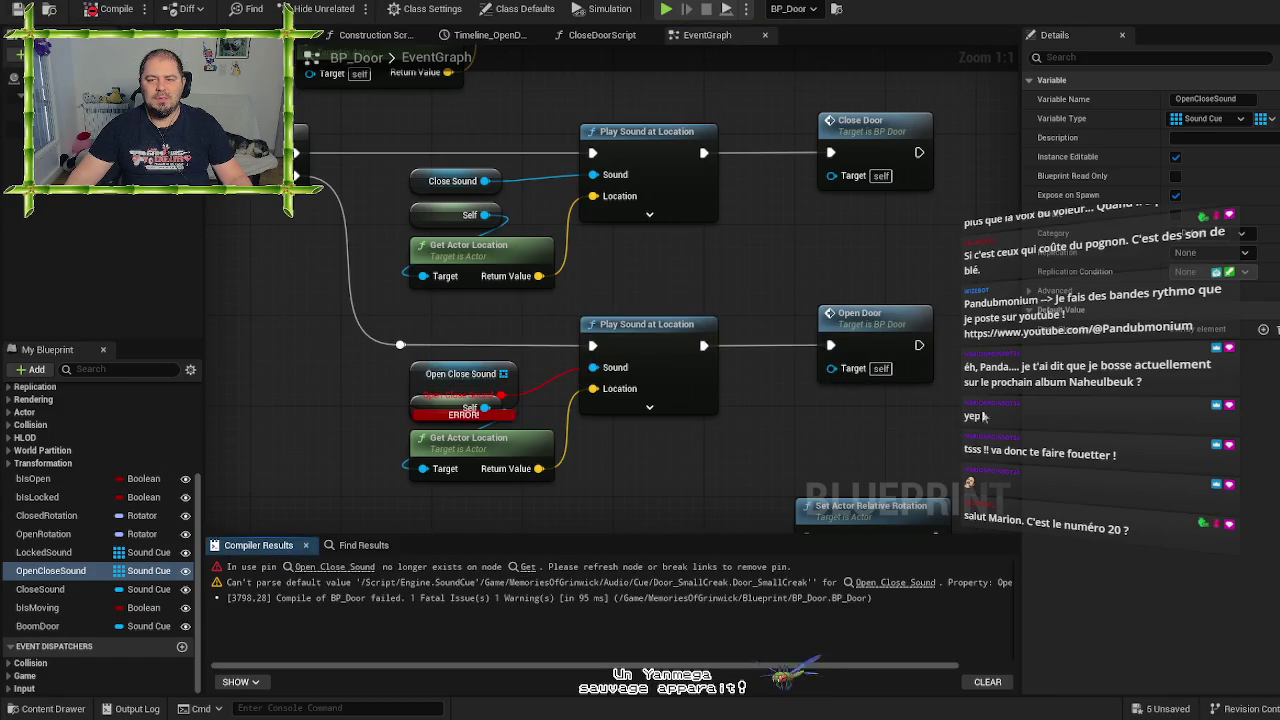
pyautogui.click(1264, 331)
pyautogui.click(1237, 360)
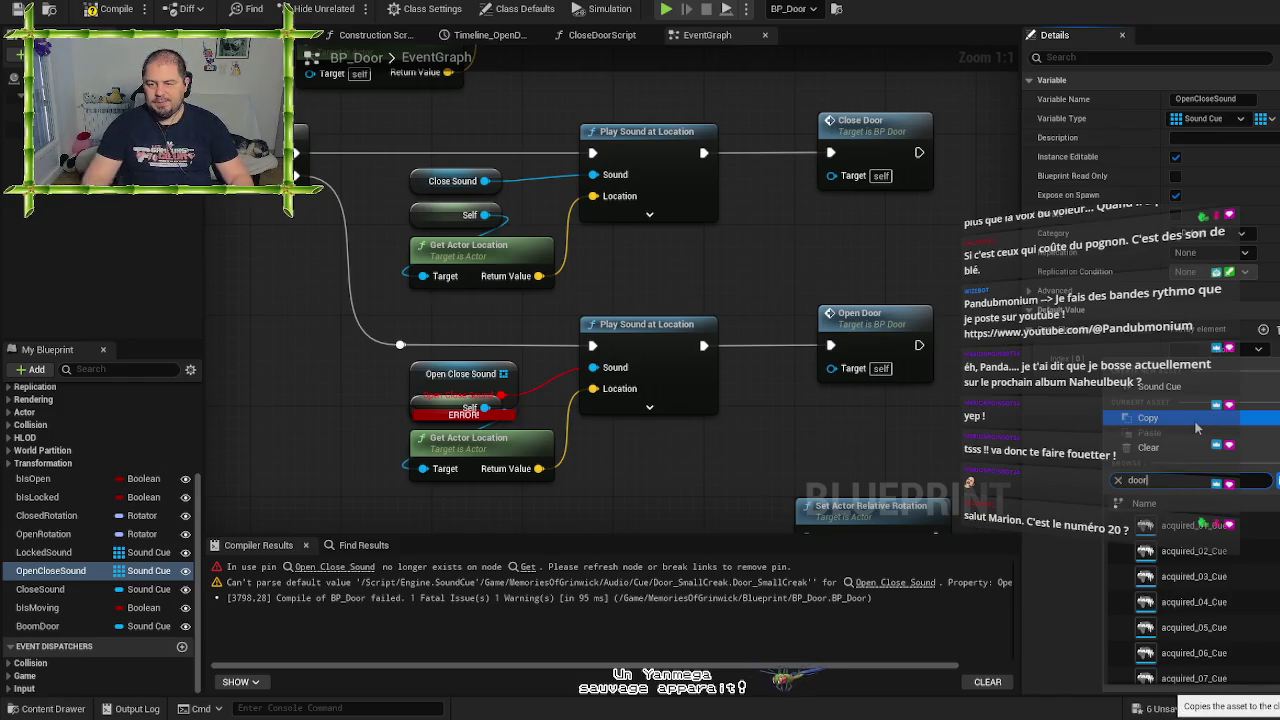
pyautogui.write('door')
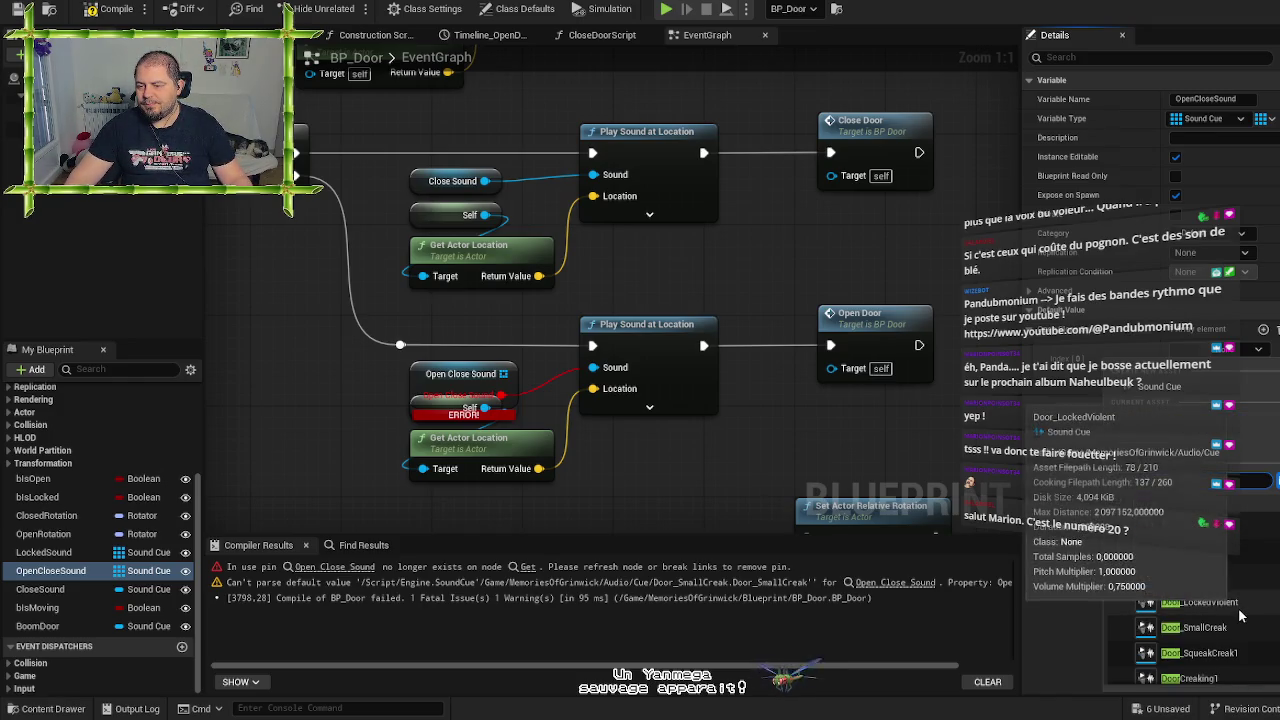
pyautogui.scroll(-1, 1235, 615)
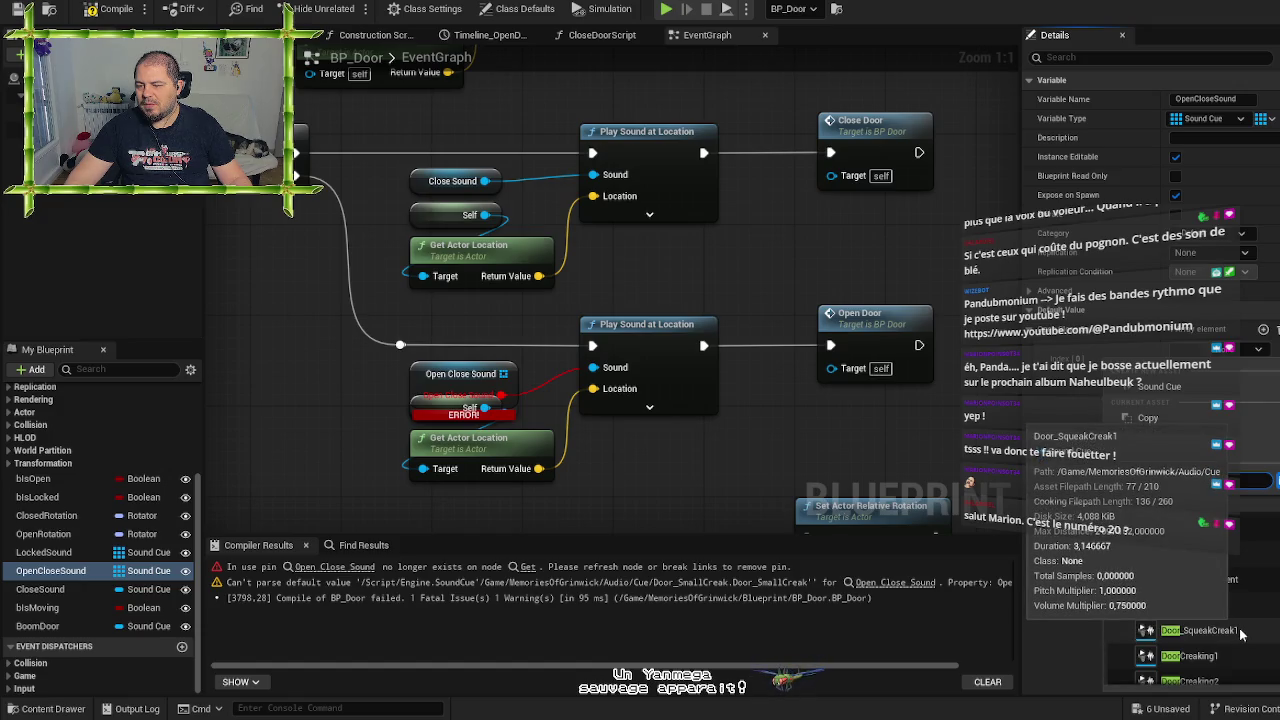
pyautogui.click(1240, 633)
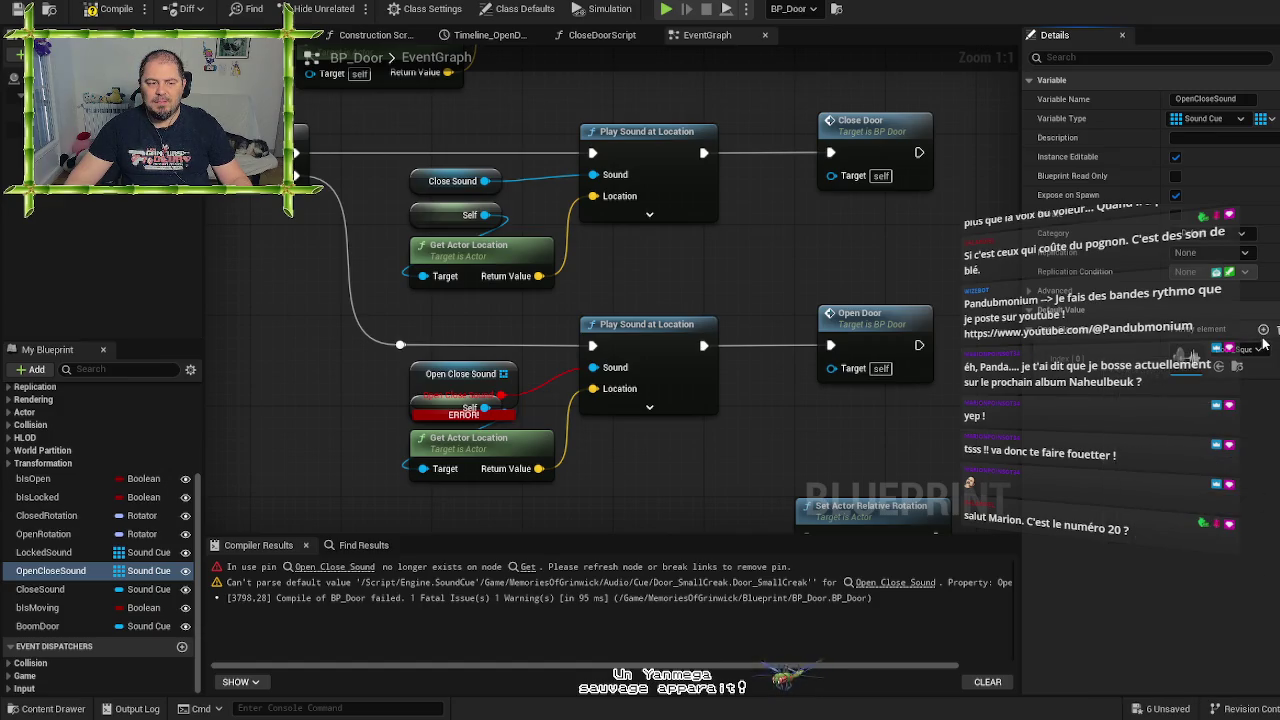
# Add second and third elements with door and door-creak sound cues, then recompile
pyautogui.click(1263, 329)
pyautogui.click(1245, 390)
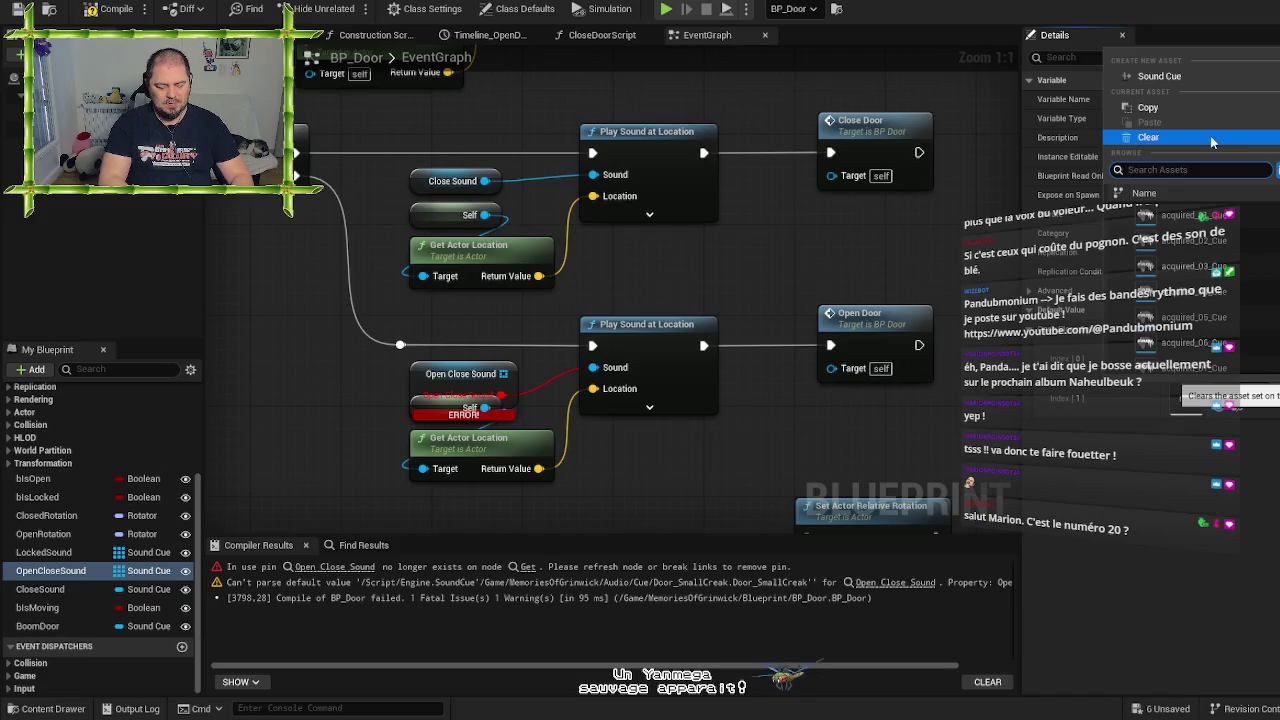
pyautogui.write('door')
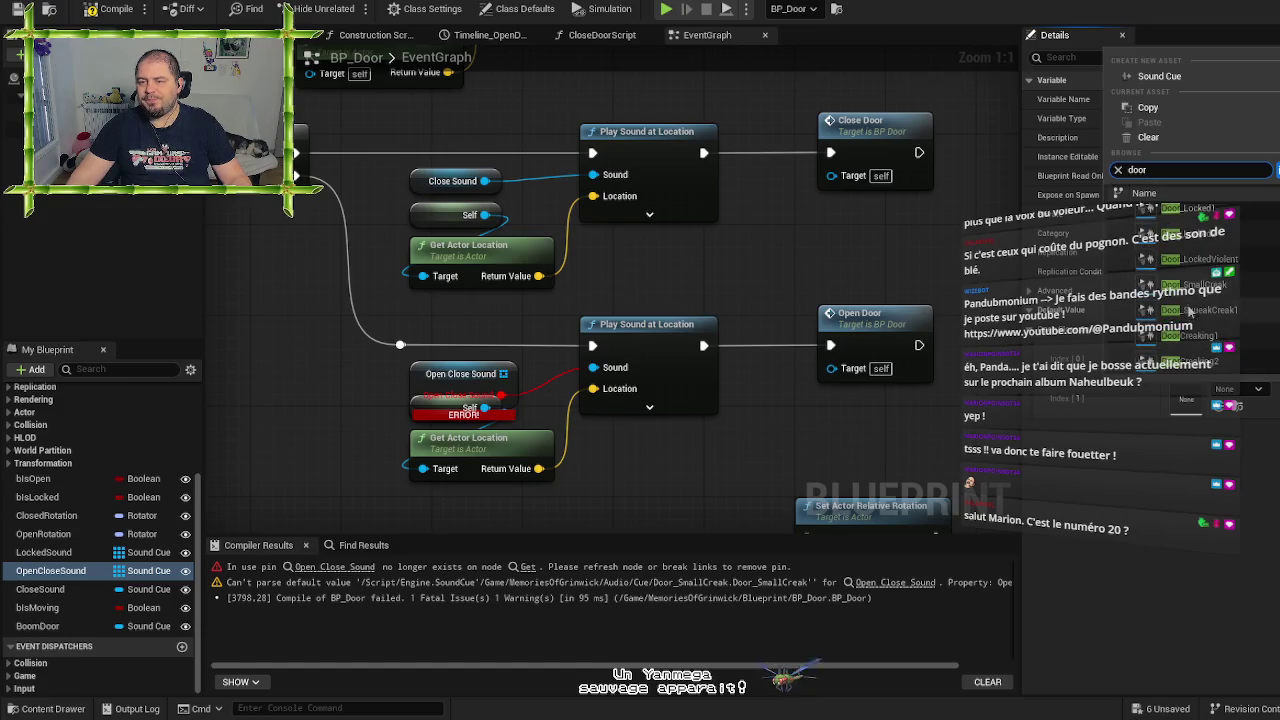
pyautogui.click(1190, 311)
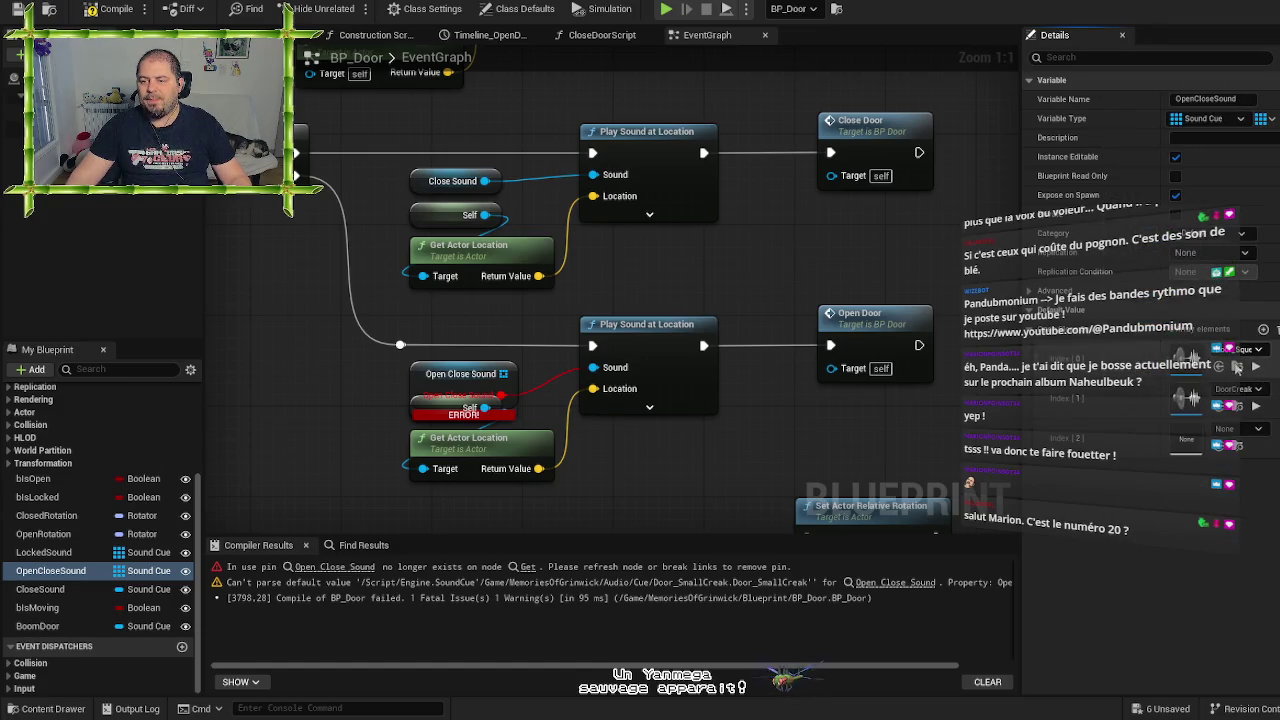
pyautogui.click(1228, 389)
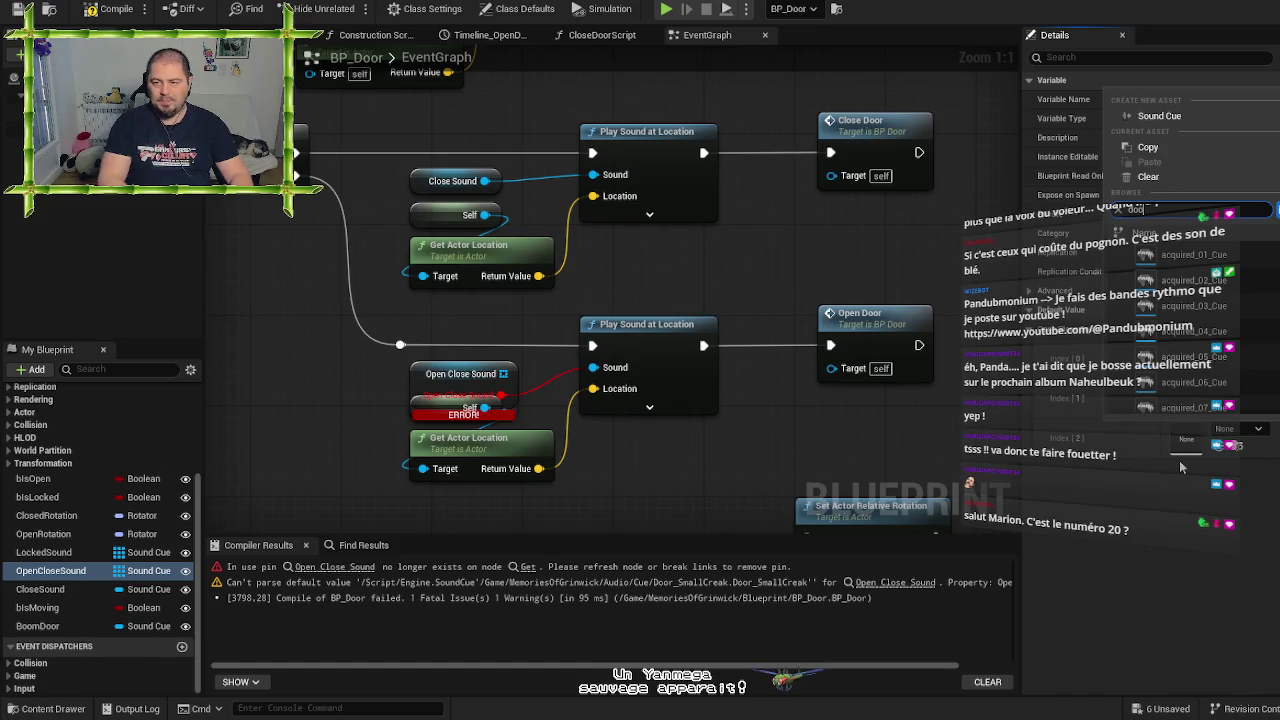
pyautogui.write('r')
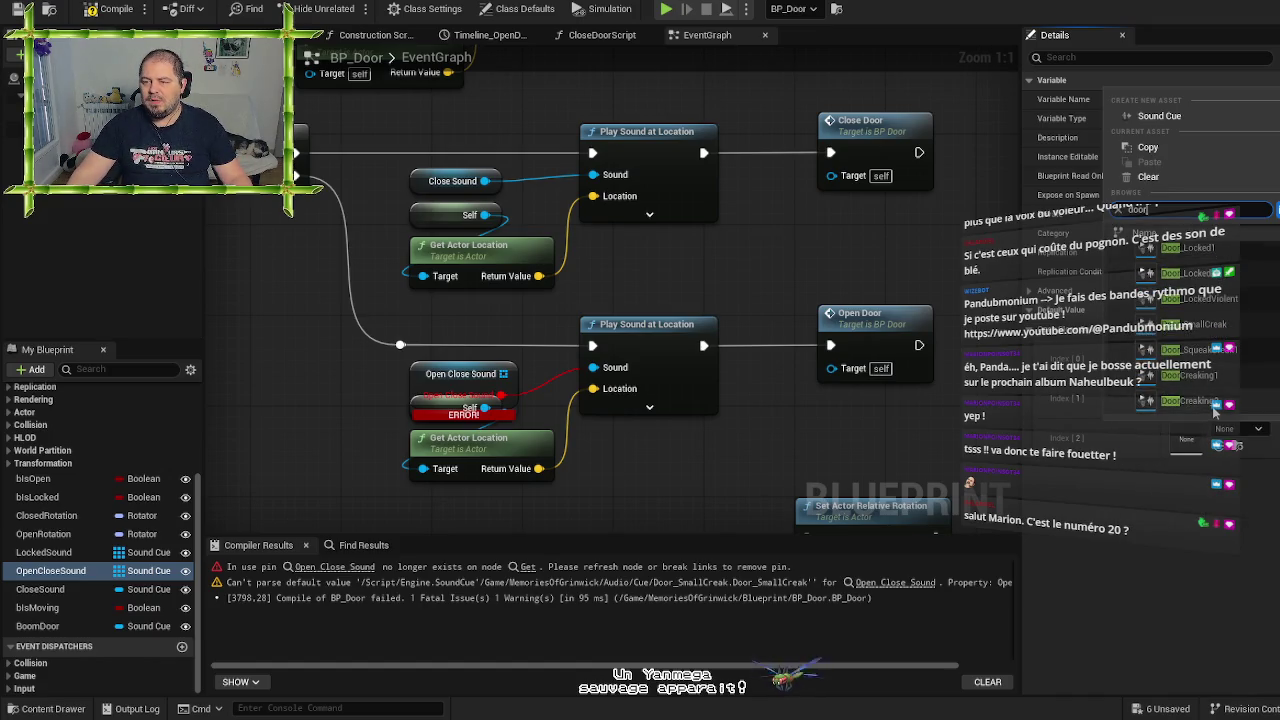
pyautogui.click(1215, 405)
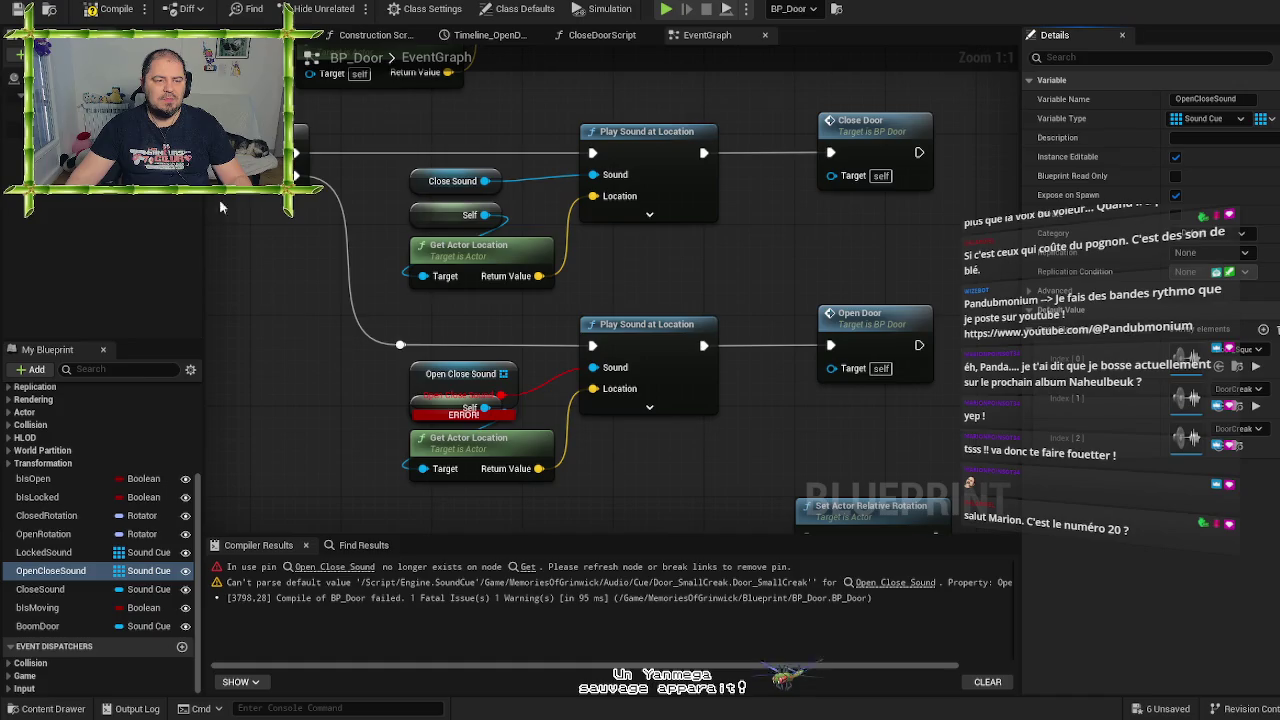
pyautogui.click(110, 8)
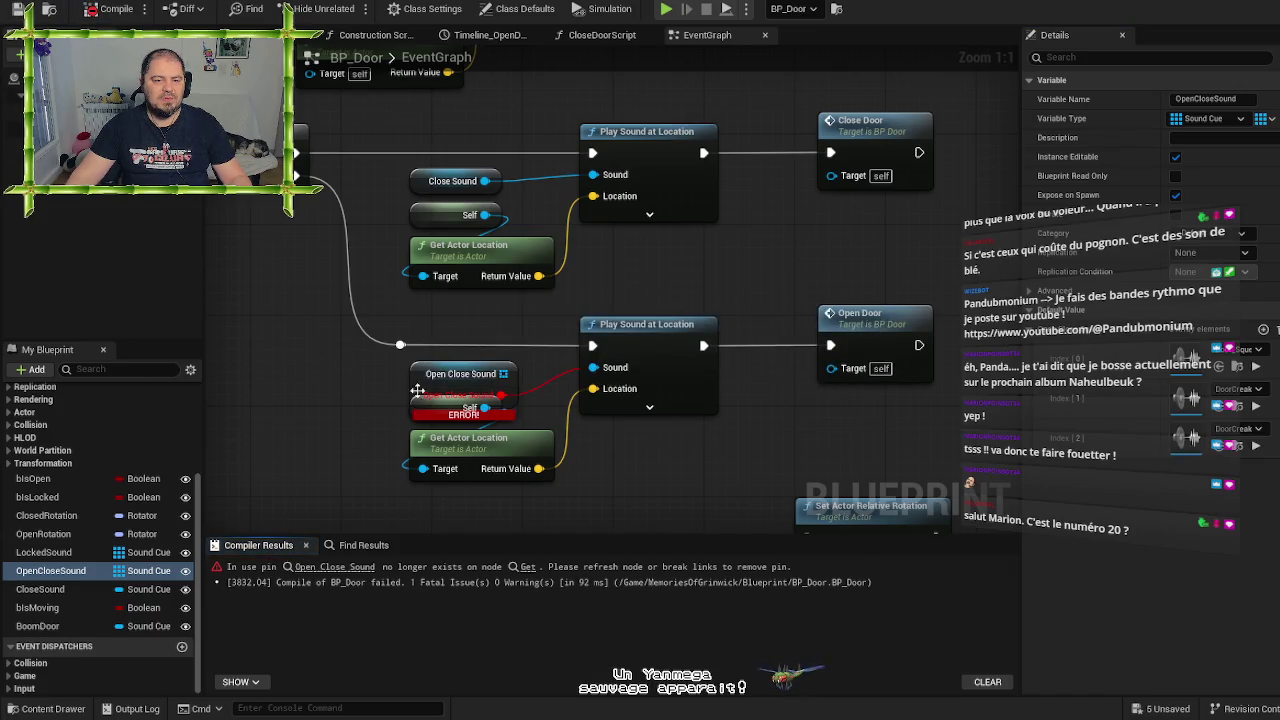
# Delete the broken Open Close Sound and Close Sound getter nodes
pyautogui.click(417, 388)
pyautogui.press('Delete')
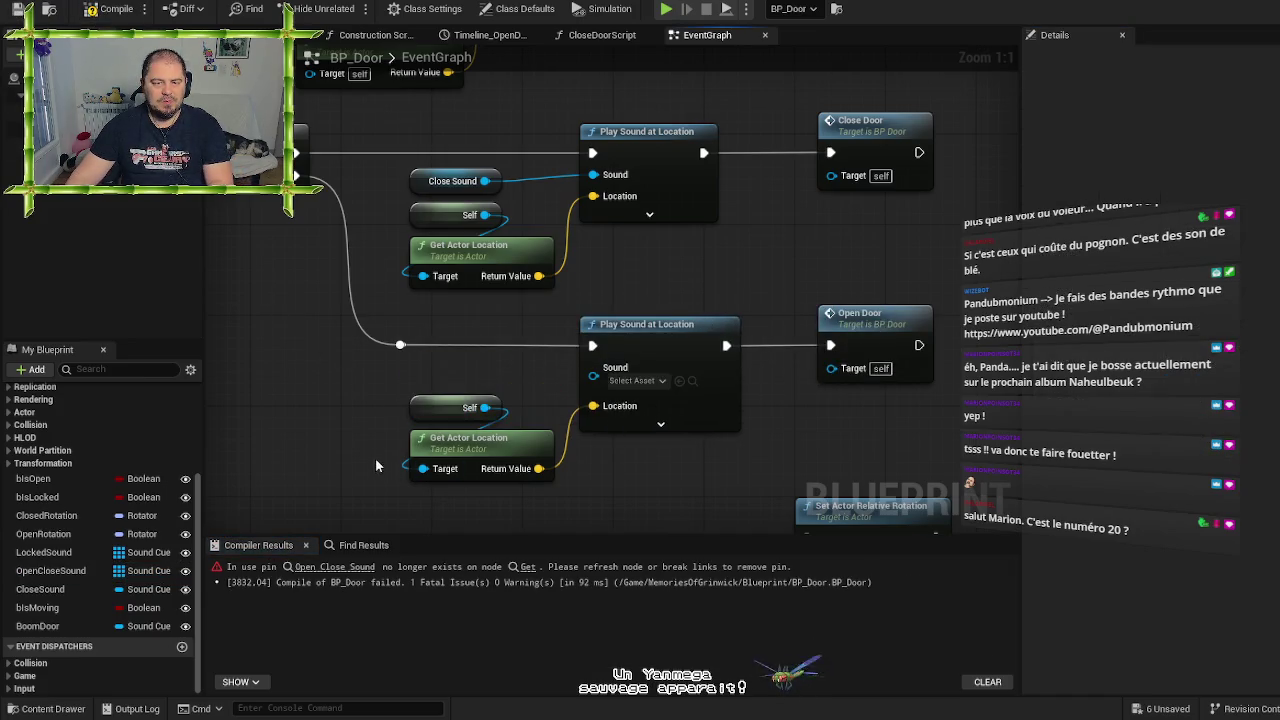
pyautogui.click(420, 181)
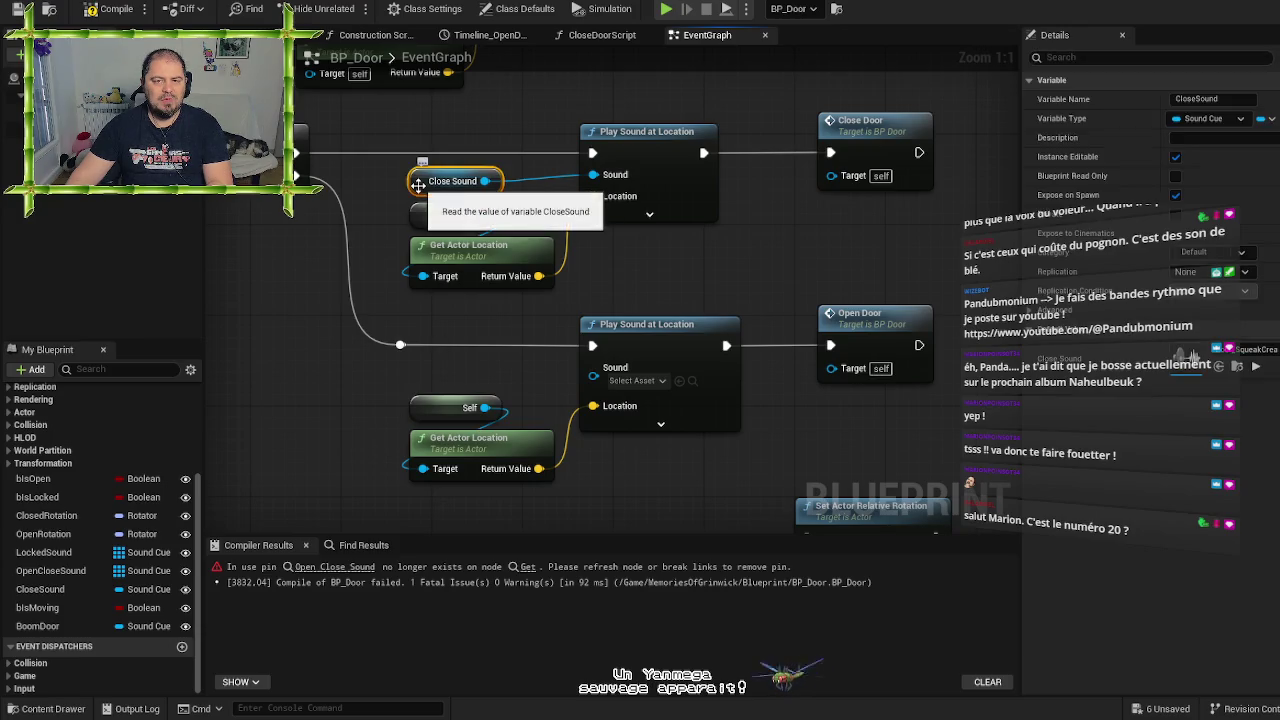
pyautogui.press('Delete')
# Wire an OpenCloseSound getter through a Random Array Item node into the upper Play Sound's Sound pin
pyautogui.moveTo(50, 570)
pyautogui.mouseDown()
pyautogui.moveTo(304, 332)
pyautogui.moveTo(367, 208)
pyautogui.moveTo(310, 292)
pyautogui.moveTo(295, 266)
pyautogui.moveTo(250, 280)
pyautogui.moveTo(360, 177)
pyautogui.moveTo(358, 198)
pyautogui.mouseUp()
pyautogui.click(386, 220)
pyautogui.moveTo(565, 218)
pyautogui.mouseDown()
pyautogui.moveTo(483, 283)
pyautogui.moveTo(485, 296)
pyautogui.mouseUp()
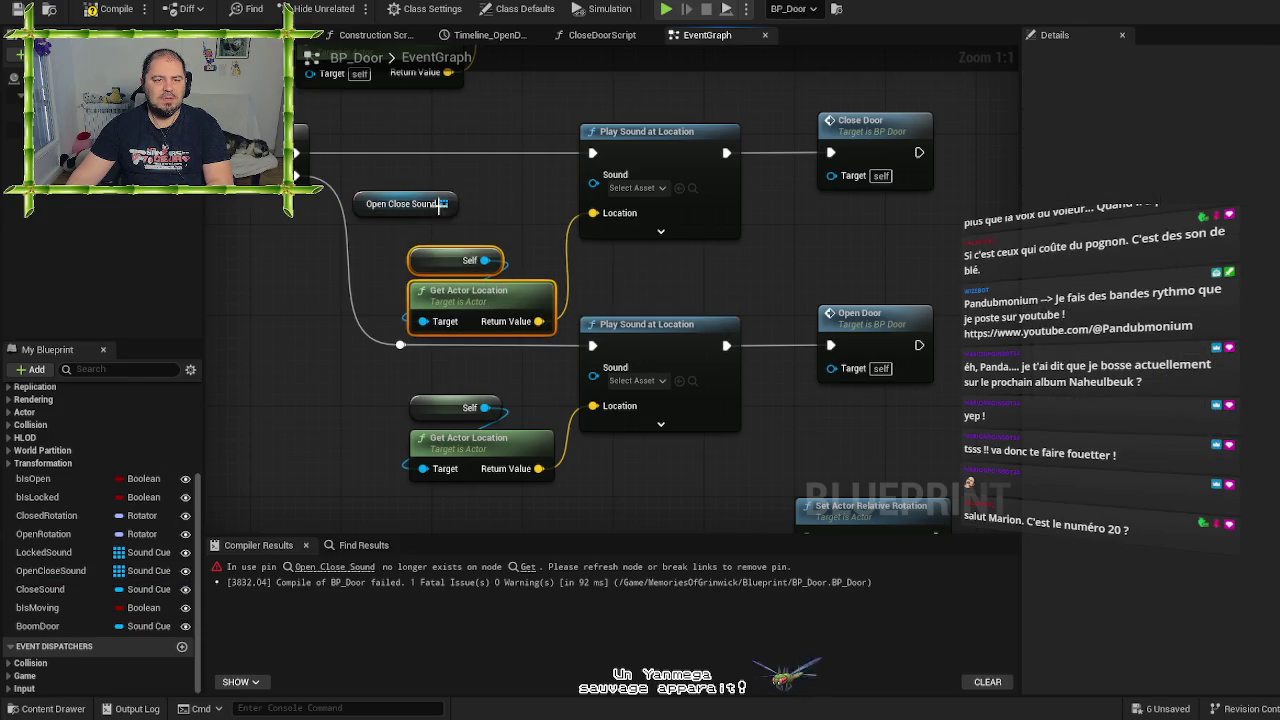
pyautogui.moveTo(441, 203); pyautogui.dragTo(480, 209)
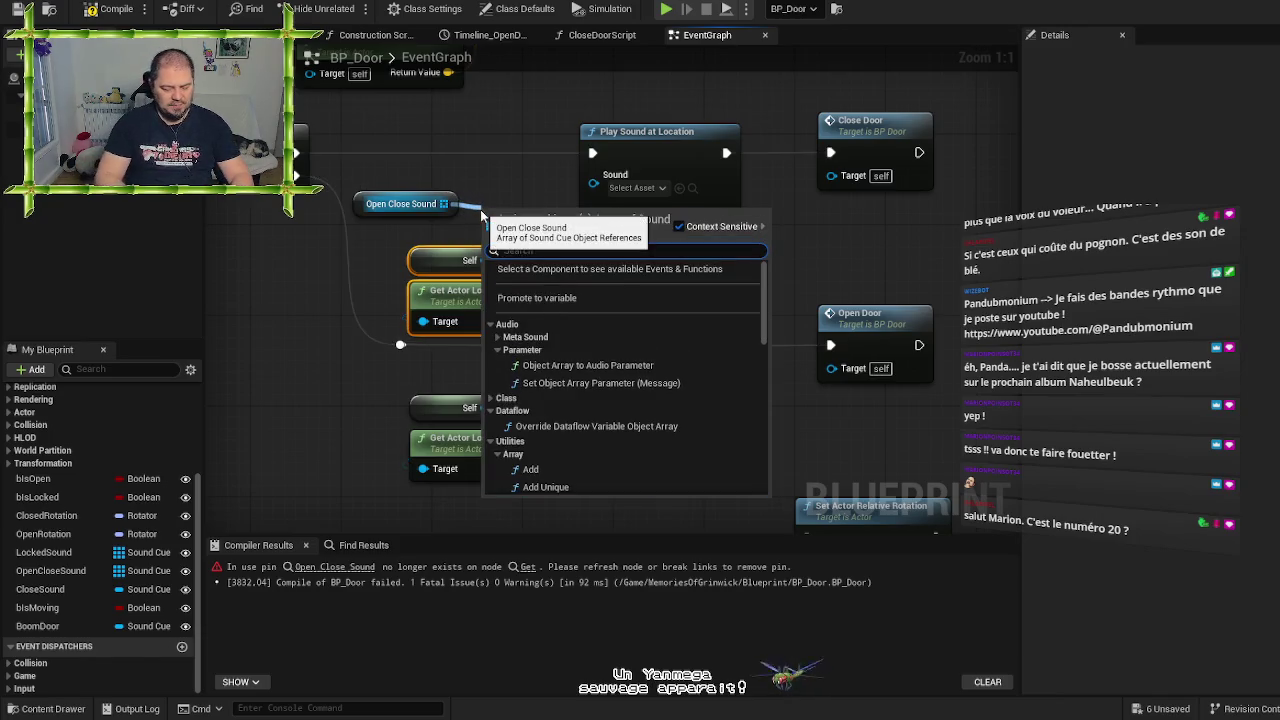
pyautogui.write('Ran')
pyautogui.press('Return')
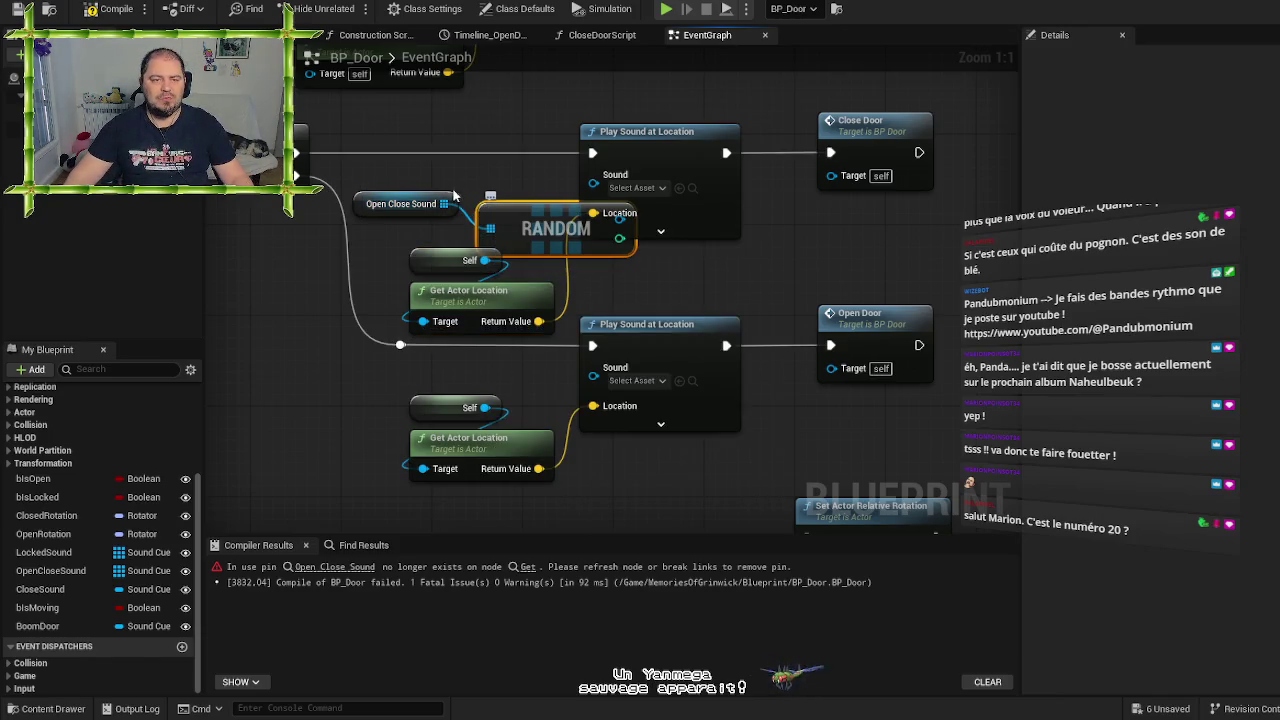
pyautogui.moveTo(374, 203); pyautogui.dragTo(374, 169)
pyautogui.moveTo(508, 227); pyautogui.dragTo(394, 216)
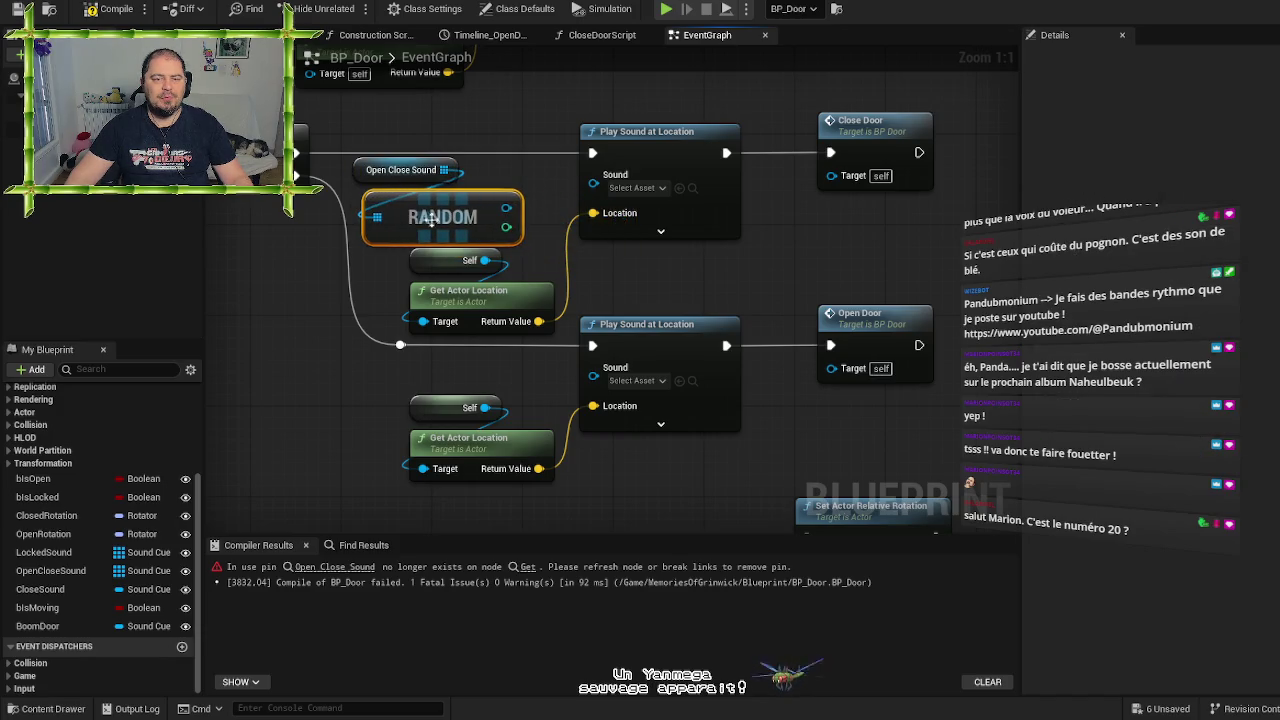
pyautogui.moveTo(514, 216)
pyautogui.mouseDown()
pyautogui.moveTo(608, 192)
pyautogui.moveTo(594, 186)
pyautogui.mouseUp()
# Duplicate the getter and RANDOM nodes for the lower Play Sound node and recompile BP_Door
pyautogui.moveTo(504, 370); pyautogui.dragTo(540, 215)
pyautogui.moveTo(410, 225)
pyautogui.mouseDown()
pyautogui.moveTo(515, 308)
pyautogui.moveTo(515, 263)
pyautogui.moveTo(530, 355)
pyautogui.mouseUp()
pyautogui.click(360, 293)
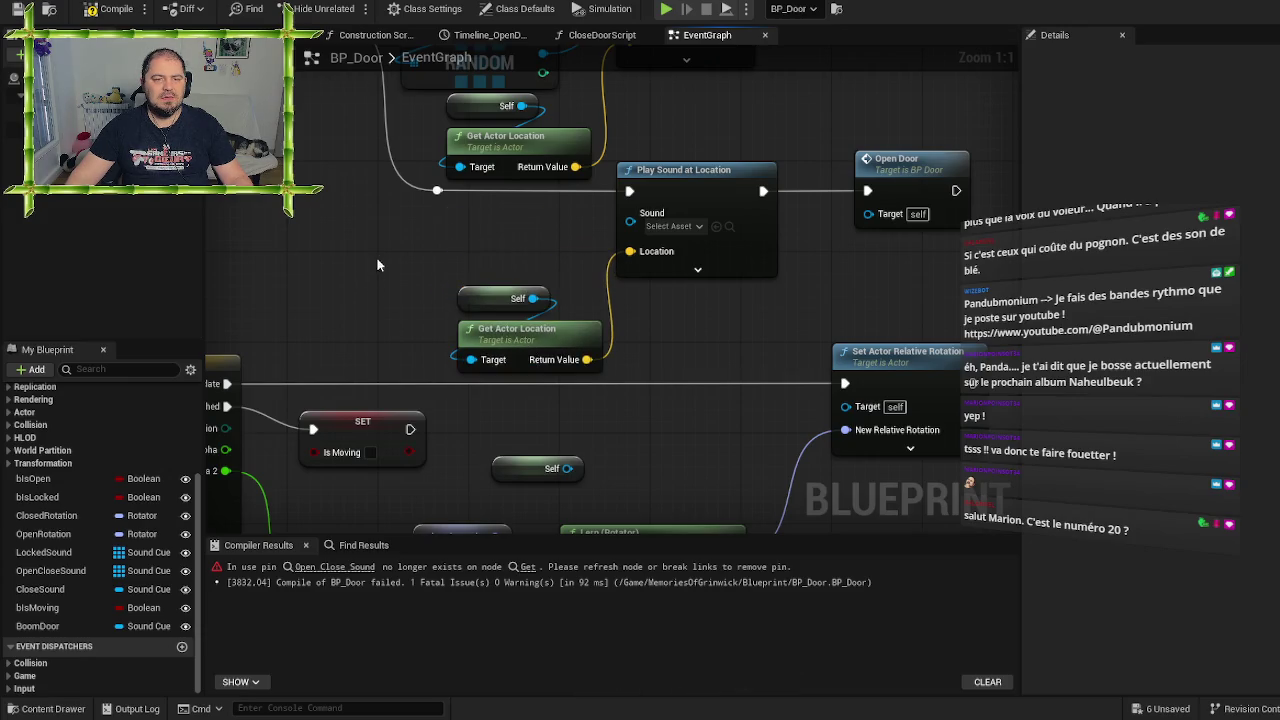
pyautogui.moveTo(376, 256); pyautogui.dragTo(418, 322)
pyautogui.moveTo(448, 88); pyautogui.dragTo(448, 124)
pyautogui.click(448, 124)
pyautogui.keyDown('ctrl'); pyautogui.click(471, 163); pyautogui.keyUp('ctrl')
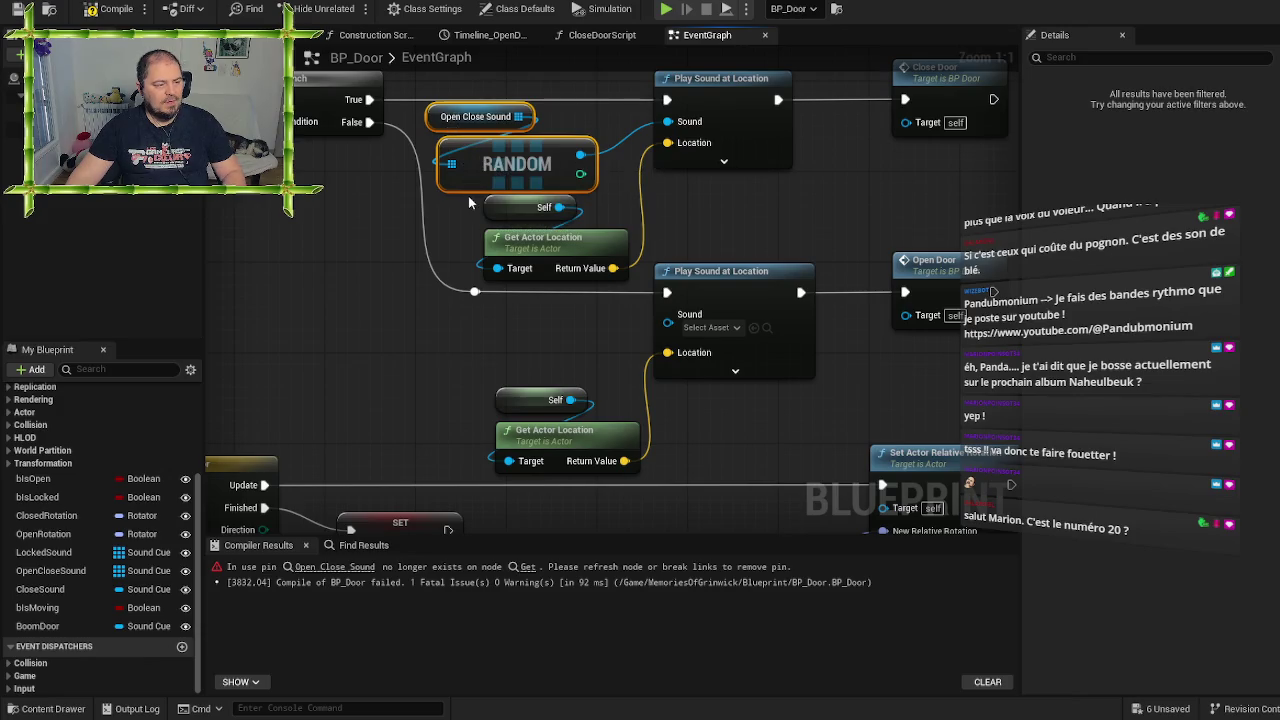
pyautogui.click(400, 337)
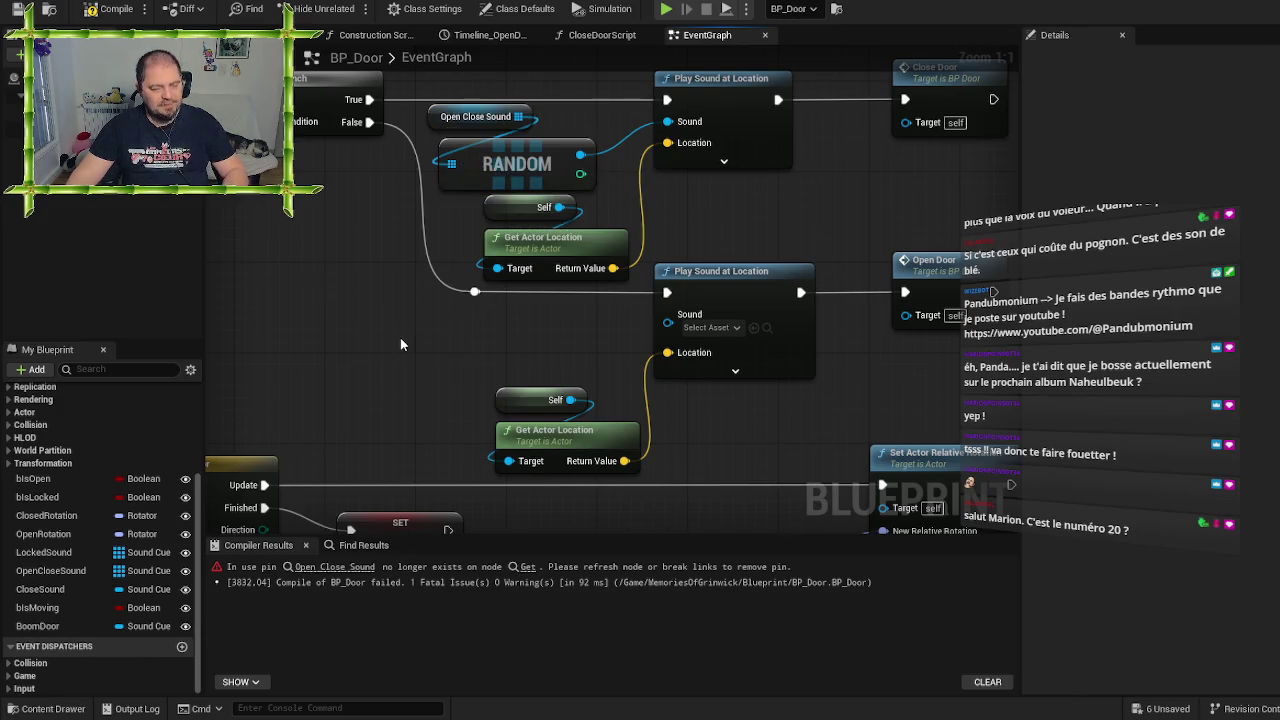
pyautogui.hotkey('ctrl', 'v')
pyautogui.moveTo(487, 380)
pyautogui.mouseDown()
pyautogui.moveTo(497, 357)
pyautogui.moveTo(486, 357)
pyautogui.moveTo(726, 321)
pyautogui.mouseUp()
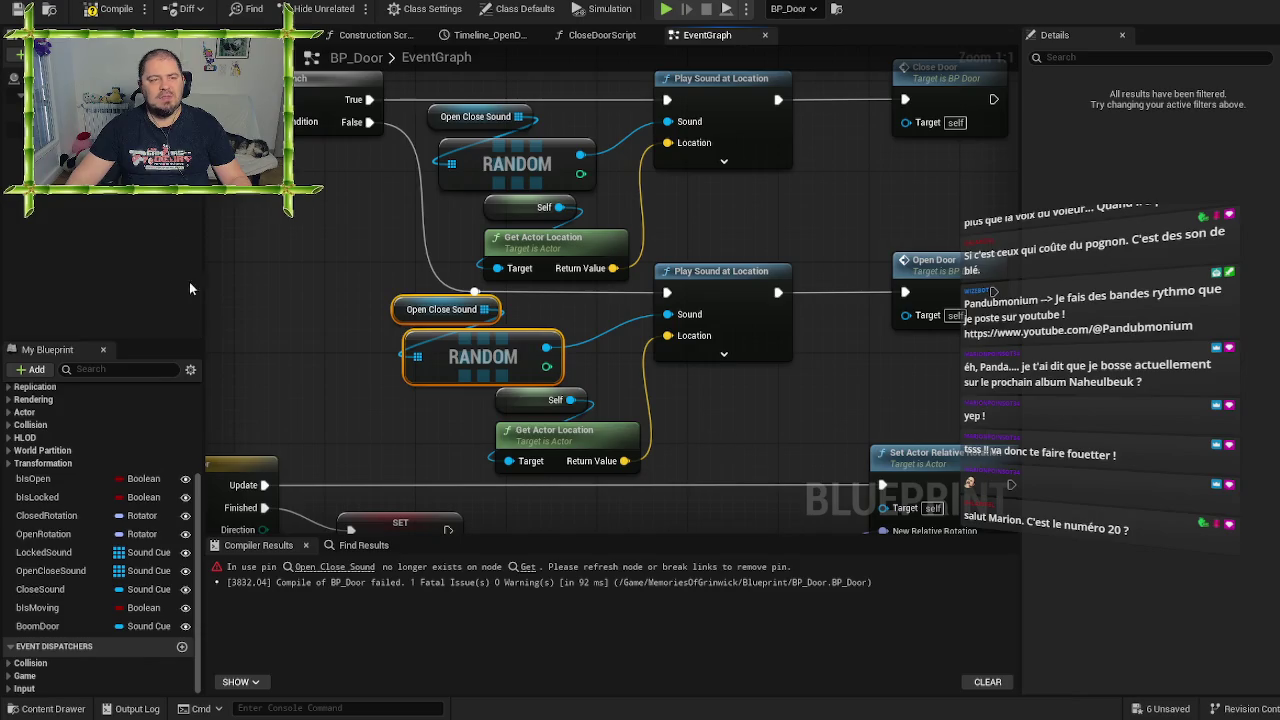
pyautogui.click(108, 9)
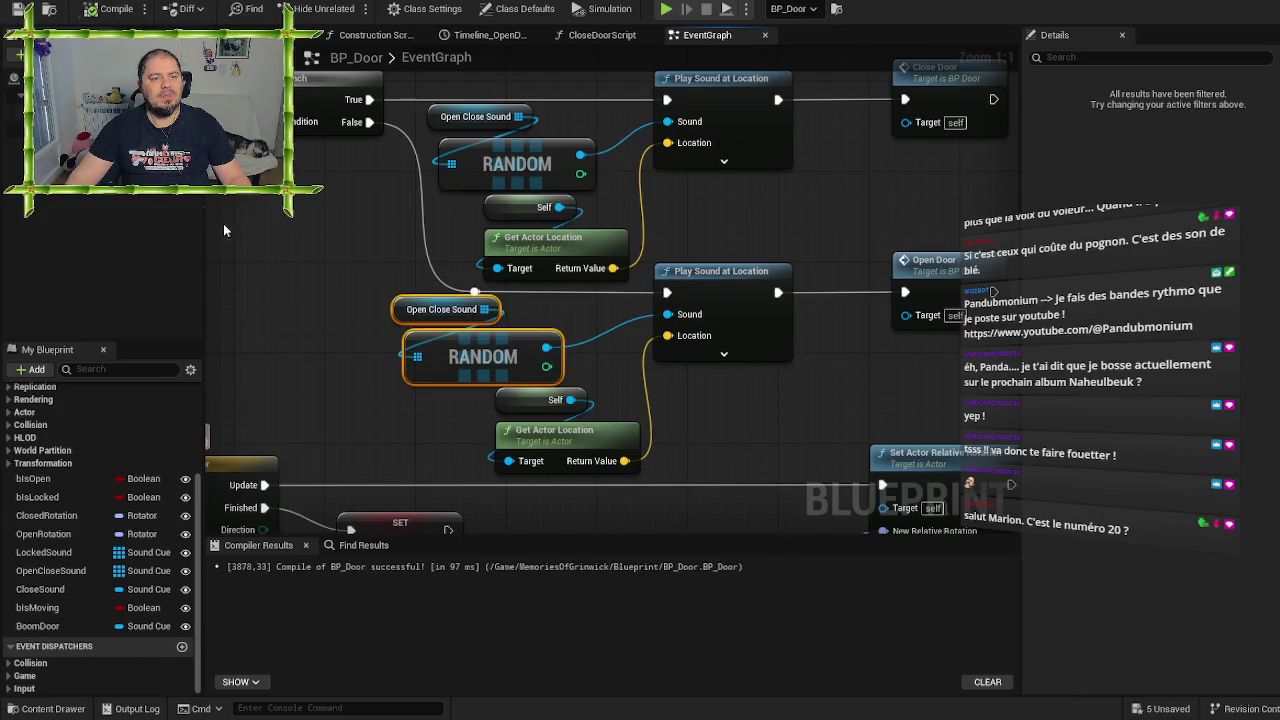
pyautogui.click(277, 266)
# Pan across BP_Door's graph to review the Locked Sound branch and door timeline and rotation nodes
pyautogui.scroll(-2, 637, 378)
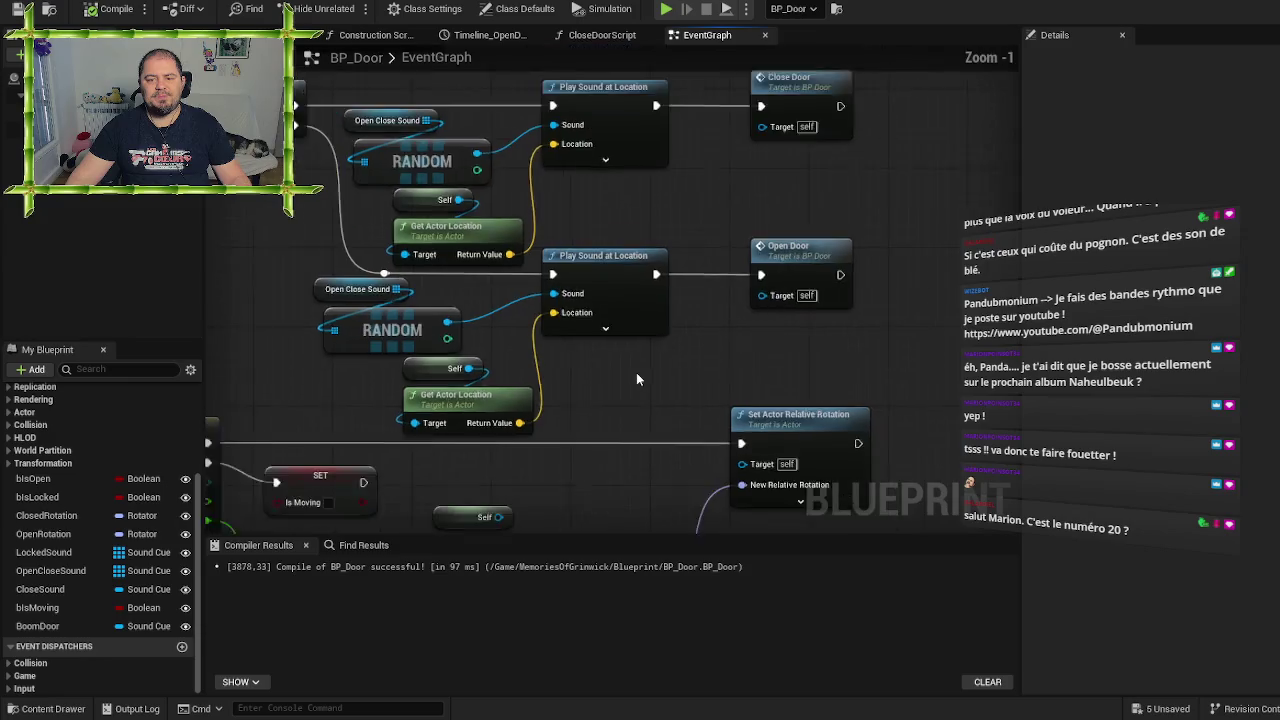
pyautogui.moveTo(636, 378); pyautogui.dragTo(729, 364)
pyautogui.moveTo(334, 250)
pyautogui.mouseDown()
pyautogui.moveTo(410, 400)
pyautogui.moveTo(652, 101)
pyautogui.mouseUp()
pyautogui.moveTo(504, 158); pyautogui.dragTo(585, 144)
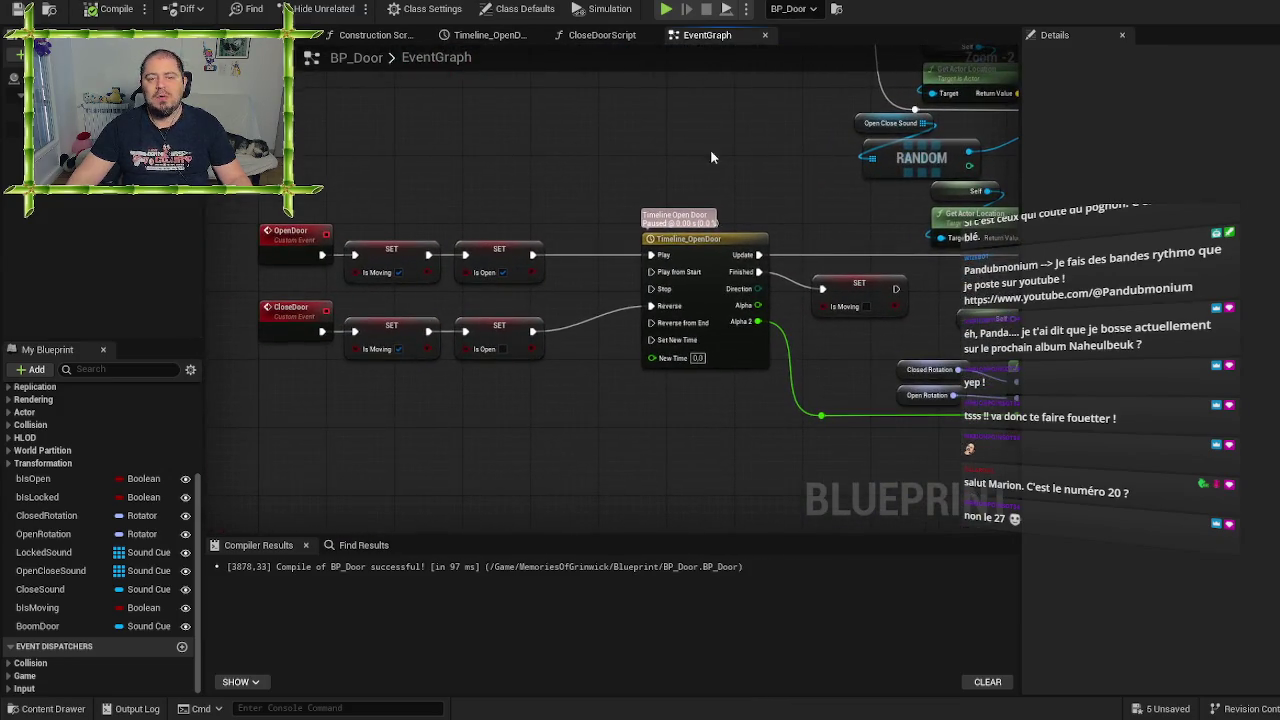
pyautogui.moveTo(840, 207); pyautogui.dragTo(432, 215)
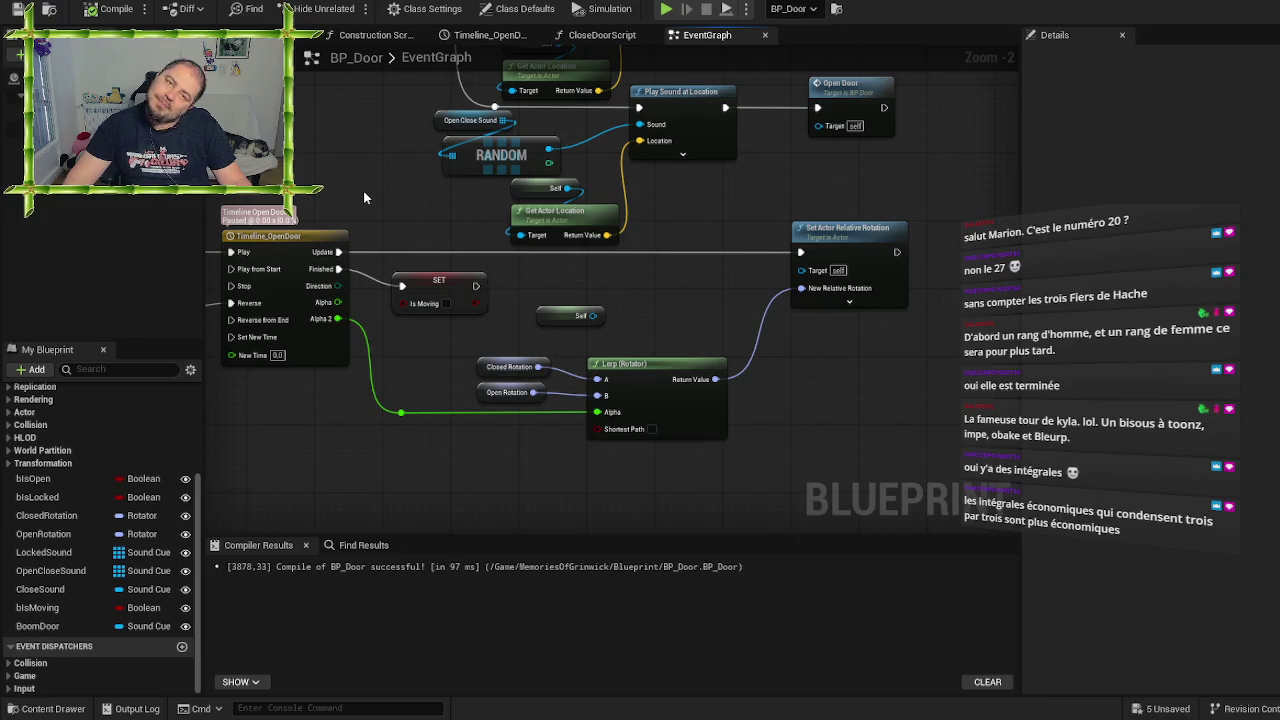
pyautogui.moveTo(364, 190); pyautogui.dragTo(400, 201)
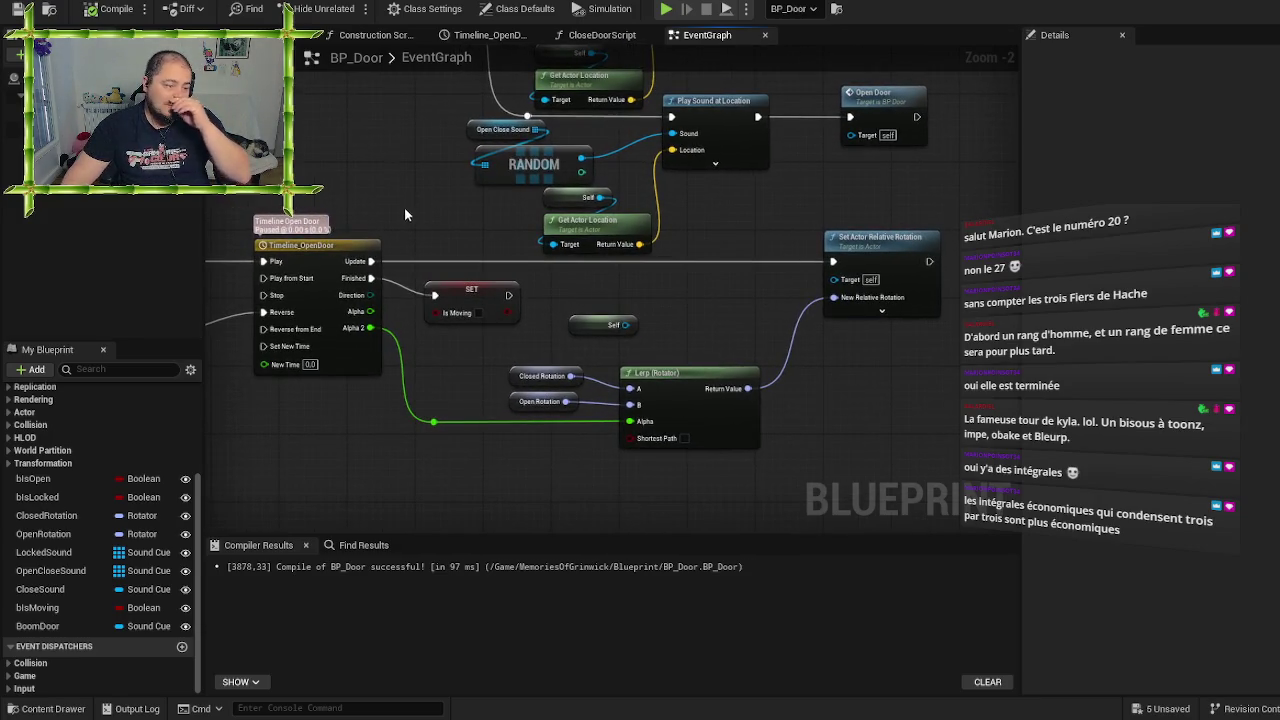
# Close a stray actions menu, check the upper sound nodes, and compile BP_Door
pyautogui.rightClick(421, 224)
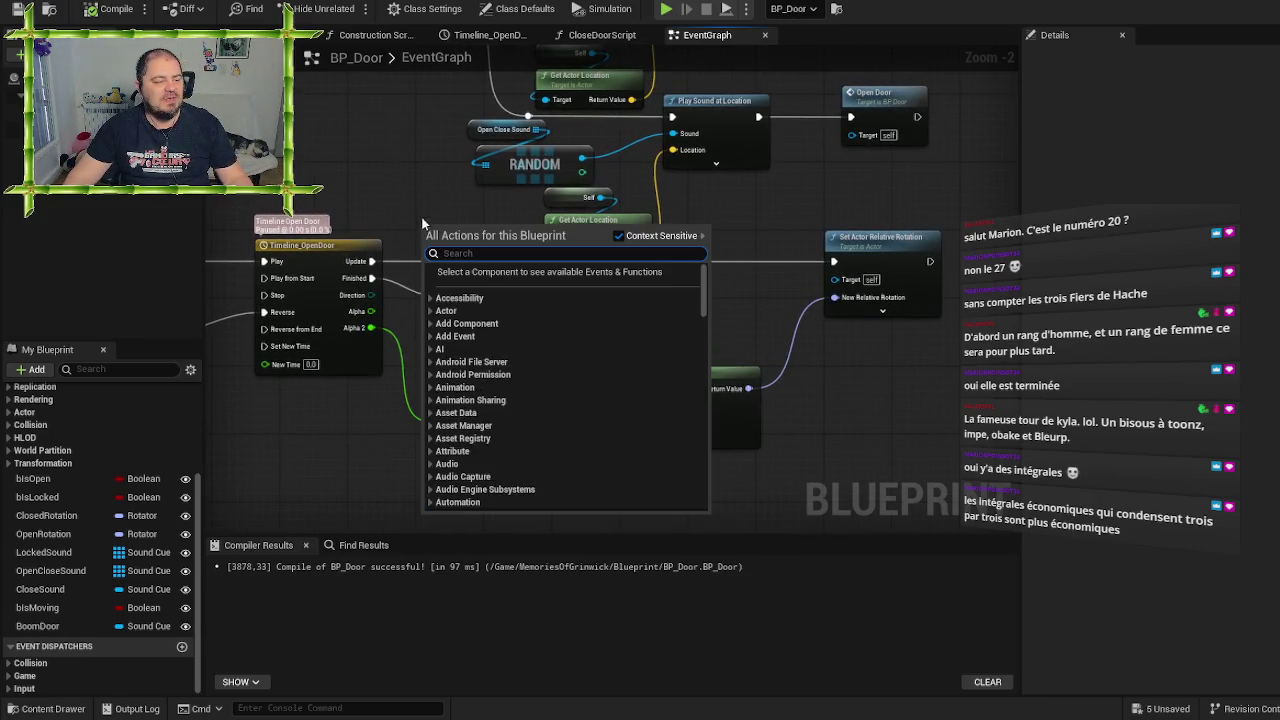
pyautogui.click(414, 186)
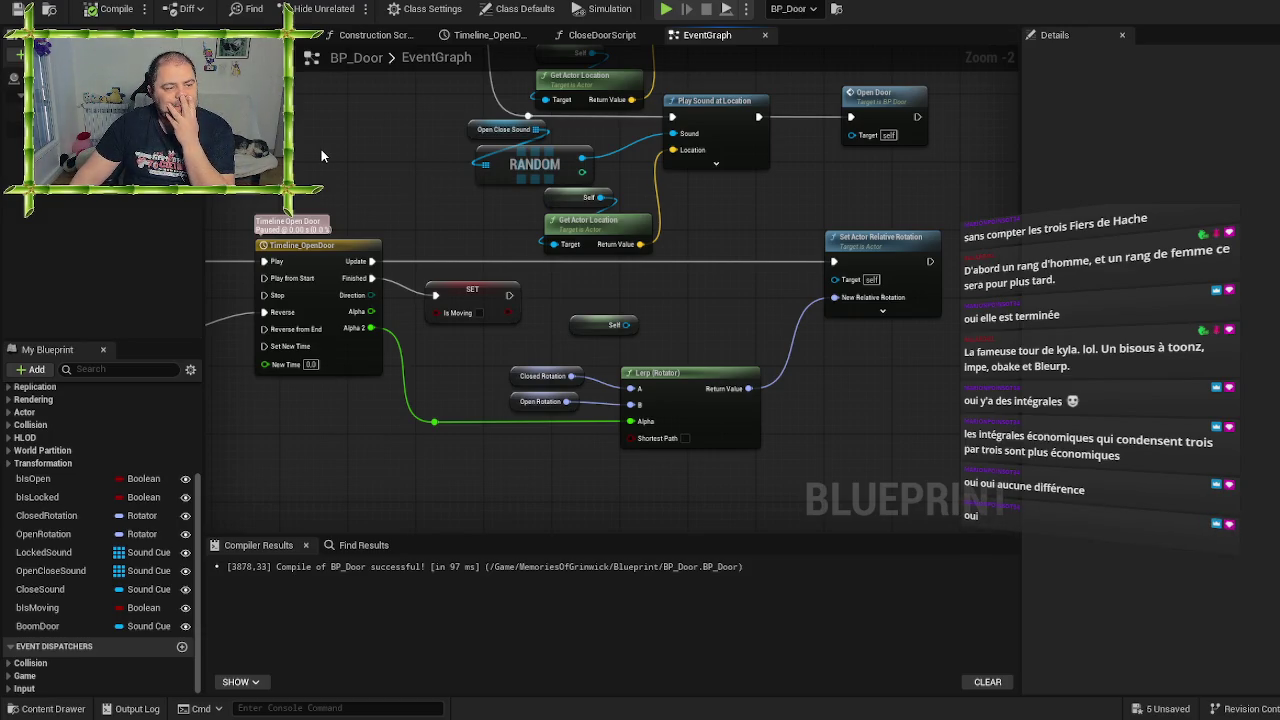
pyautogui.moveTo(321, 148); pyautogui.dragTo(309, 212)
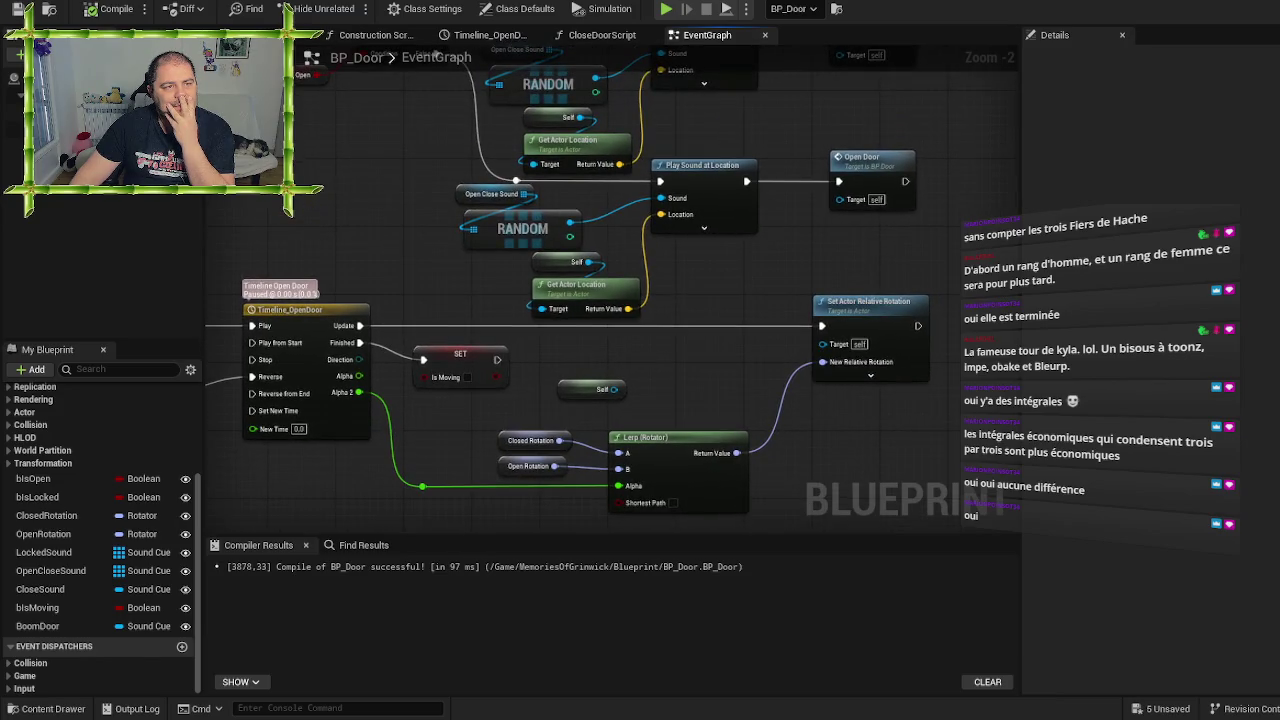
pyautogui.click(88, 8)
# Play in editor, walk up to the wooden door, open it, back away, and stop with Esc
pyautogui.click(352, 9)
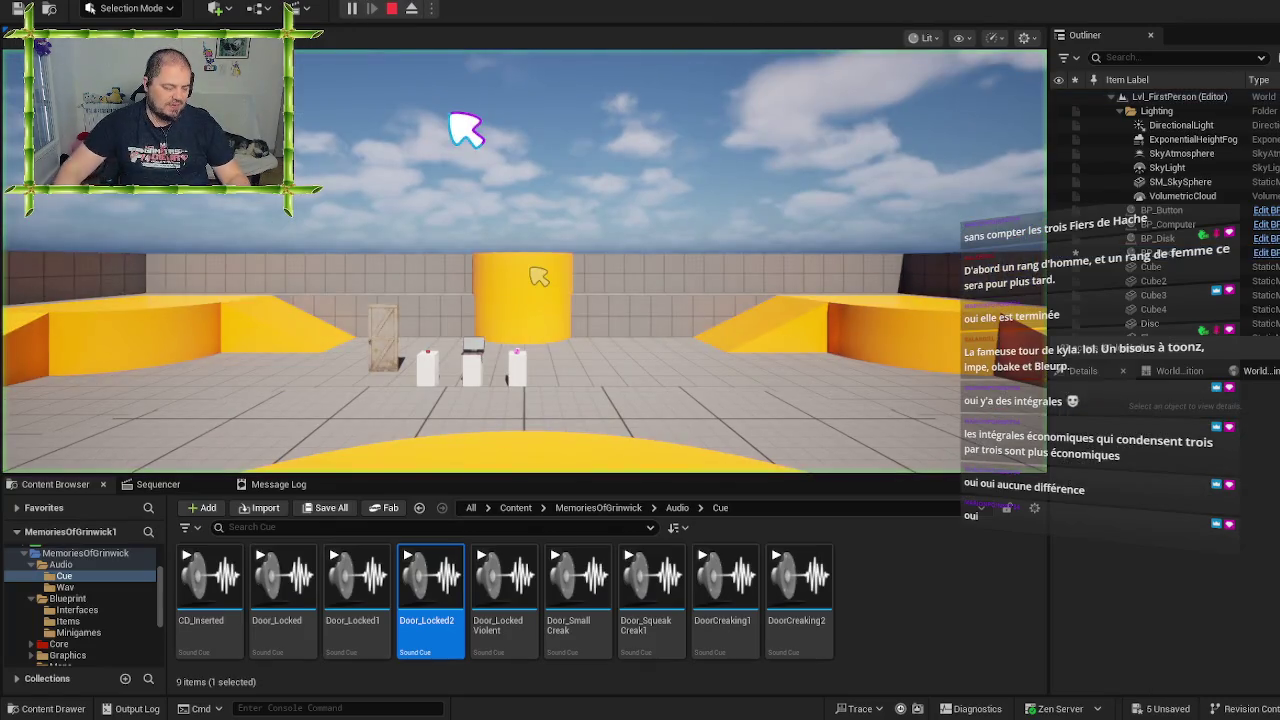
pyautogui.press('w')
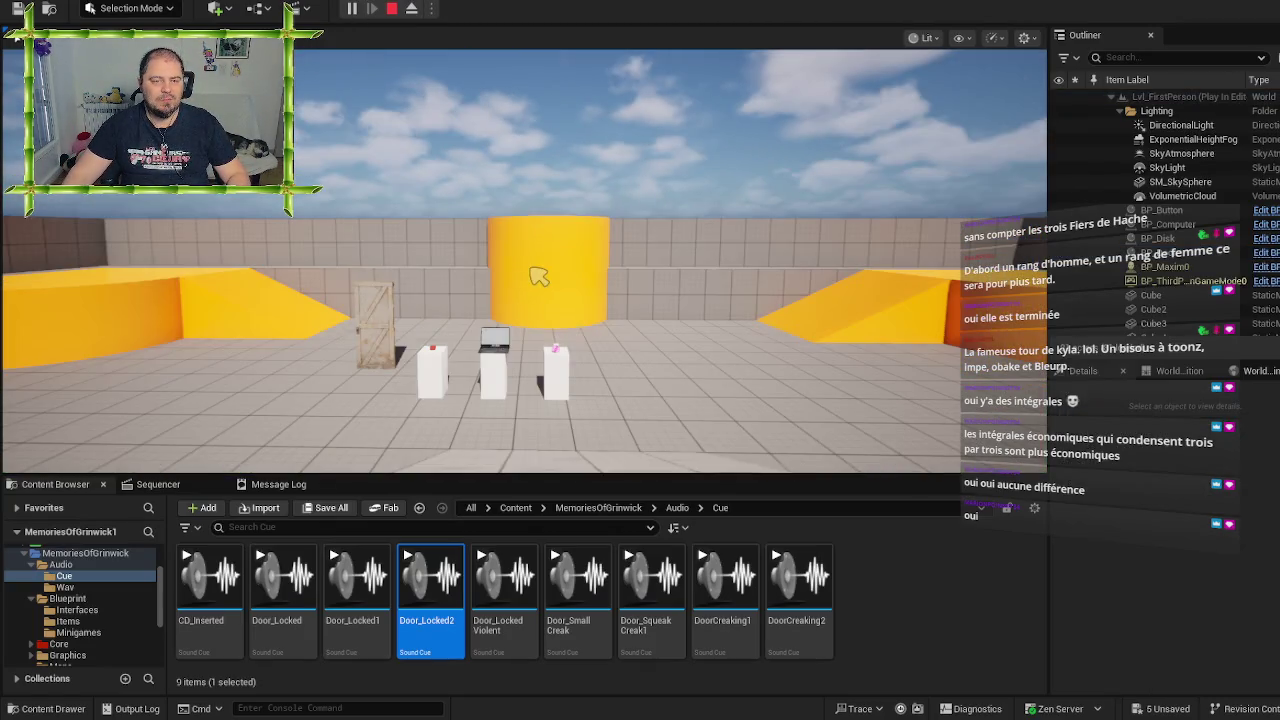
pyautogui.press('w')
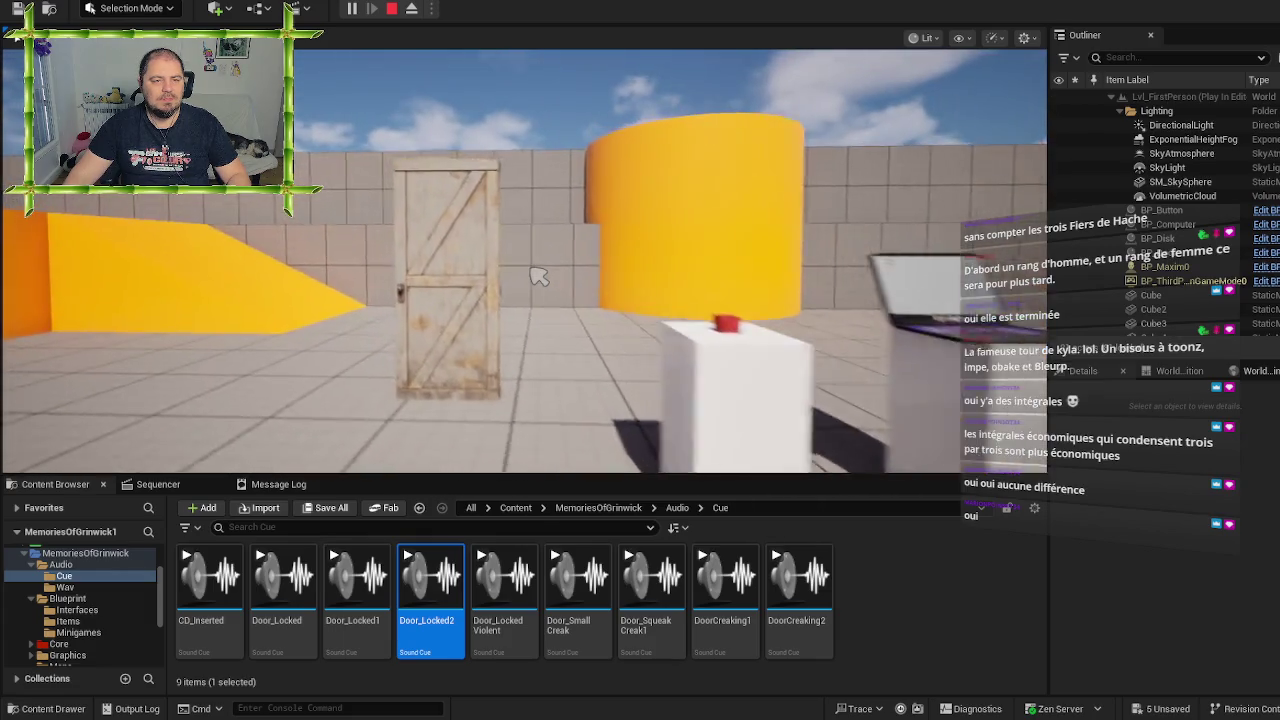
pyautogui.click(538, 277)
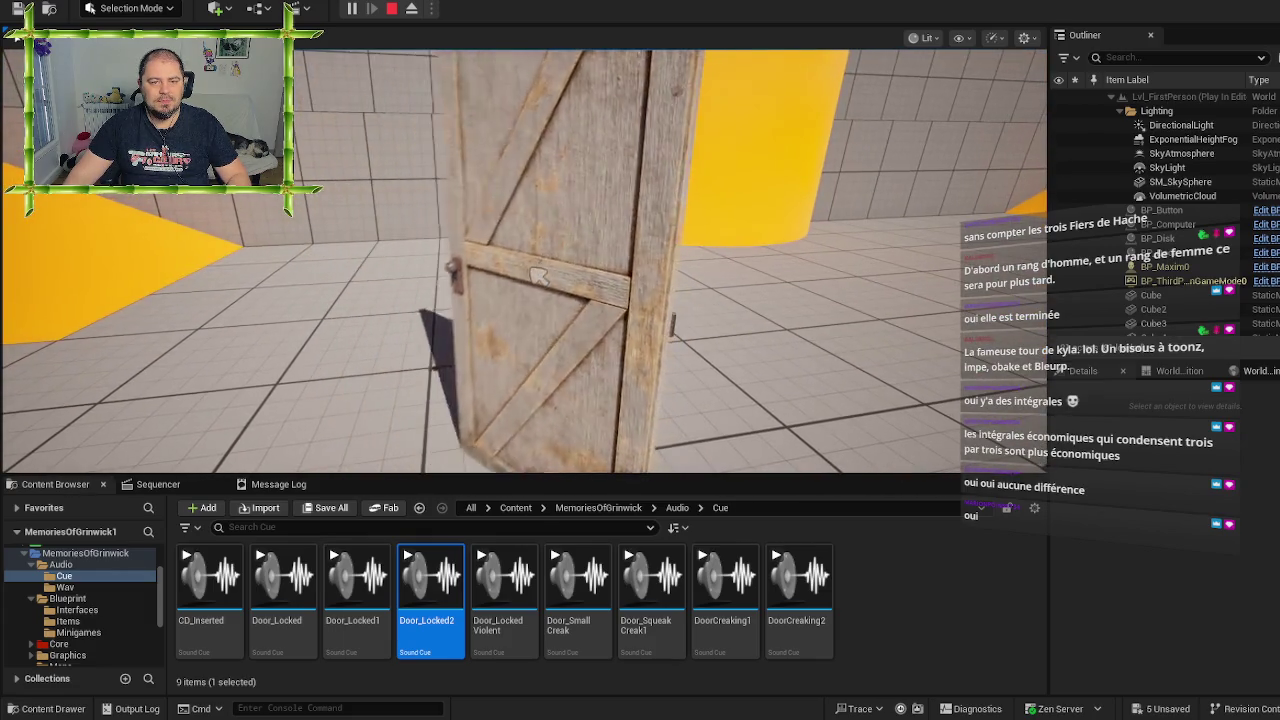
pyautogui.press('s')
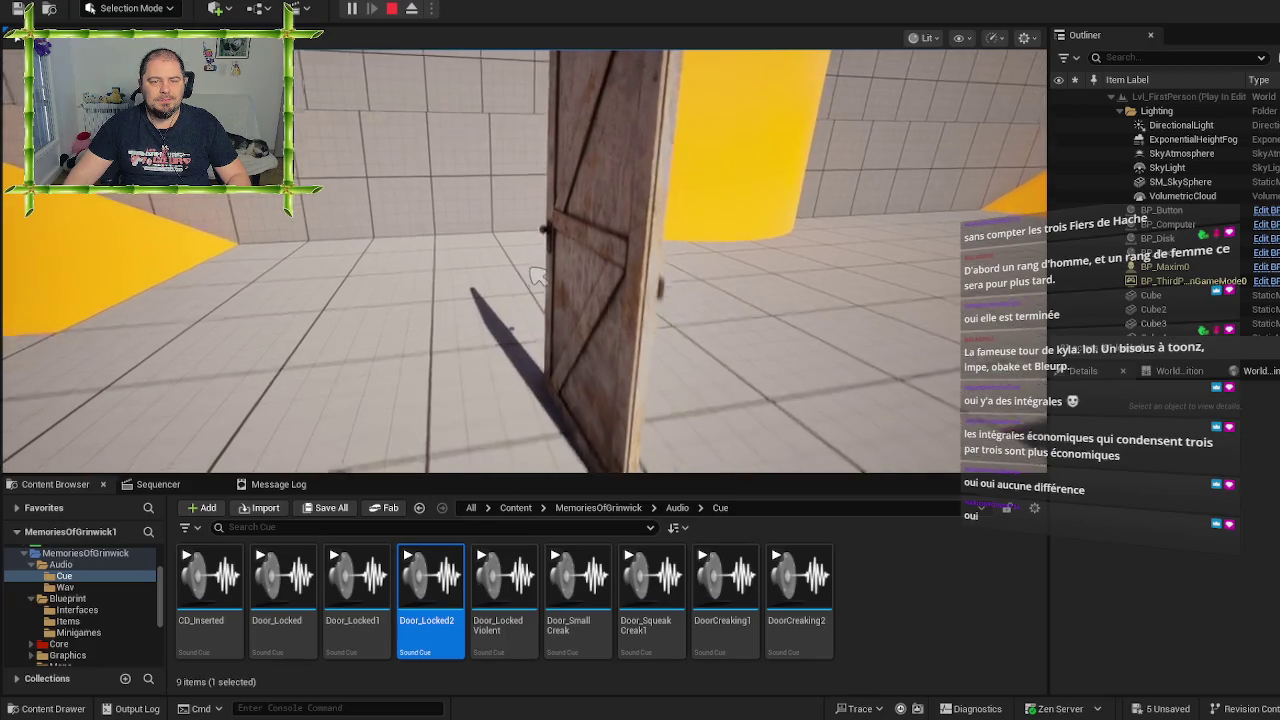
pyautogui.press('Escape')
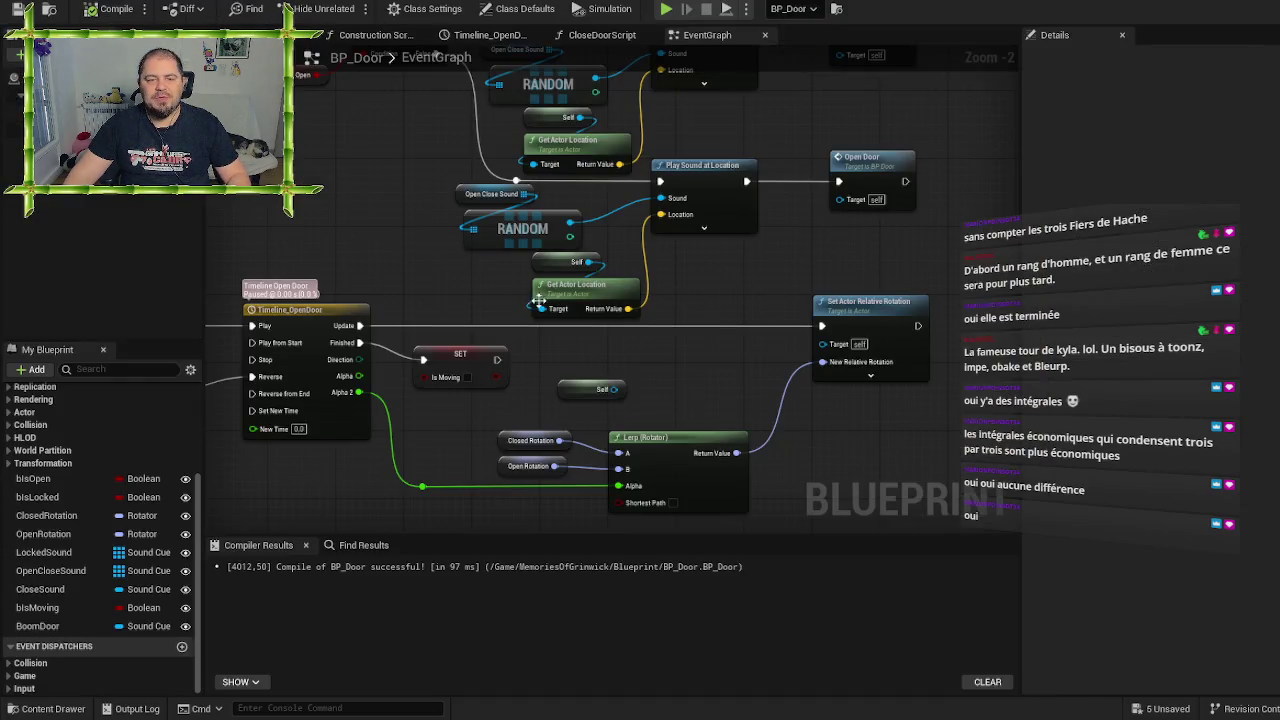
# In OpenCloseSound's default array, set the first entry to Door_SmallCreak
pyautogui.click(66, 571)
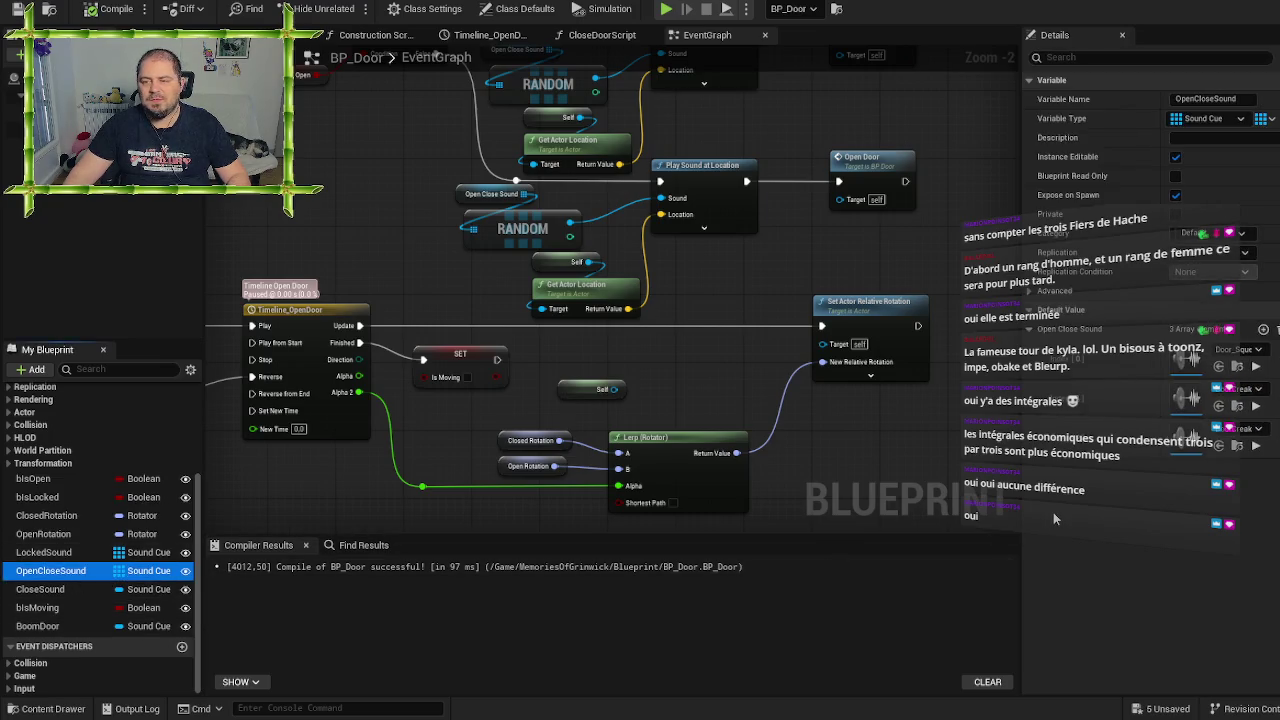
pyautogui.click(1238, 350)
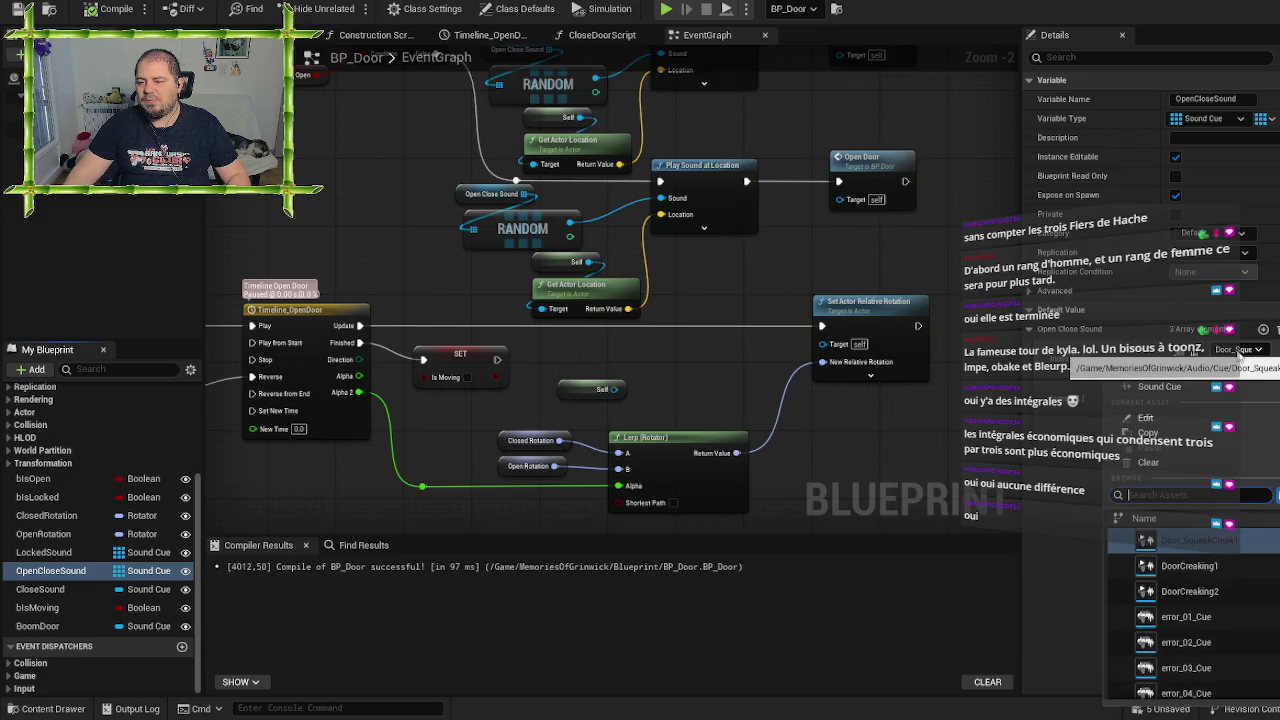
pyautogui.scroll(1, 1273, 567)
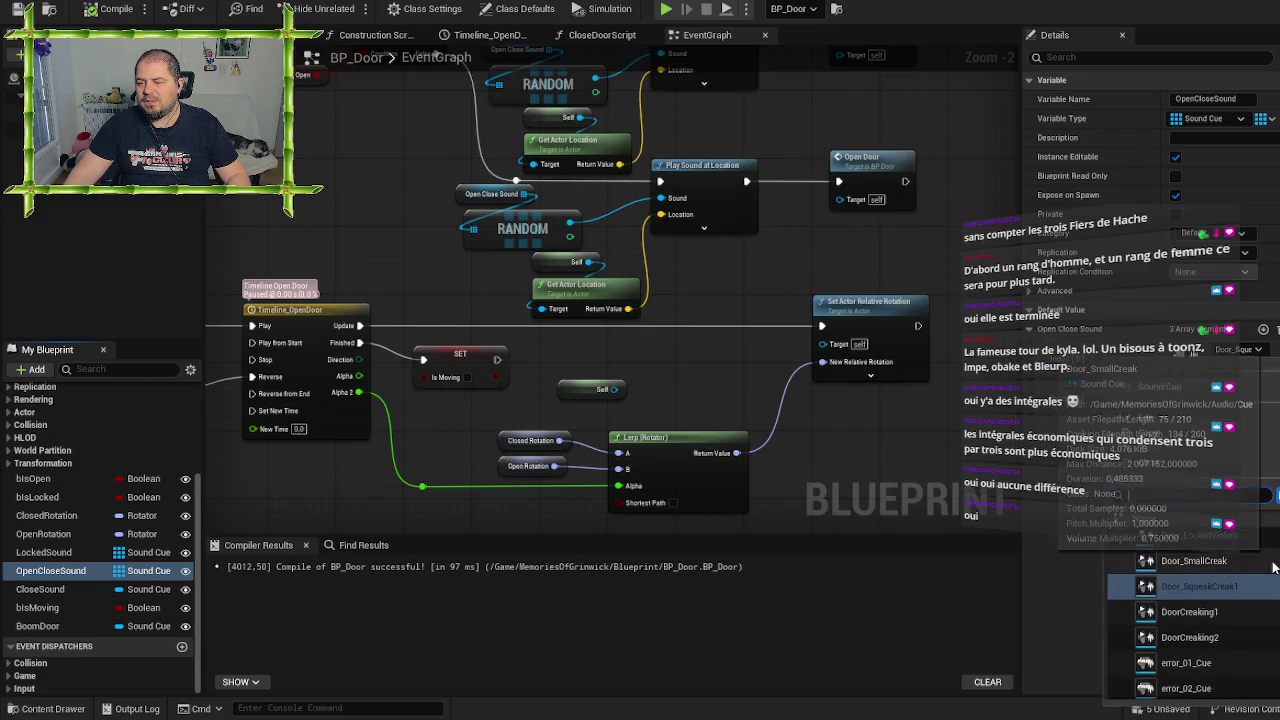
pyautogui.click(1204, 562)
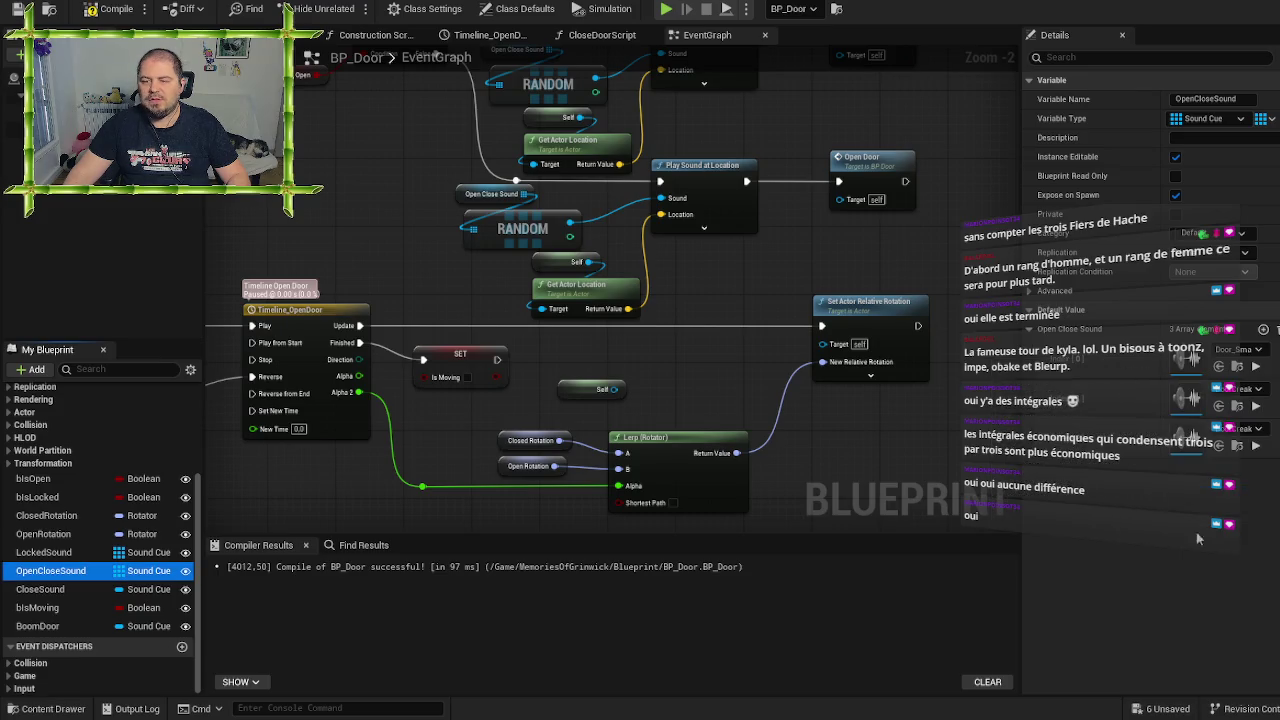
# Save and compile BP_Door, then start a play test from the level editor
pyautogui.click(18, 8)
pyautogui.click(100, 12)
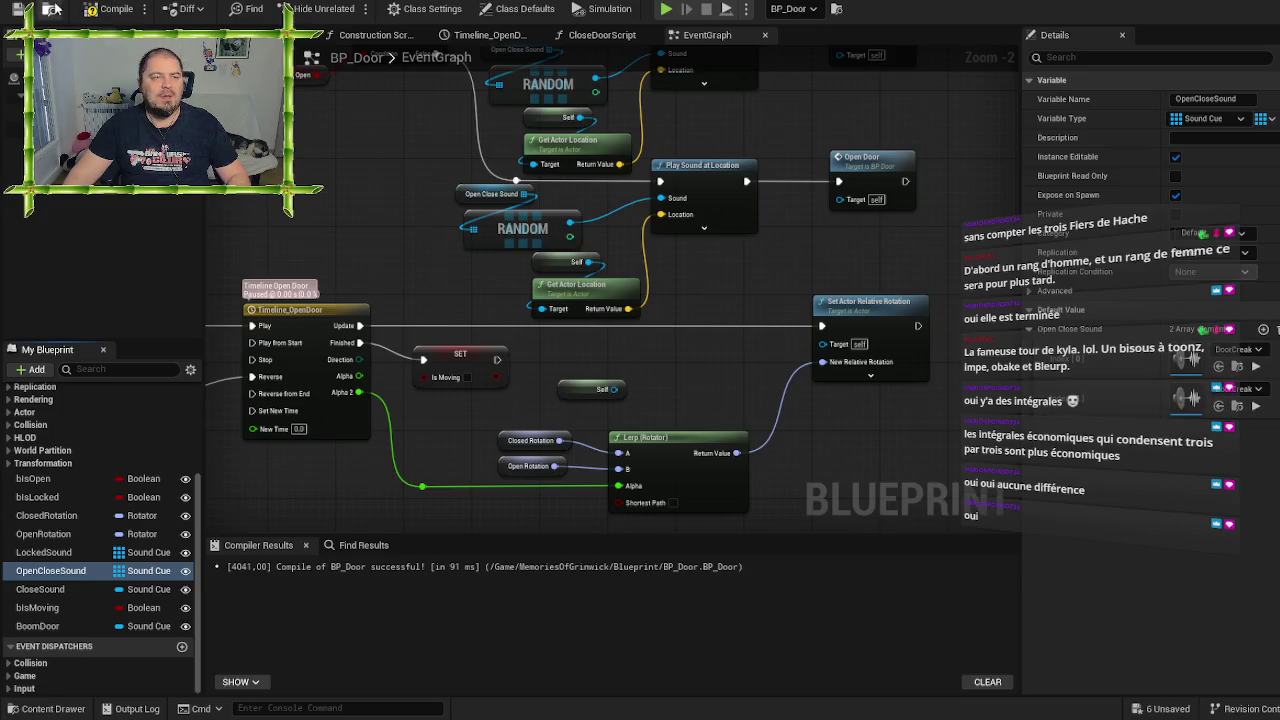
pyautogui.click(18, 9)
pyautogui.click(91, 9)
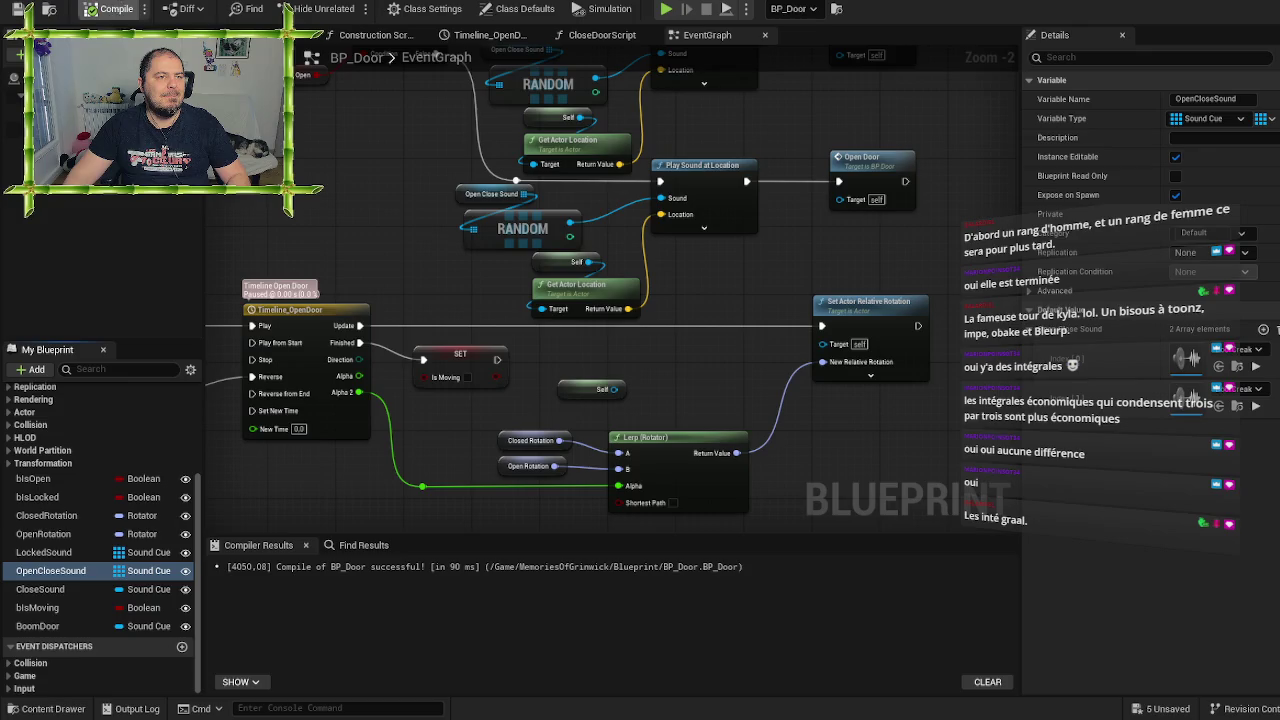
pyautogui.hotkey('alt', 'Tab')
pyautogui.click(351, 8)
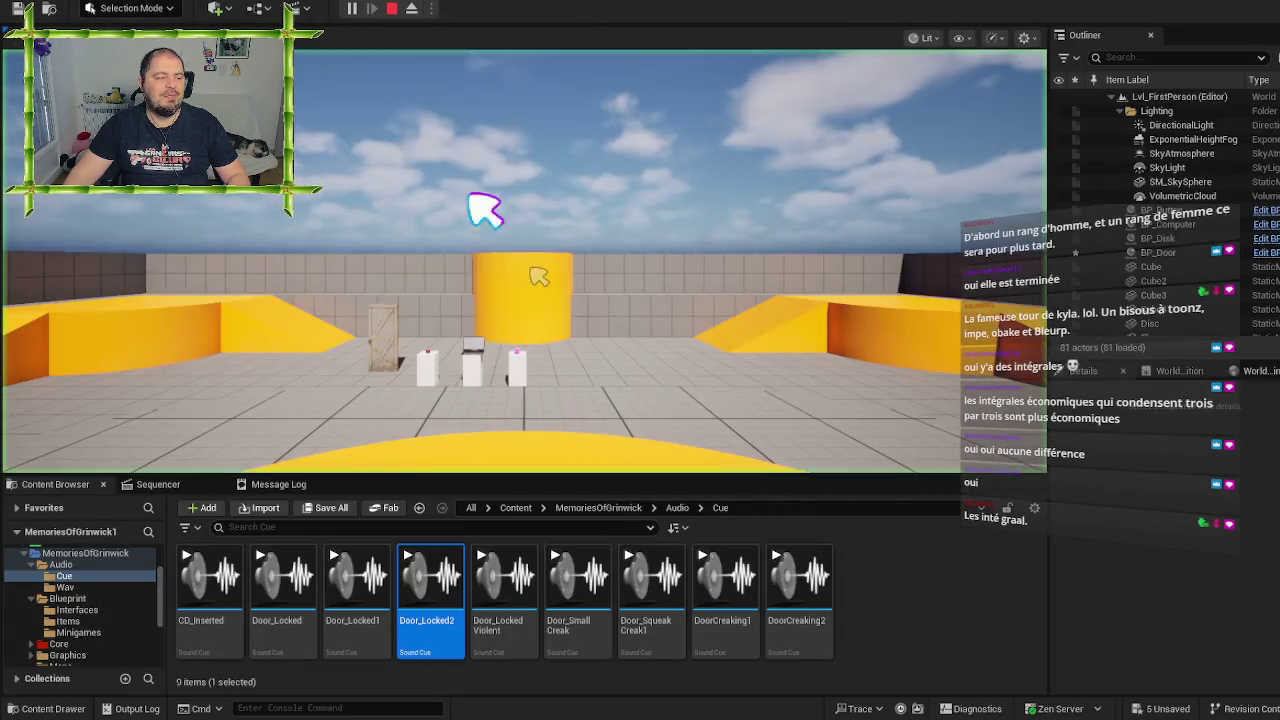
# Walk up to the wooden door and open, close, and reopen it
pyautogui.press('w')
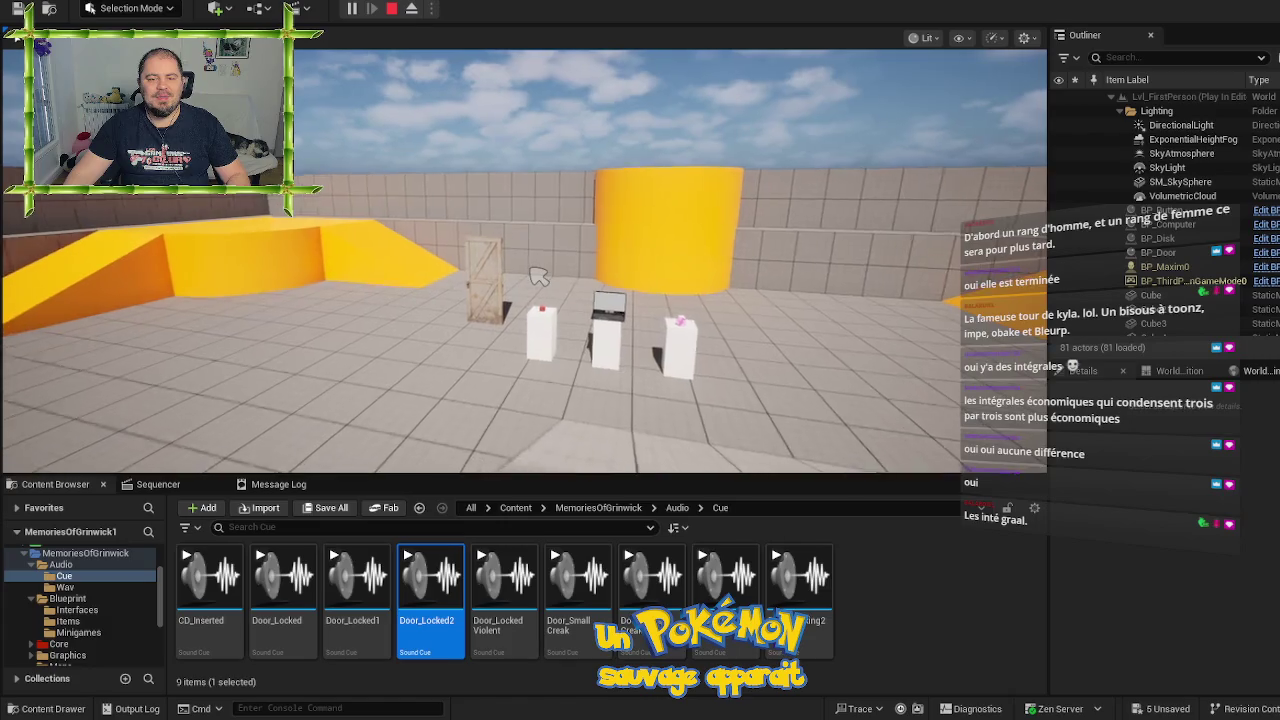
pyautogui.press('w')
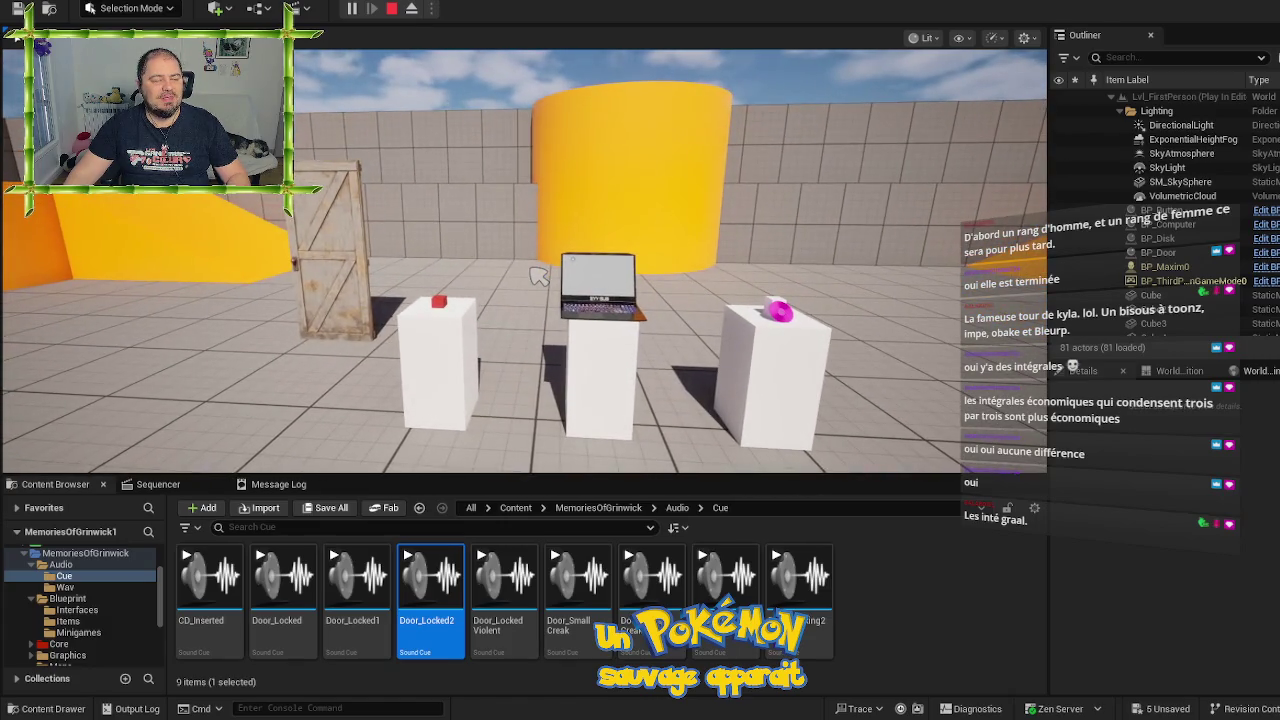
pyautogui.press('w')
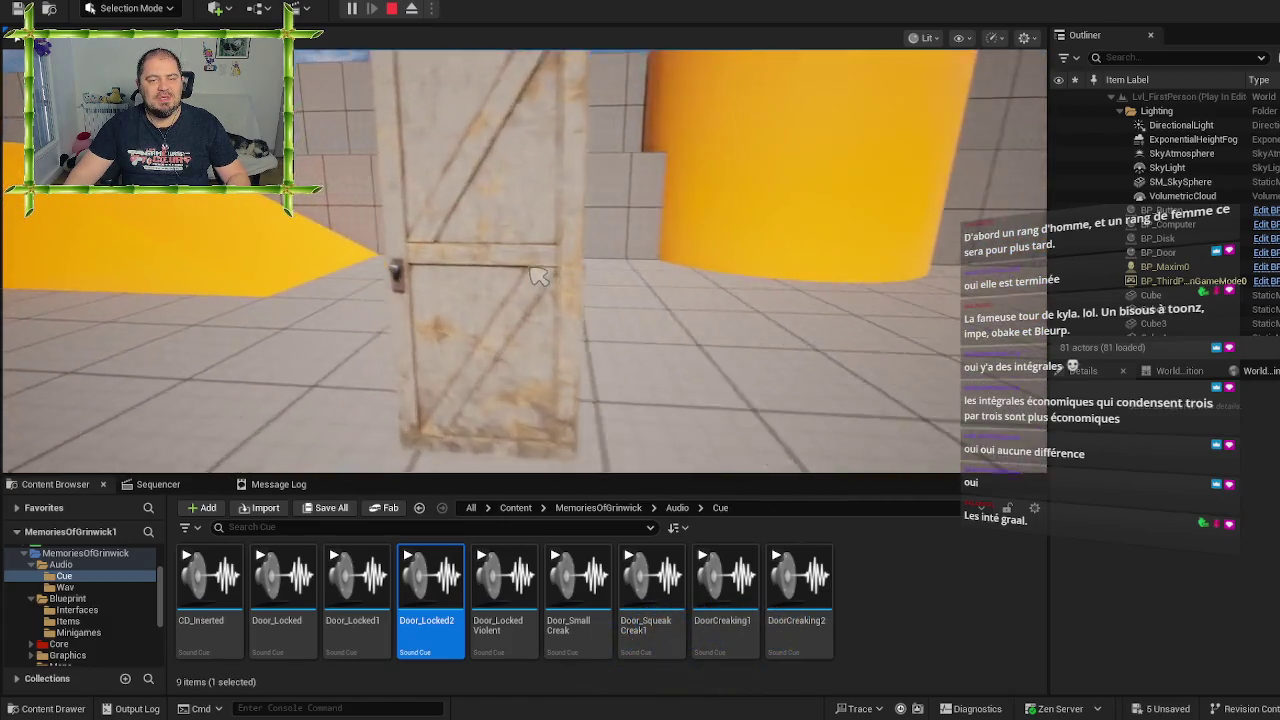
pyautogui.click(540, 276)
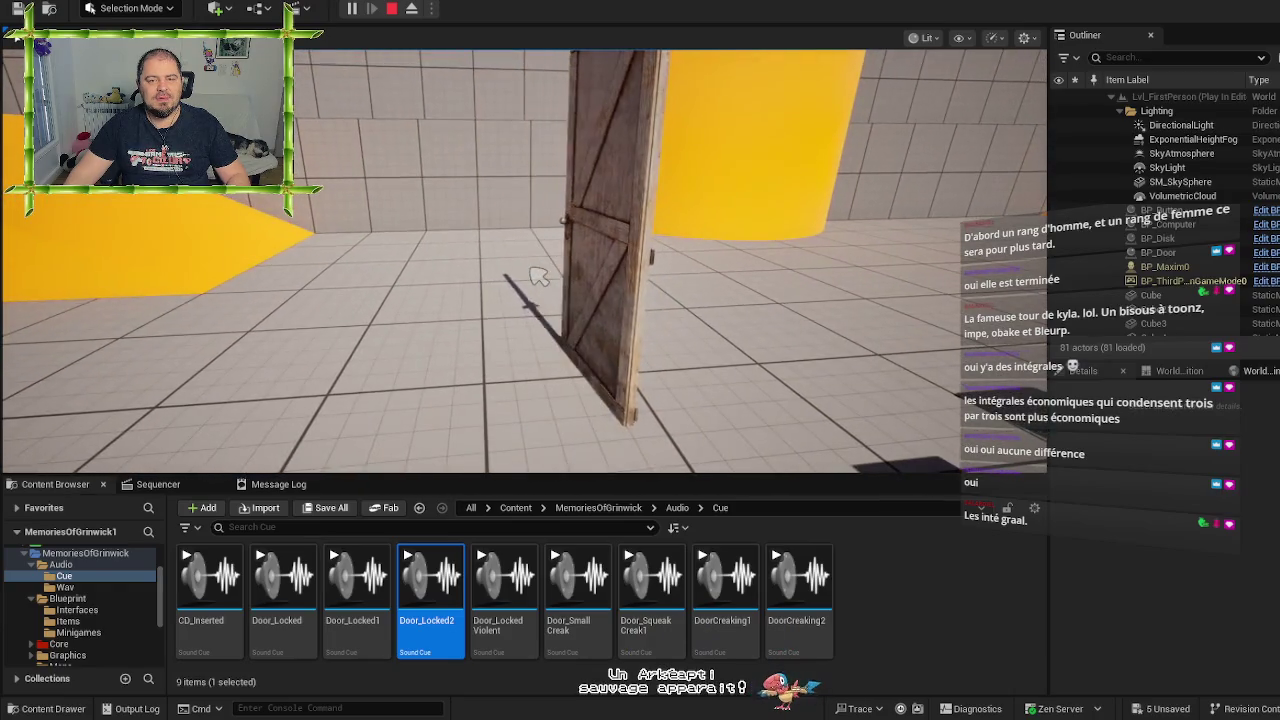
pyautogui.click(540, 276)
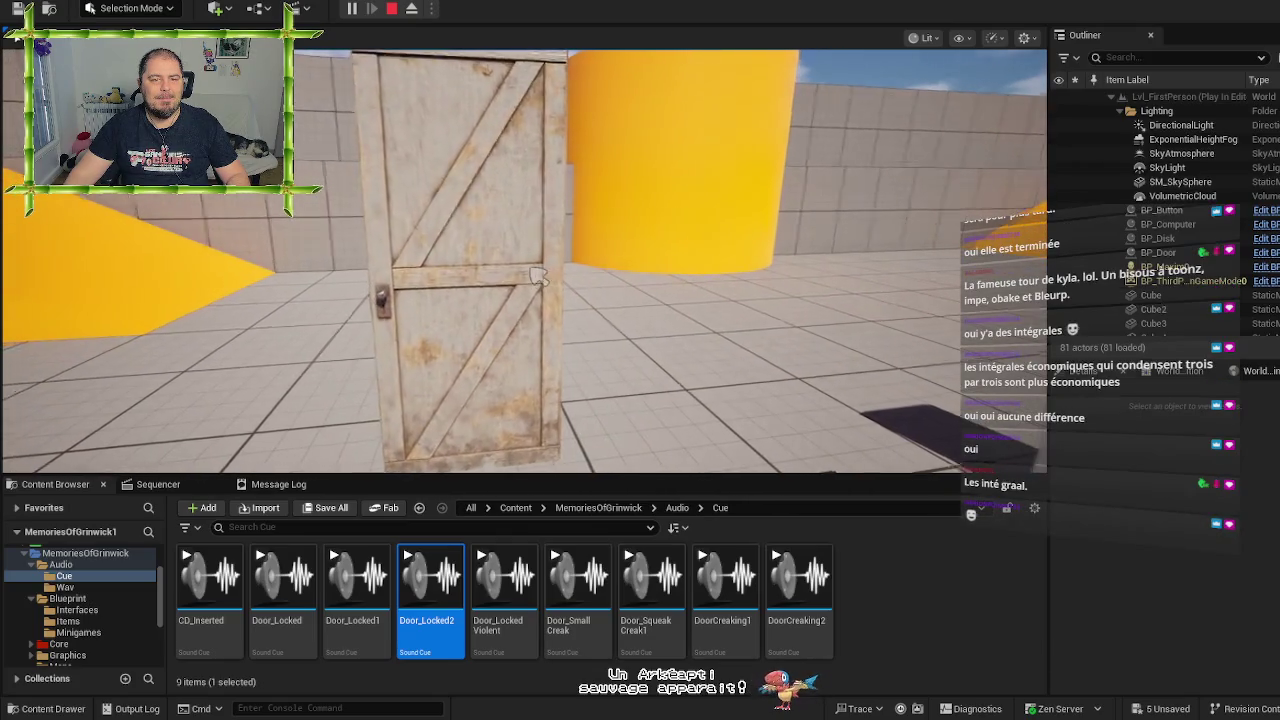
pyautogui.click(540, 276)
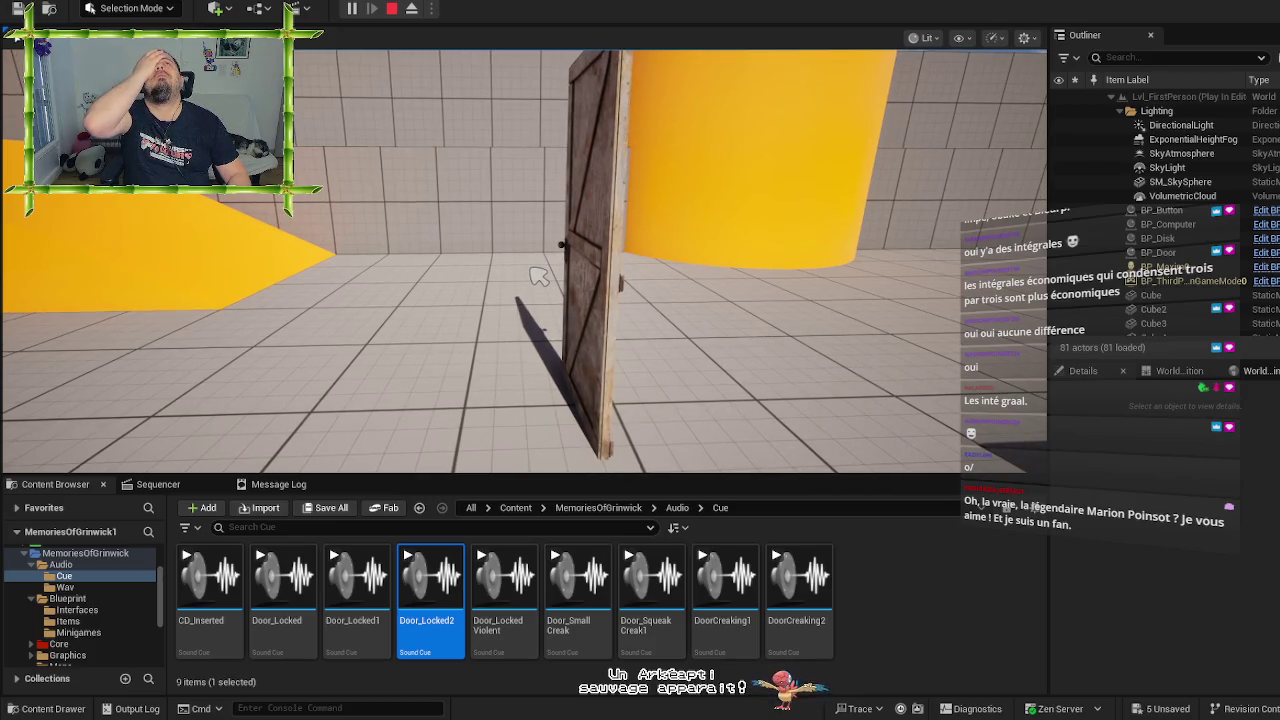
# Move around the door to the green-cube pedestal and activate its cube
pyautogui.press('w')
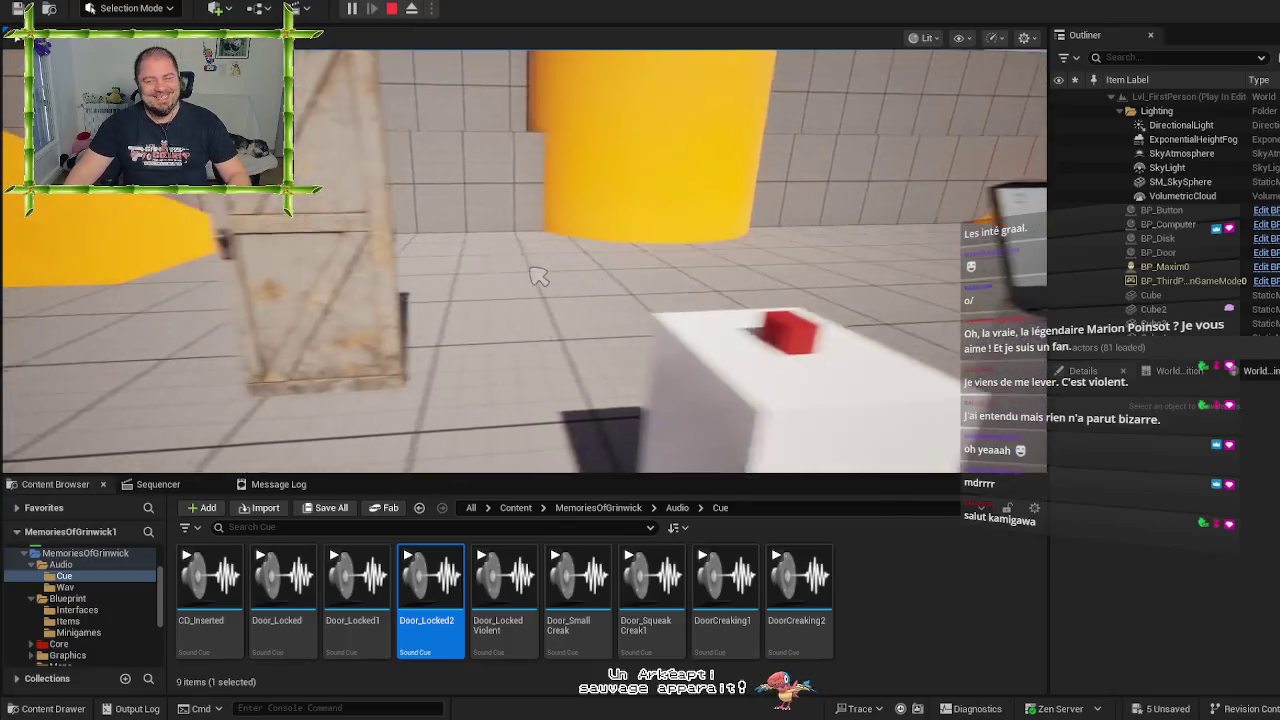
pyautogui.press('w')
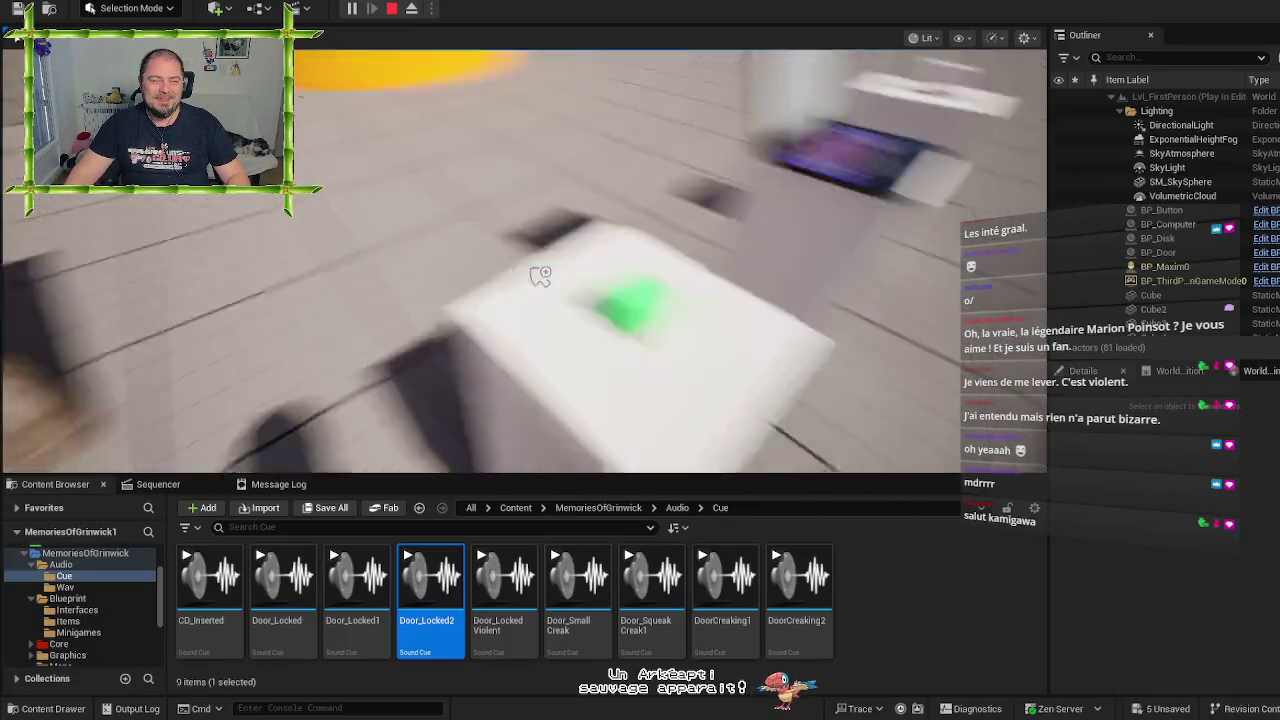
pyautogui.press('s')
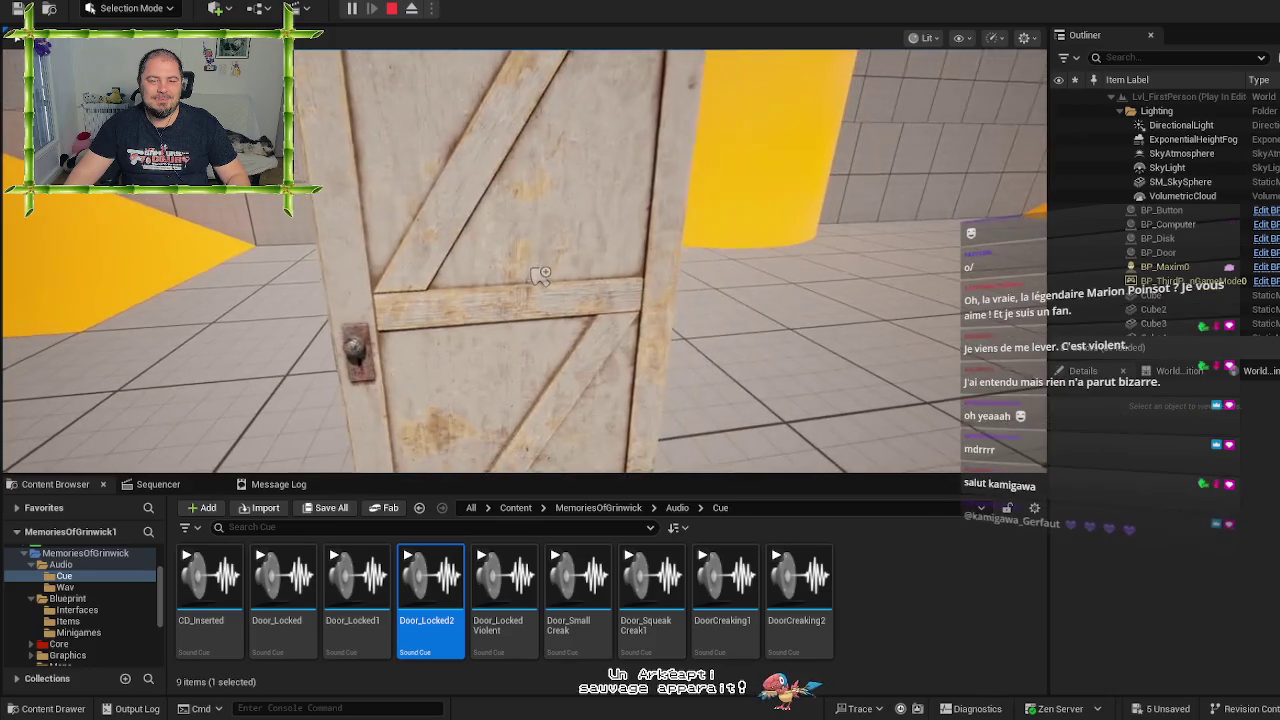
pyautogui.press('w')
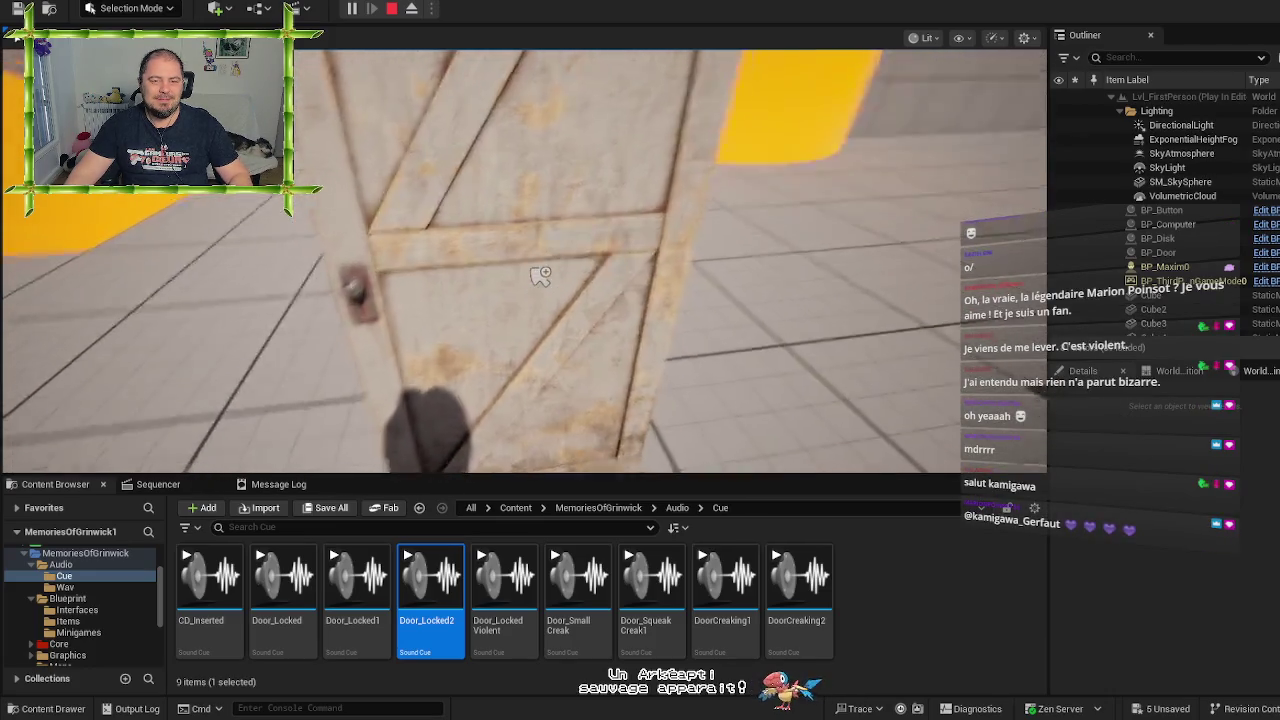
pyautogui.press('d')
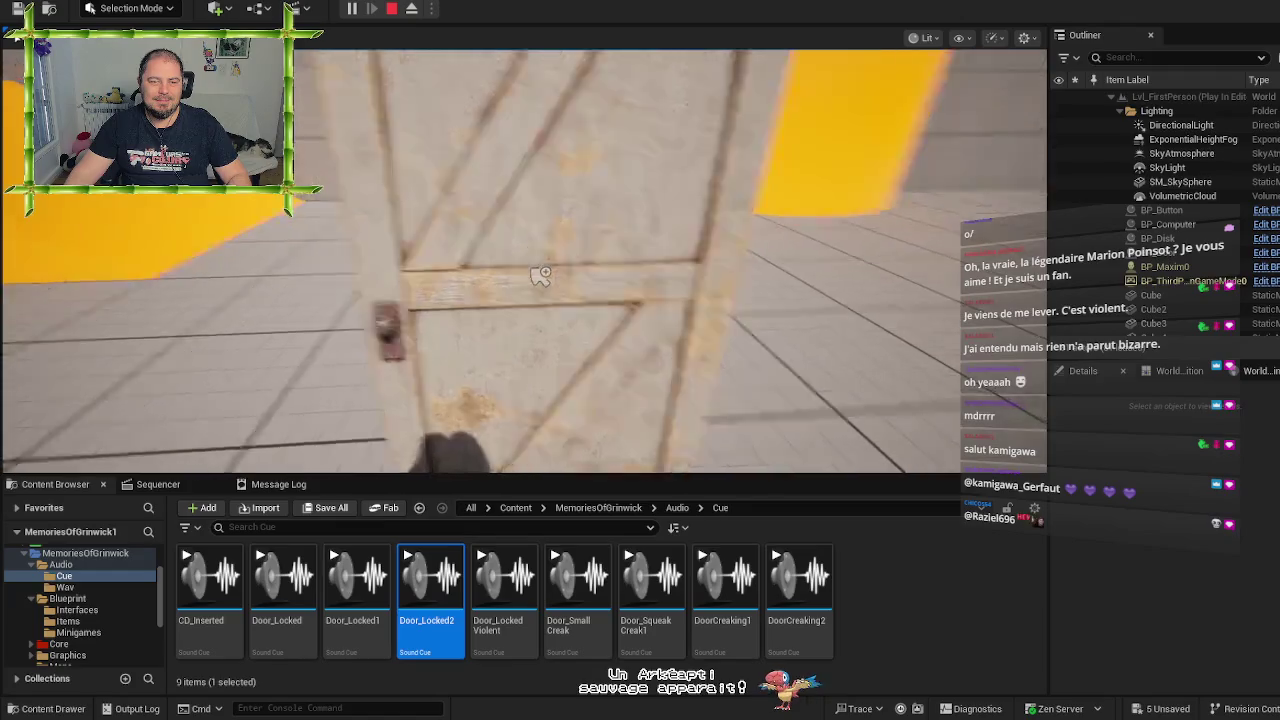
pyautogui.press('d')
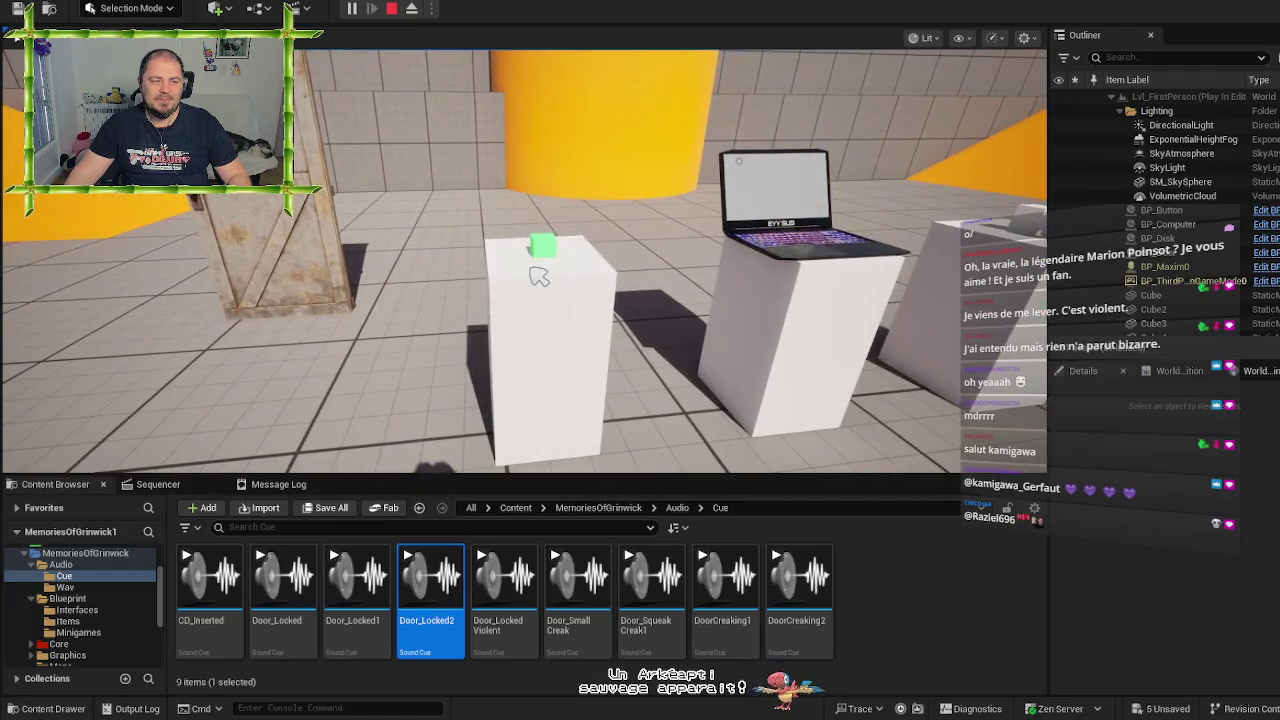
pyautogui.press('w')
pyautogui.press('w')
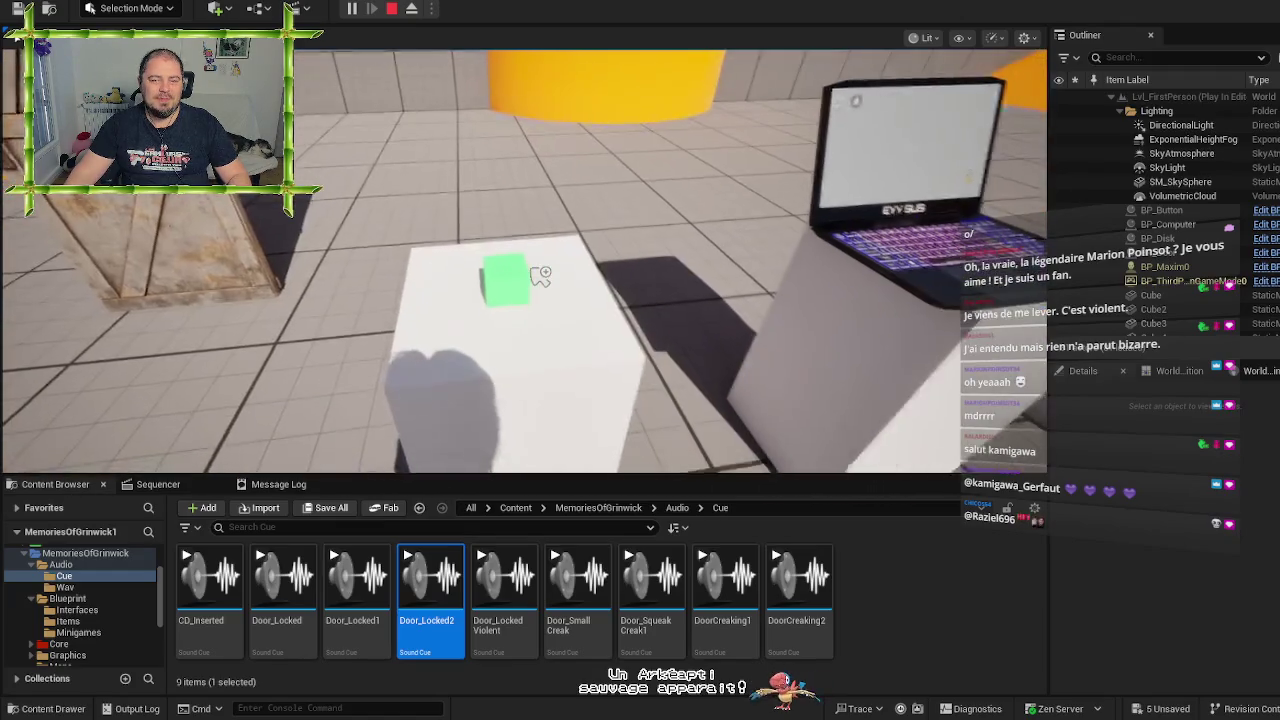
pyautogui.click(538, 276)
# Return to the wooden door and trigger it three times with E
pyautogui.press('s')
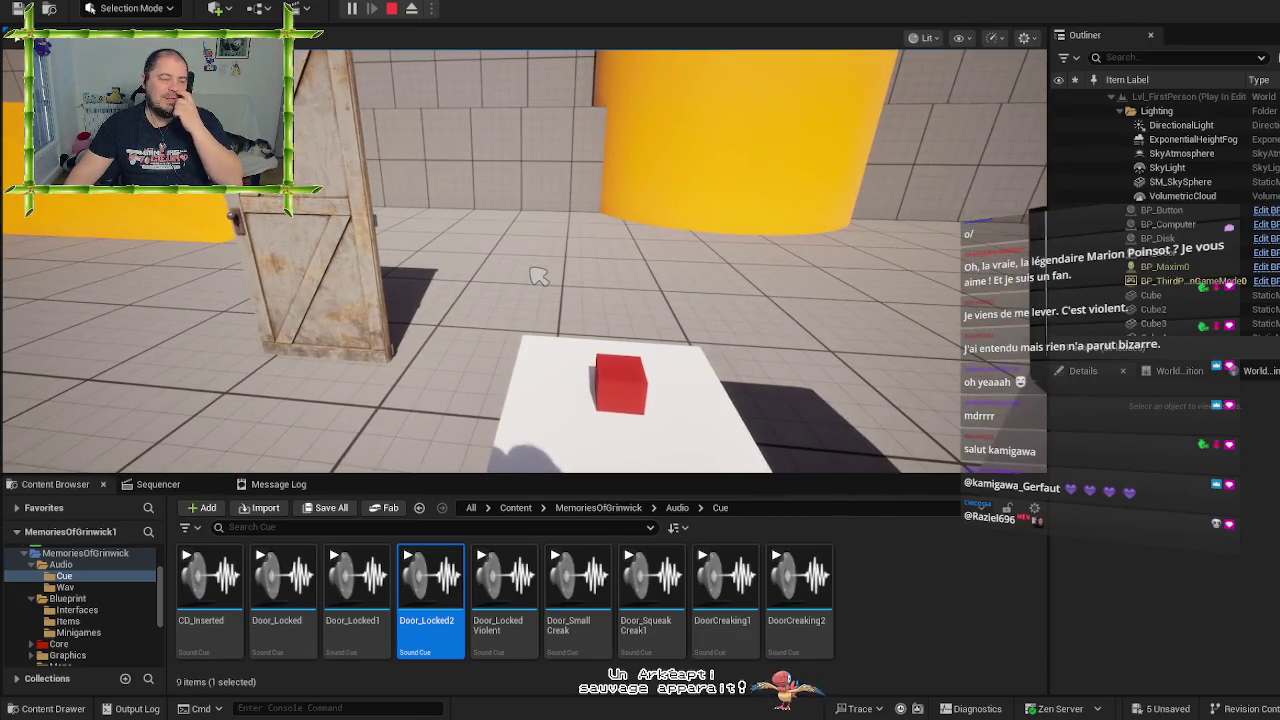
pyautogui.press('w')
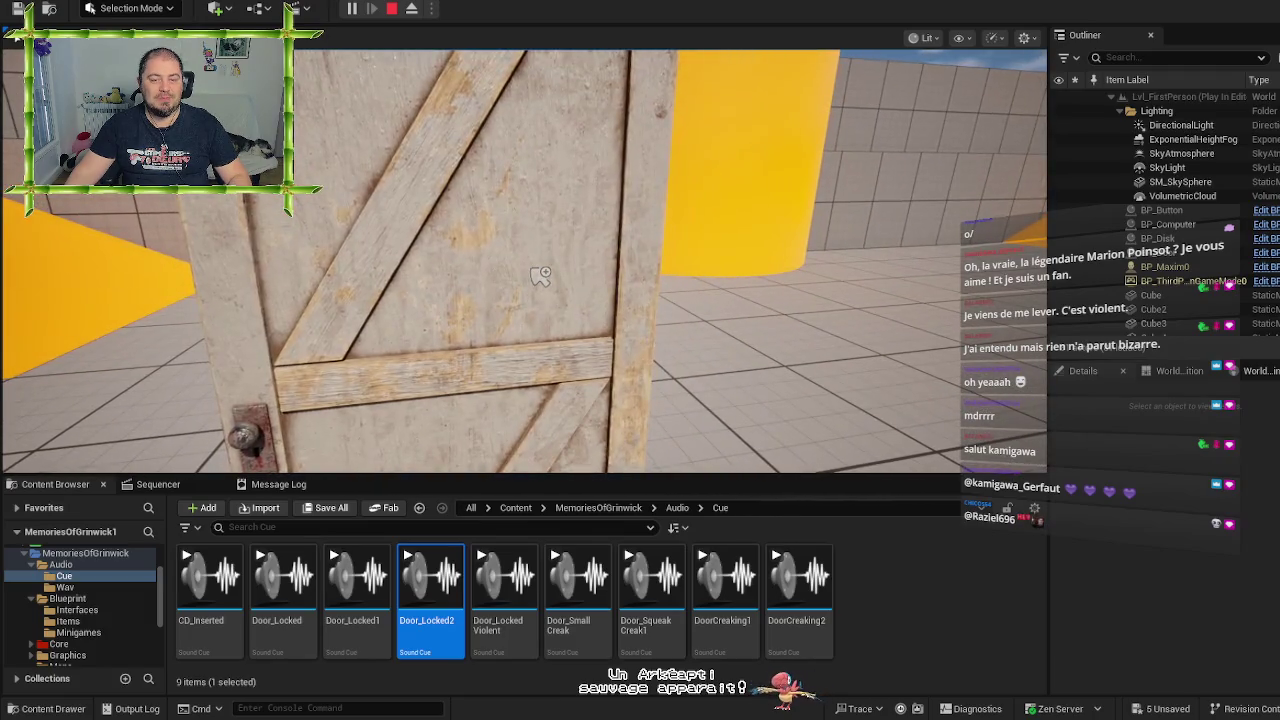
pyautogui.press('e')
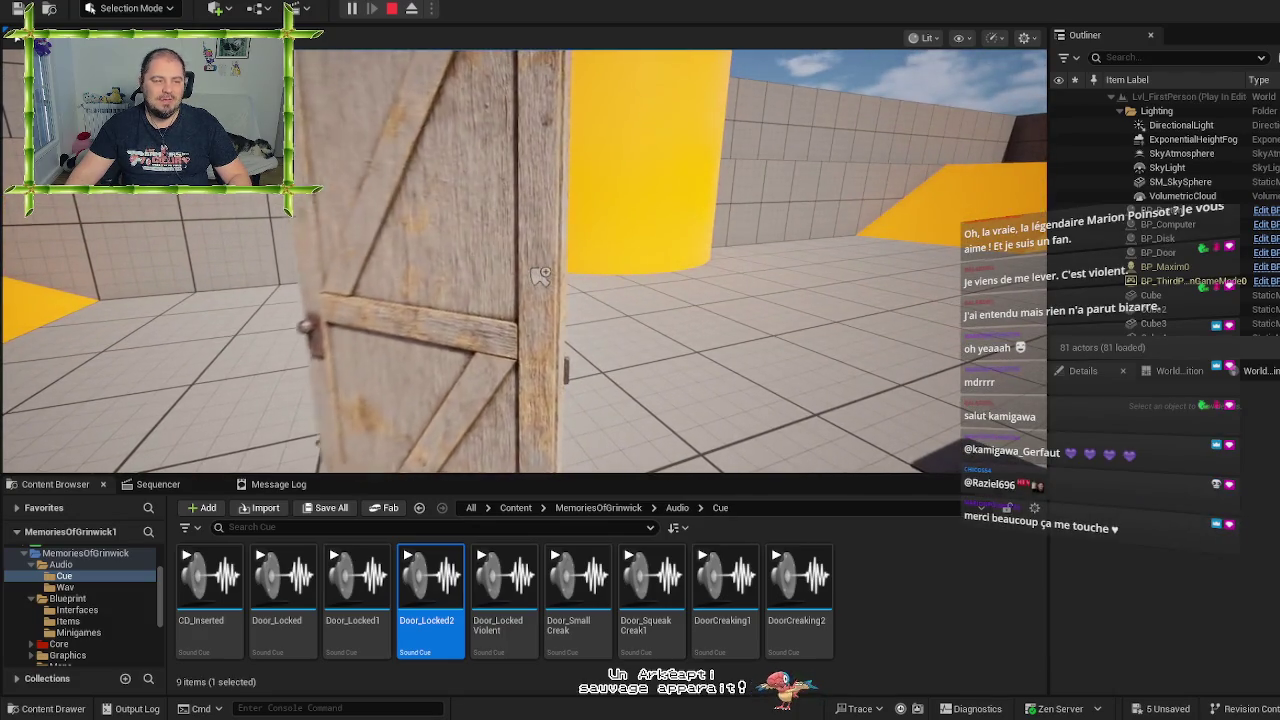
pyautogui.press('w')
pyautogui.press('e')
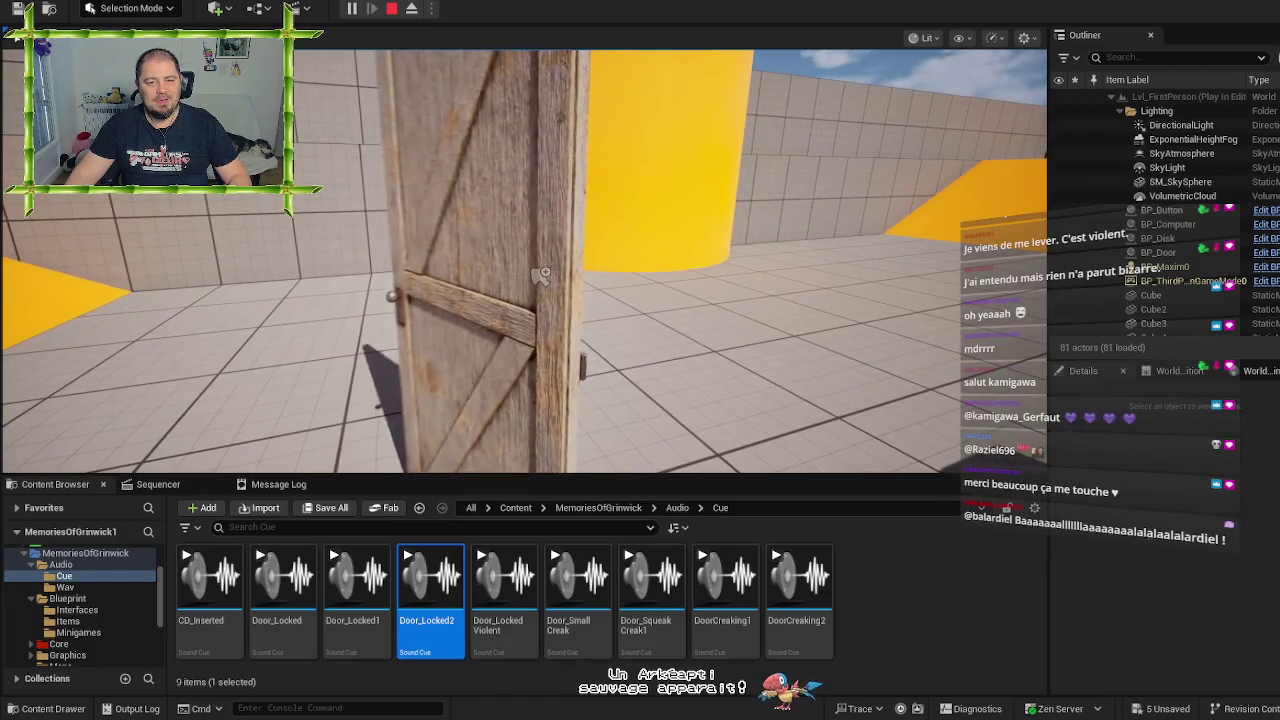
pyautogui.press('e')
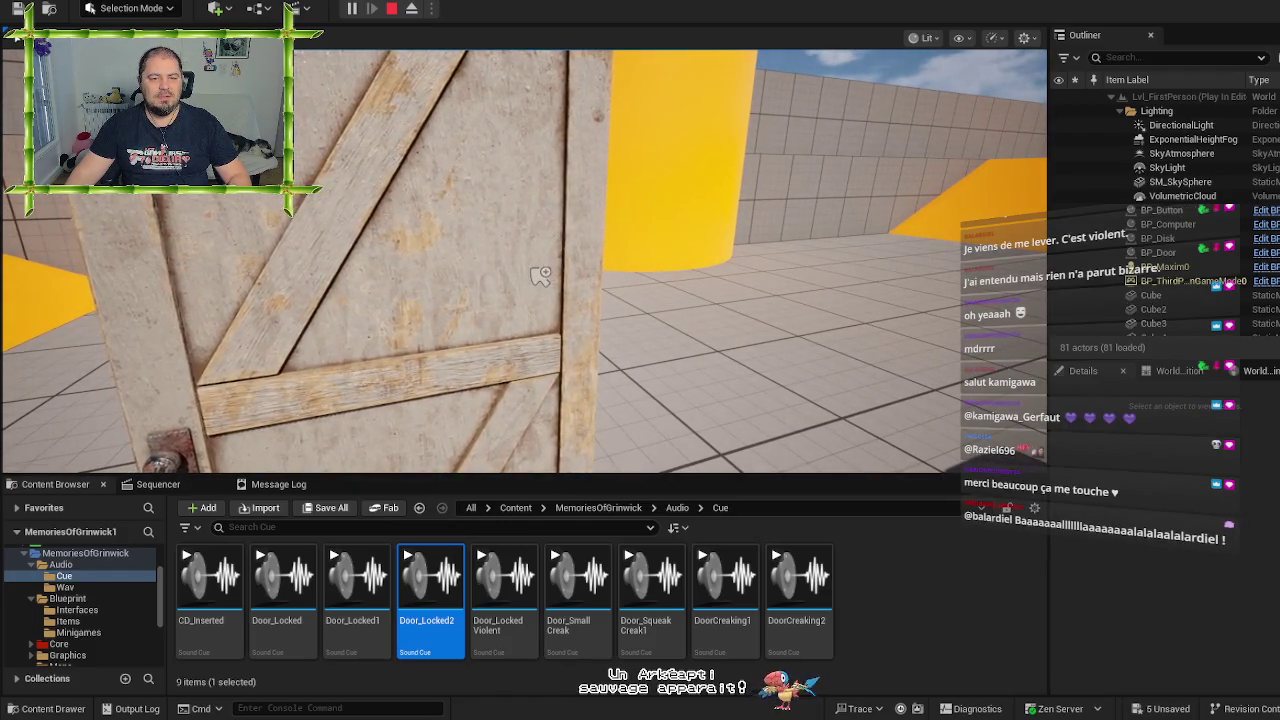
# Back away to view the whole test area, then stop the play session with Esc
pyautogui.press('s')
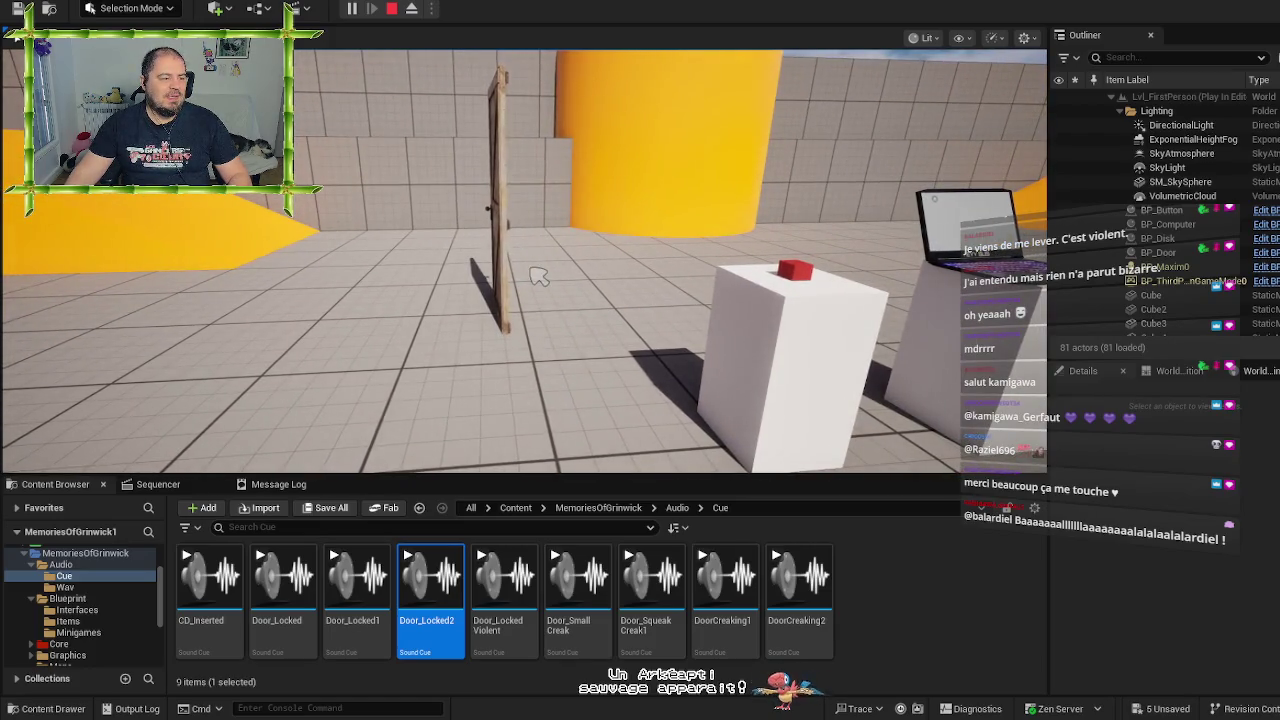
pyautogui.press('w')
pyautogui.press('s')
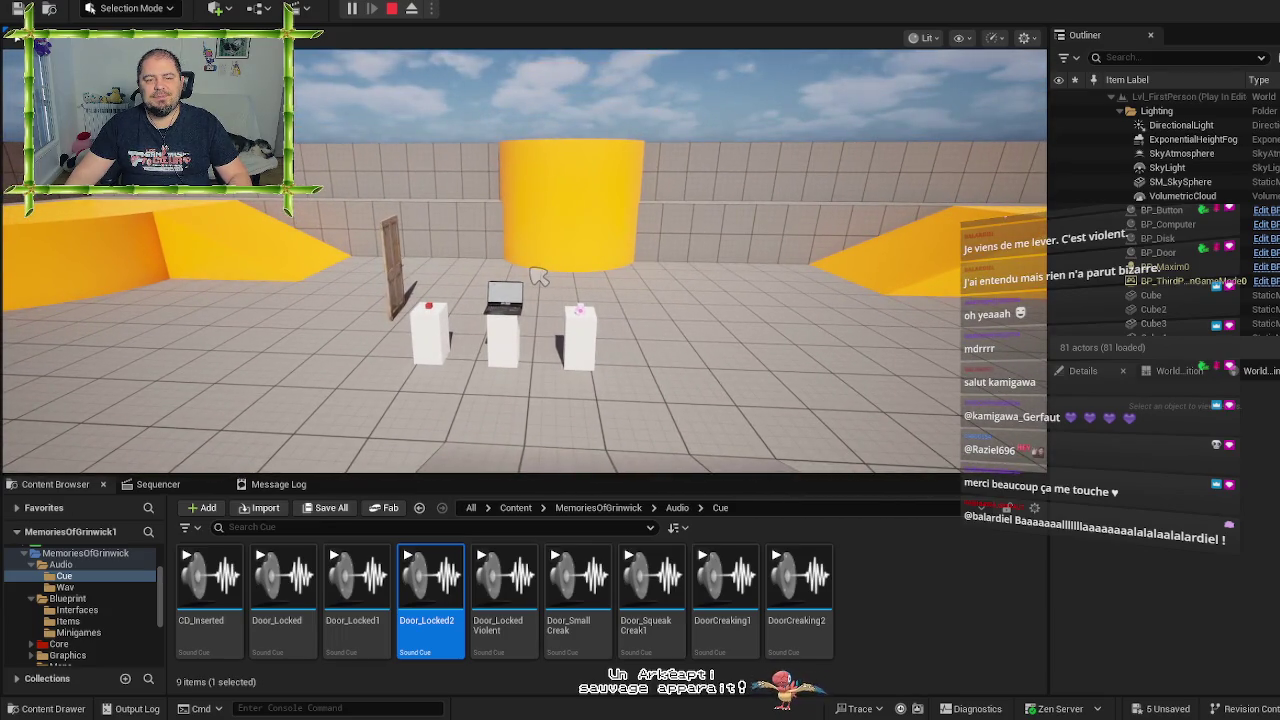
pyautogui.press('Escape')
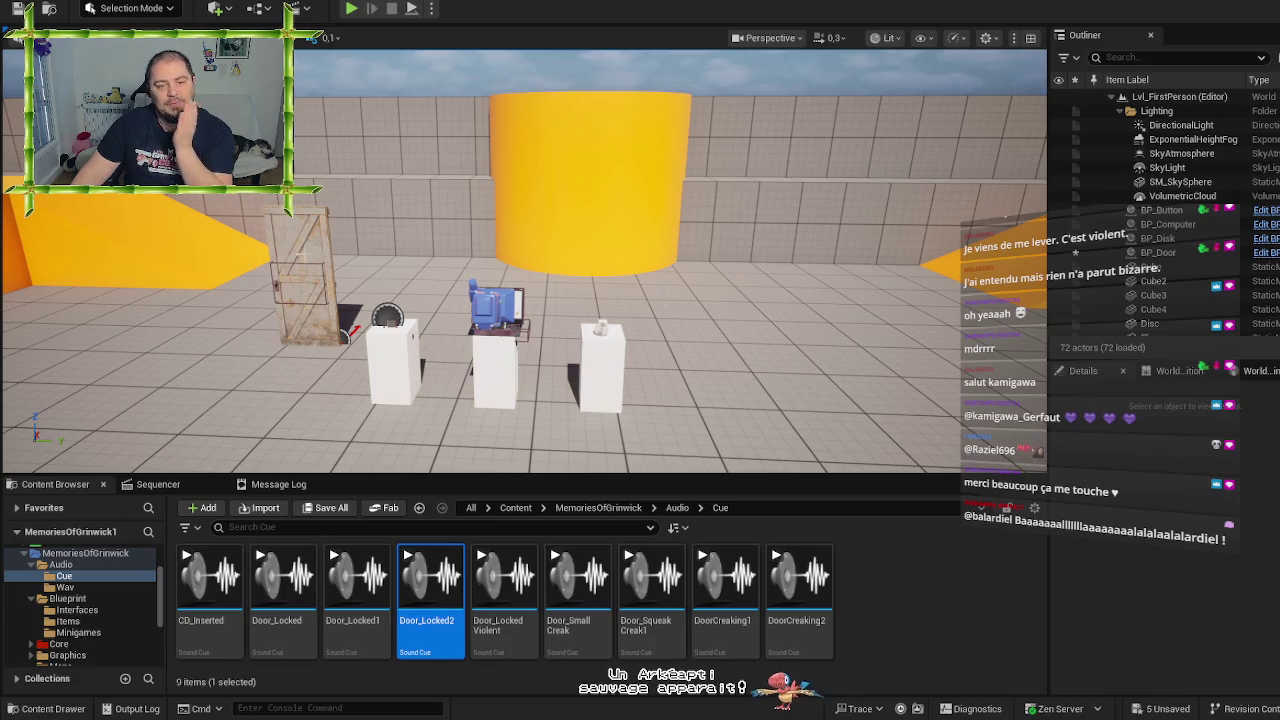
# Go up from MemoriesOfGrinwick to Content, then open maxim > Blueprints in the Content Browser
pyautogui.moveTo(679, 203)
pyautogui.mouseDown()
pyautogui.moveTo(655, 205)
pyautogui.moveTo(735, 240)
pyautogui.moveTo(696, 250)
pyautogui.mouseUp()
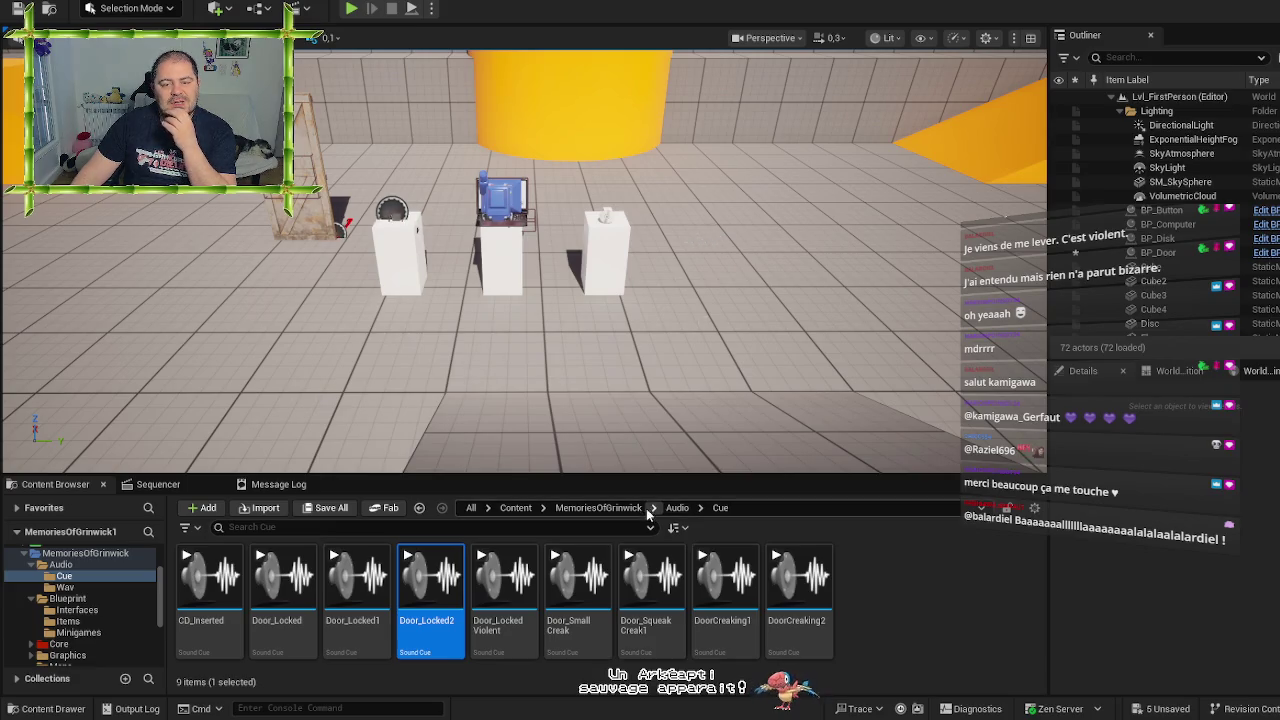
pyautogui.click(598, 507)
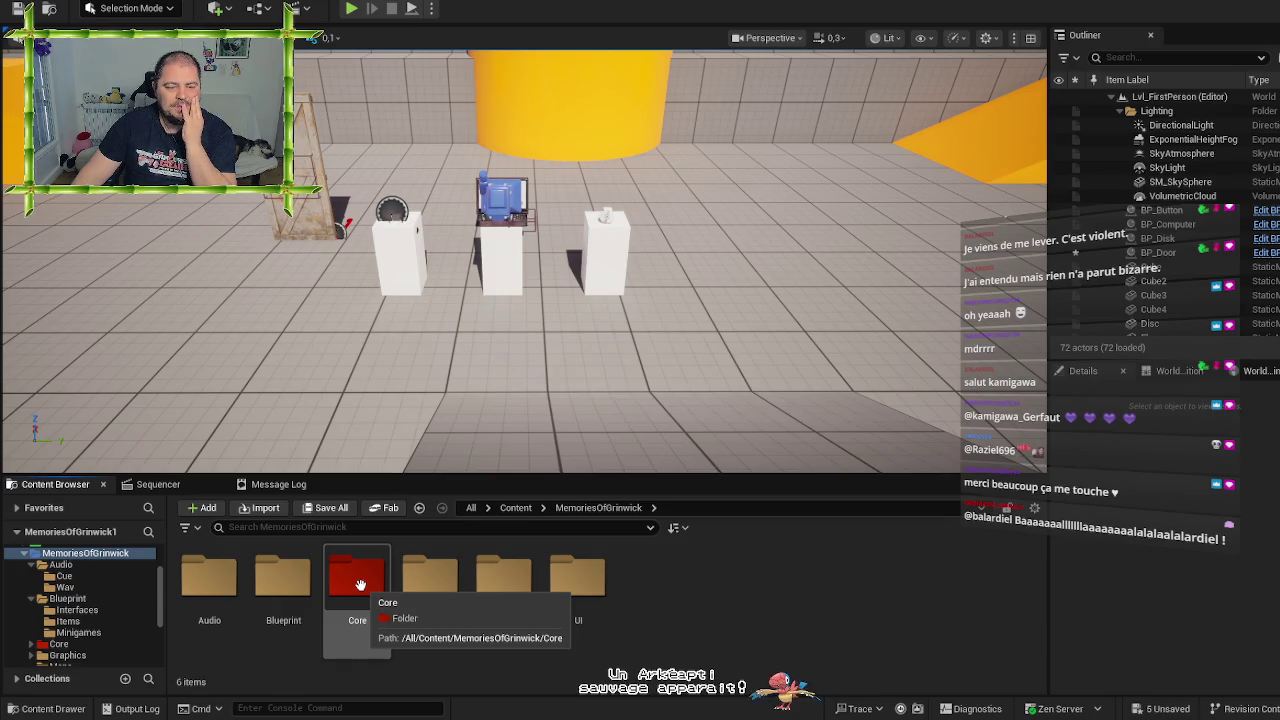
pyautogui.click(517, 508)
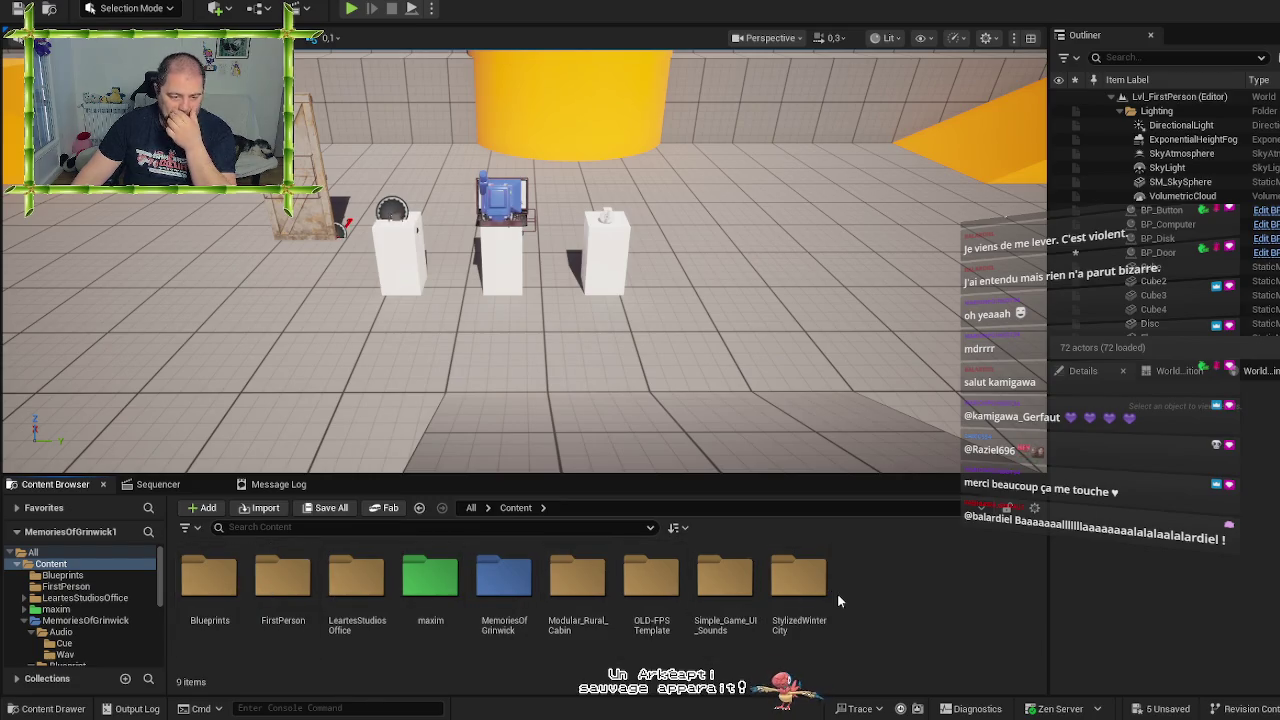
pyautogui.doubleClick(430, 580)
pyautogui.doubleClick(222, 585)
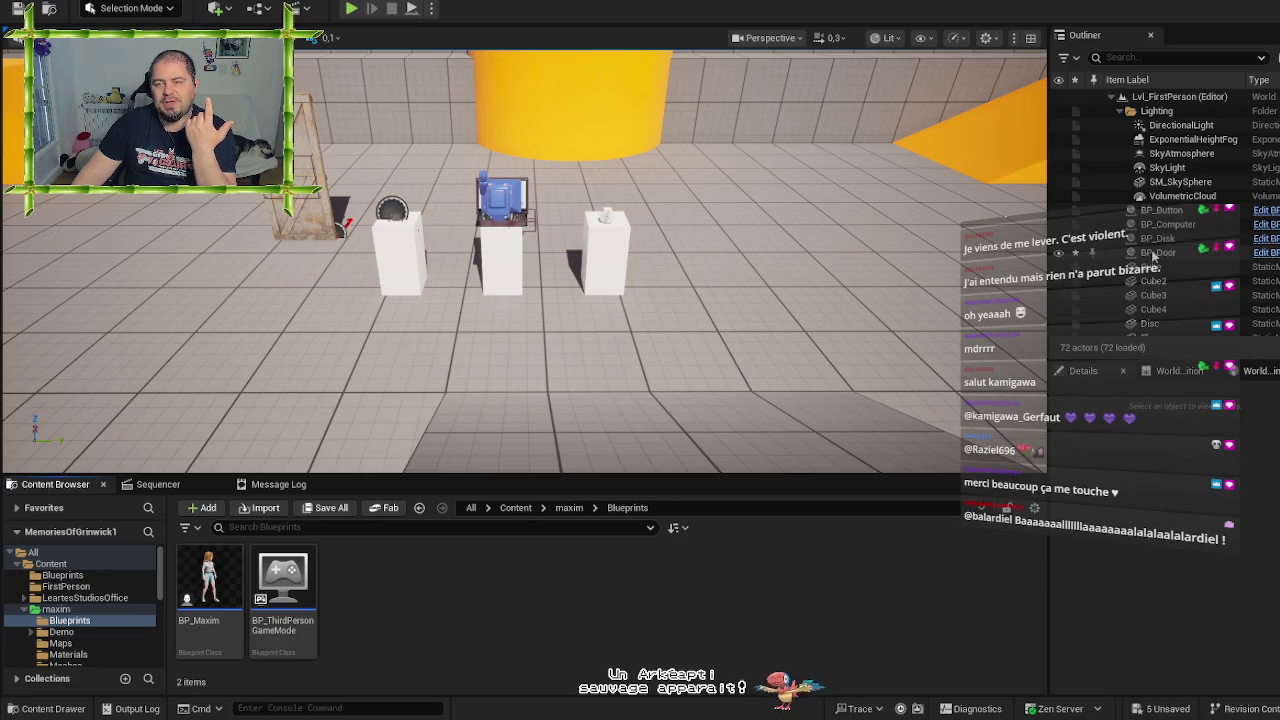
# Select BP_Door, run a play session to view the striped-shirt character, then stop with Esc
pyautogui.click(1155, 253)
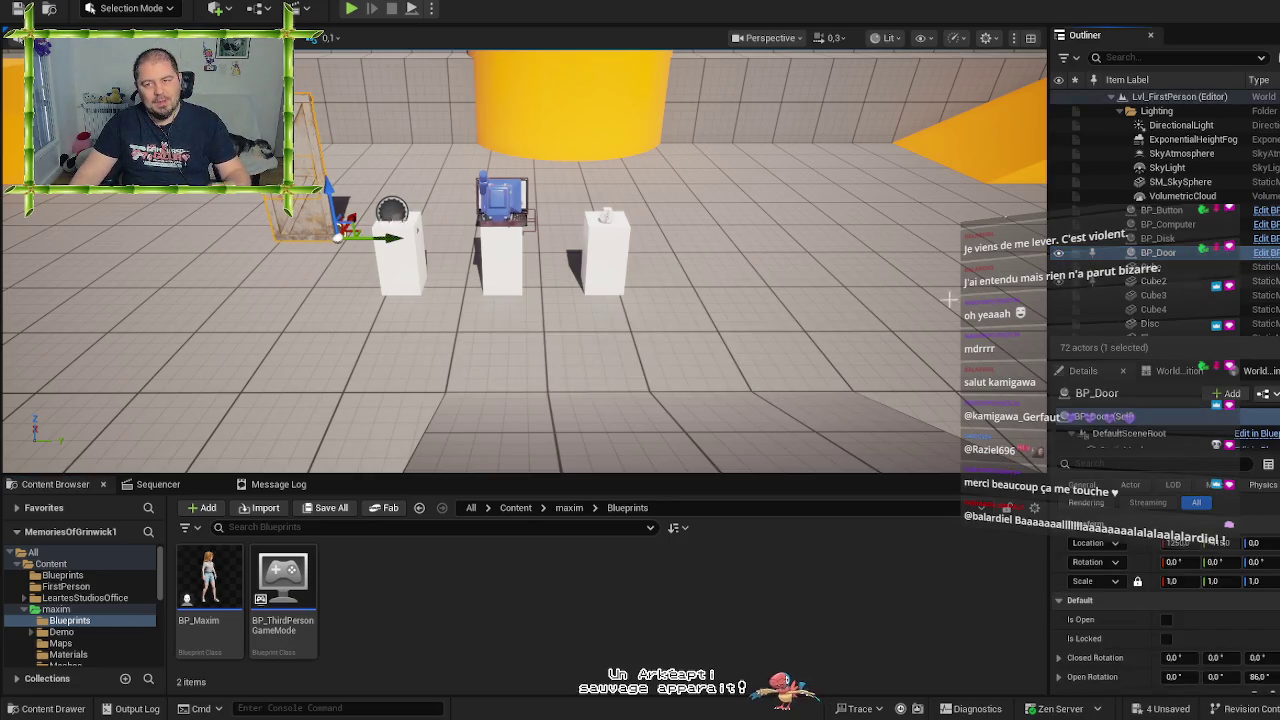
pyautogui.click(352, 9)
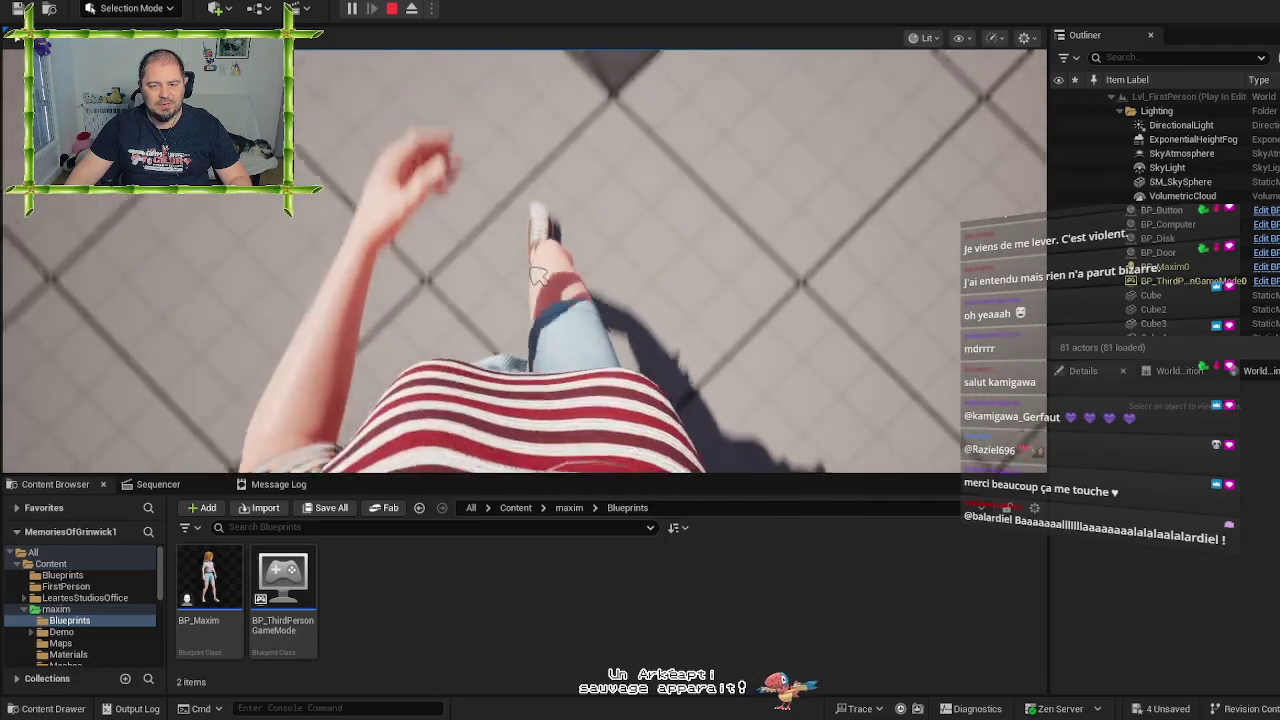
pyautogui.press('Escape')
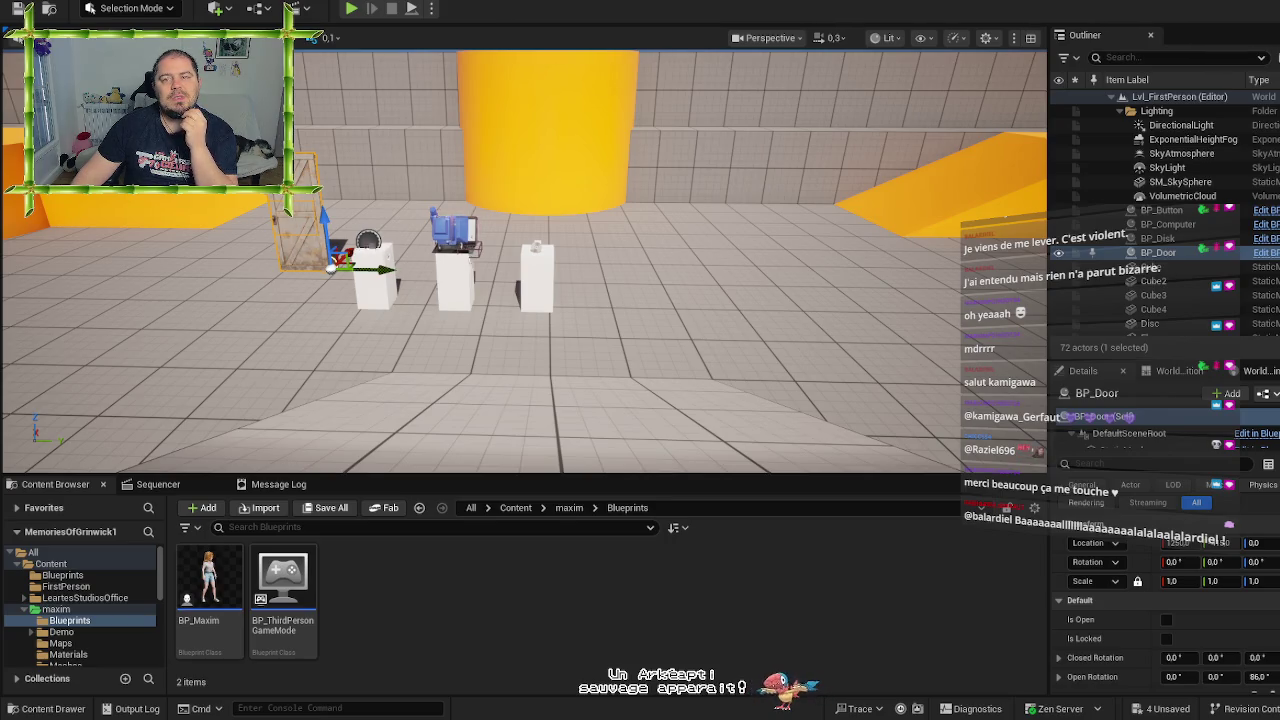
# Go back to the maxim folder, enter Meshes, and open PA_Maxim_PhysicsAsset in the physics editor
pyautogui.click(518, 590)
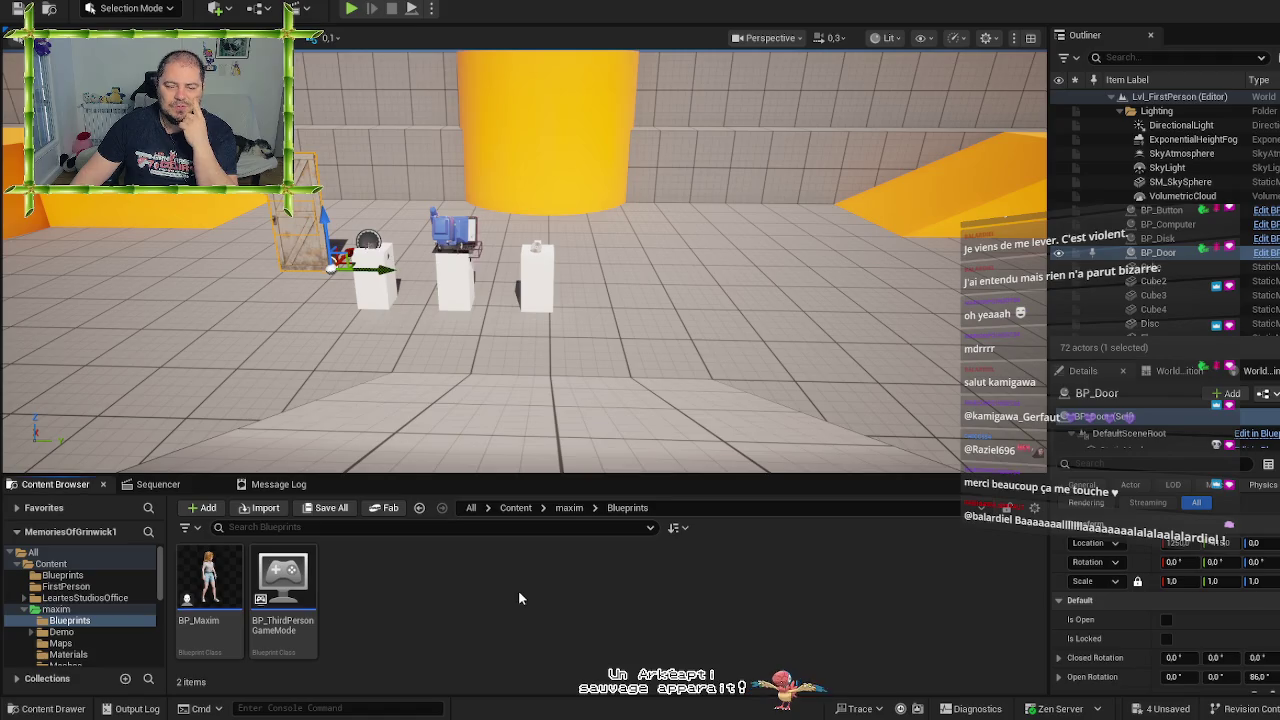
pyautogui.click(569, 508)
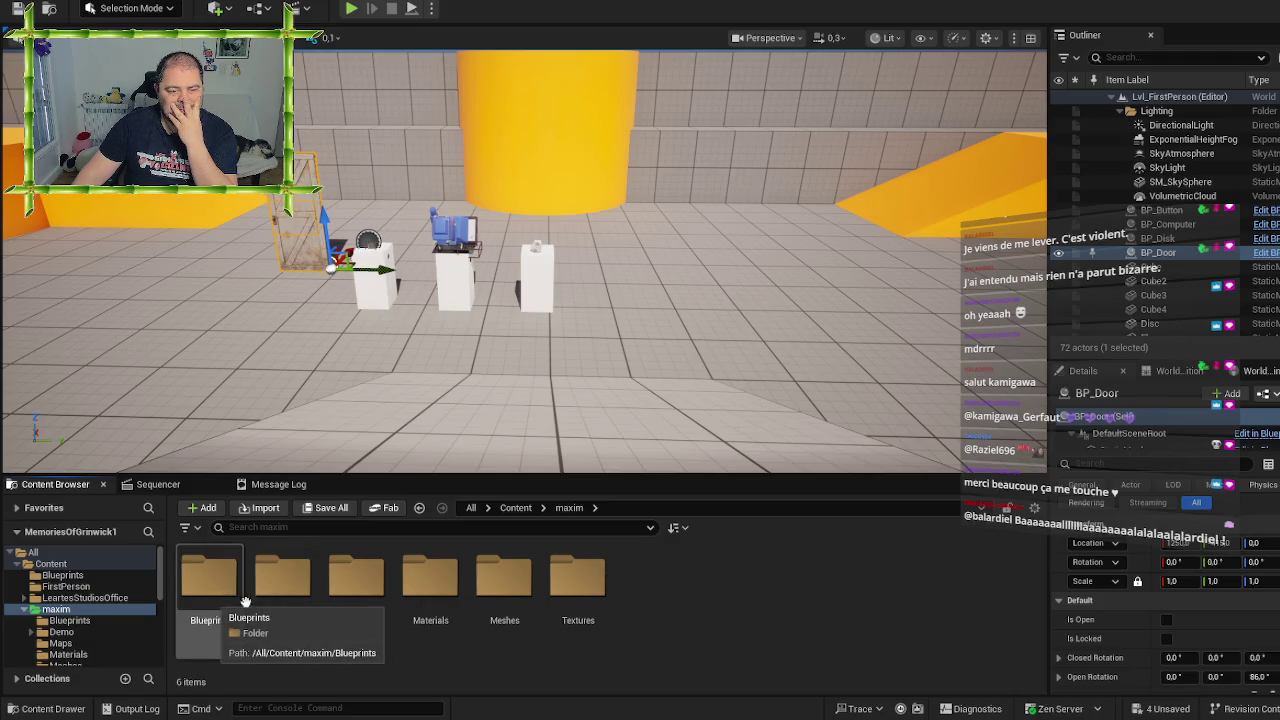
pyautogui.click(380, 610)
pyautogui.click(708, 613)
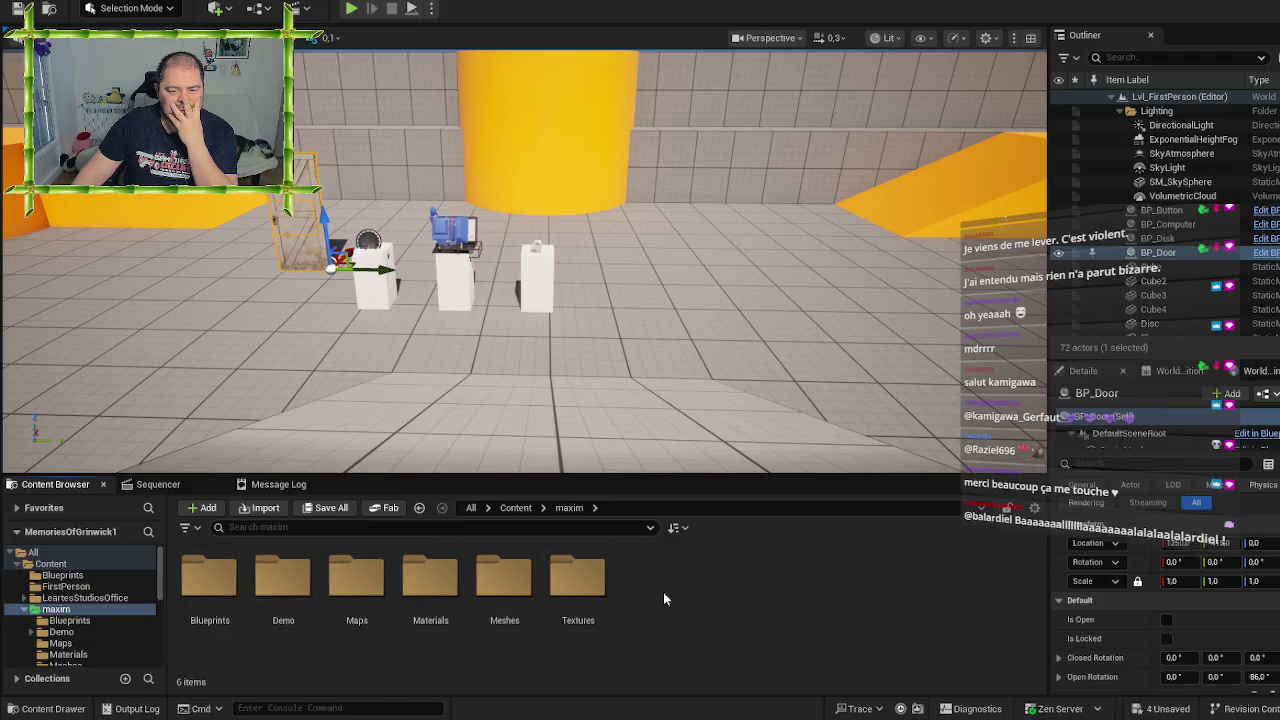
pyautogui.doubleClick(480, 577)
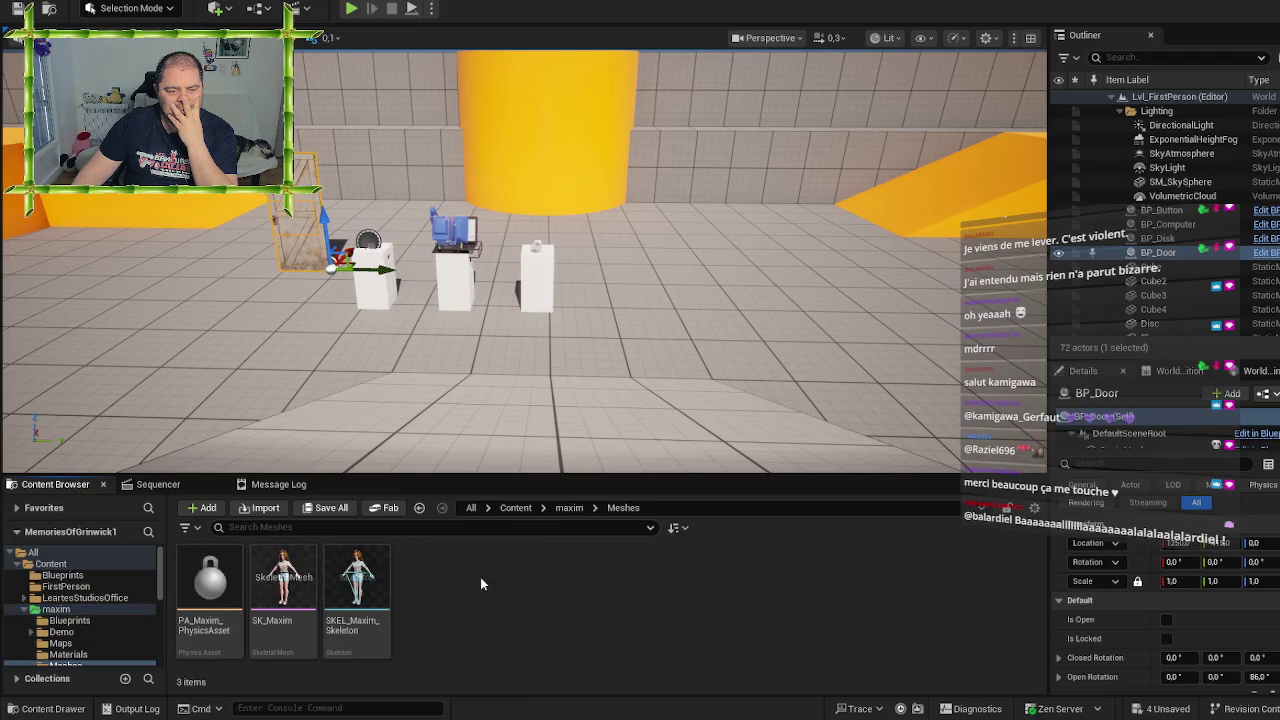
pyautogui.doubleClick(220, 594)
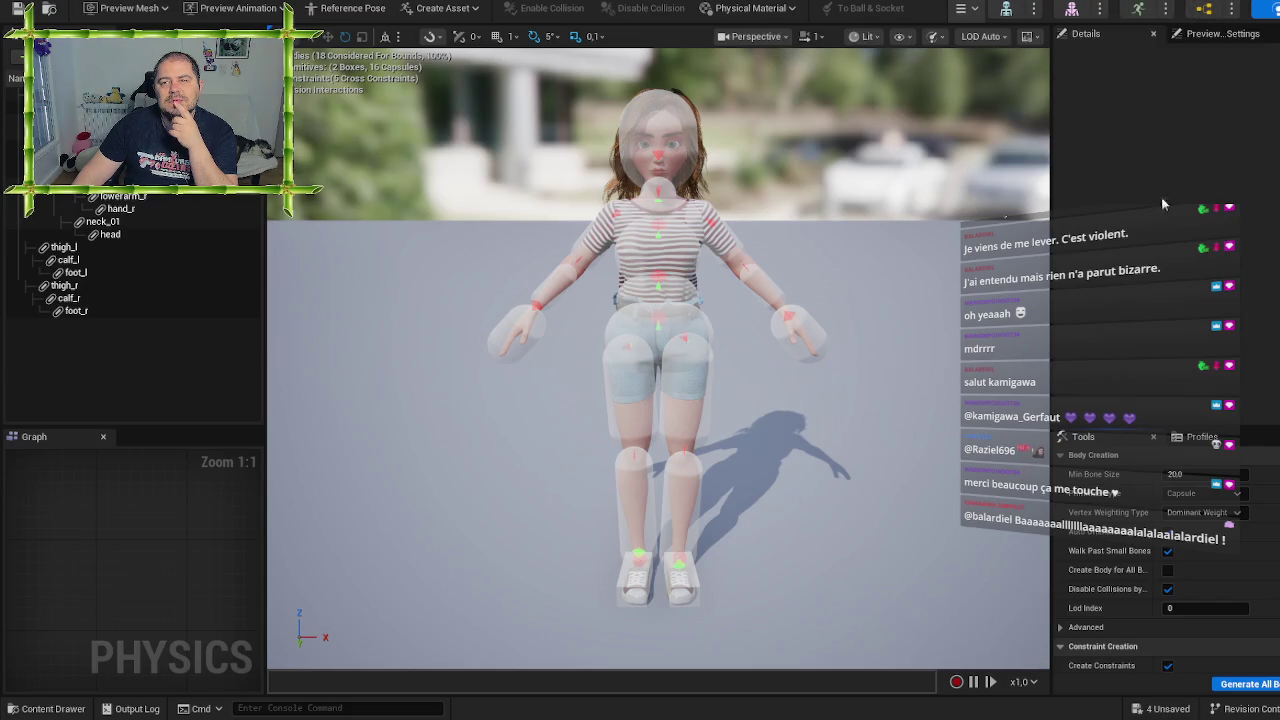
# Switch to ABP_Manny's EventGraph and zoom and pan to the Blueprint Update Animation nodes
pyautogui.hotkey('ctrl', 'Tab')
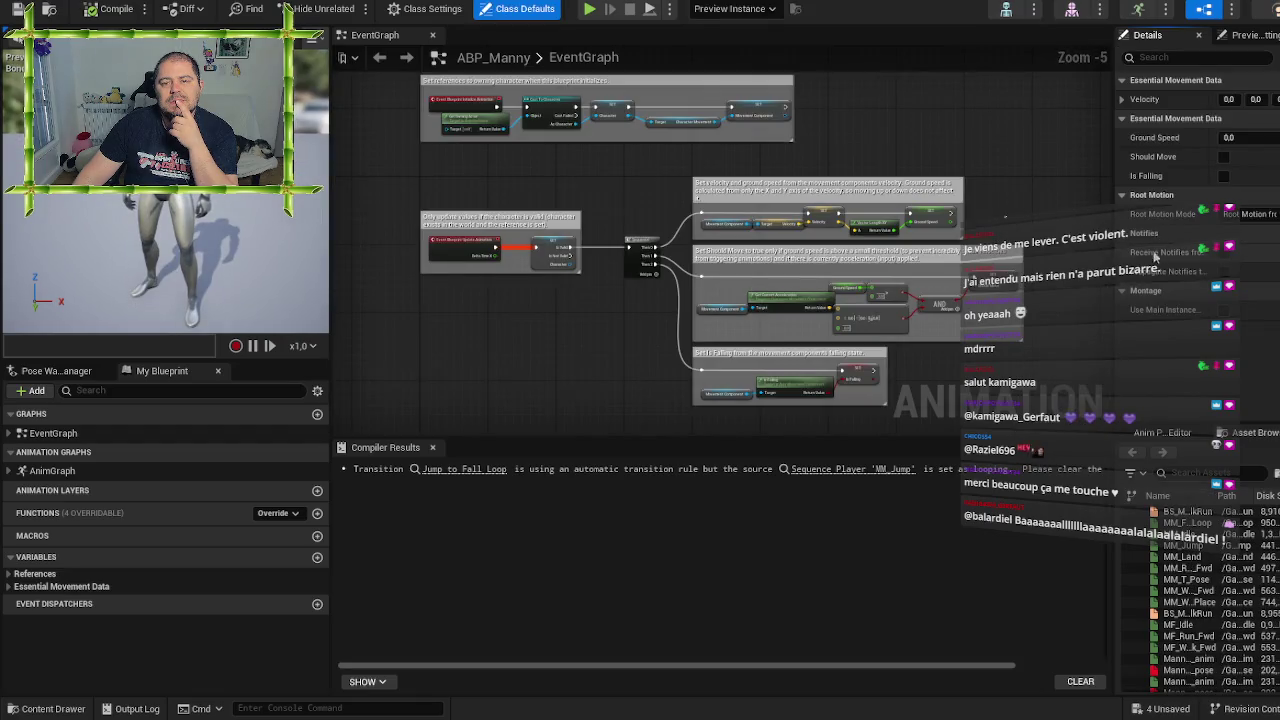
pyautogui.scroll(3, 579, 361)
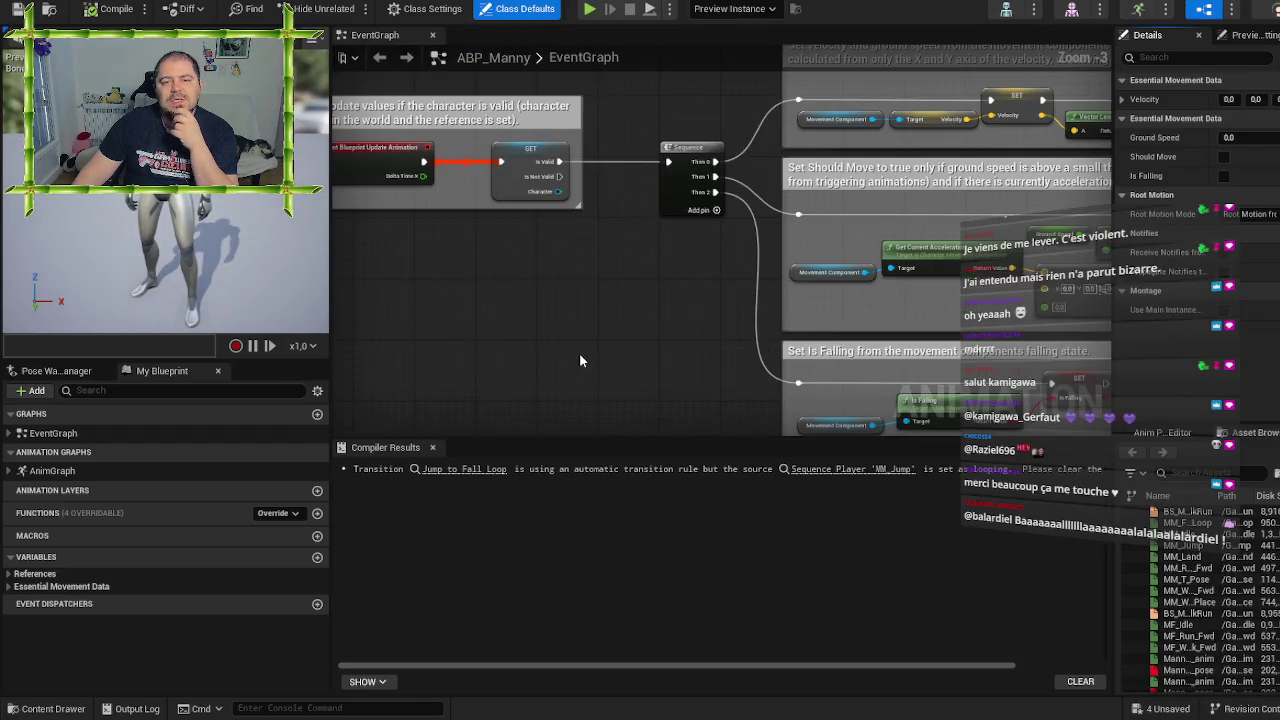
pyautogui.moveTo(583, 266); pyautogui.dragTo(726, 336)
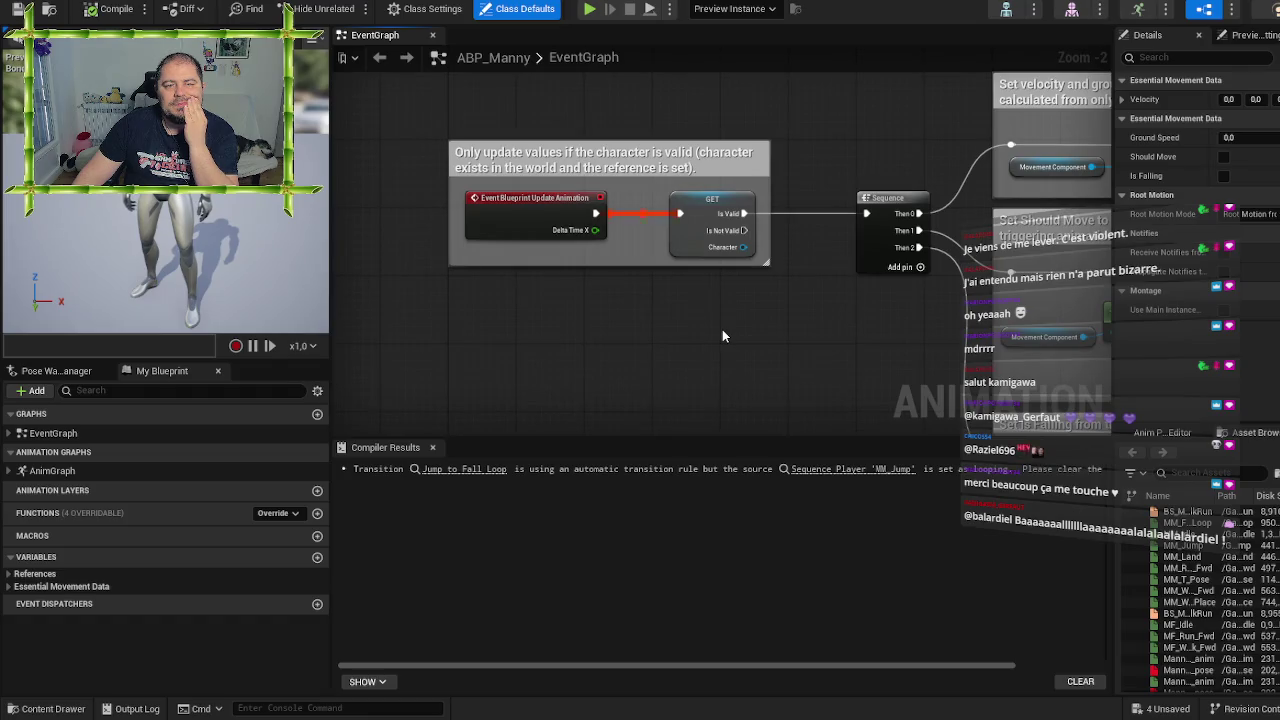
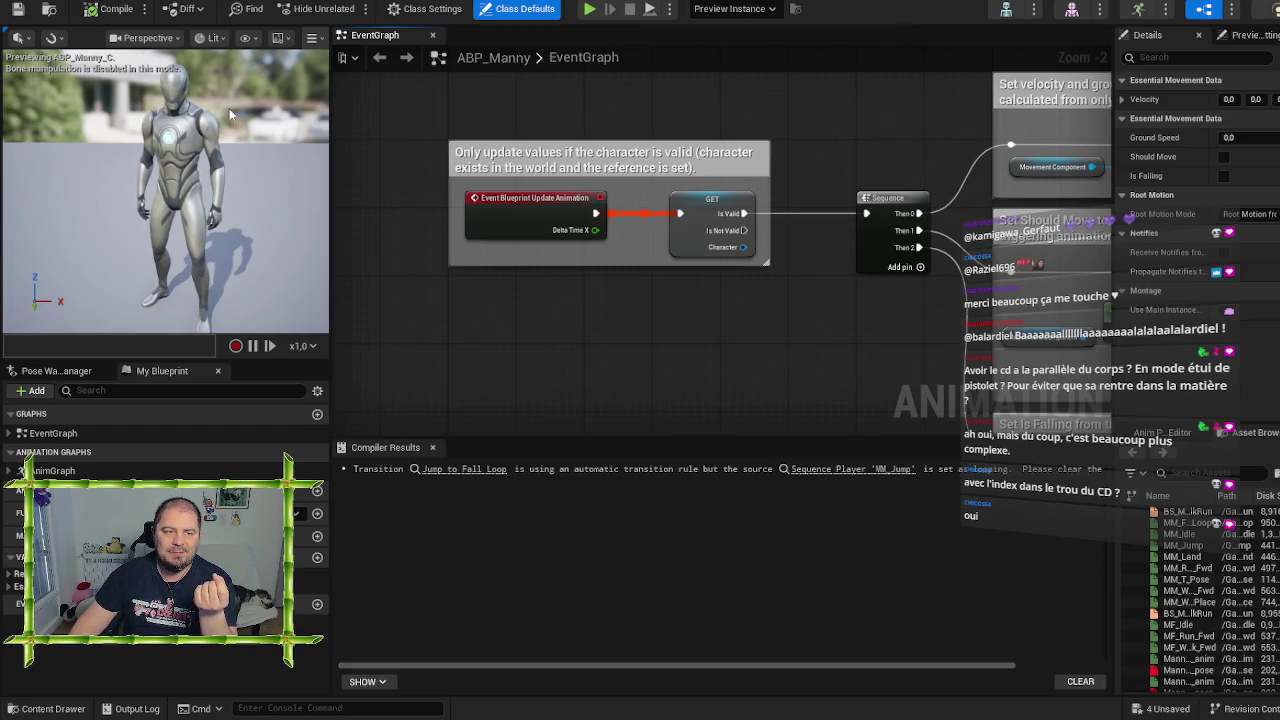
# Select one of the Manny animation assets in the asset browser
pyautogui.moveTo(1236, 590)
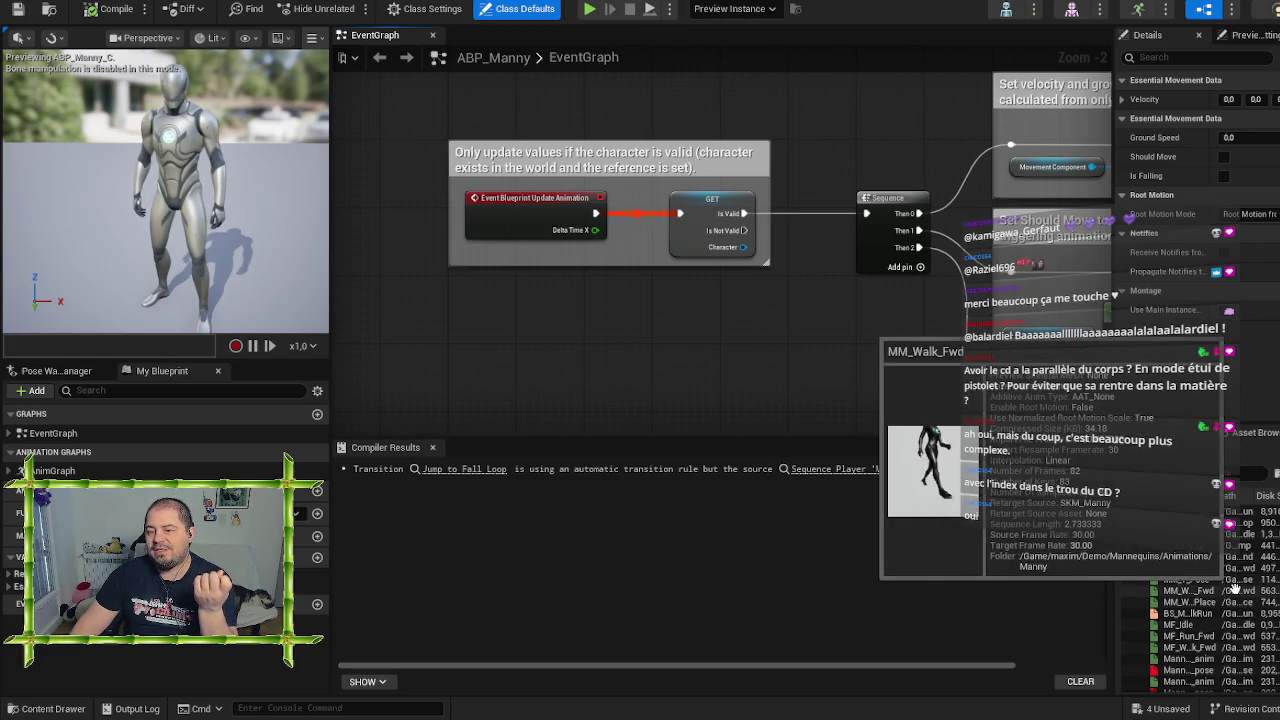
pyautogui.moveTo(1204, 540)
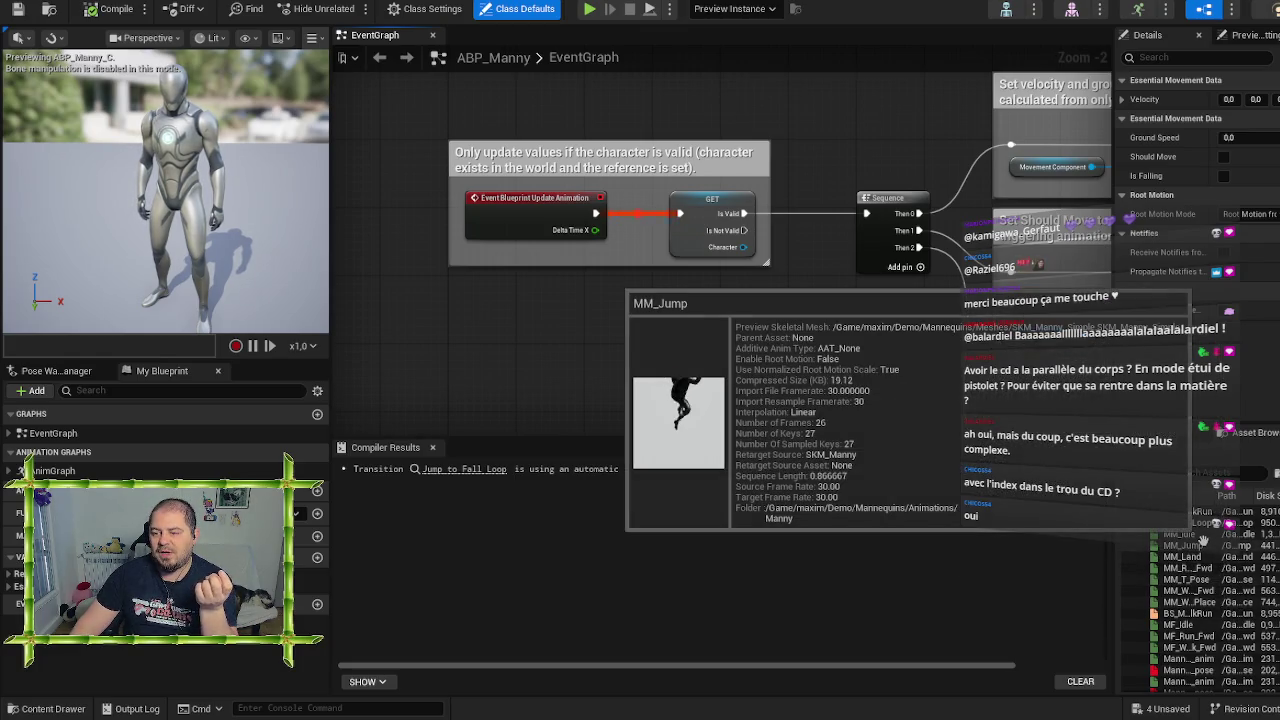
pyautogui.scroll(-3, 1204, 540)
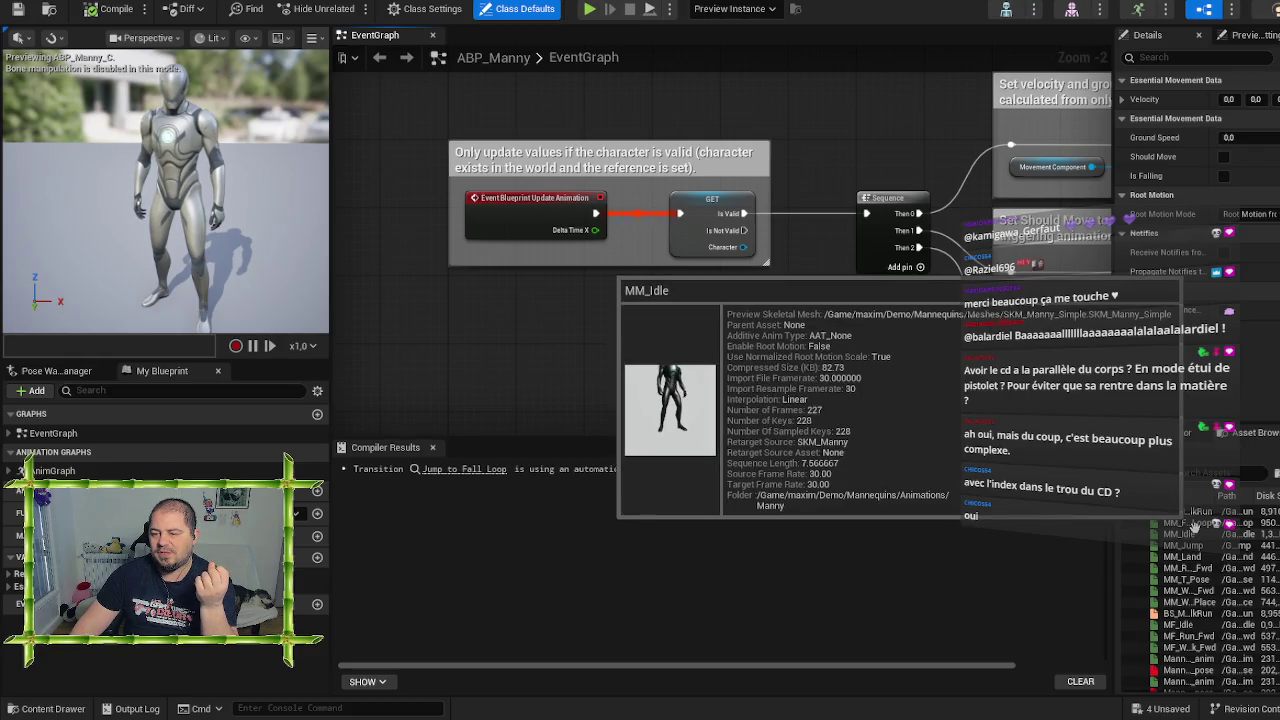
pyautogui.scroll(-1, 1195, 527)
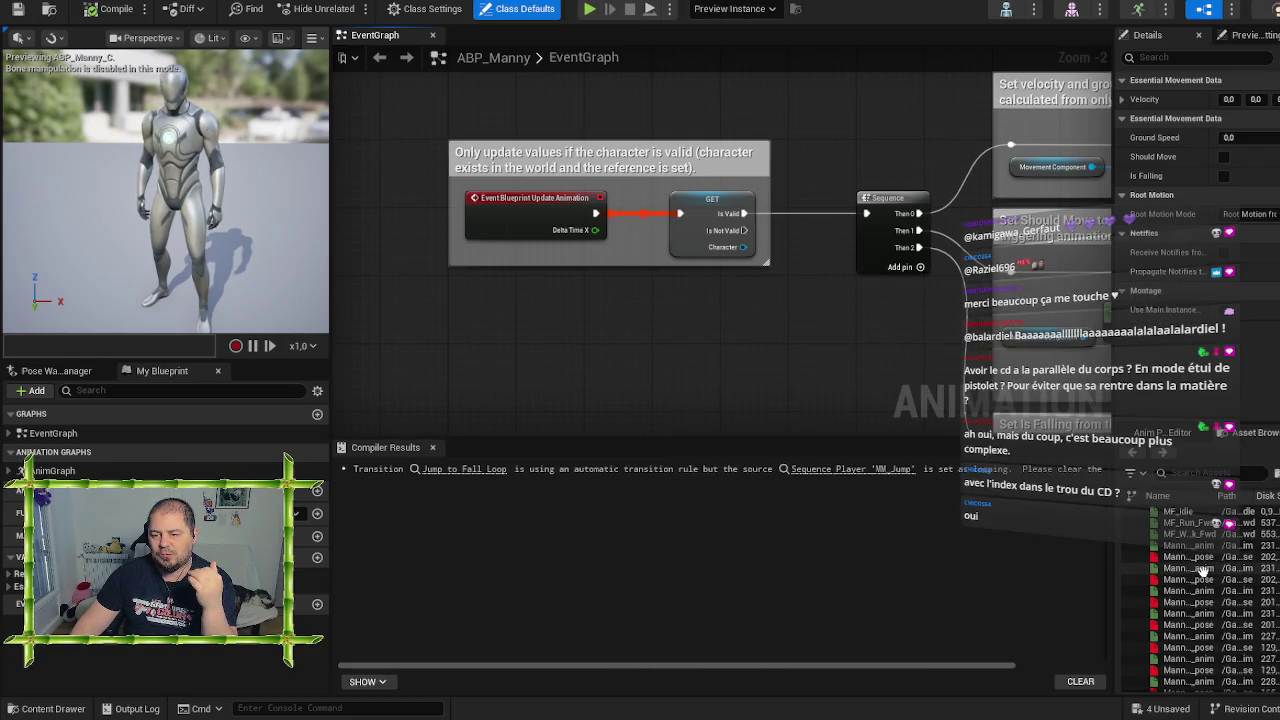
pyautogui.click(1204, 568)
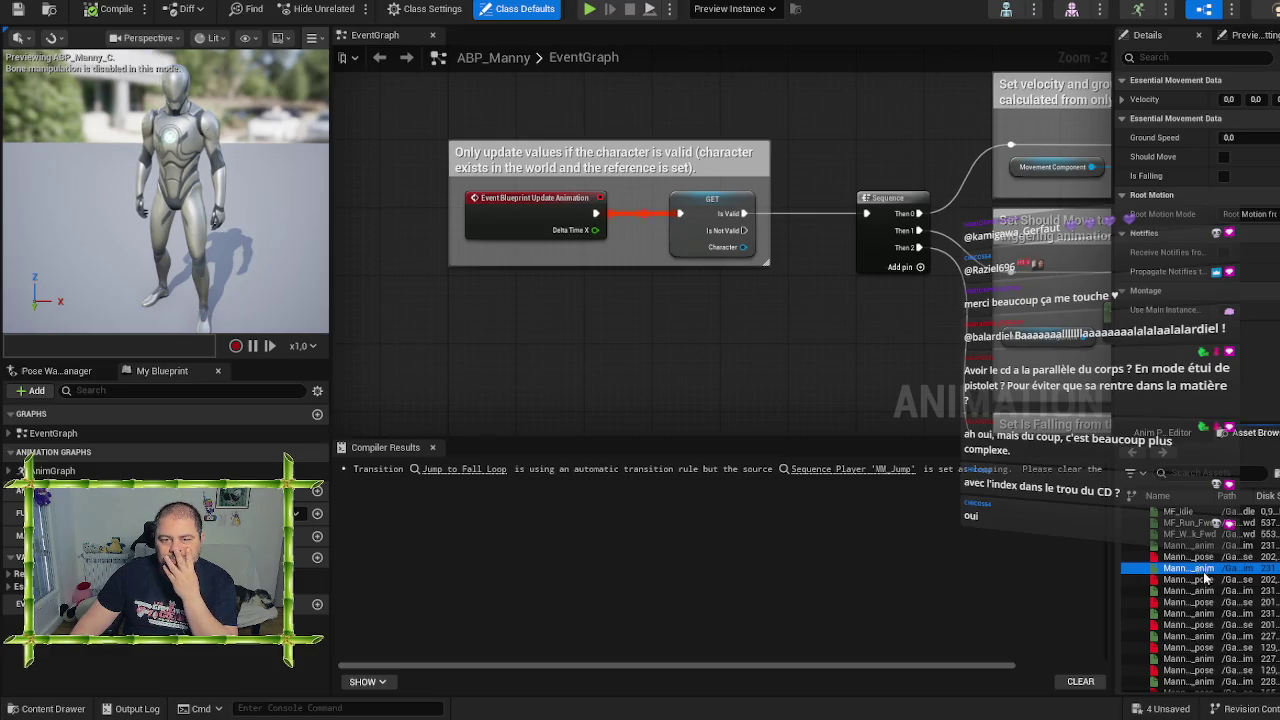
# Pan through the event graph's initialization, update animation, ground speed and Is Falling logic
pyautogui.moveTo(821, 329)
pyautogui.mouseDown()
pyautogui.moveTo(541, 356)
pyautogui.moveTo(445, 340)
pyautogui.mouseUp()
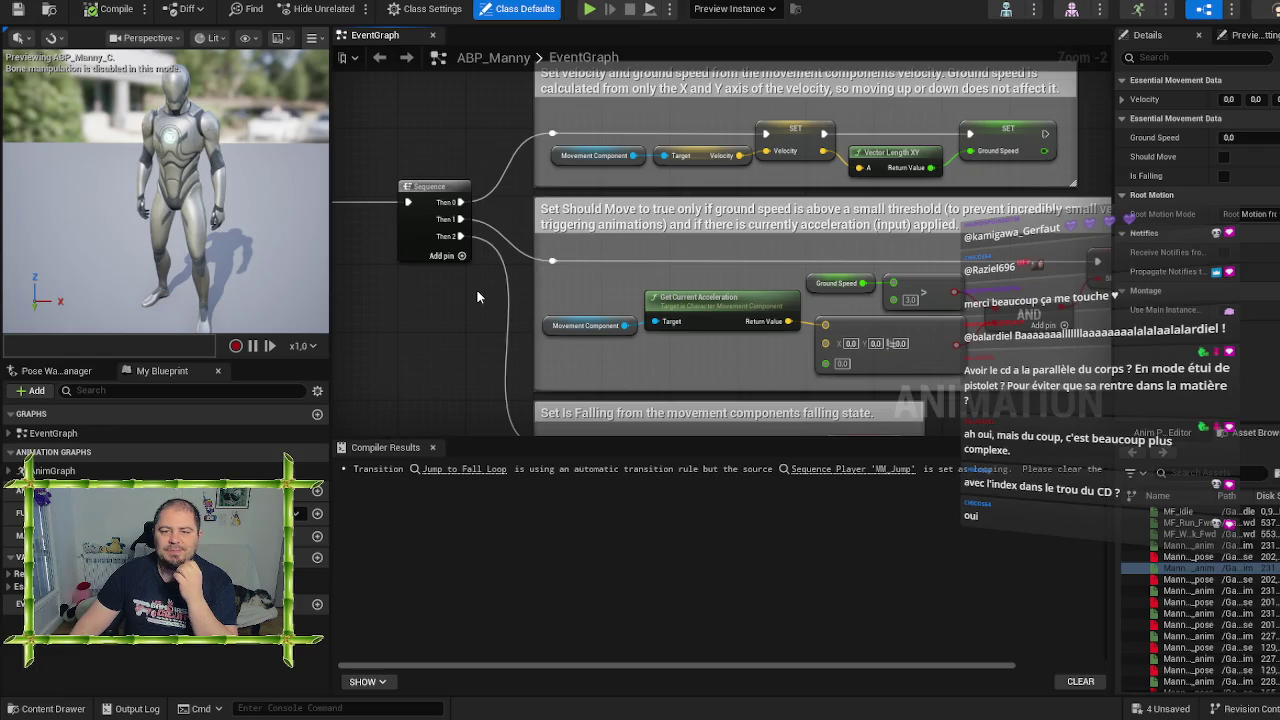
pyautogui.moveTo(438, 327)
pyautogui.mouseDown()
pyautogui.moveTo(472, 150)
pyautogui.moveTo(429, 306)
pyautogui.moveTo(449, 166)
pyautogui.moveTo(480, 306)
pyautogui.moveTo(494, 316)
pyautogui.moveTo(796, 312)
pyautogui.mouseUp()
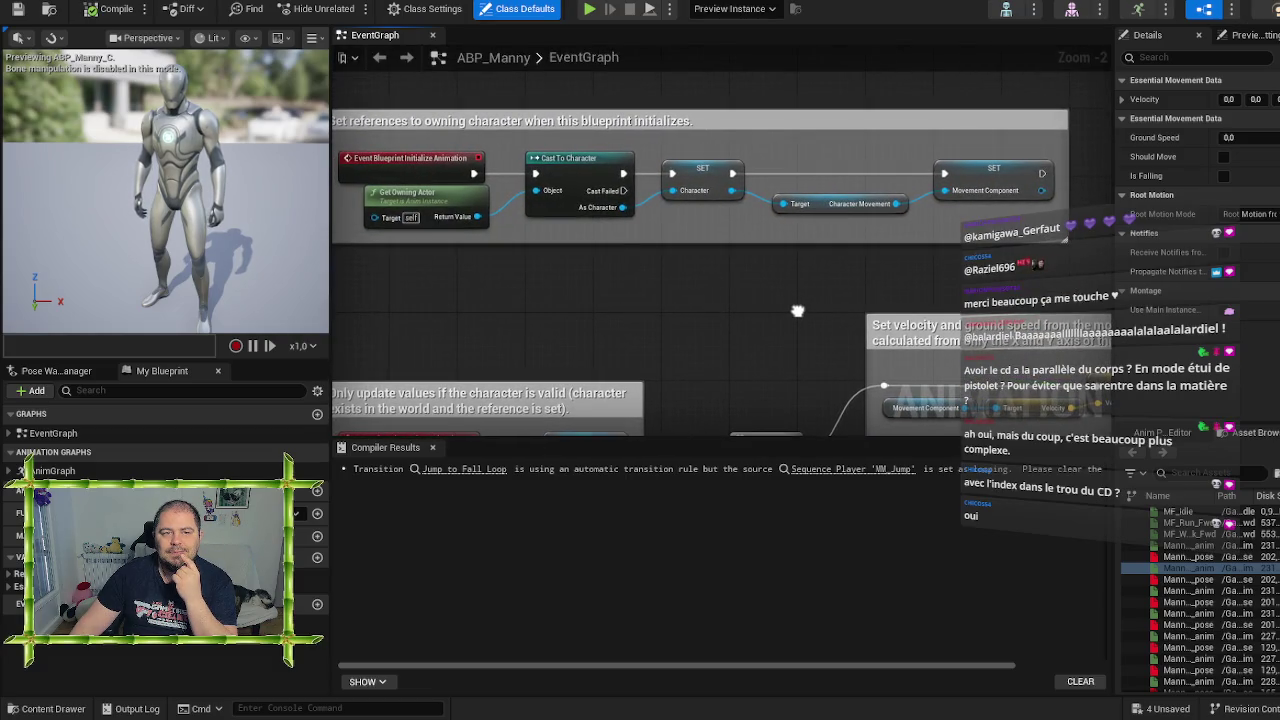
pyautogui.moveTo(908, 281)
pyautogui.mouseDown()
pyautogui.moveTo(891, 134)
pyautogui.moveTo(906, 100)
pyautogui.mouseUp()
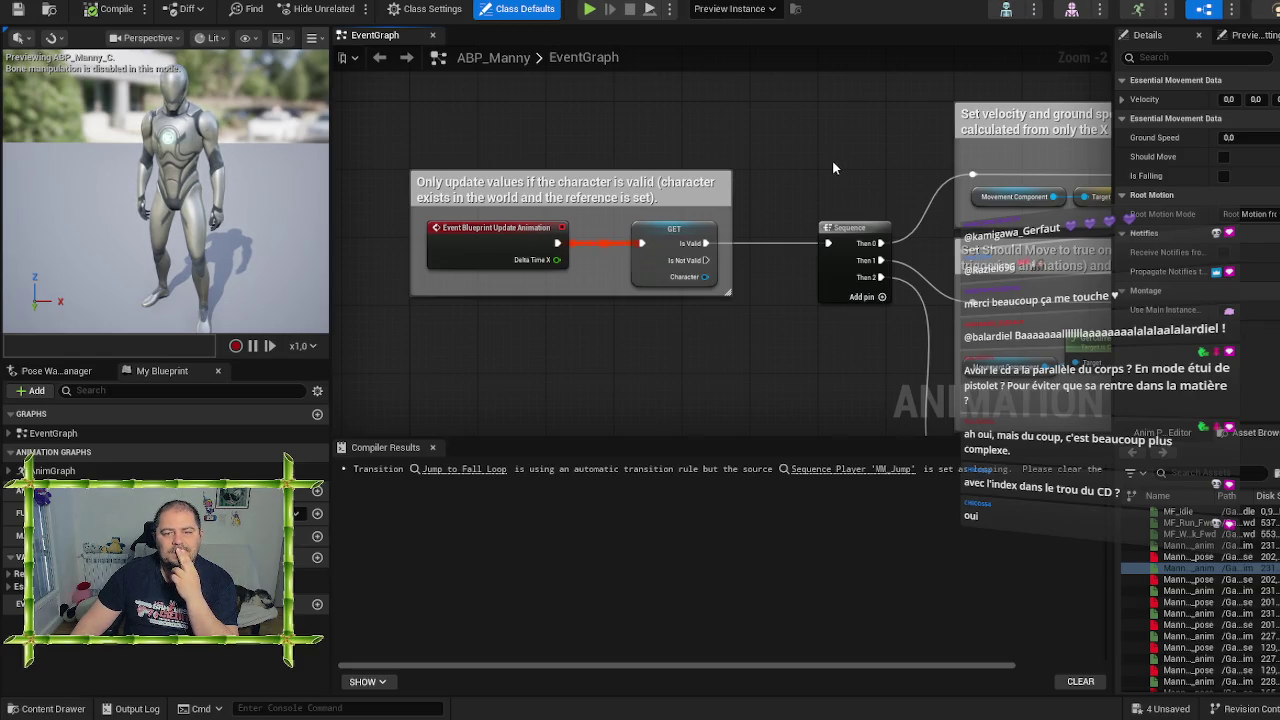
pyautogui.moveTo(848, 162)
pyautogui.mouseDown()
pyautogui.moveTo(644, 125)
pyautogui.moveTo(411, 173)
pyautogui.mouseUp()
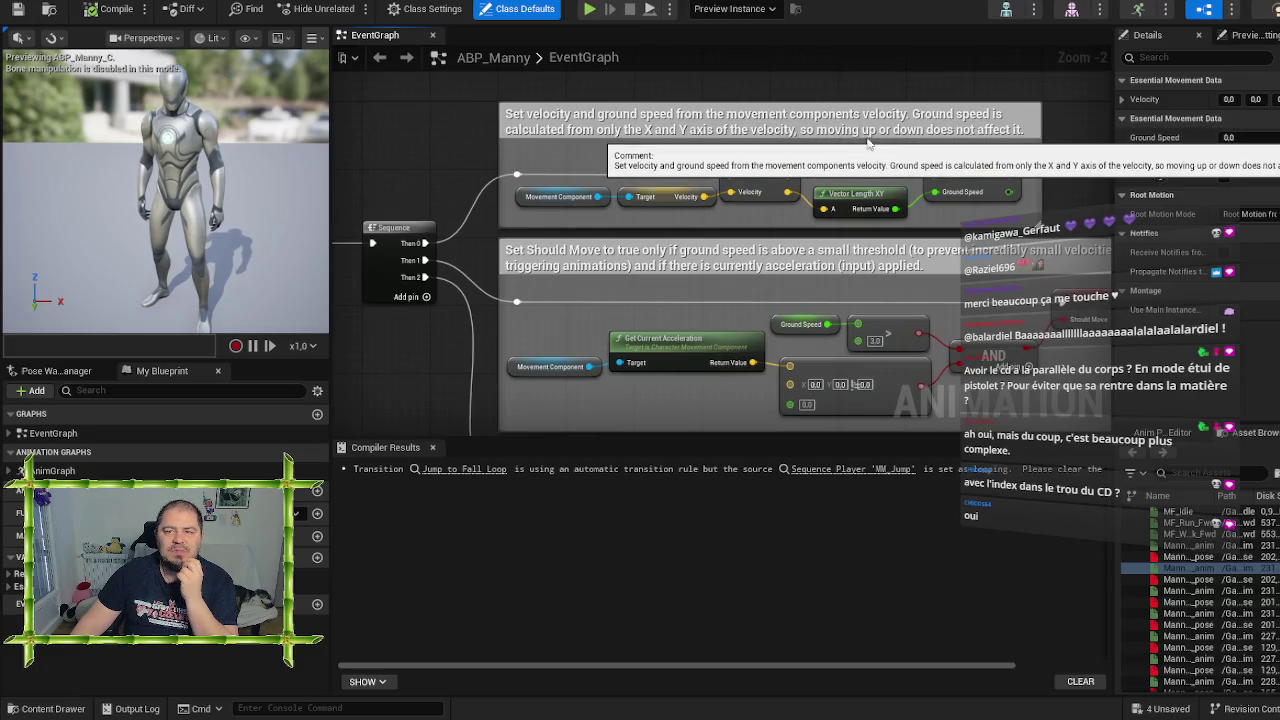
pyautogui.moveTo(1082, 172); pyautogui.dragTo(1025, 109)
pyautogui.moveTo(1025, 108); pyautogui.dragTo(1001, 20)
pyautogui.scroll(-4, 893, 334)
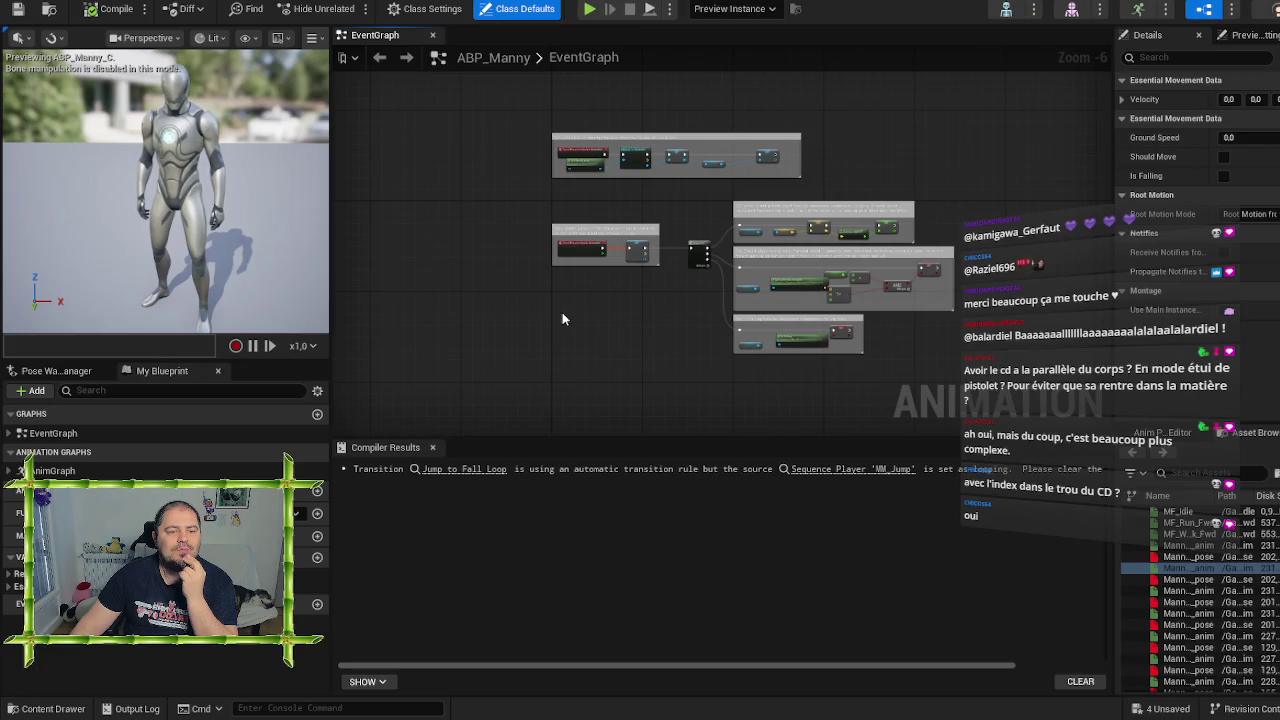
# Open the AnimGraph from the blueprint's graph list and frame the Output Pose
pyautogui.click(12, 372)
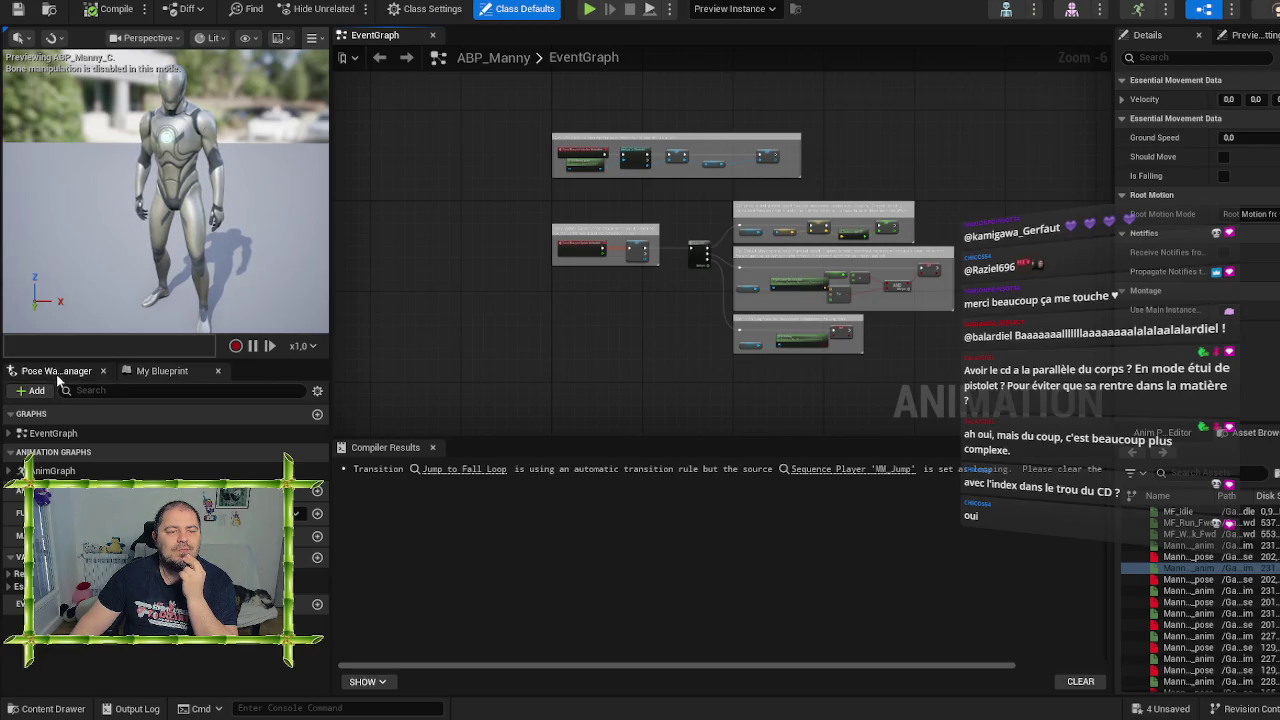
pyautogui.click(160, 371)
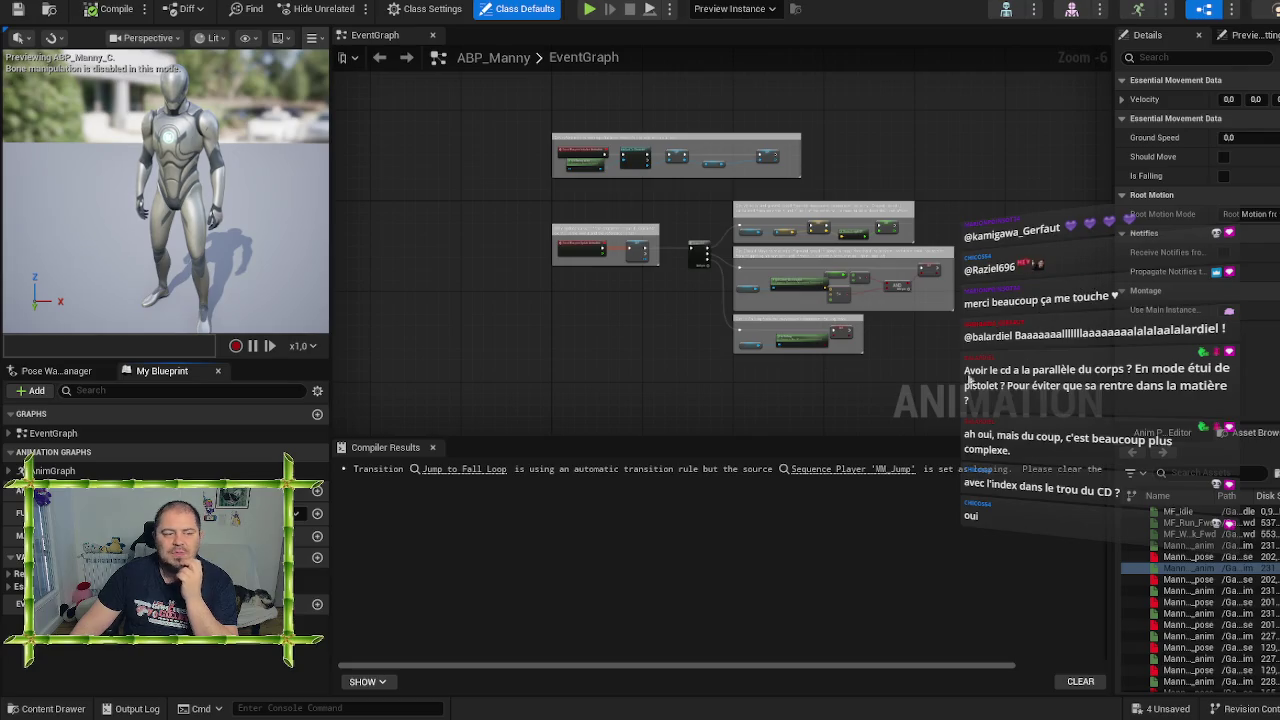
pyautogui.doubleClick(50, 470)
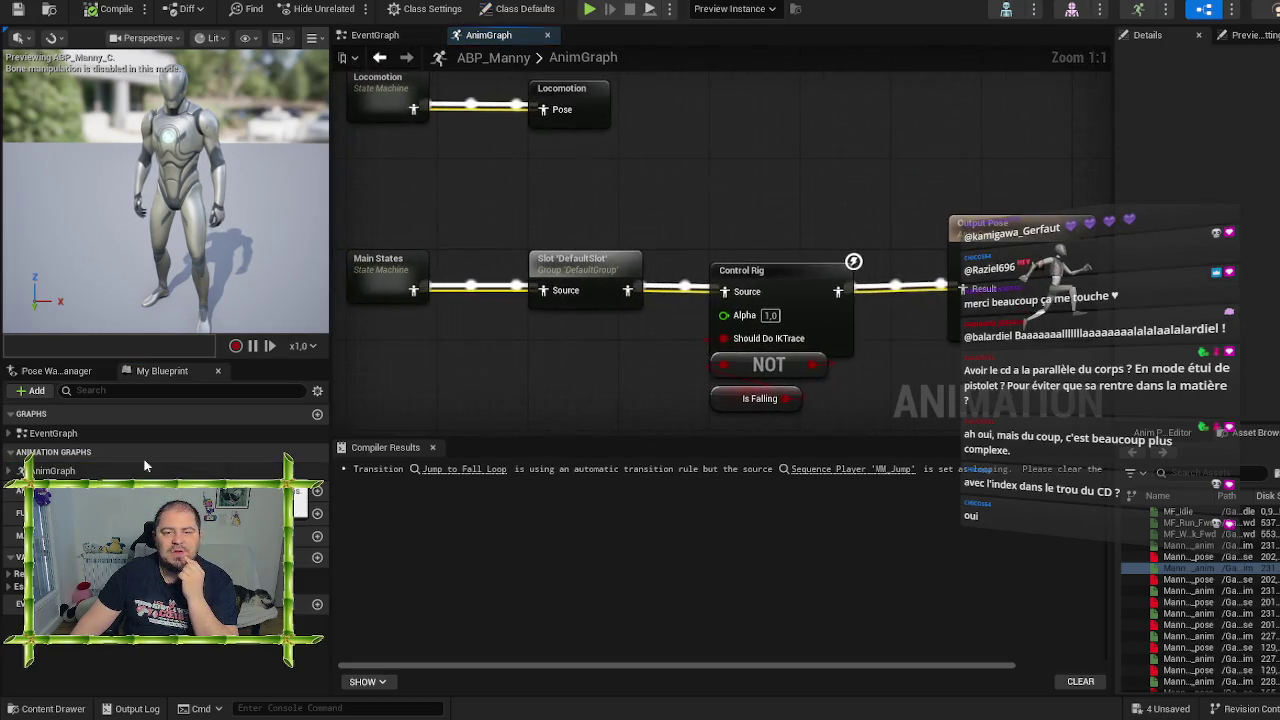
pyautogui.scroll(-1, 556, 385)
pyautogui.scroll(-1, 559, 384)
pyautogui.moveTo(559, 384)
pyautogui.mouseDown()
pyautogui.moveTo(667, 273)
pyautogui.moveTo(674, 248)
pyautogui.moveTo(622, 254)
pyautogui.mouseUp()
pyautogui.scroll(1, 653, 252)
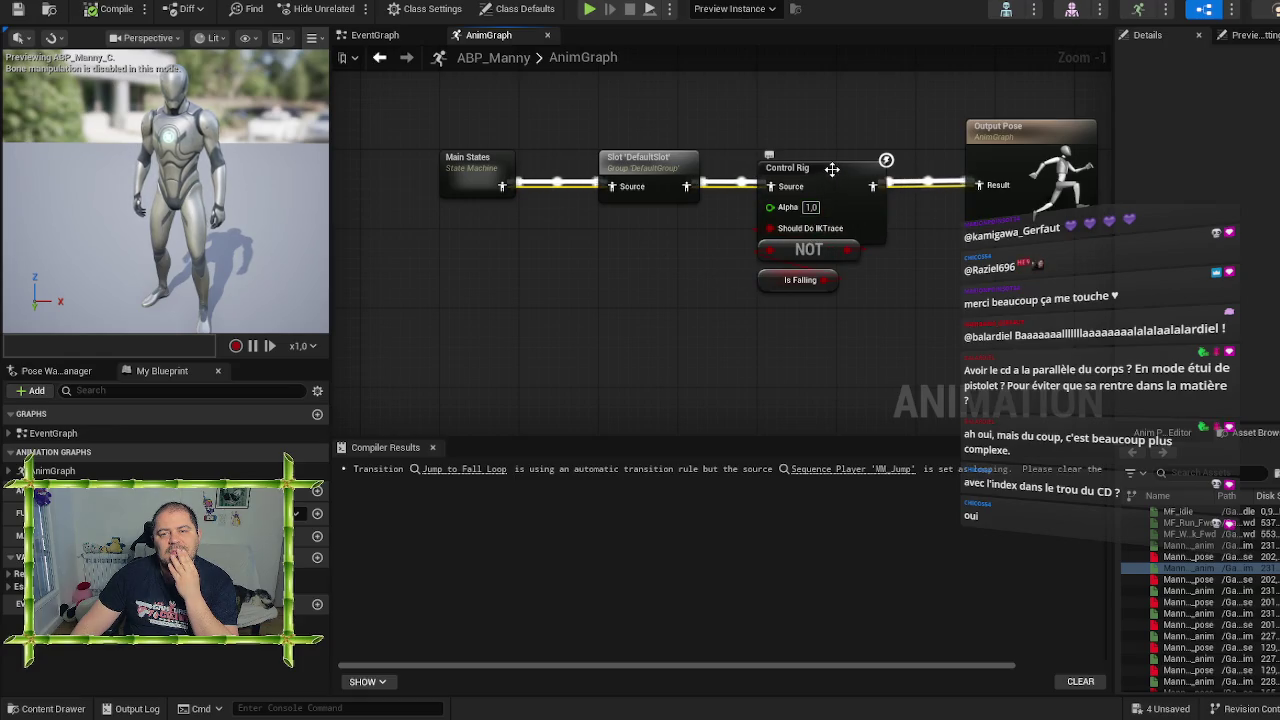
# Look inside the Main States state machine, then go back up to the AnimGraph
pyautogui.doubleClick(460, 168)
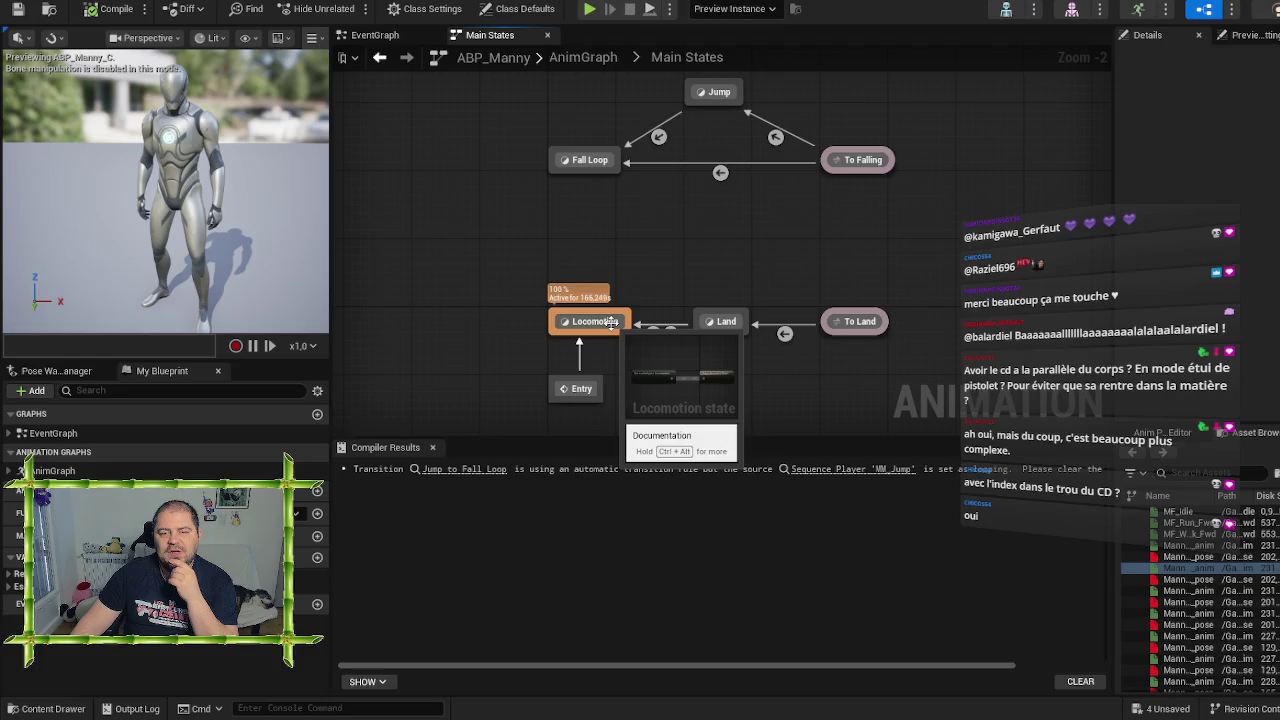
pyautogui.moveTo(916, 219)
pyautogui.mouseDown()
pyautogui.moveTo(918, 257)
pyautogui.moveTo(888, 235)
pyautogui.mouseUp()
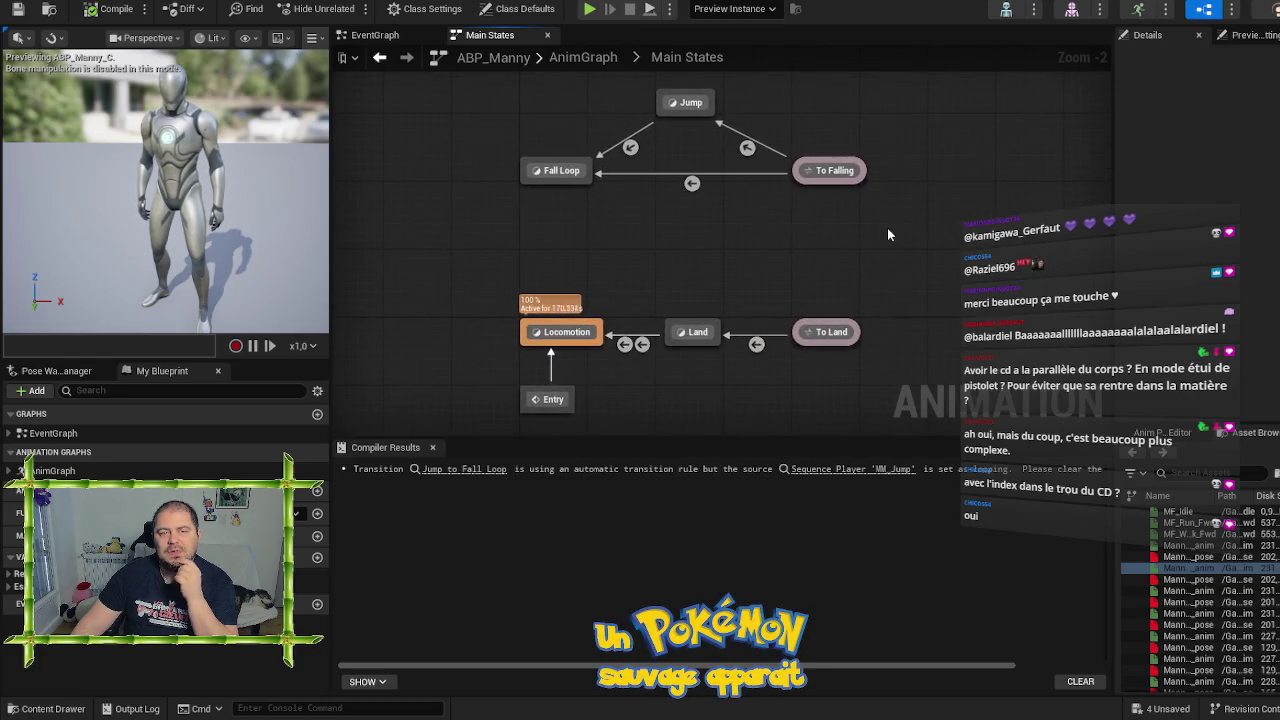
pyautogui.click(585, 57)
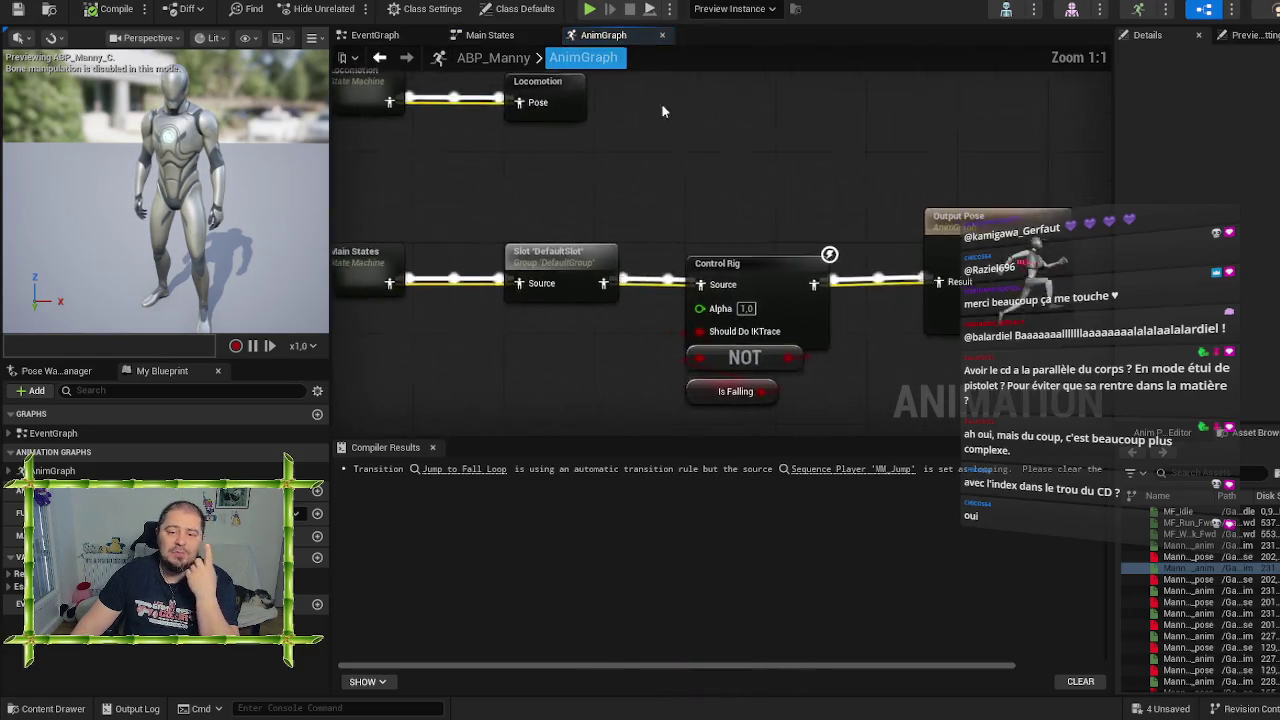
pyautogui.moveTo(747, 155); pyautogui.dragTo(761, 226)
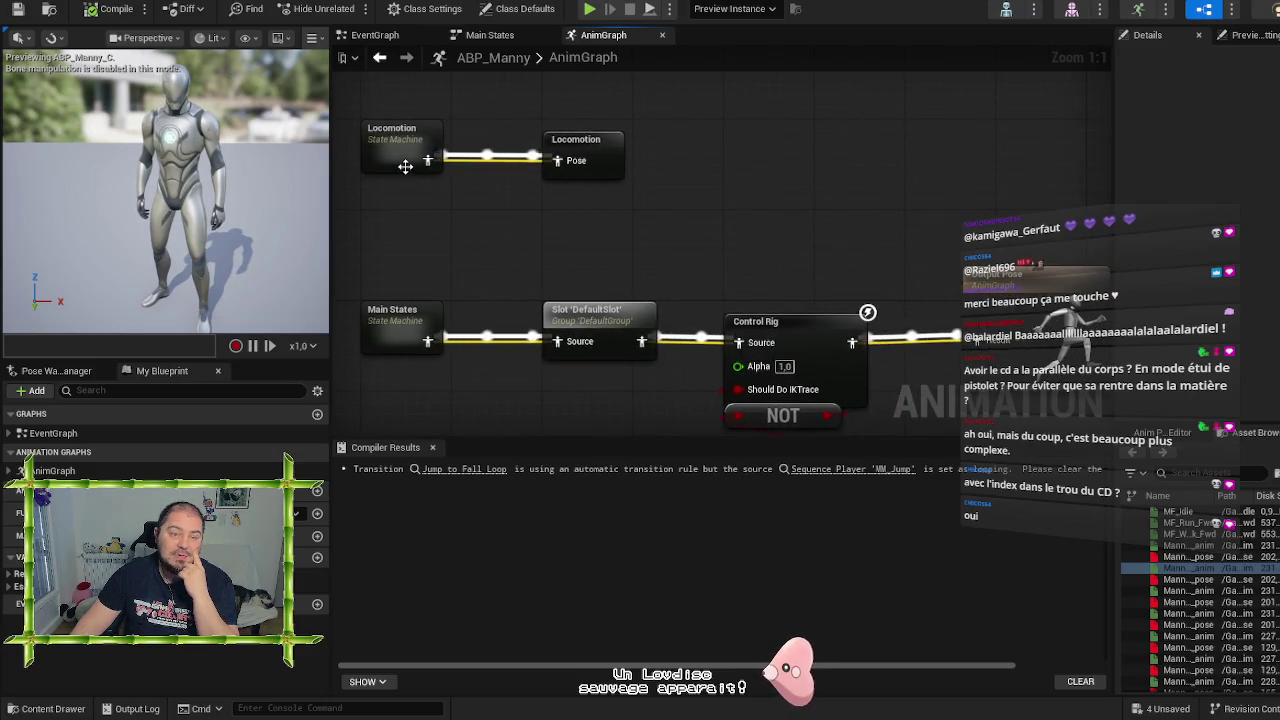
# Inspect the Locomotion cached pose, DefaultSlot and Output Pose nodes of the AnimGraph
pyautogui.moveTo(404, 164)
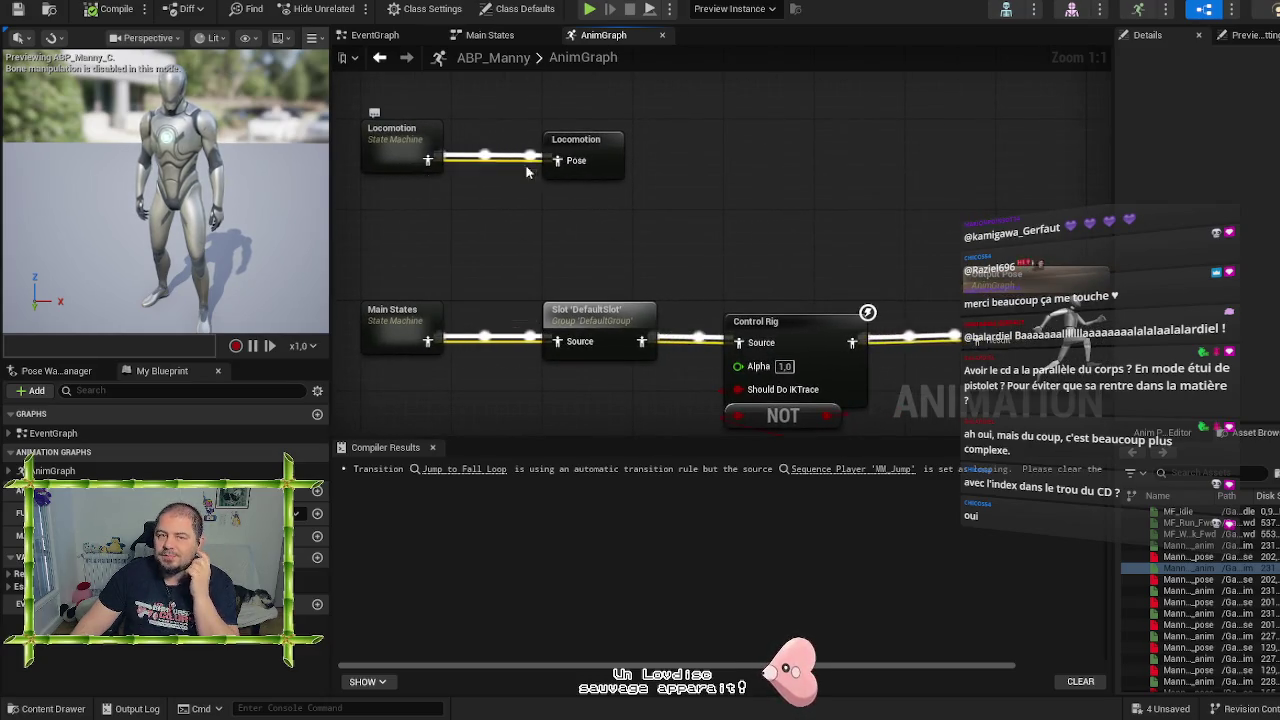
pyautogui.click(600, 144)
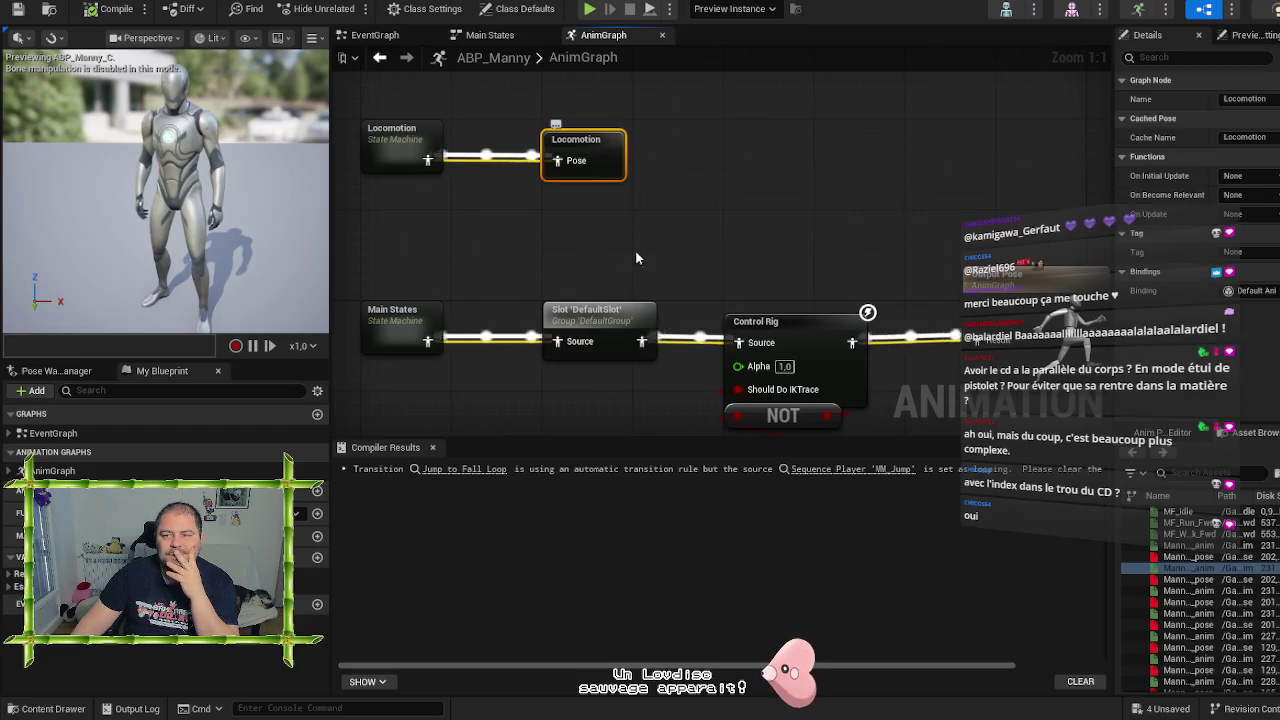
pyautogui.moveTo(1002, 218)
pyautogui.mouseDown()
pyautogui.moveTo(884, 143)
pyautogui.moveTo(1034, 174)
pyautogui.moveTo(913, 168)
pyautogui.mouseUp()
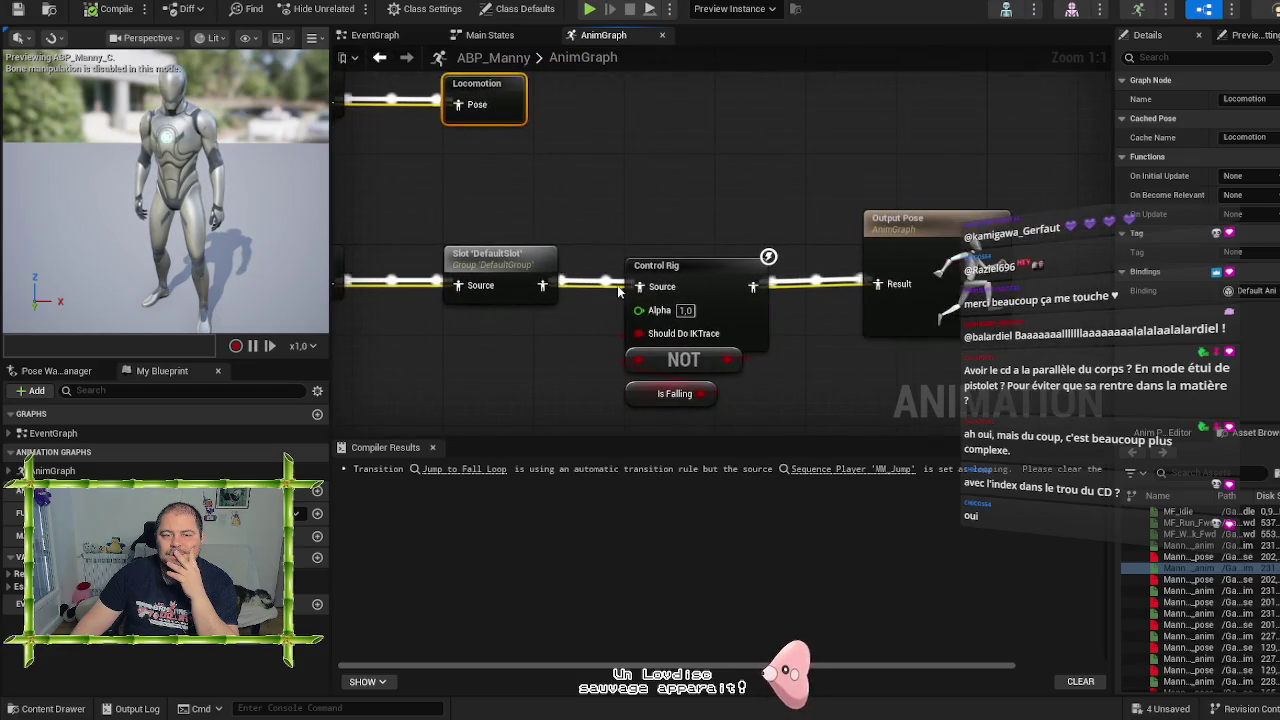
pyautogui.click(514, 258)
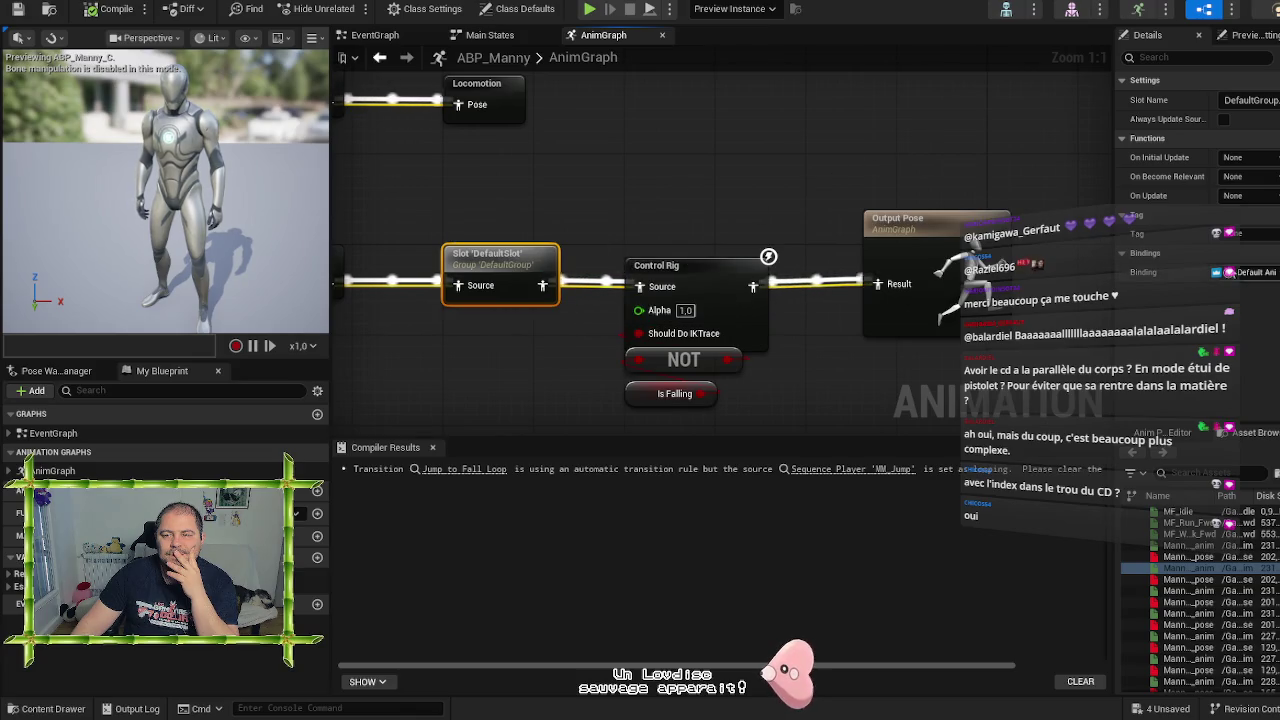
pyautogui.click(905, 222)
pyautogui.scroll(-1, 893, 148)
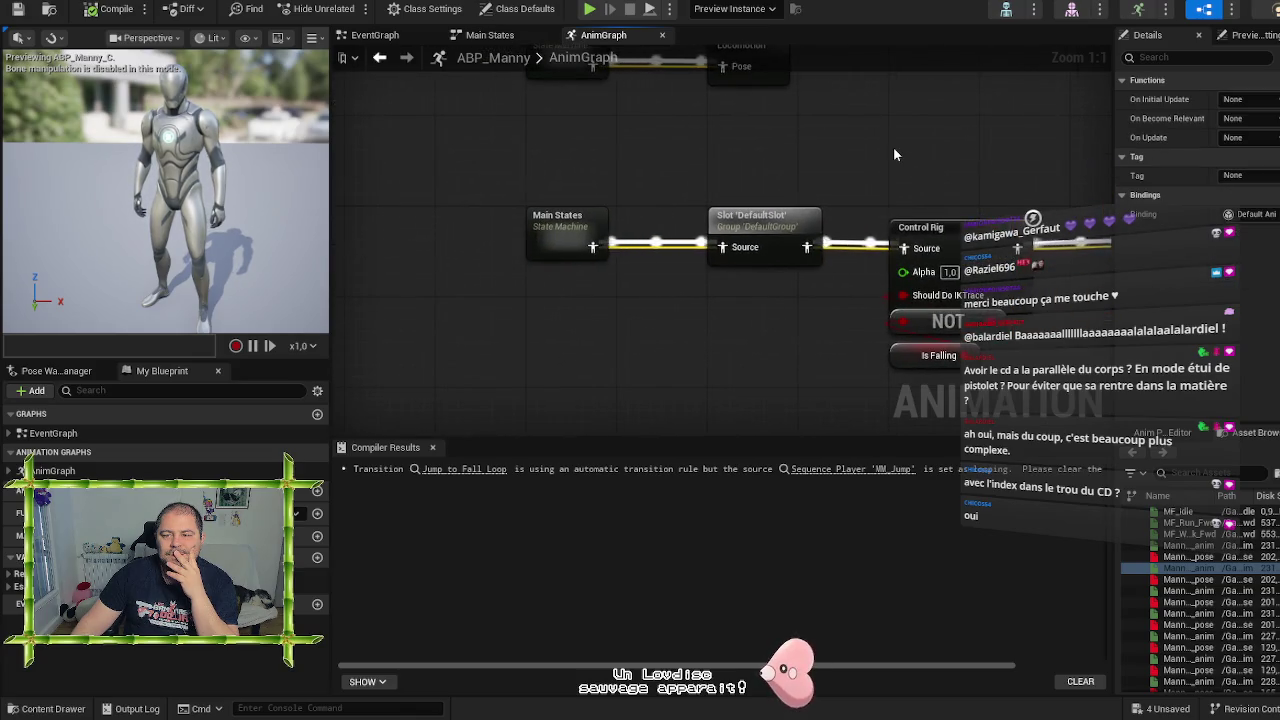
pyautogui.scroll(-1, 893, 148)
pyautogui.moveTo(893, 149); pyautogui.dragTo(828, 208)
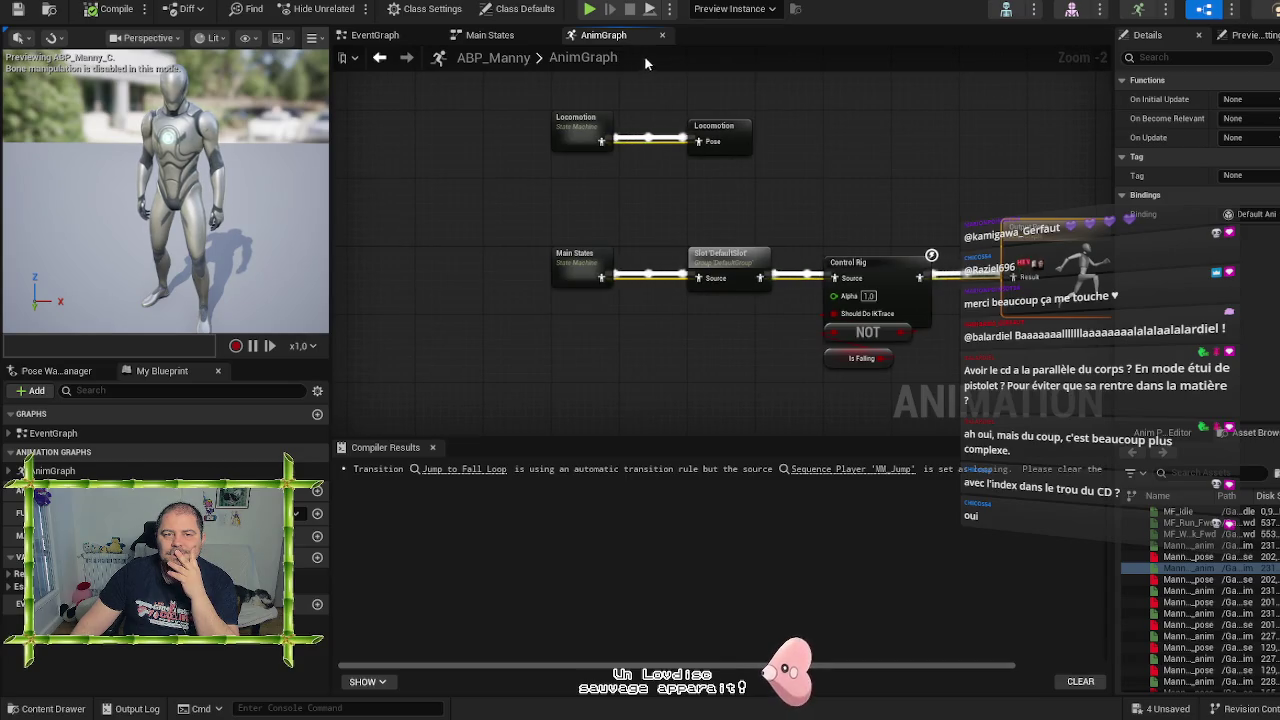
# Close the AnimGraph and Main States tabs and recenter the EventGraph
pyautogui.click(663, 36)
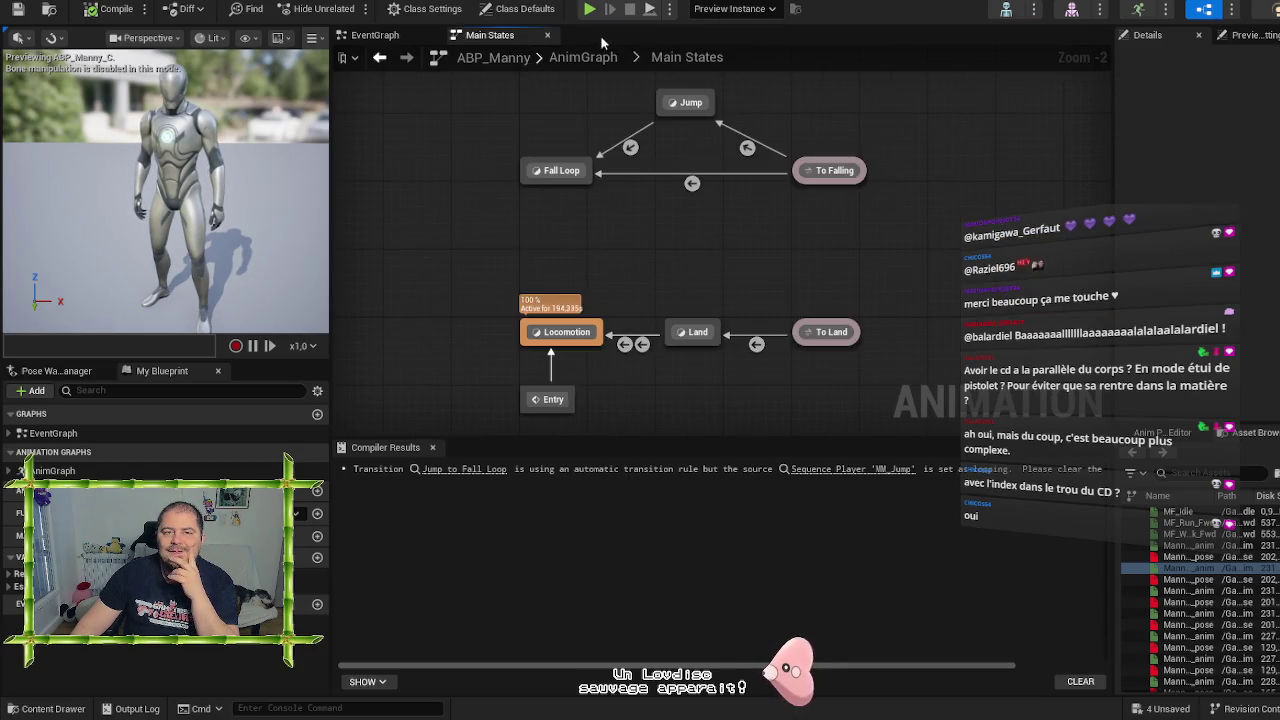
pyautogui.click(547, 36)
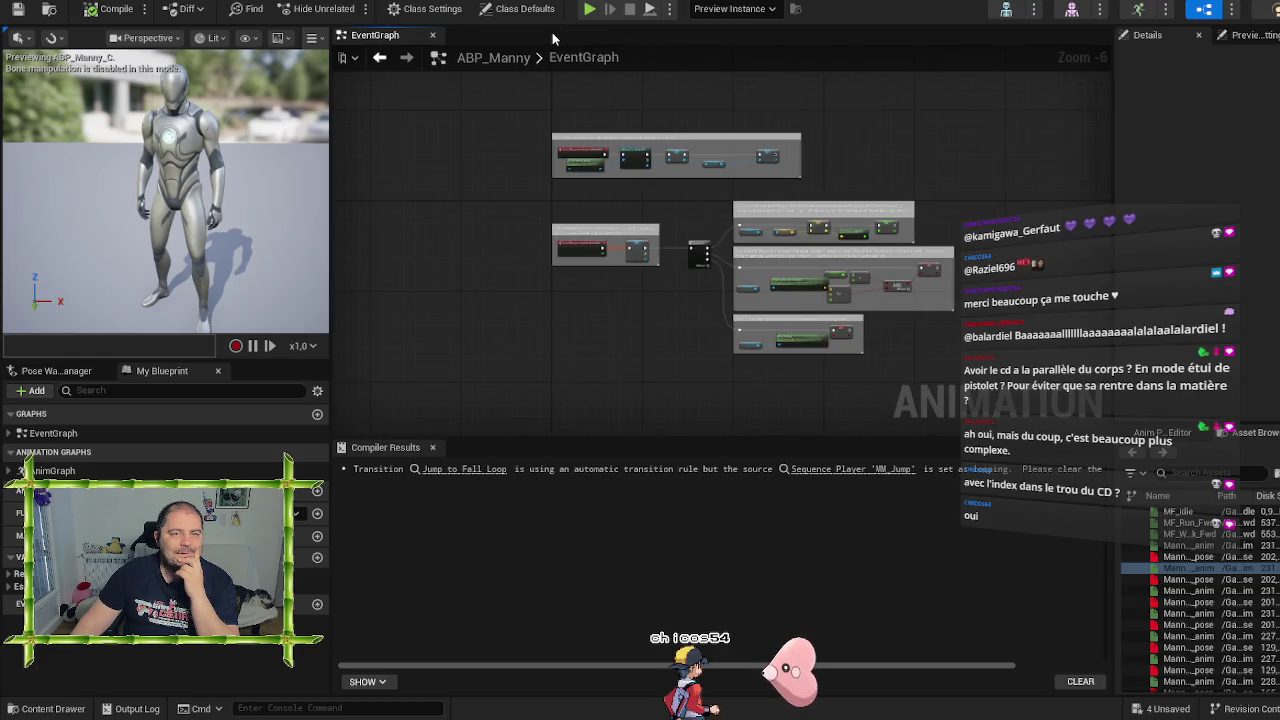
pyautogui.moveTo(1018, 188)
pyautogui.mouseDown()
pyautogui.moveTo(940, 200)
pyautogui.moveTo(1016, 216)
pyautogui.mouseUp()
pyautogui.scroll(1, 936, 211)
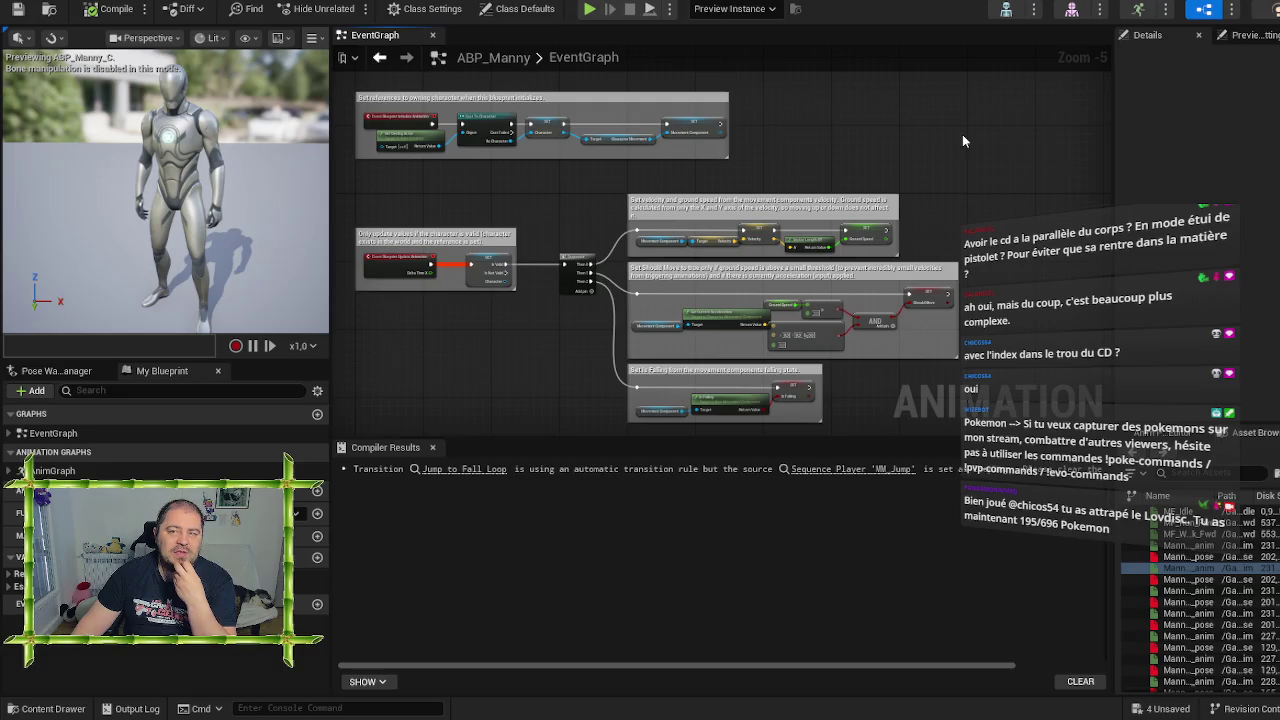
# Check the physics asset, then open the BS_MF_Unarmed_WalkRun and BS_MM_WalkRun blend spaces
pyautogui.click(924, 6)
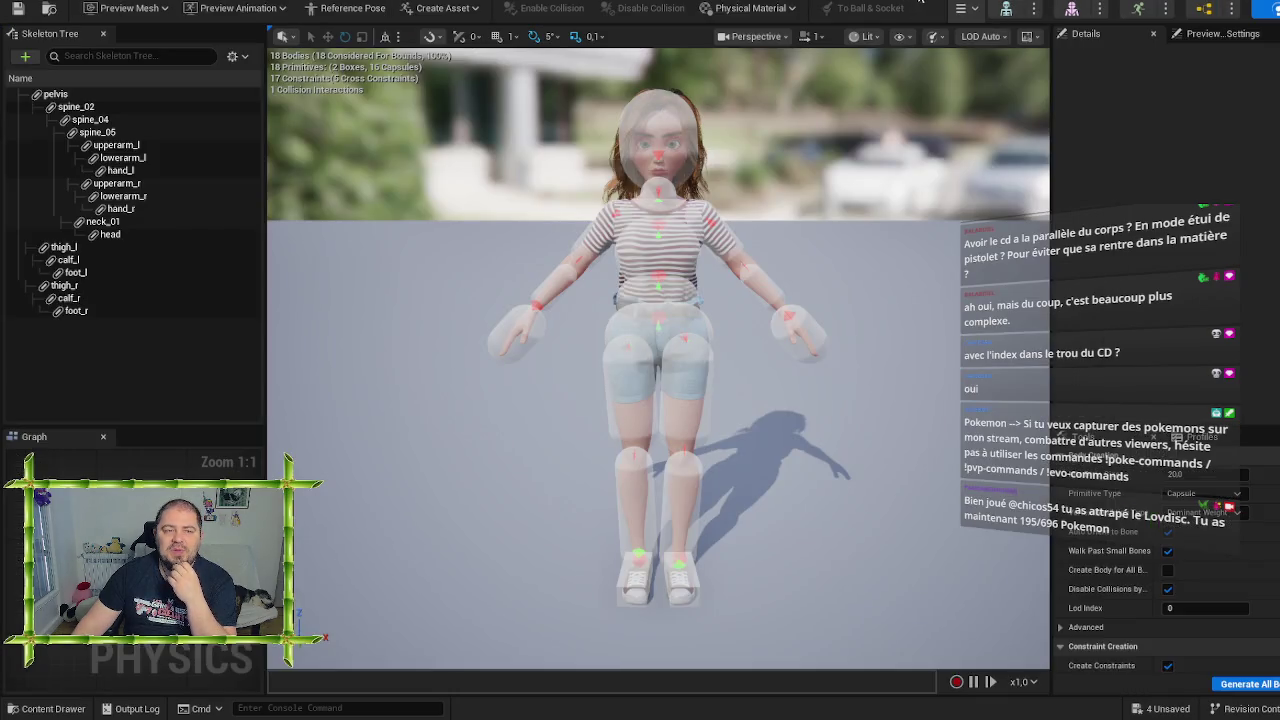
pyautogui.hotkey('ctrl', 'Tab')
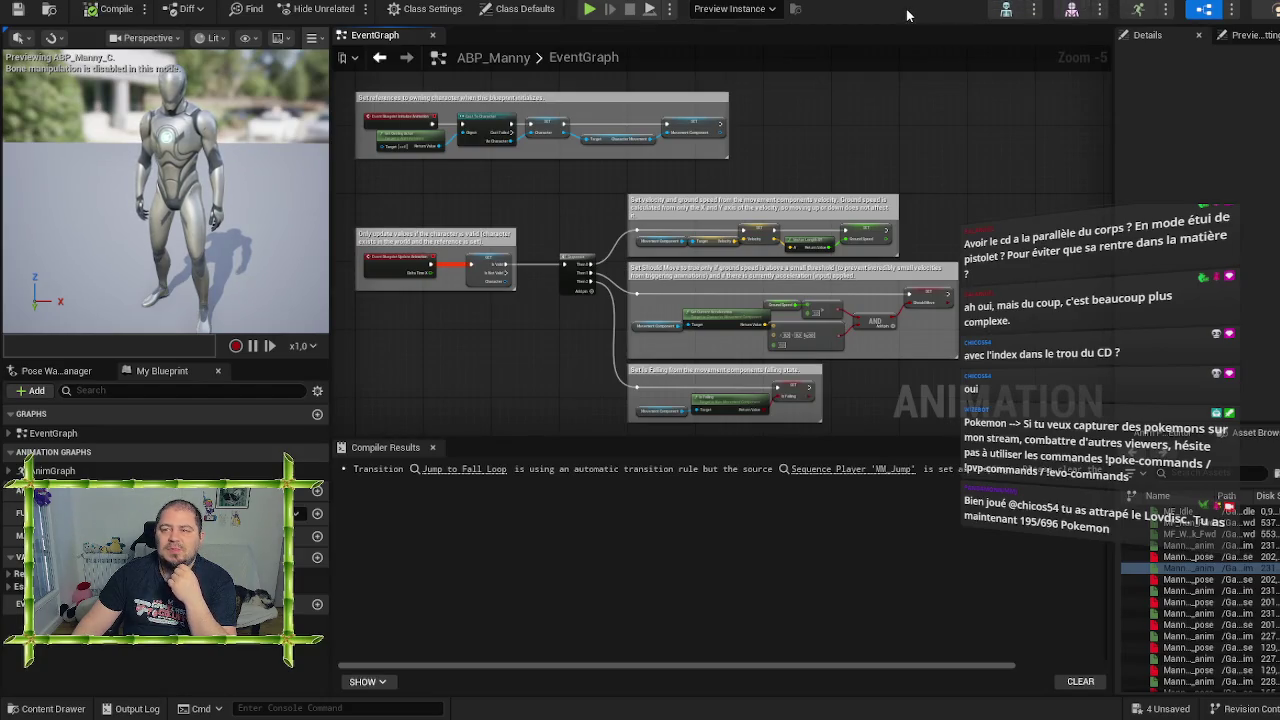
pyautogui.click(1142, 10)
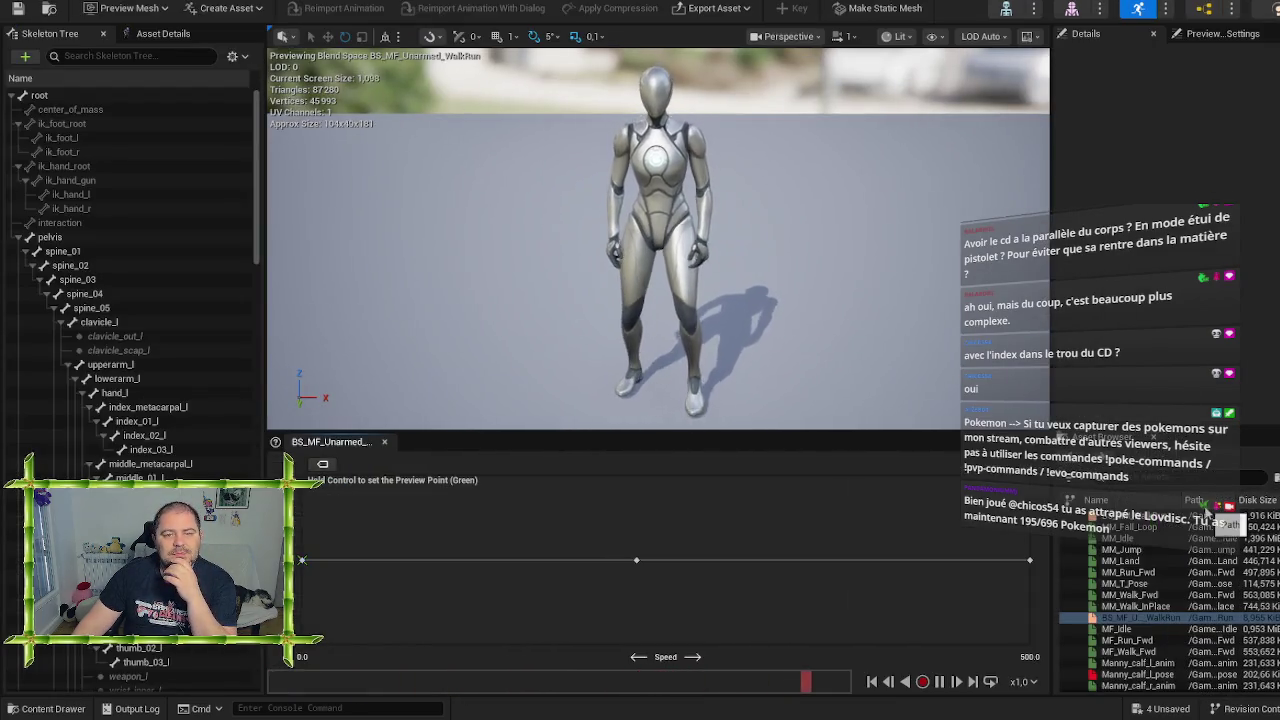
pyautogui.scroll(-1, 1162, 618)
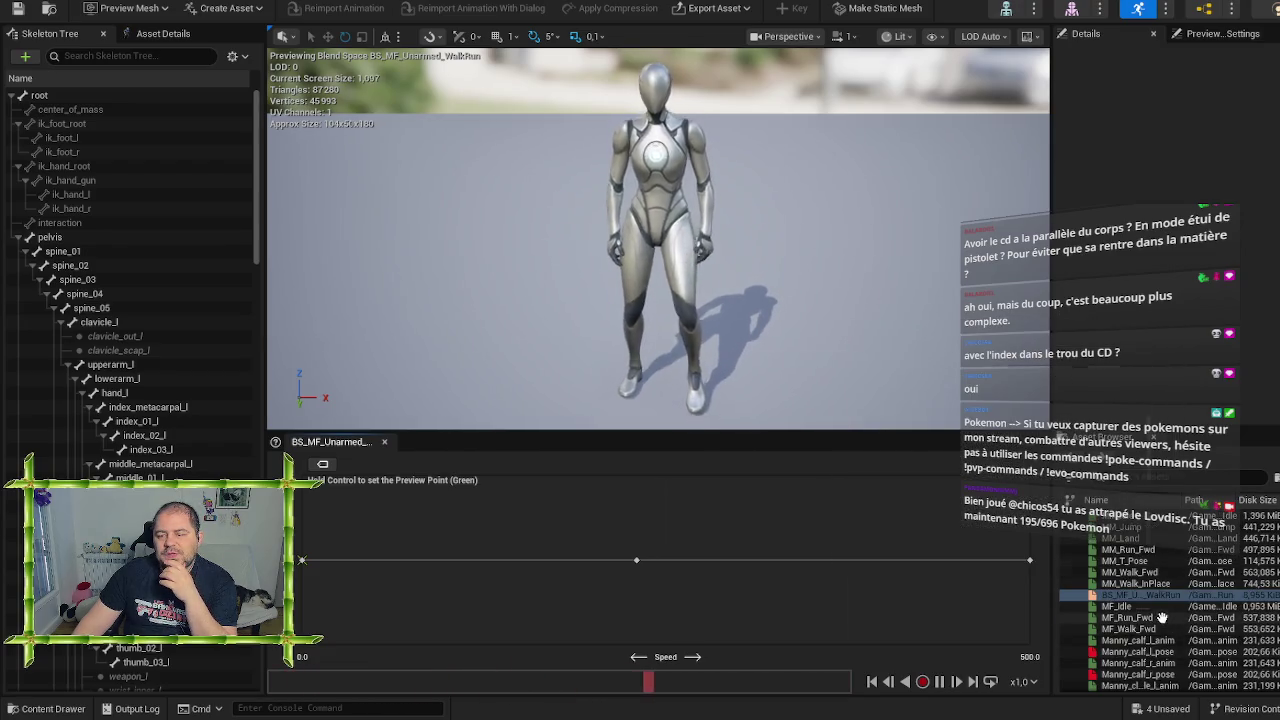
pyautogui.scroll(2, 1163, 600)
pyautogui.doubleClick(1150, 516)
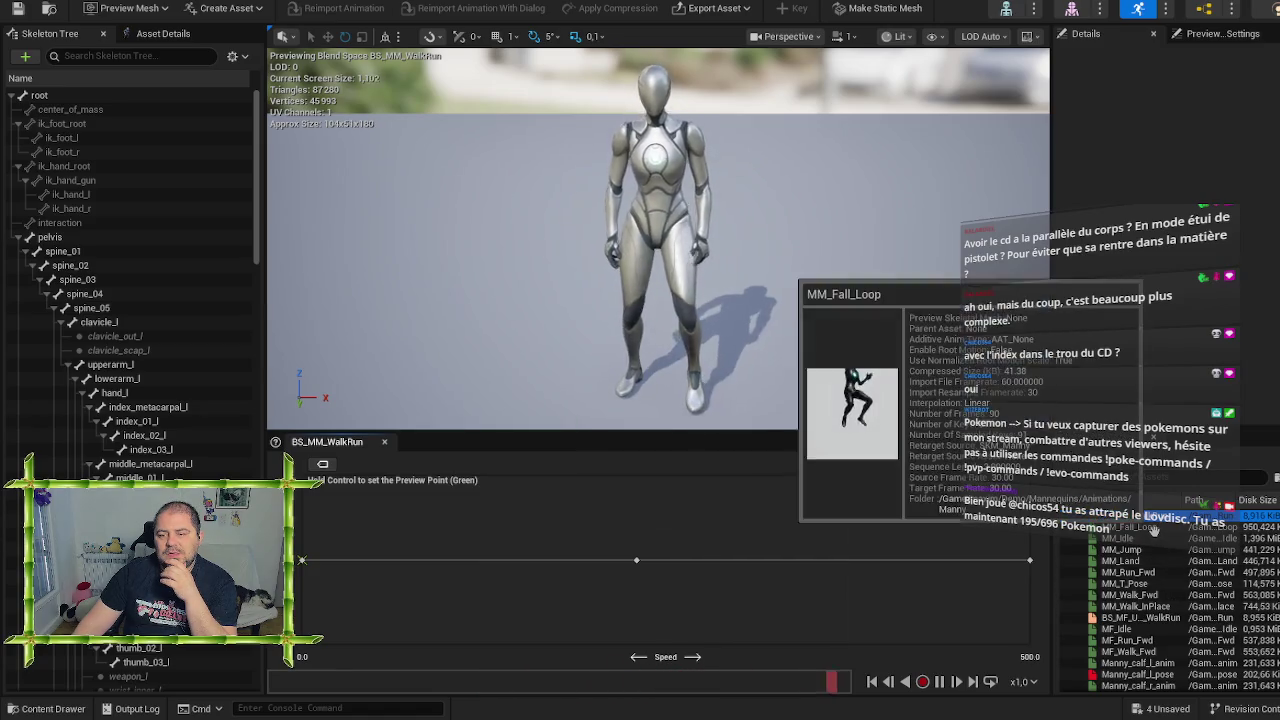
# Preview MM_Fall_Loop, MM_Jump, MM_Land, MM_Run_Fwd and MF_Walk_Fwd in turn
pyautogui.doubleClick(1153, 528)
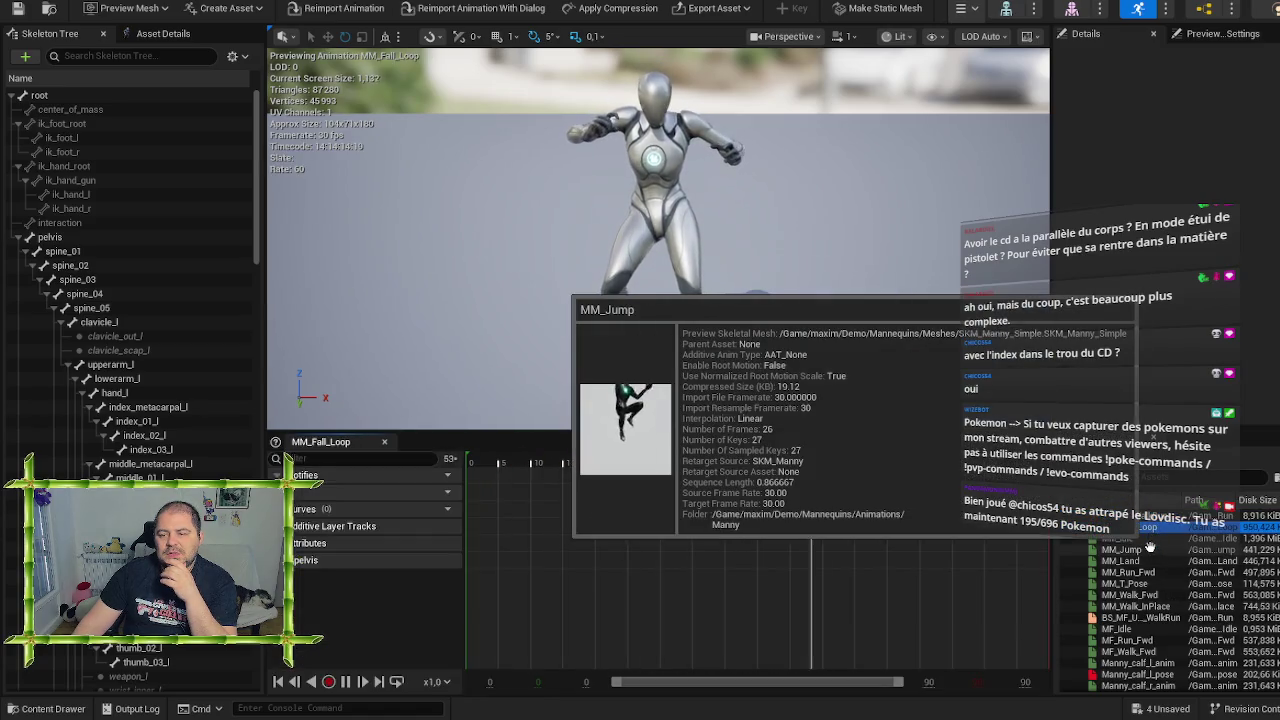
pyautogui.doubleClick(1151, 548)
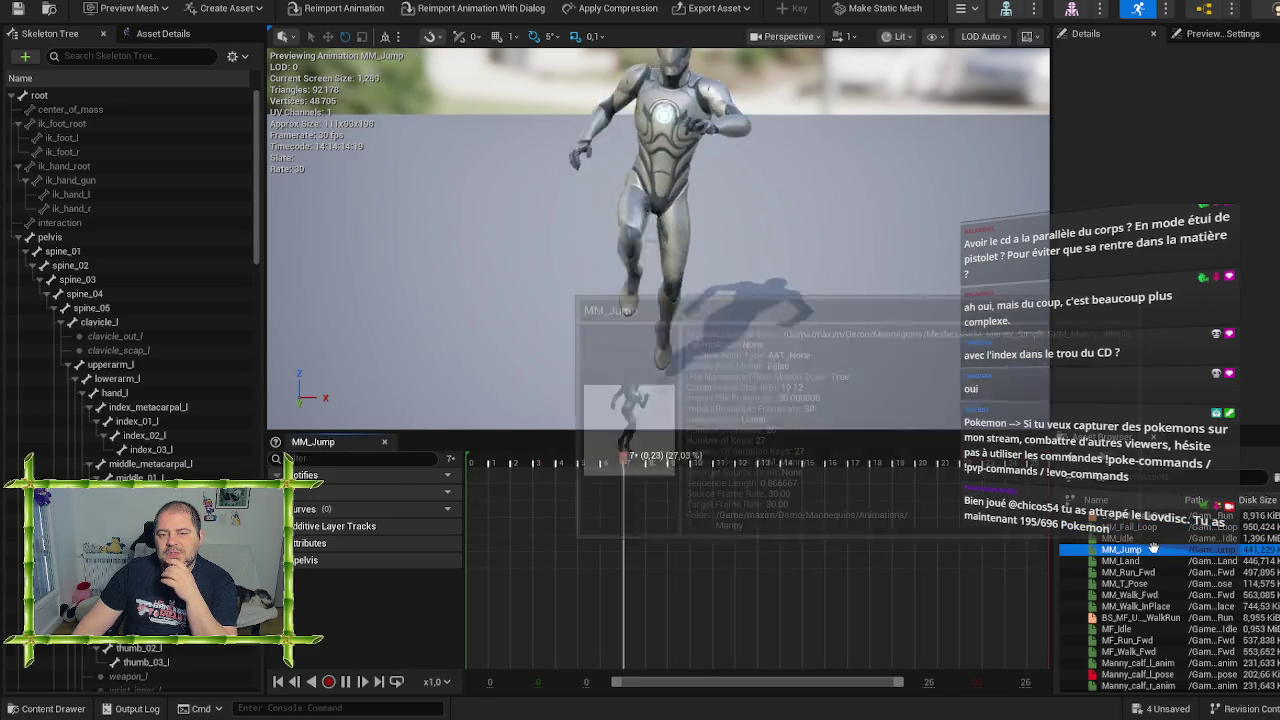
pyautogui.doubleClick(1121, 561)
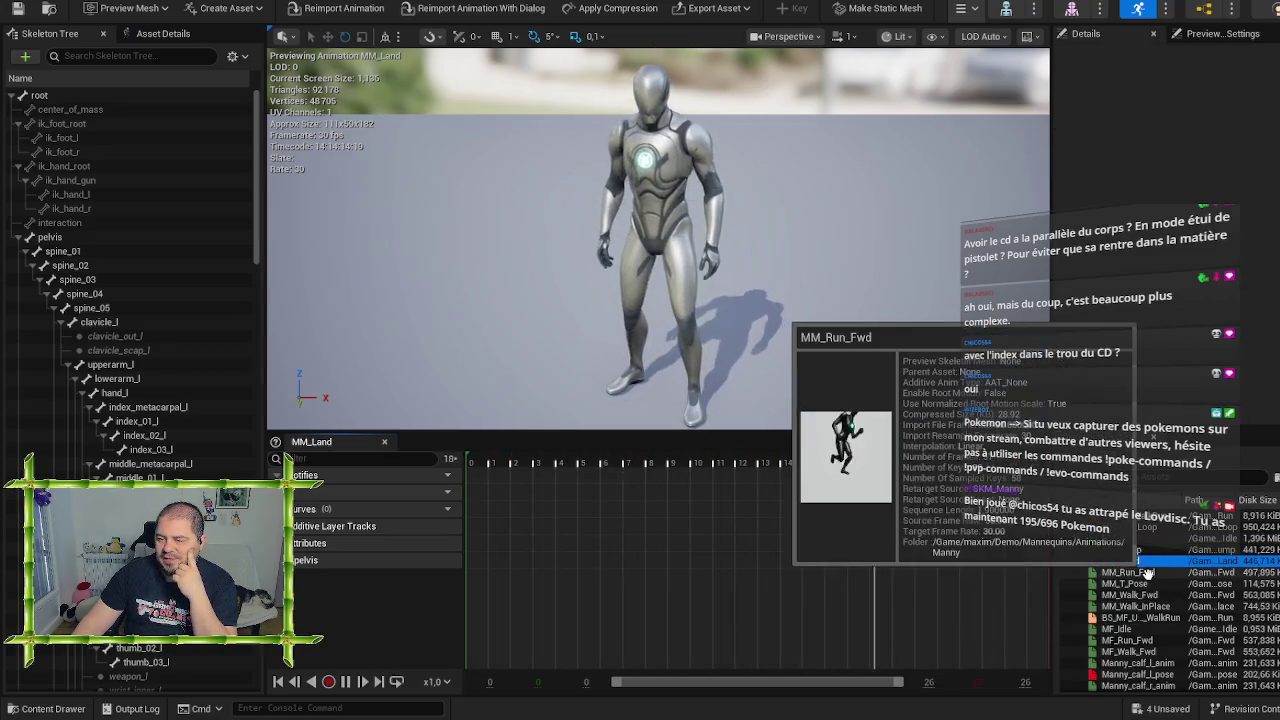
pyautogui.doubleClick(1152, 573)
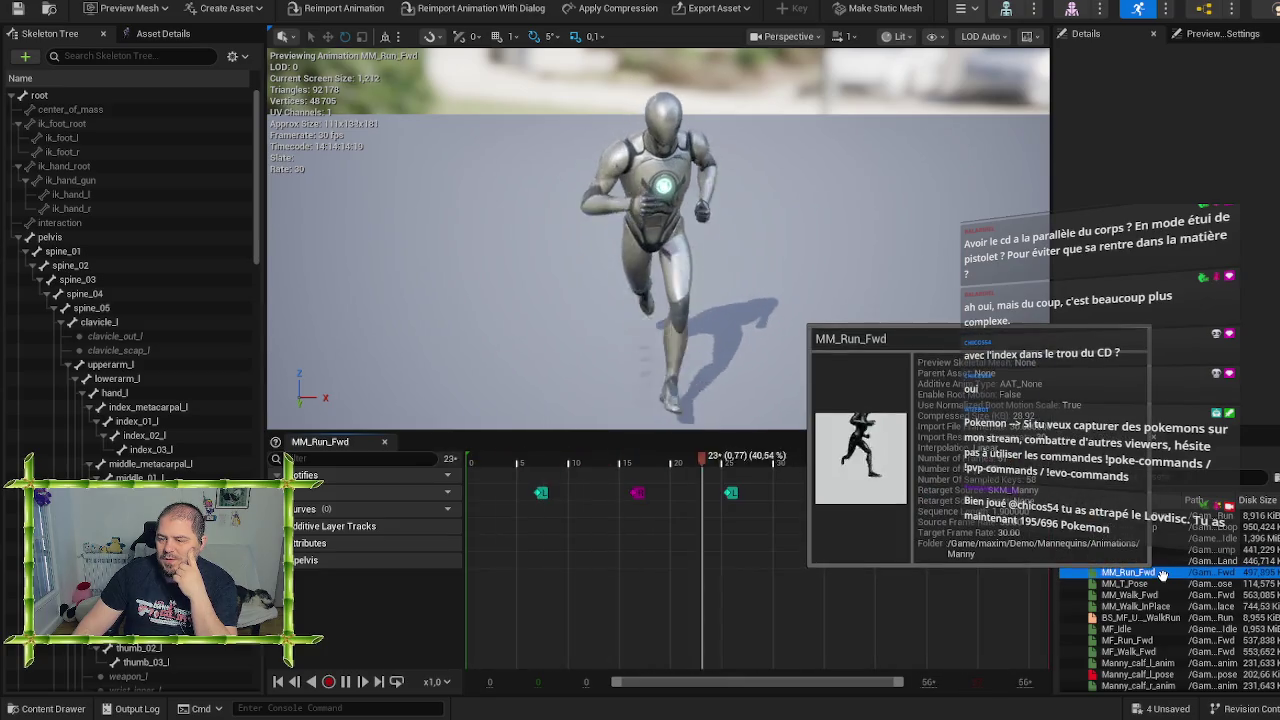
pyautogui.scroll(-5, 1162, 573)
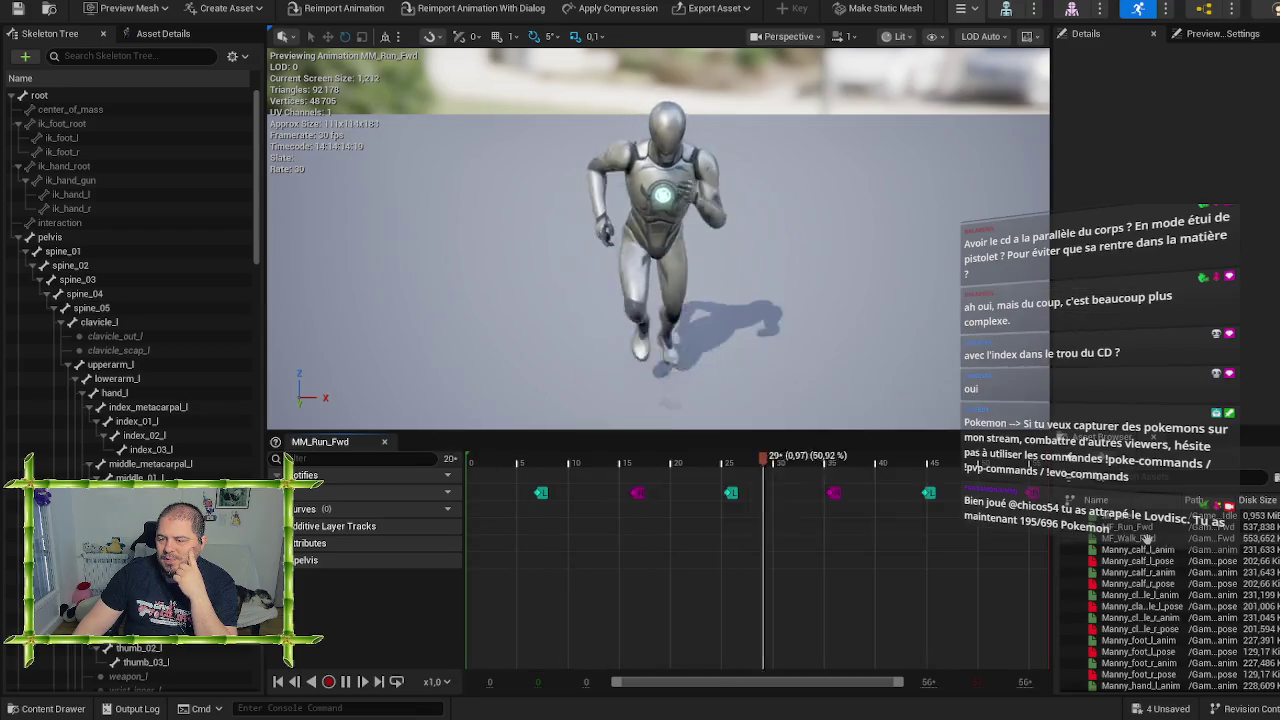
pyautogui.doubleClick(1145, 538)
# Scroll through the asset list and bring up the BP_Door event graph
pyautogui.scroll(-3, 1172, 595)
pyautogui.scroll(-10, 1172, 596)
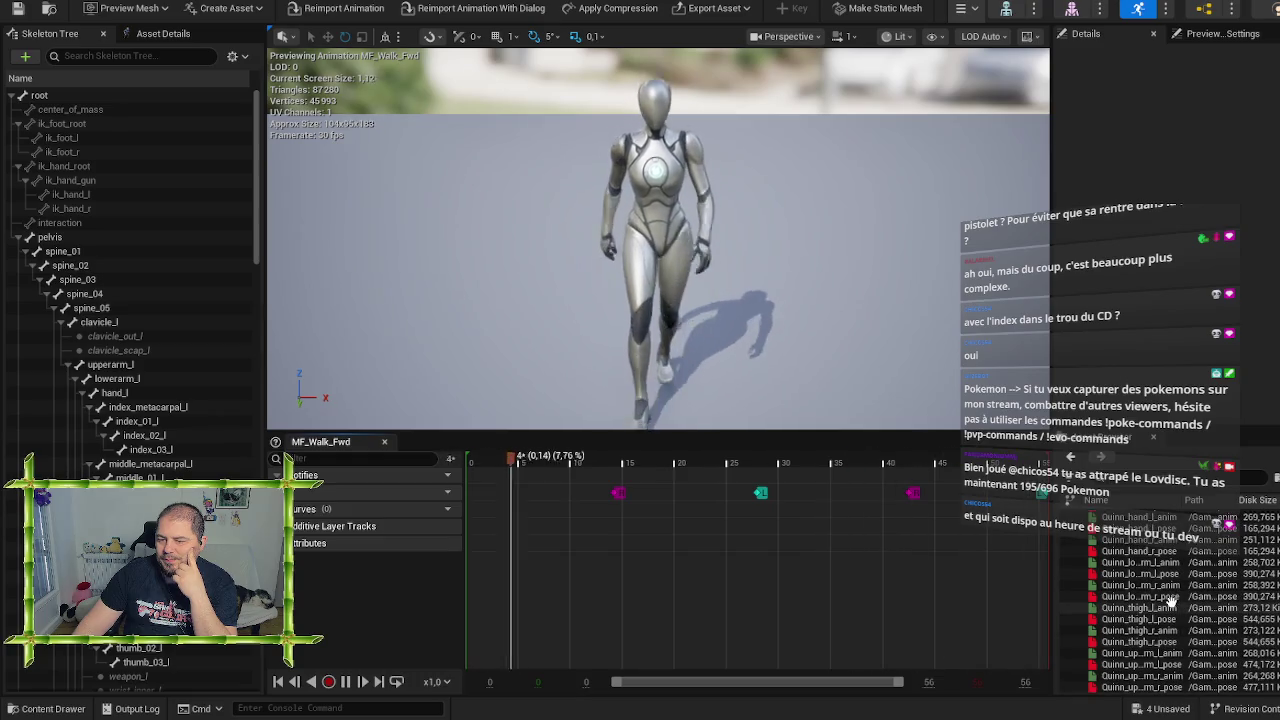
pyautogui.scroll(5, 1172, 600)
pyautogui.scroll(5, 1170, 600)
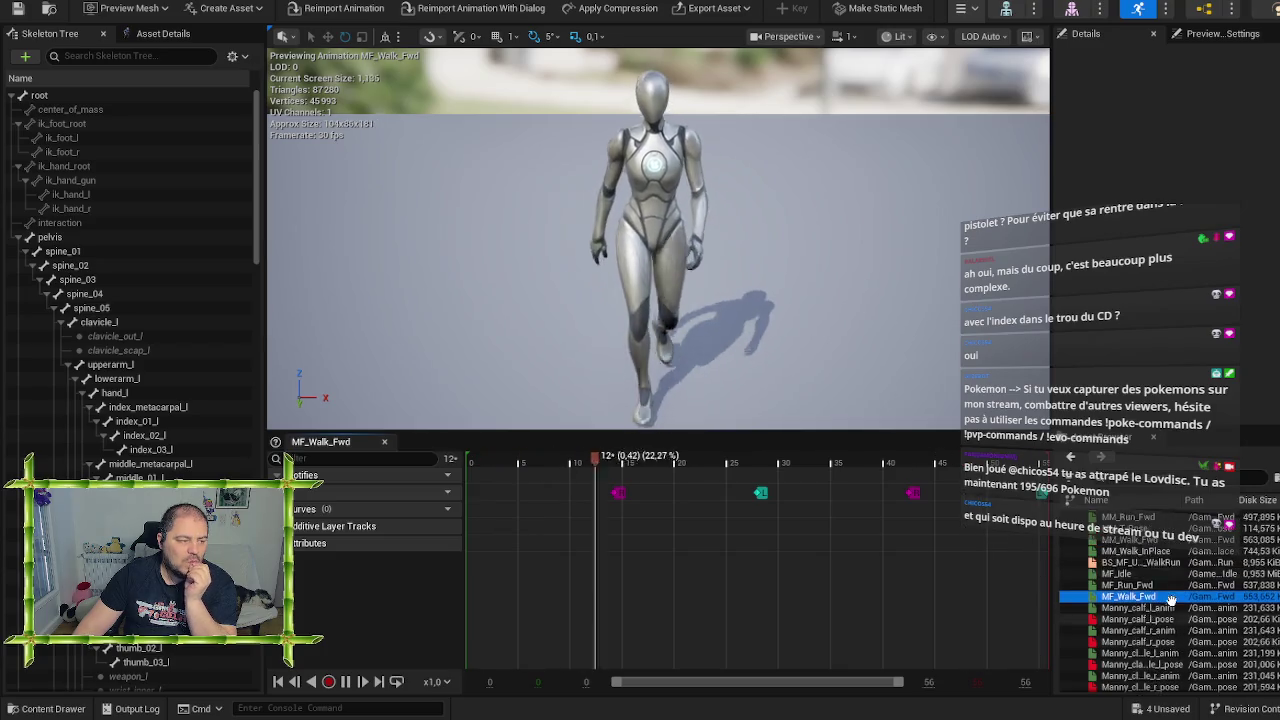
pyautogui.scroll(2, 1171, 600)
pyautogui.moveTo(1178, 570)
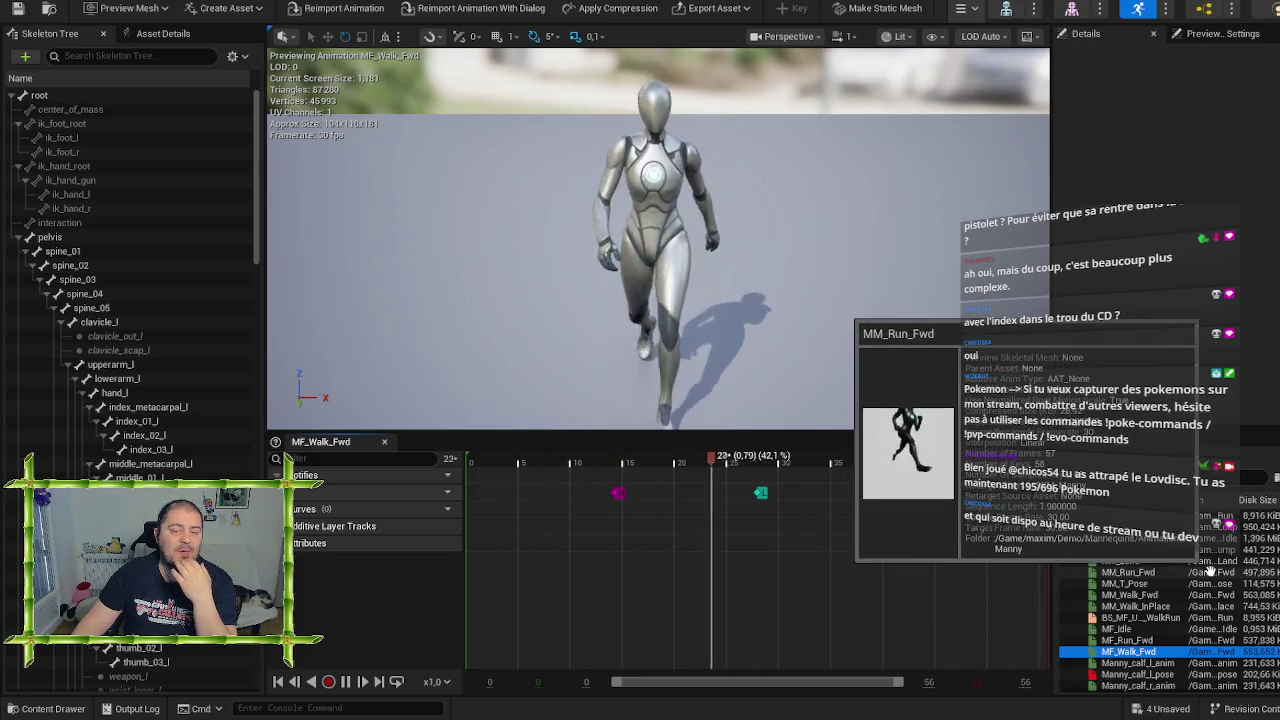
pyautogui.click(1172, 263)
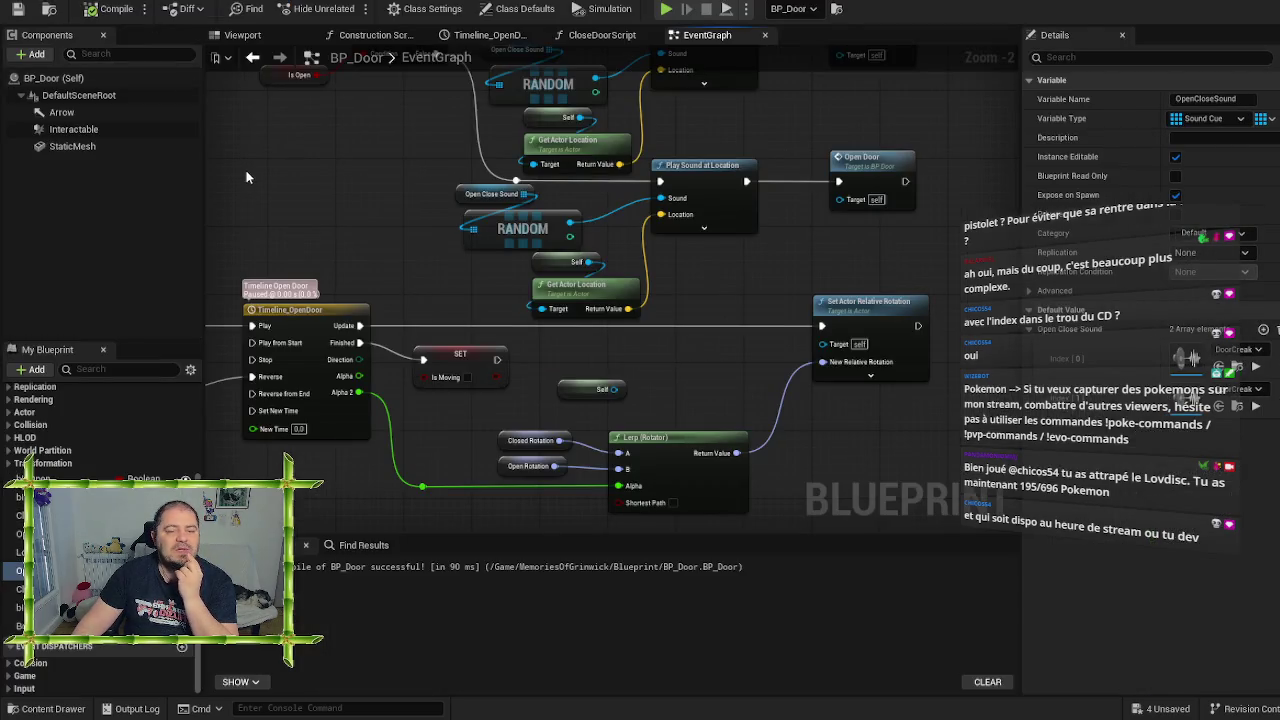
# Zoom out and pan to frame every BP_Door node, then return to the level editor
pyautogui.scroll(-1, 280, 170)
pyautogui.scroll(-1, 311, 181)
pyautogui.moveTo(307, 177)
pyautogui.mouseDown()
pyautogui.moveTo(408, 249)
pyautogui.moveTo(474, 271)
pyautogui.mouseUp()
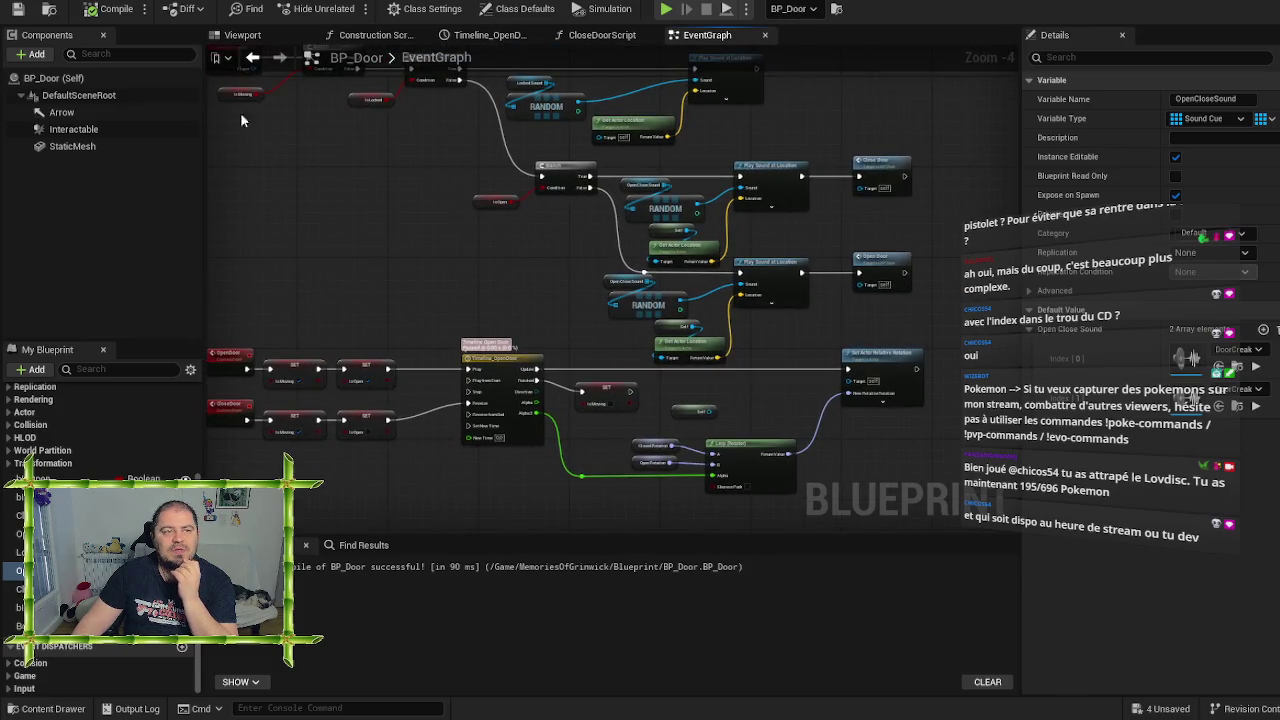
pyautogui.click(185, 10)
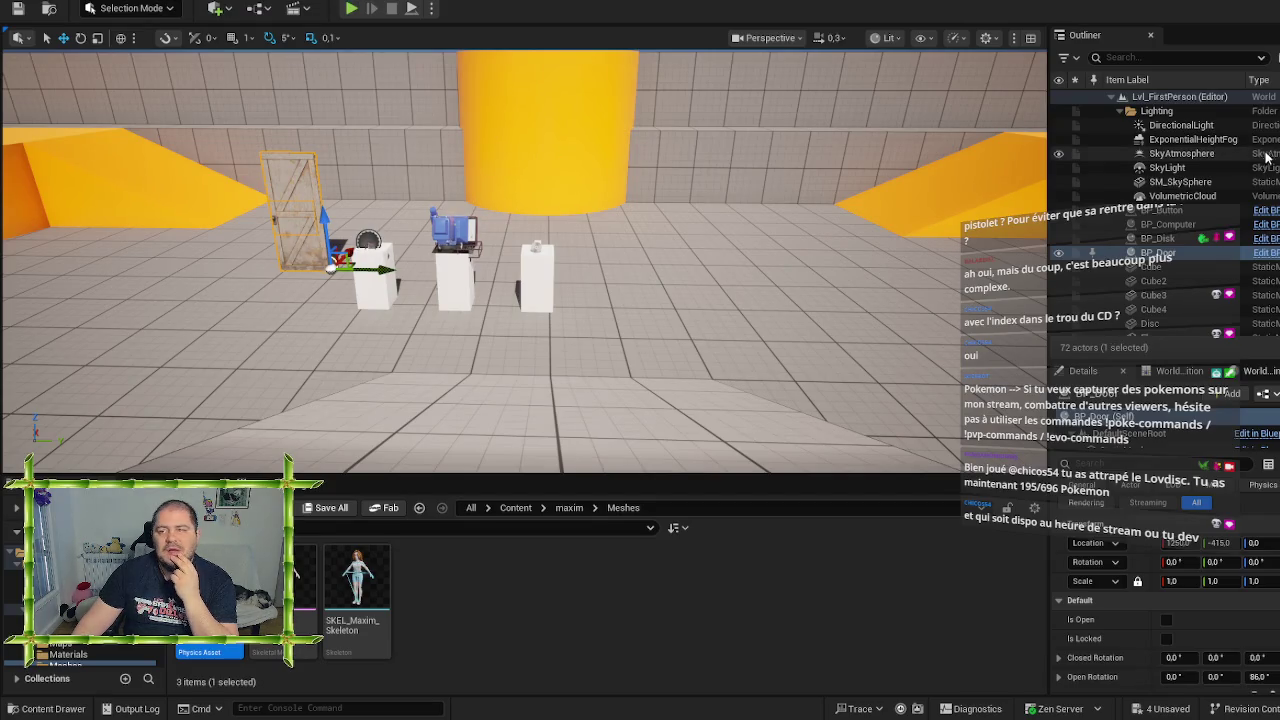
# Open Fab, filter to Animations > Gestes, and open the Scared - MoCap Animation Pack page
pyautogui.click(387, 510)
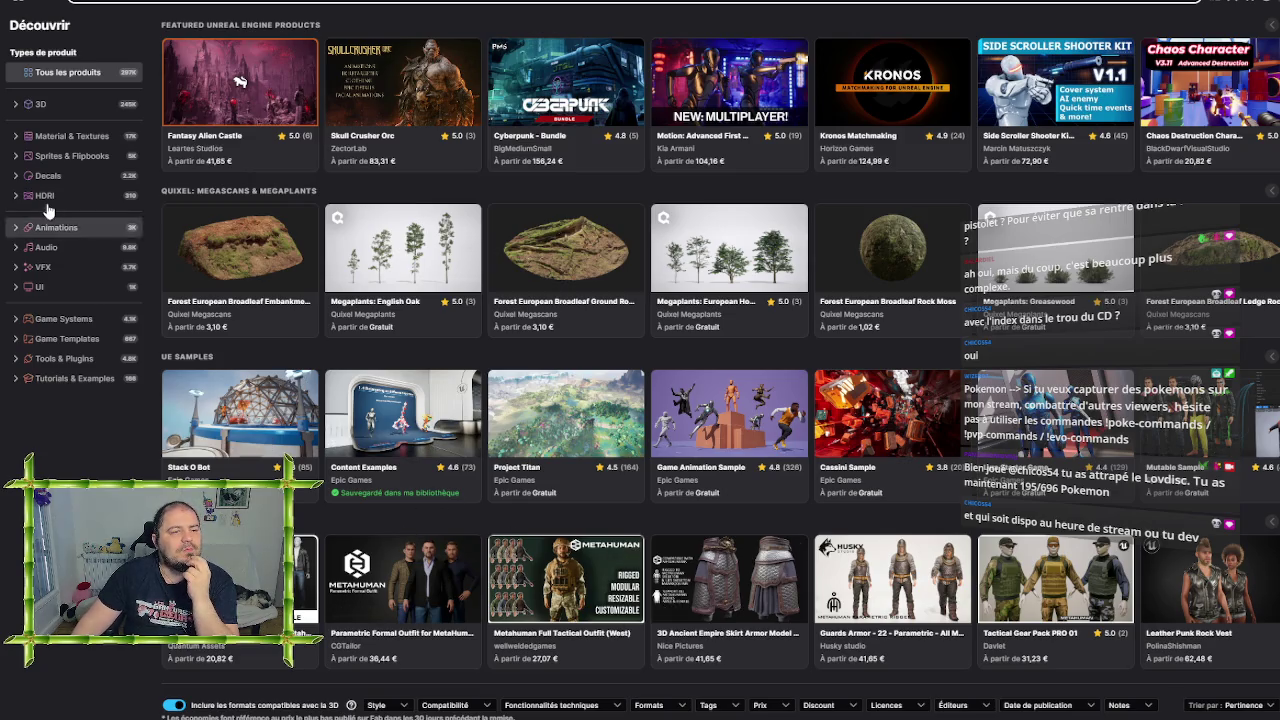
pyautogui.click(69, 232)
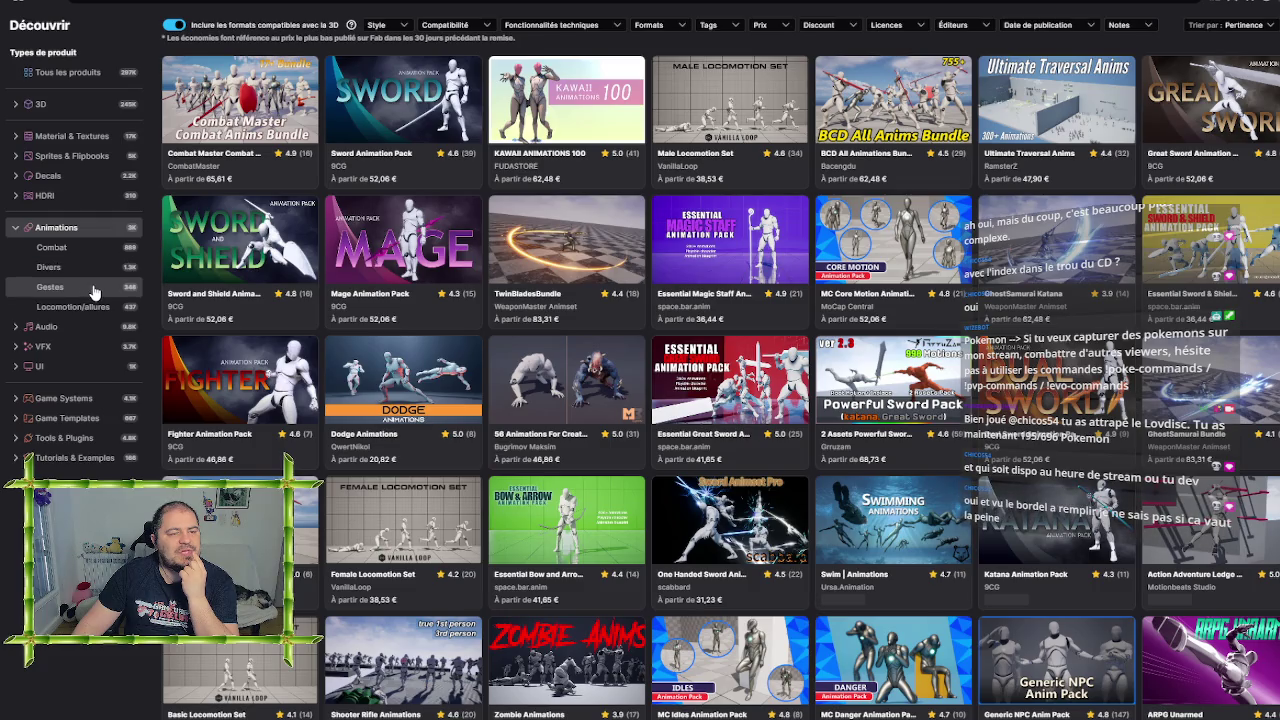
pyautogui.click(95, 290)
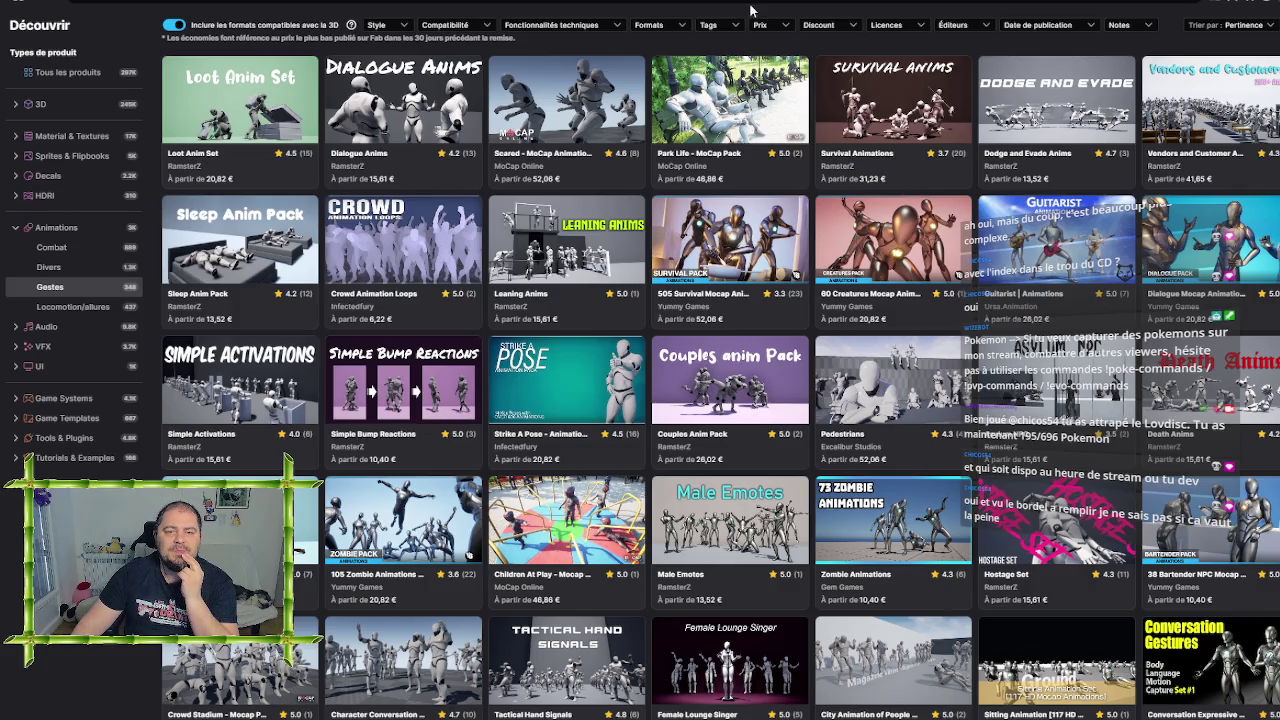
pyautogui.click(574, 103)
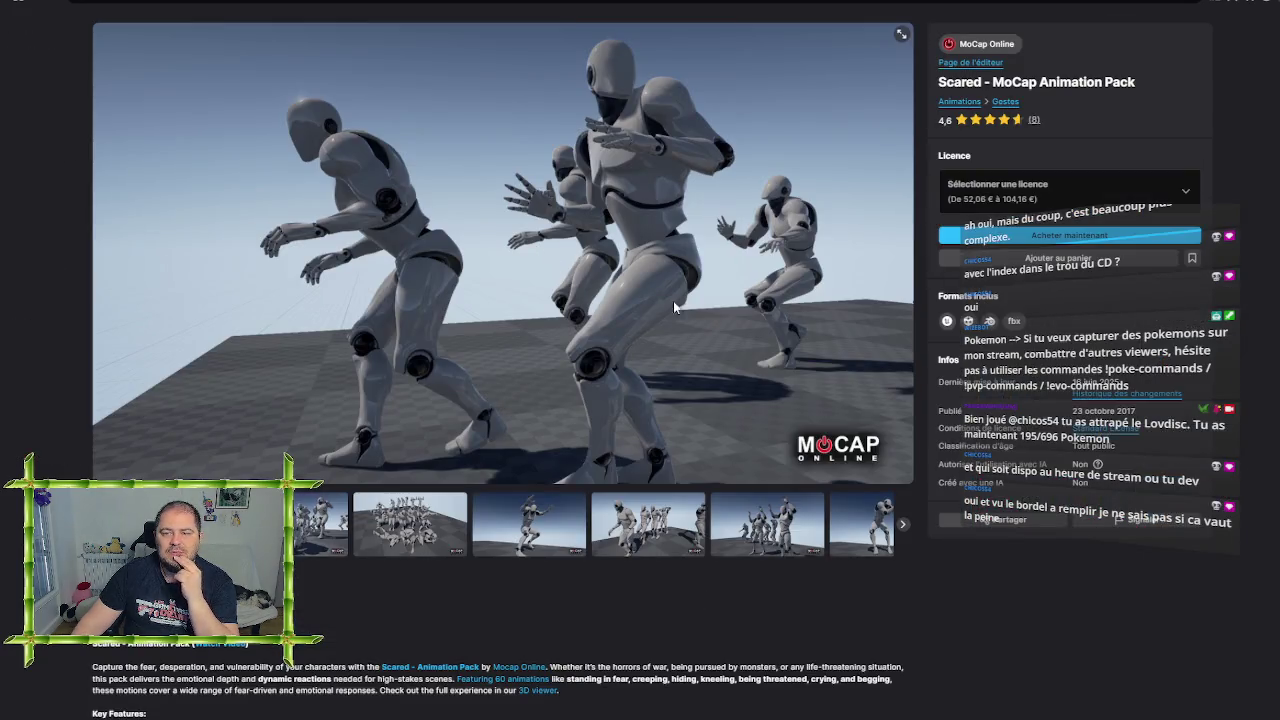
pyautogui.click(322, 518)
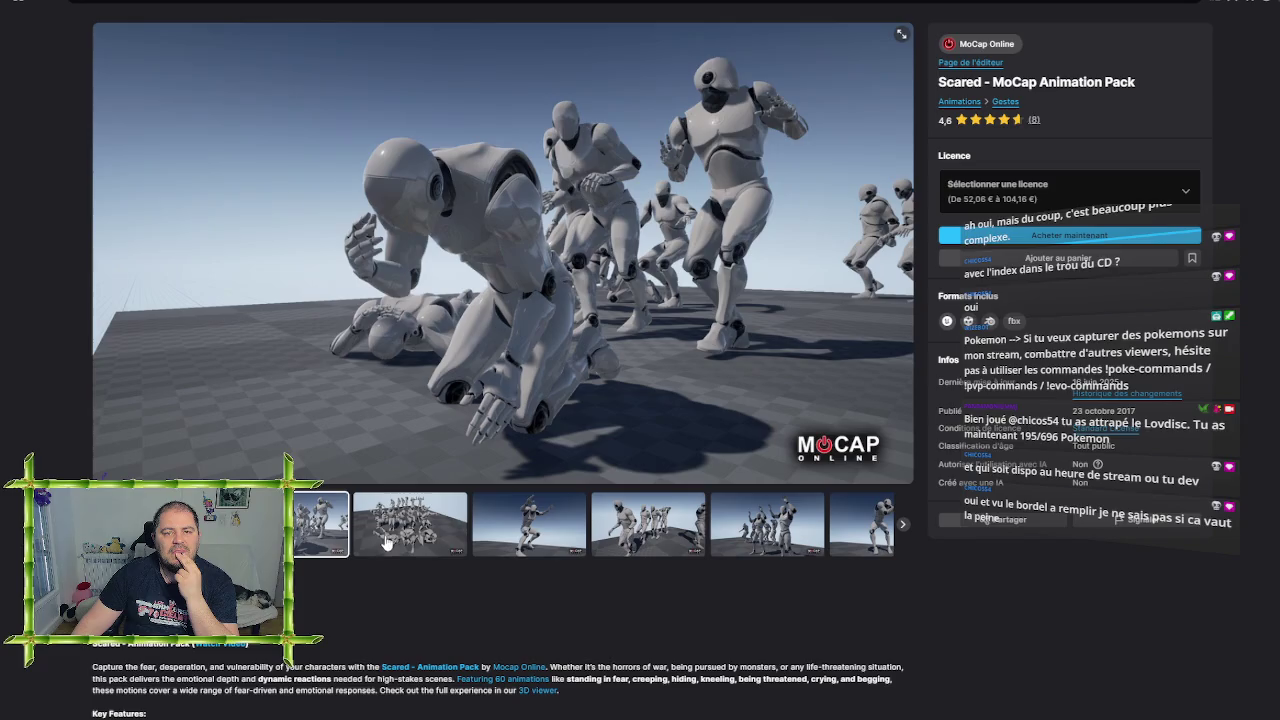
pyautogui.click(401, 550)
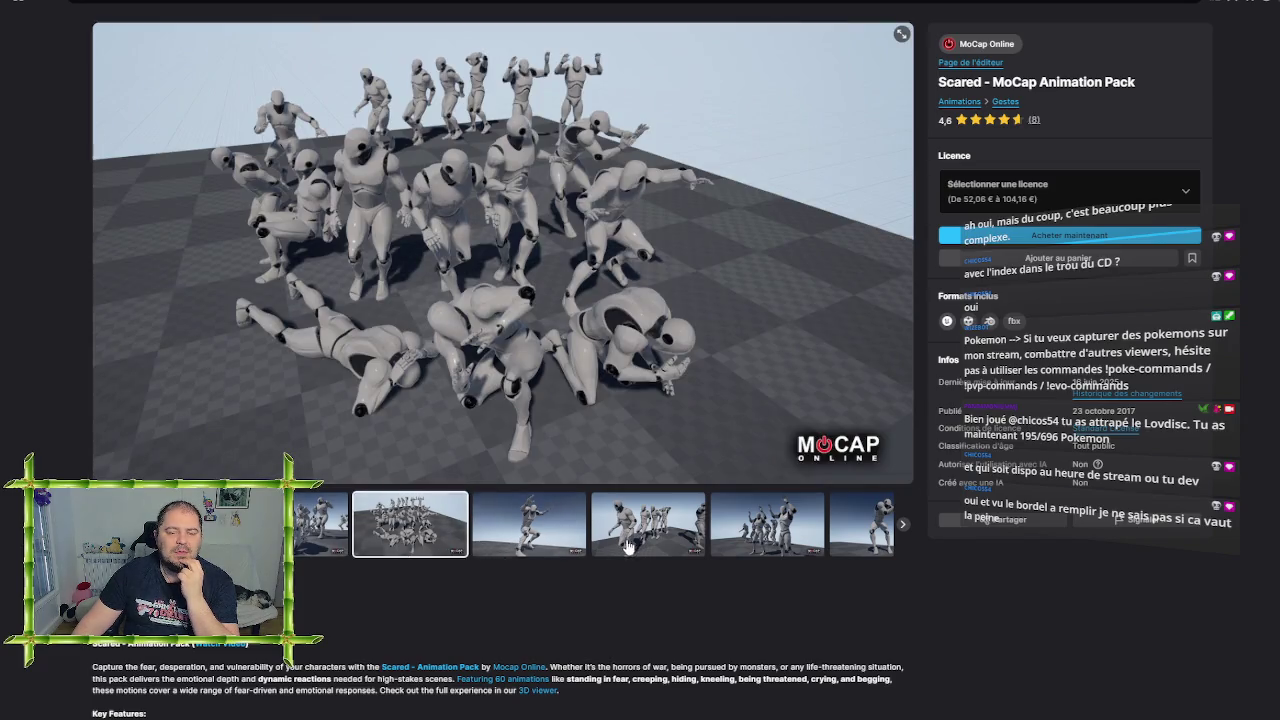
pyautogui.click(529, 525)
pyautogui.click(630, 530)
pyautogui.click(708, 532)
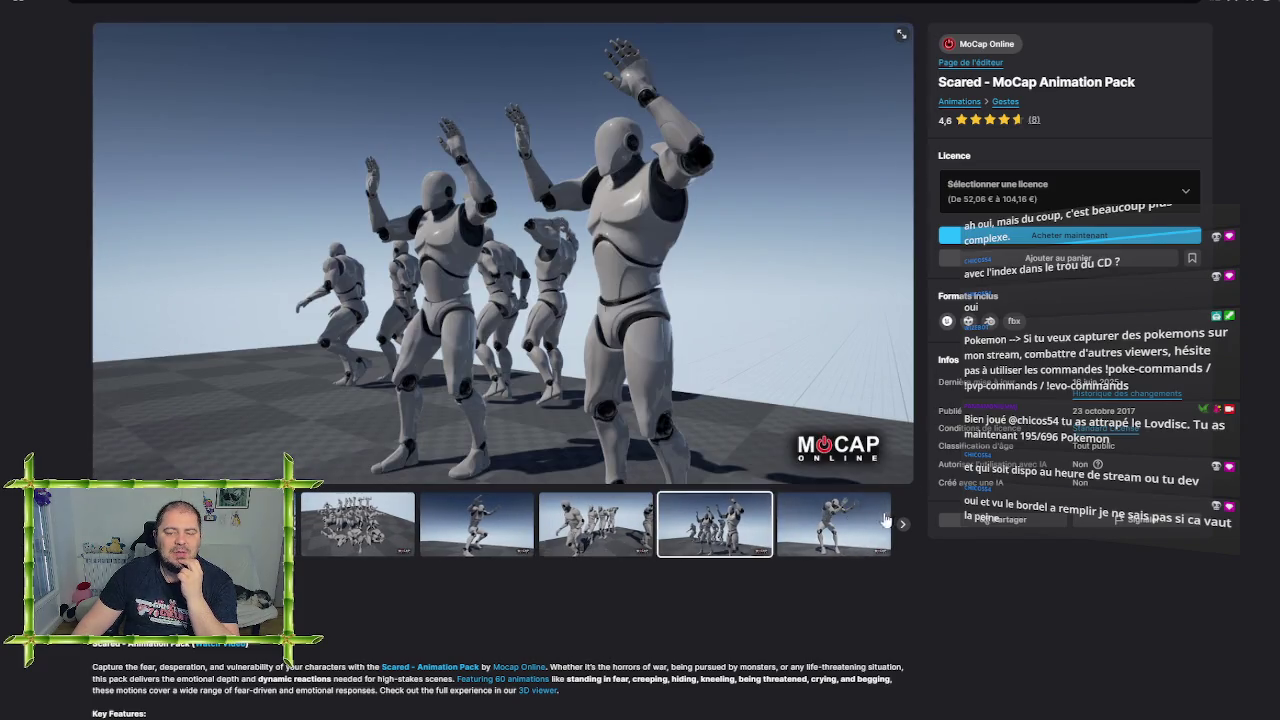
pyautogui.click(834, 522)
pyautogui.click(903, 525)
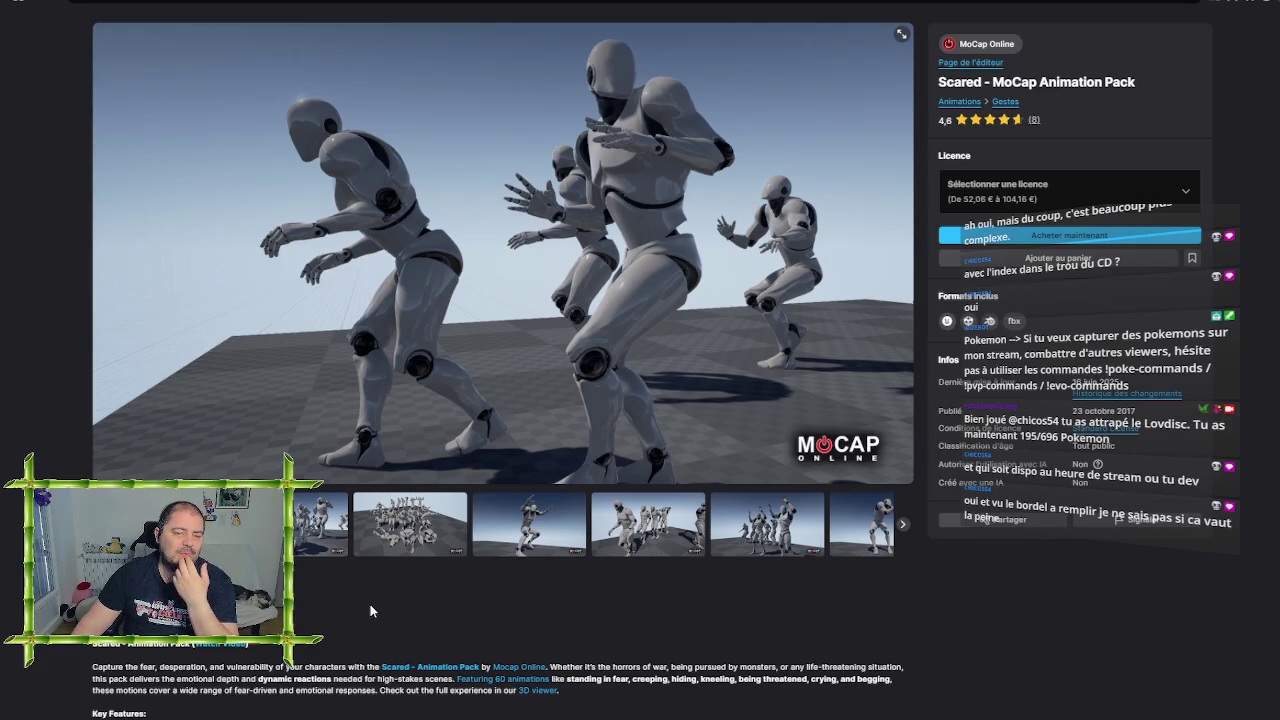
pyautogui.scroll(-2, 370, 610)
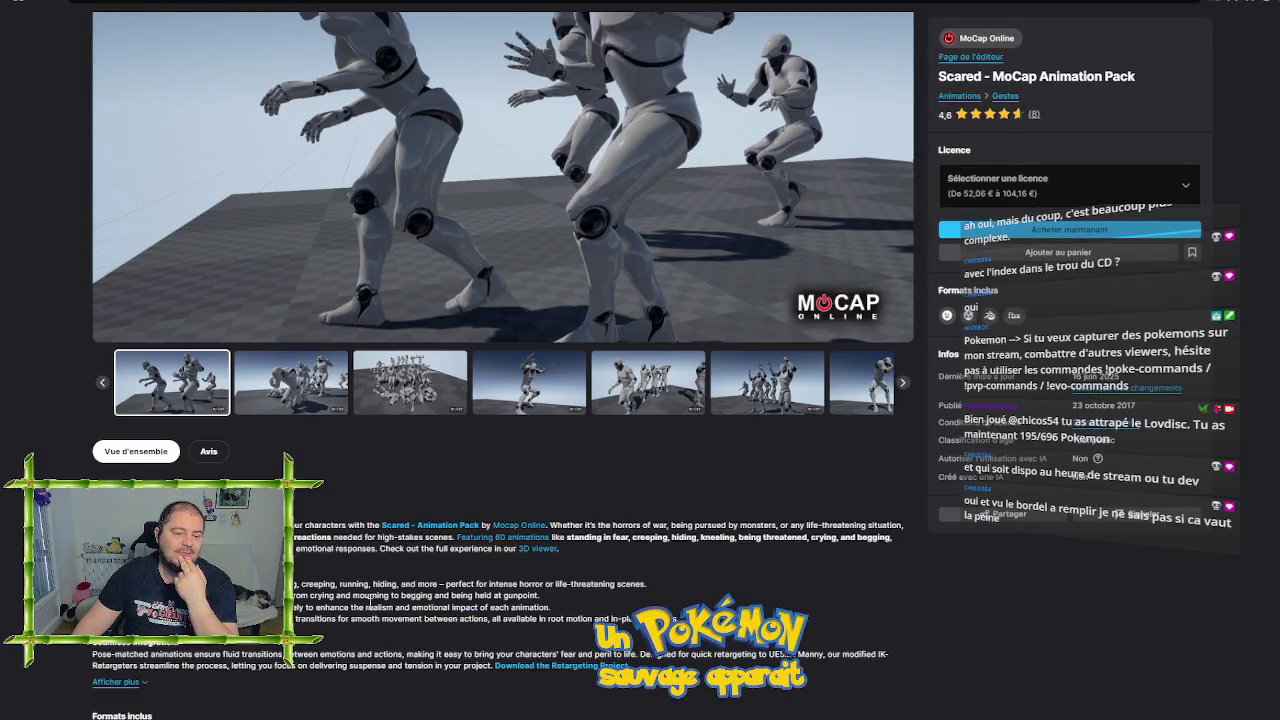
pyautogui.scroll(2, 372, 605)
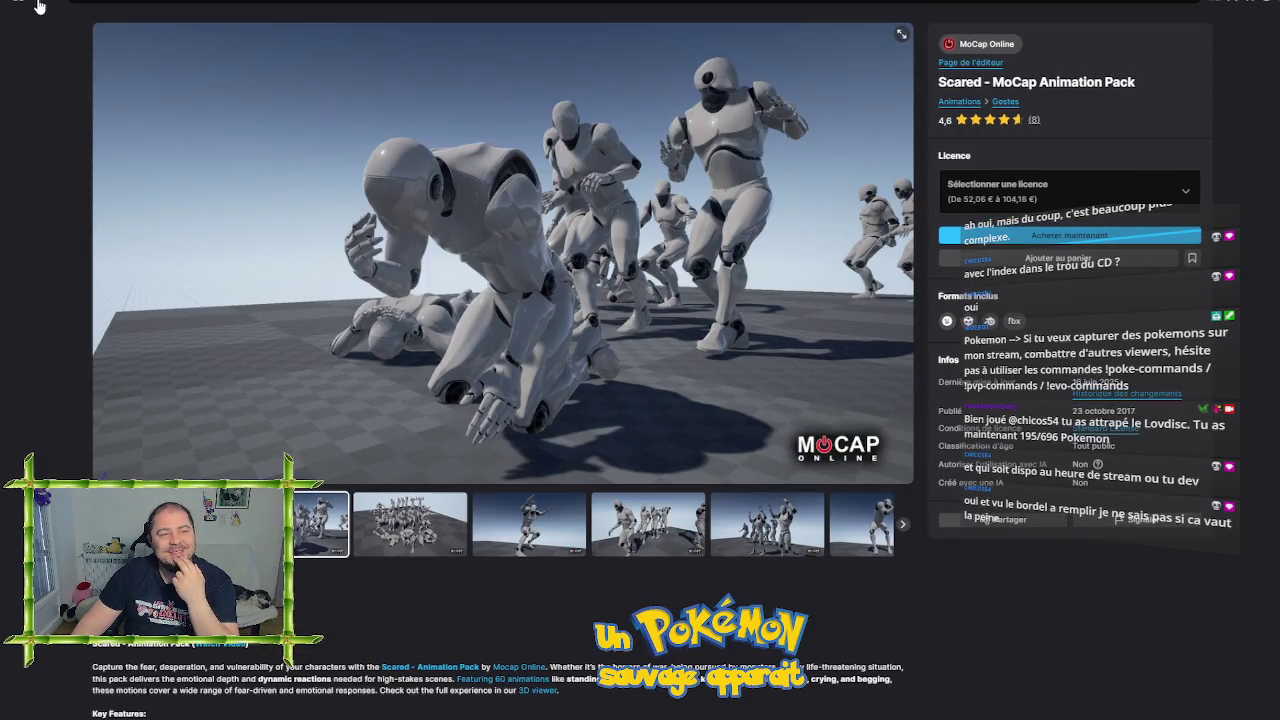
pyautogui.click(42, 8)
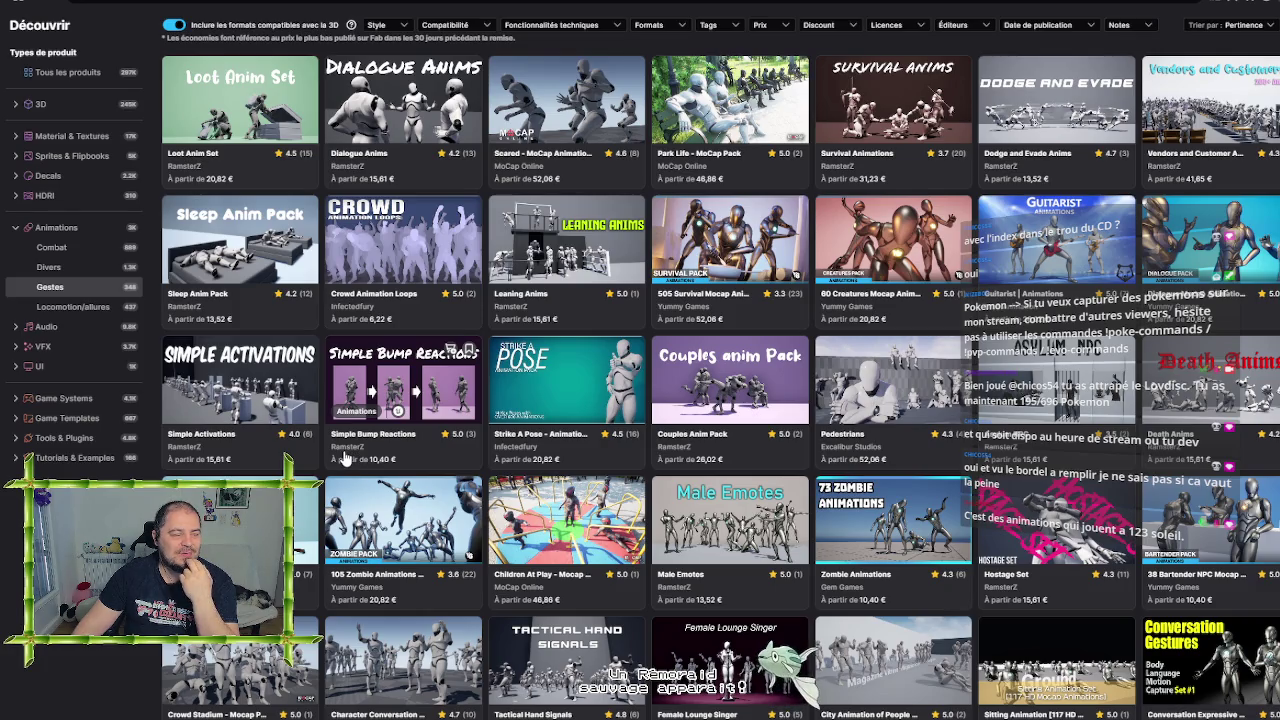
pyautogui.click(226, 374)
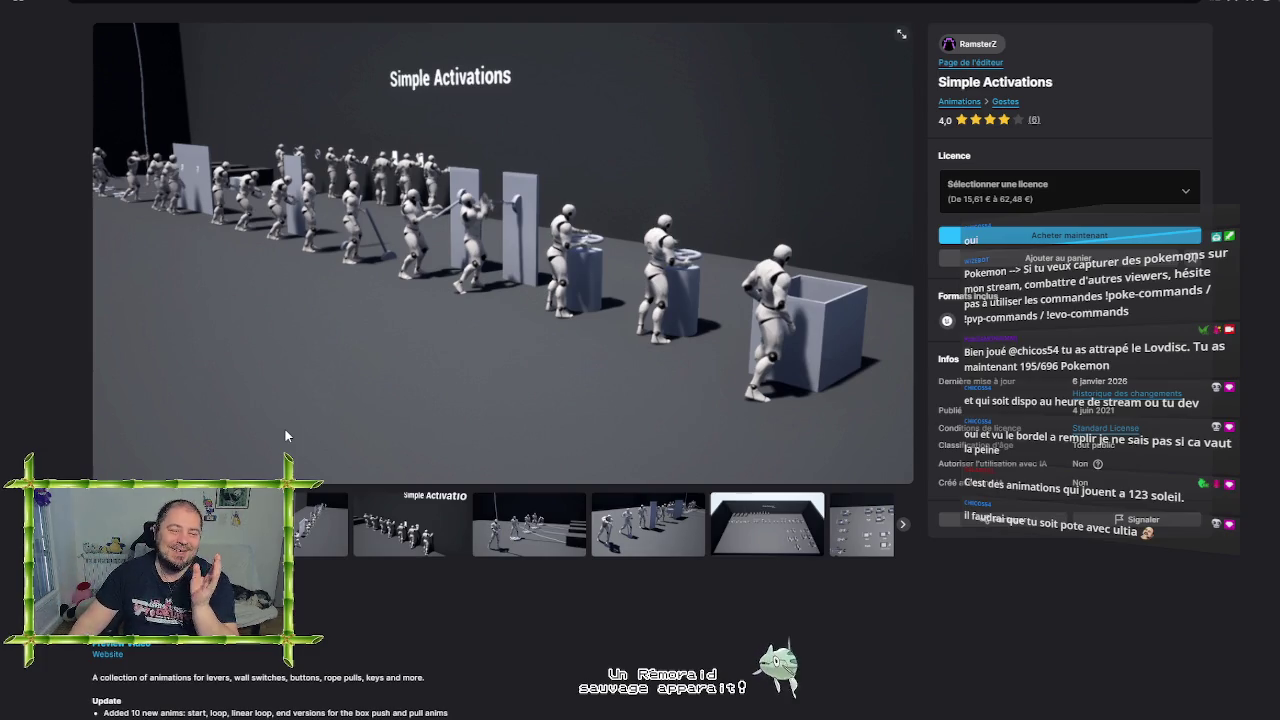
pyautogui.click(322, 524)
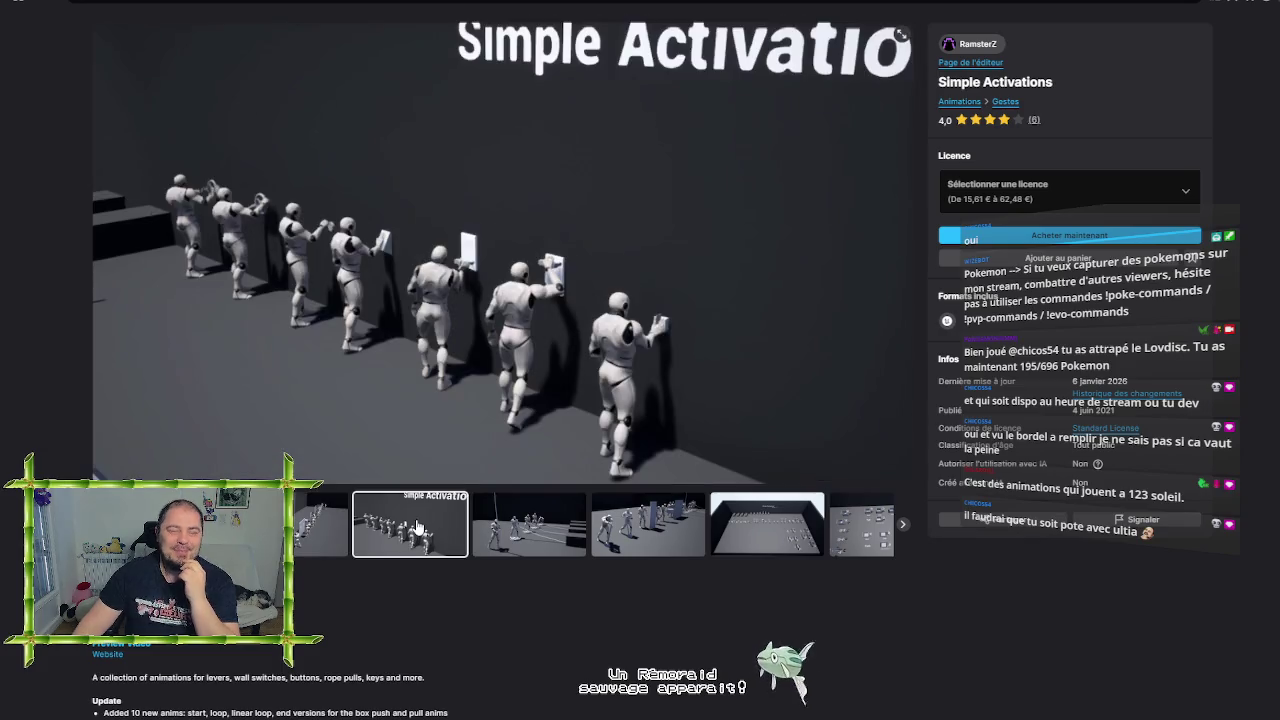
pyautogui.click(529, 524)
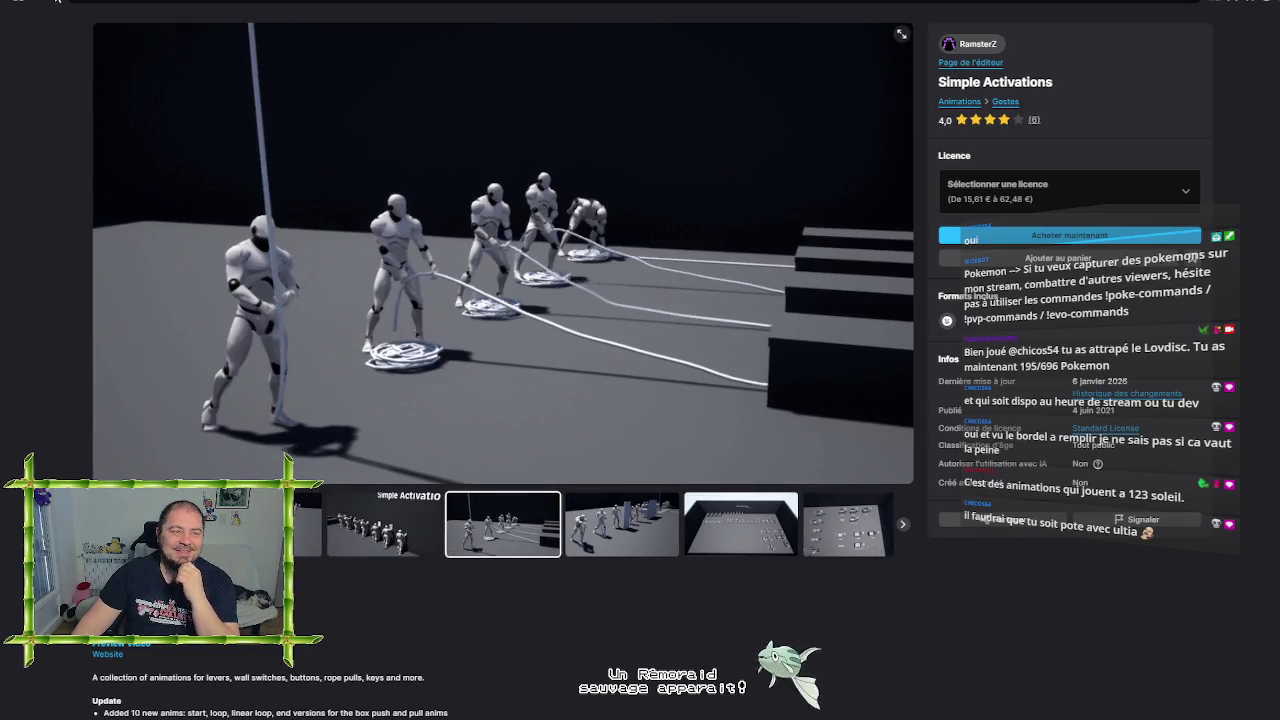
pyautogui.click(37, 2)
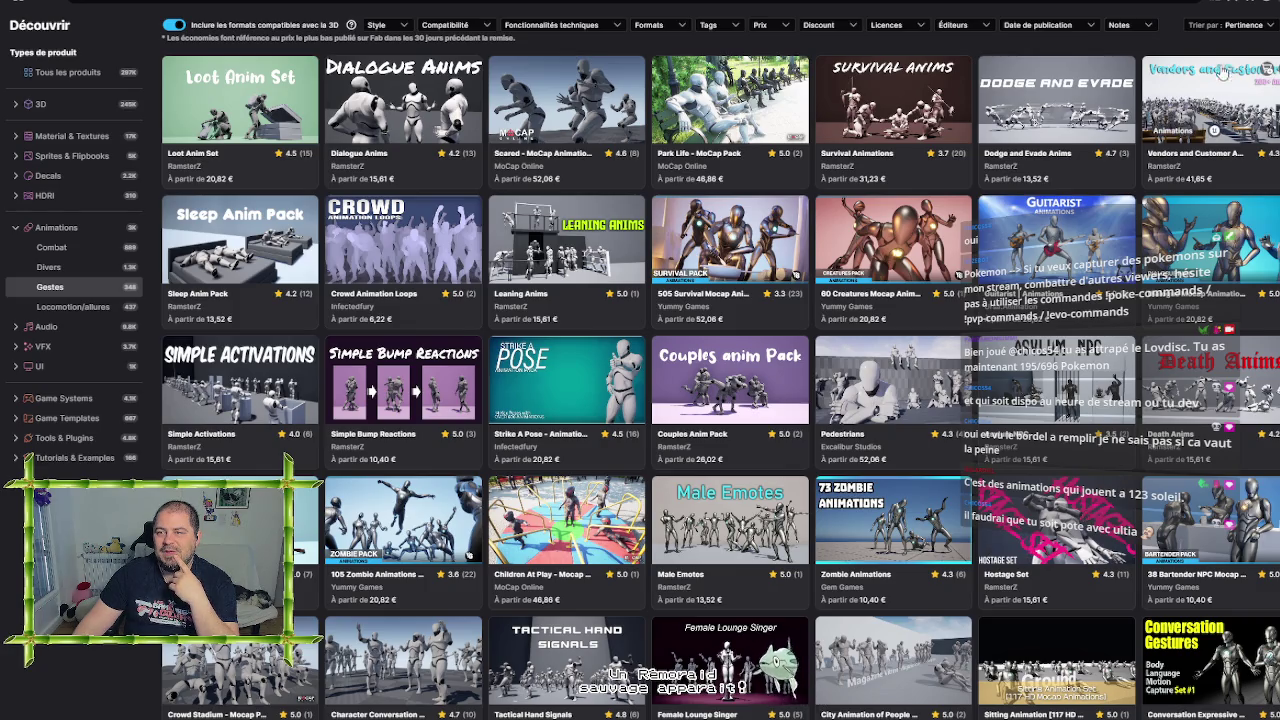
pyautogui.click(1226, 109)
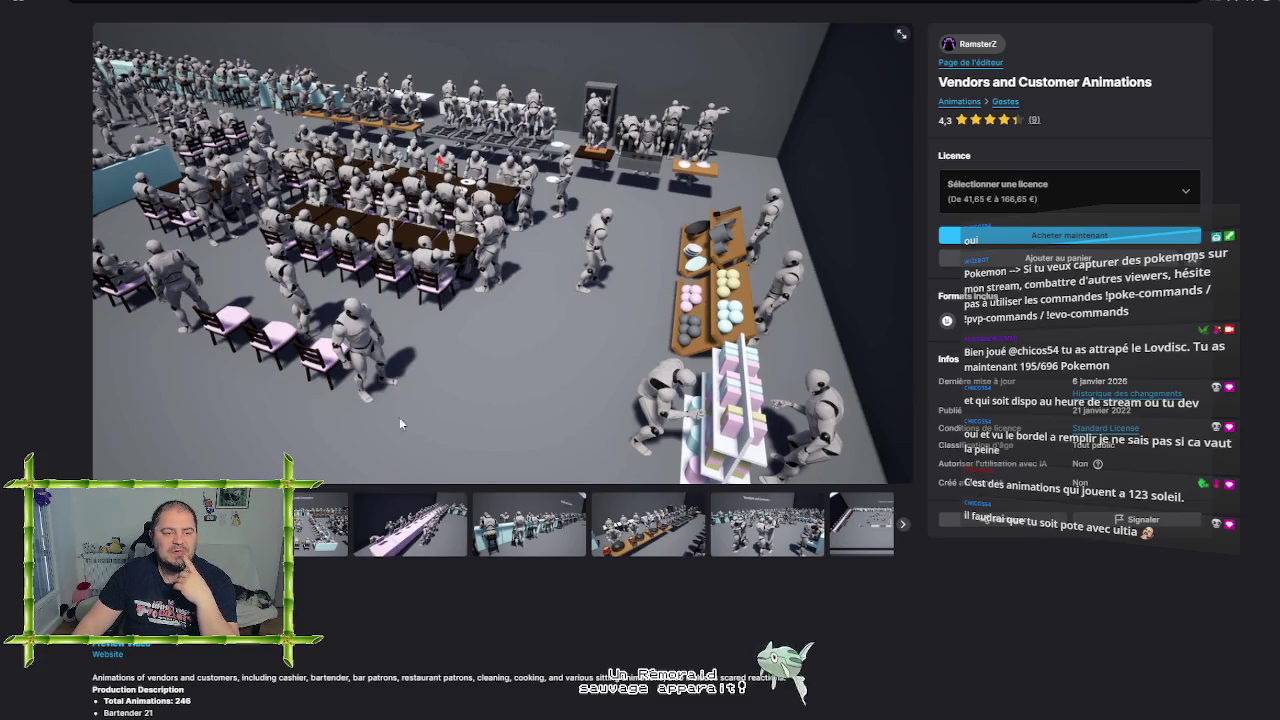
# View the title, pink counter, blue bar, wok cooking, crowd and overhead gallery images
pyautogui.click(318, 524)
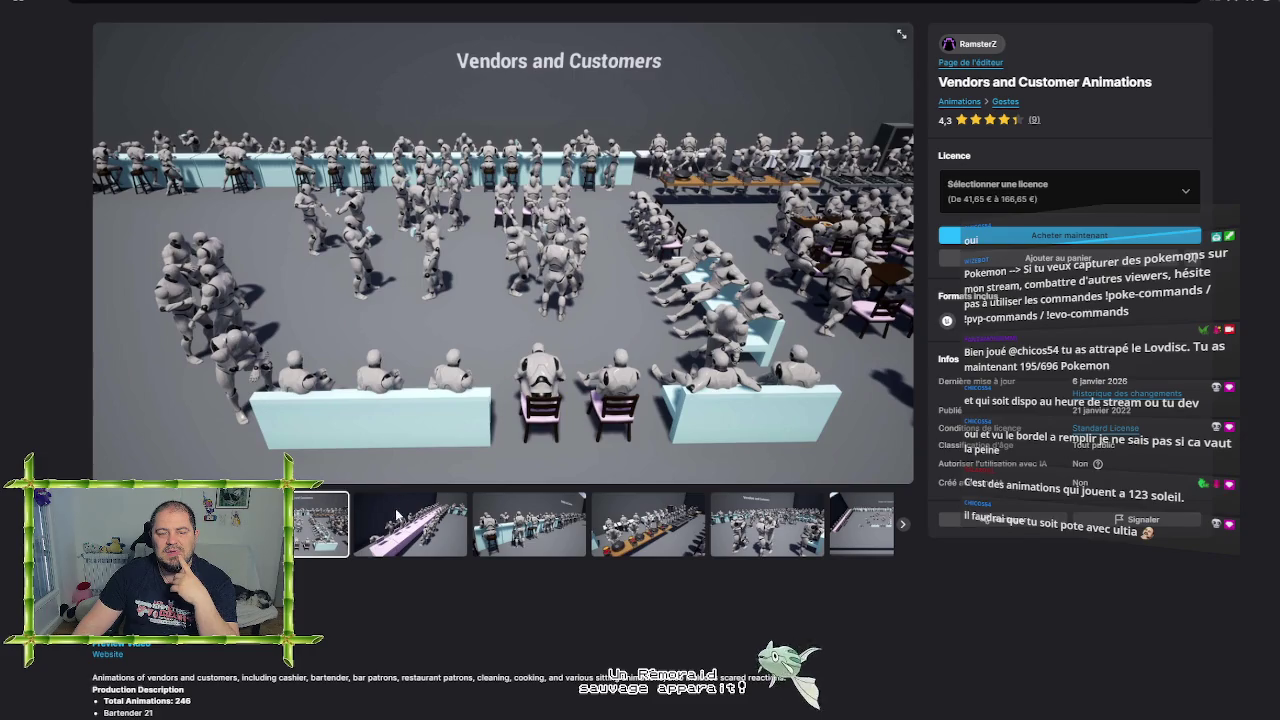
pyautogui.click(400, 522)
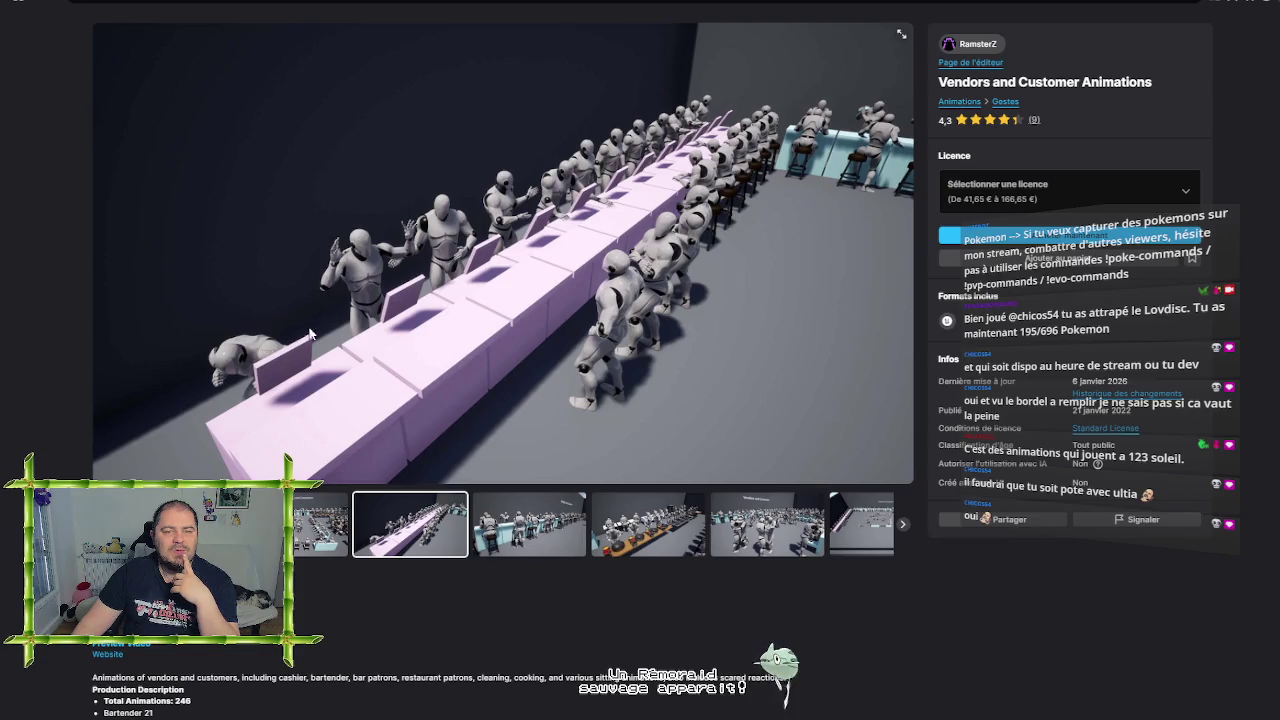
pyautogui.click(525, 537)
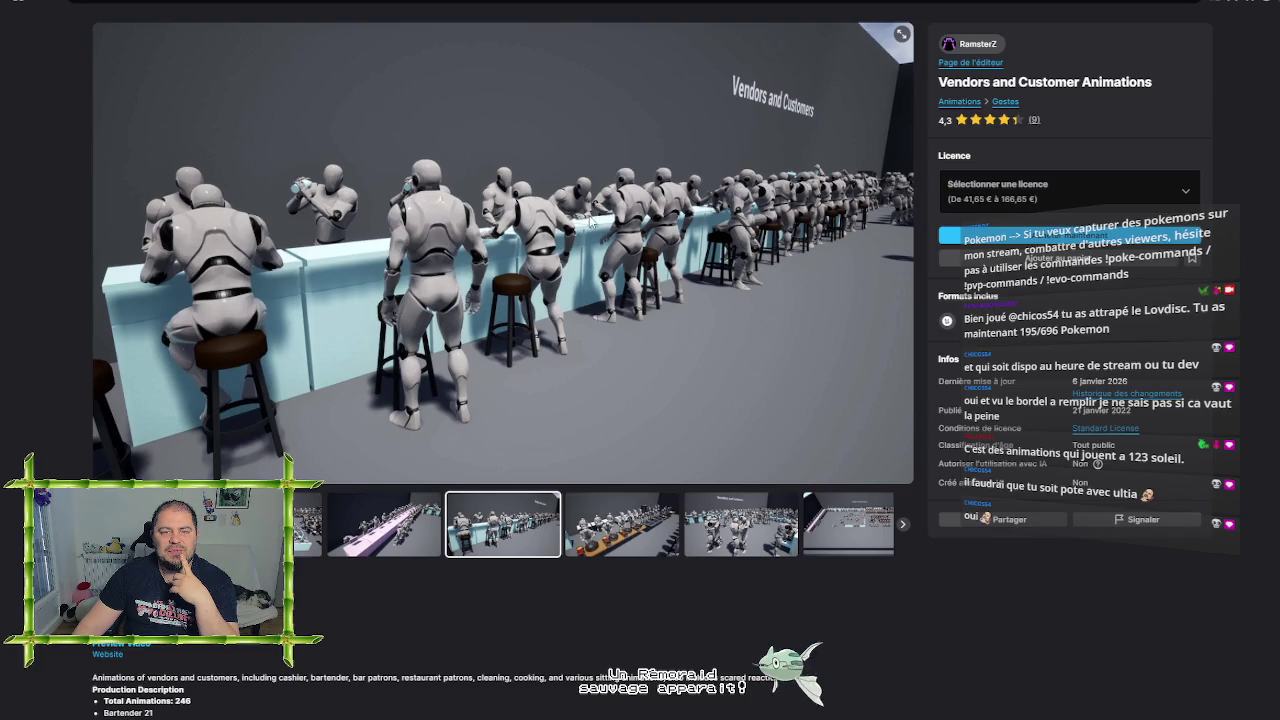
pyautogui.click(613, 538)
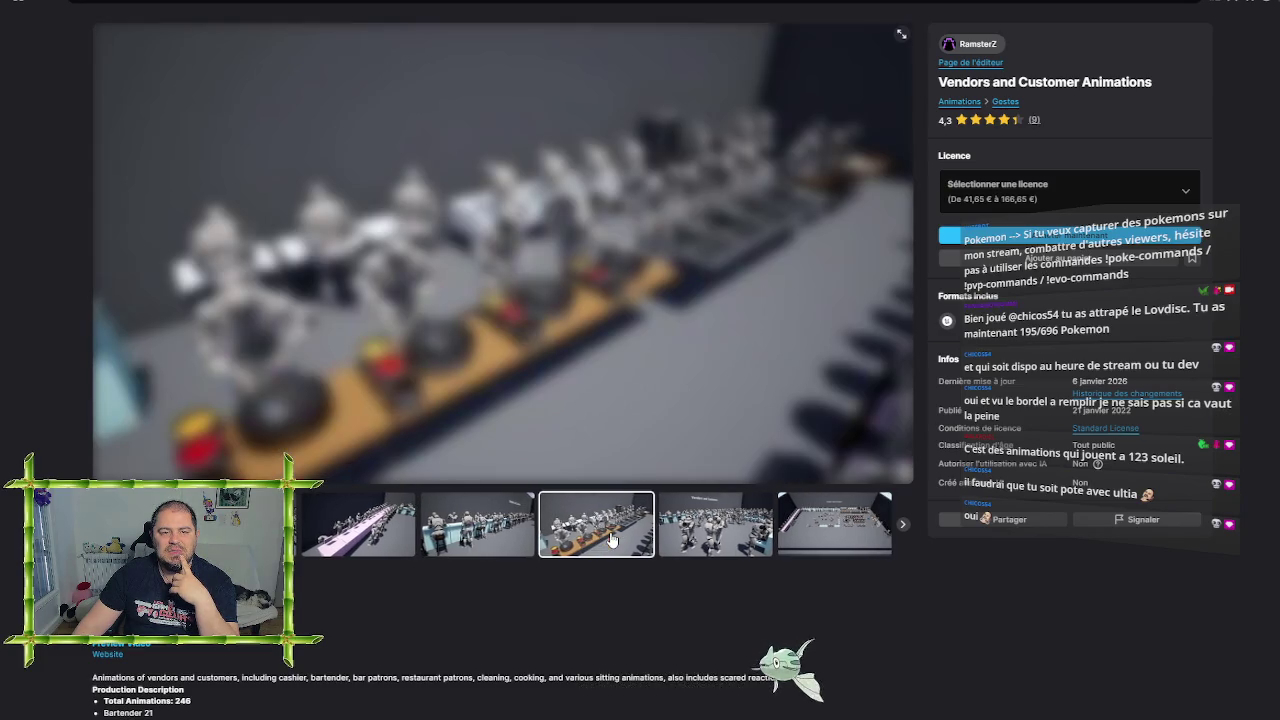
pyautogui.click(711, 540)
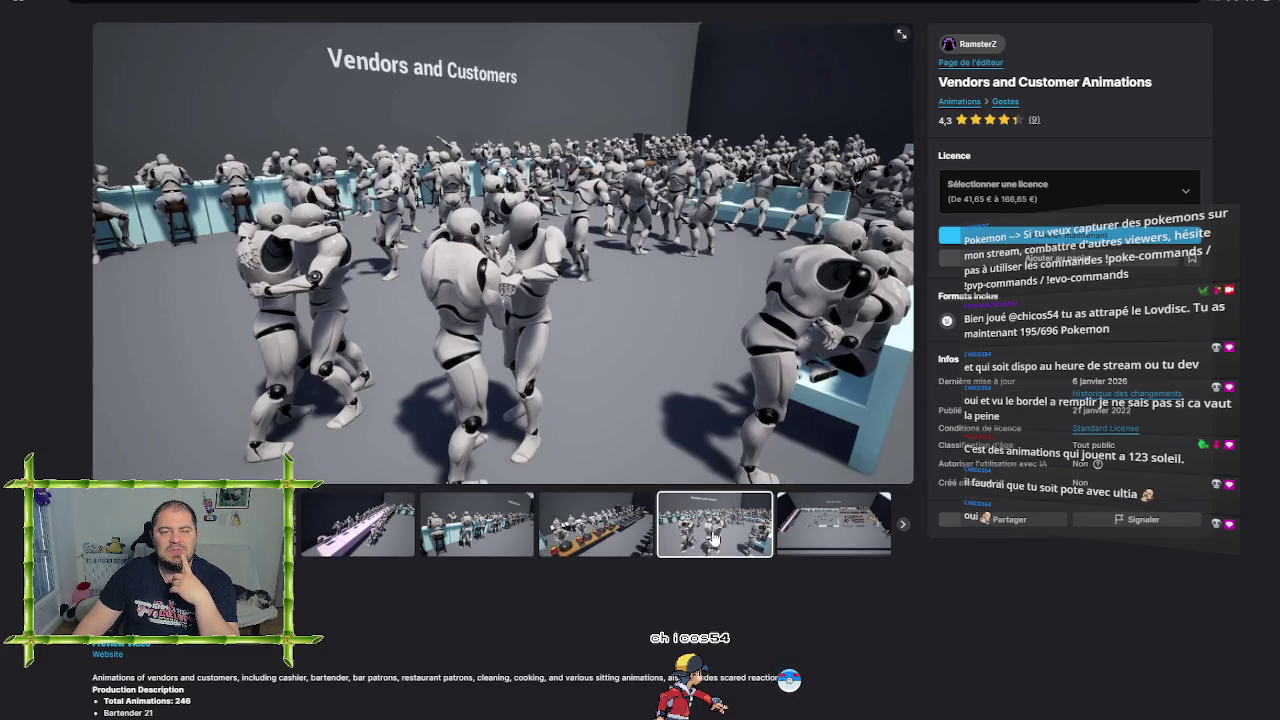
pyautogui.click(843, 536)
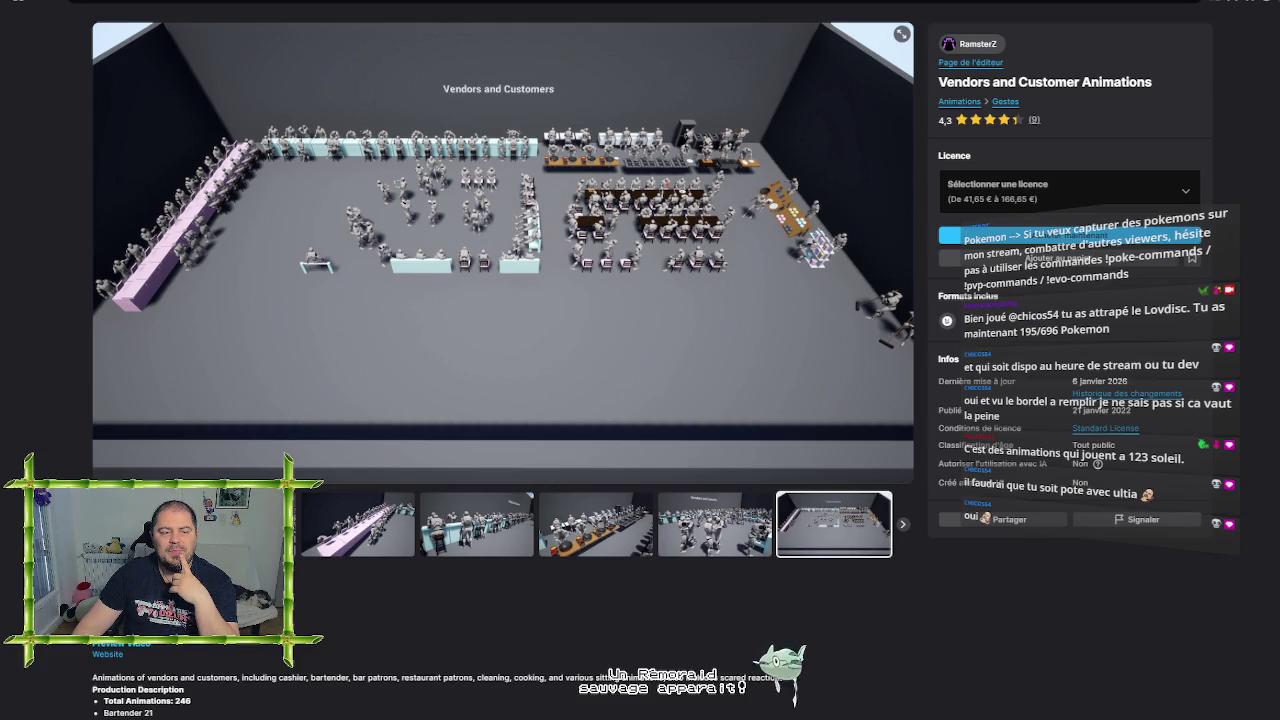
pyautogui.press('Right')
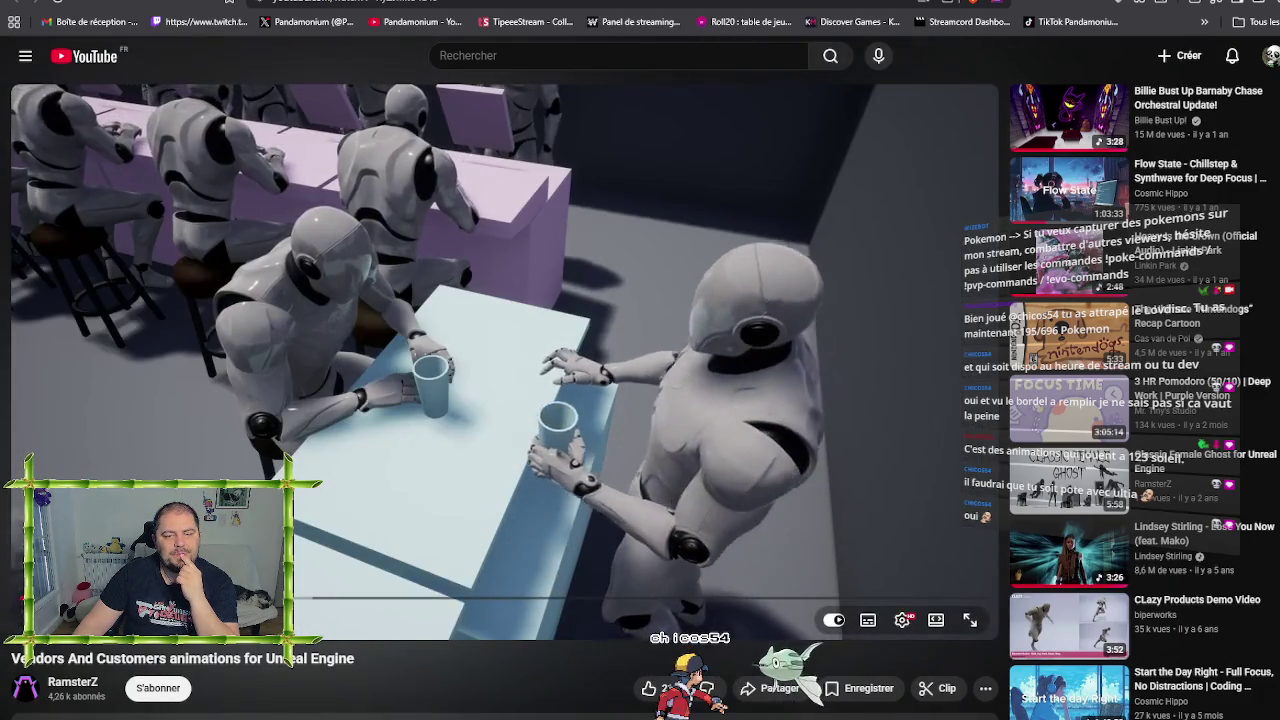
# Play the video, skip ahead to the knife-cutting scene, and pause it later on
pyautogui.click(454, 475)
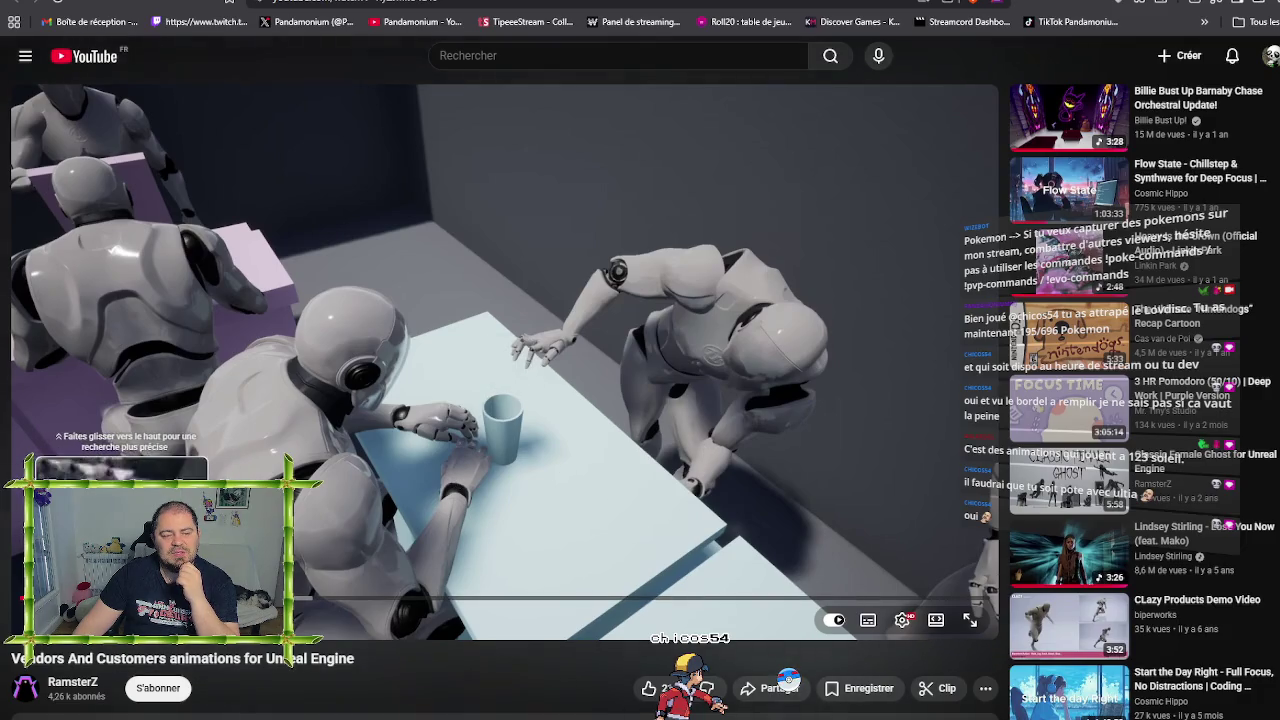
pyautogui.click(687, 449)
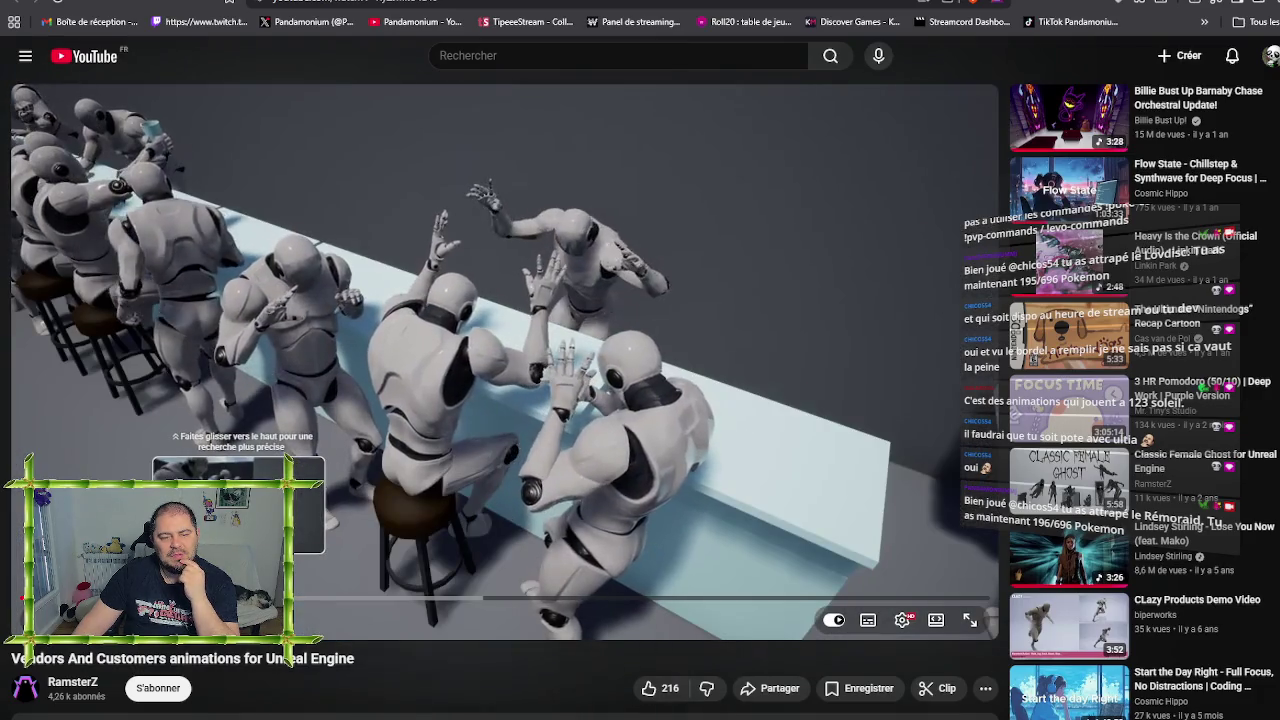
pyautogui.moveTo(238, 598); pyautogui.dragTo(394, 520)
pyautogui.click(412, 497)
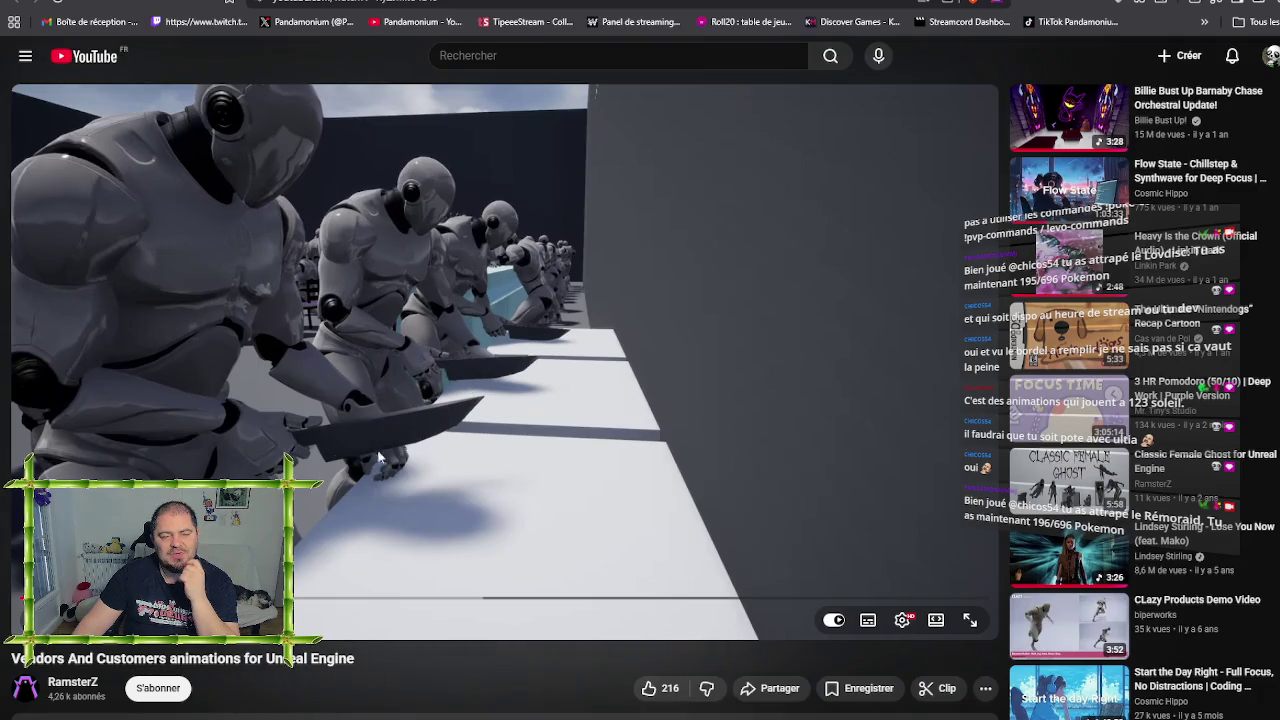
pyautogui.click(398, 452)
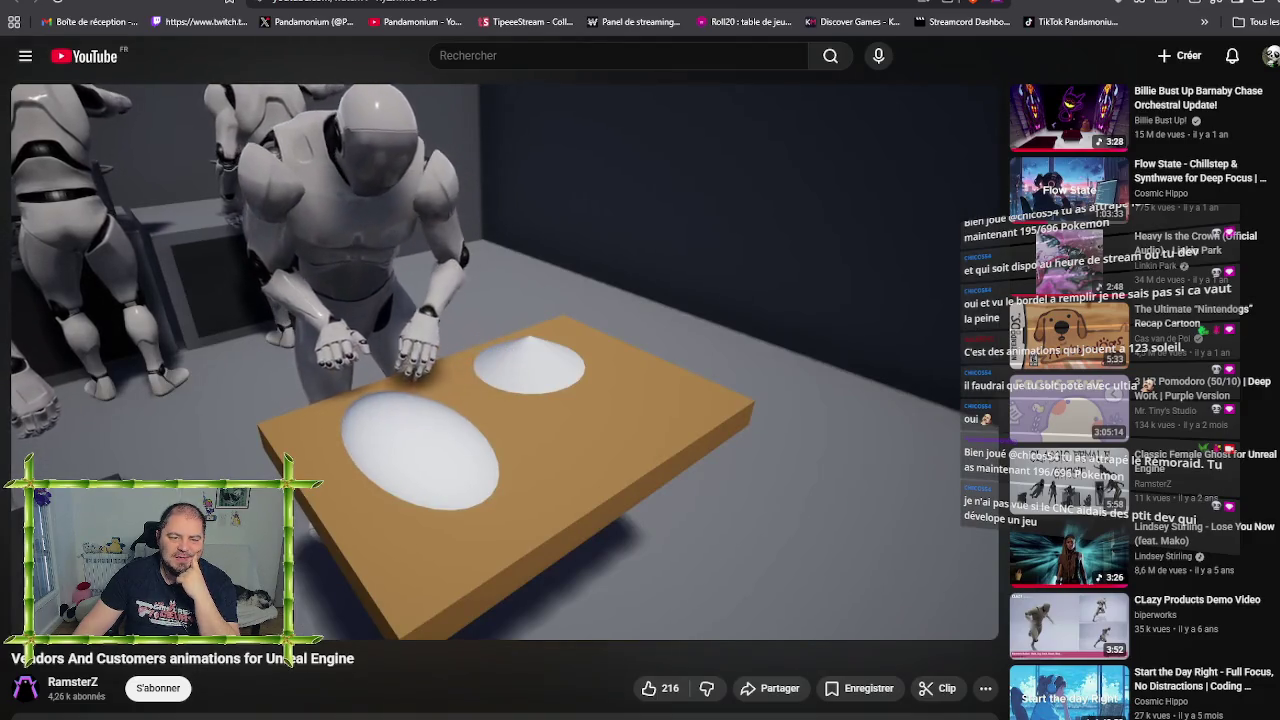
pyautogui.click(203, 121)
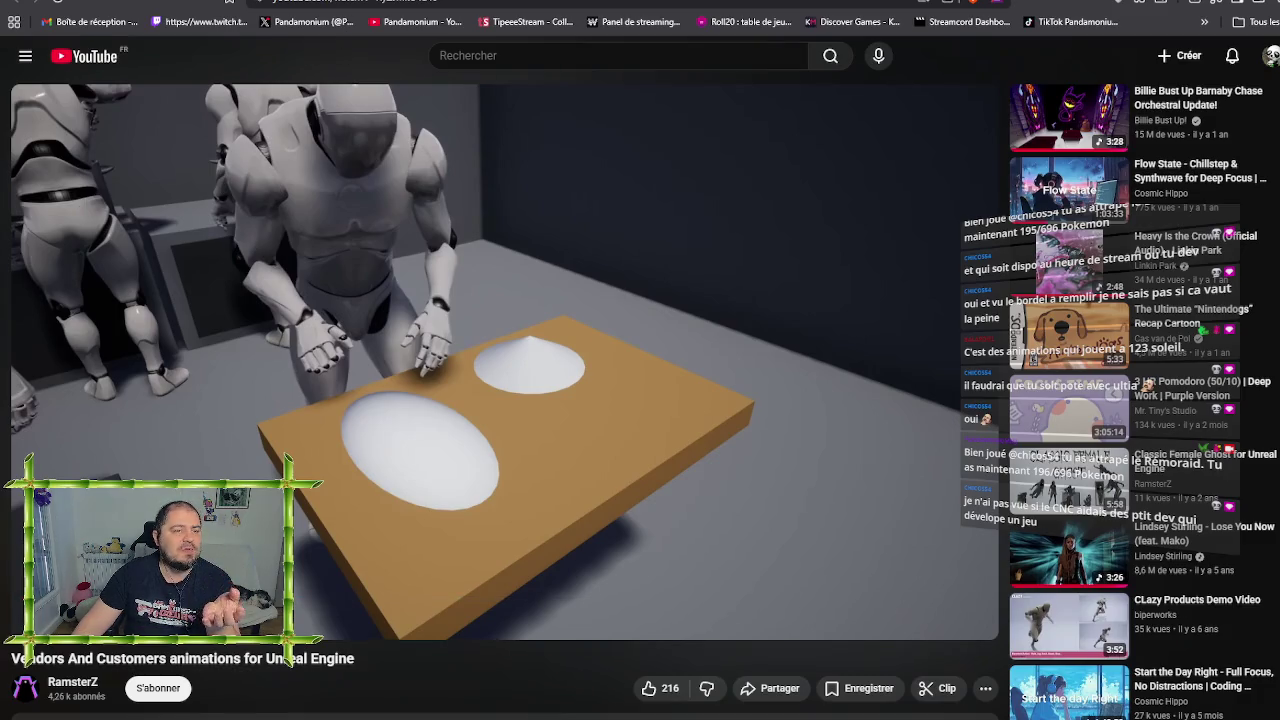
pyautogui.hotkey('ctrl', 't')
# Search Google for 'cnc aide à l'écriture jeux vidéo' and open the FAJV result
pyautogui.hotkey('ctrl', 'l')
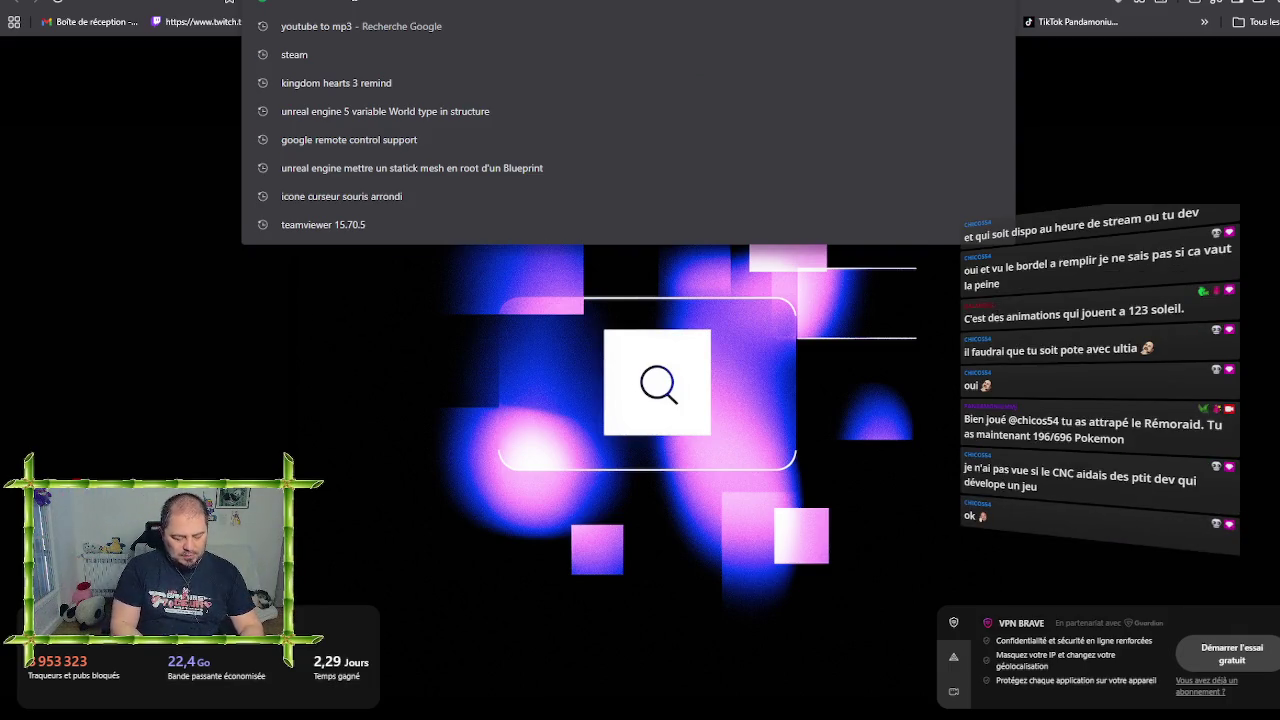
pyautogui.write('cnc')
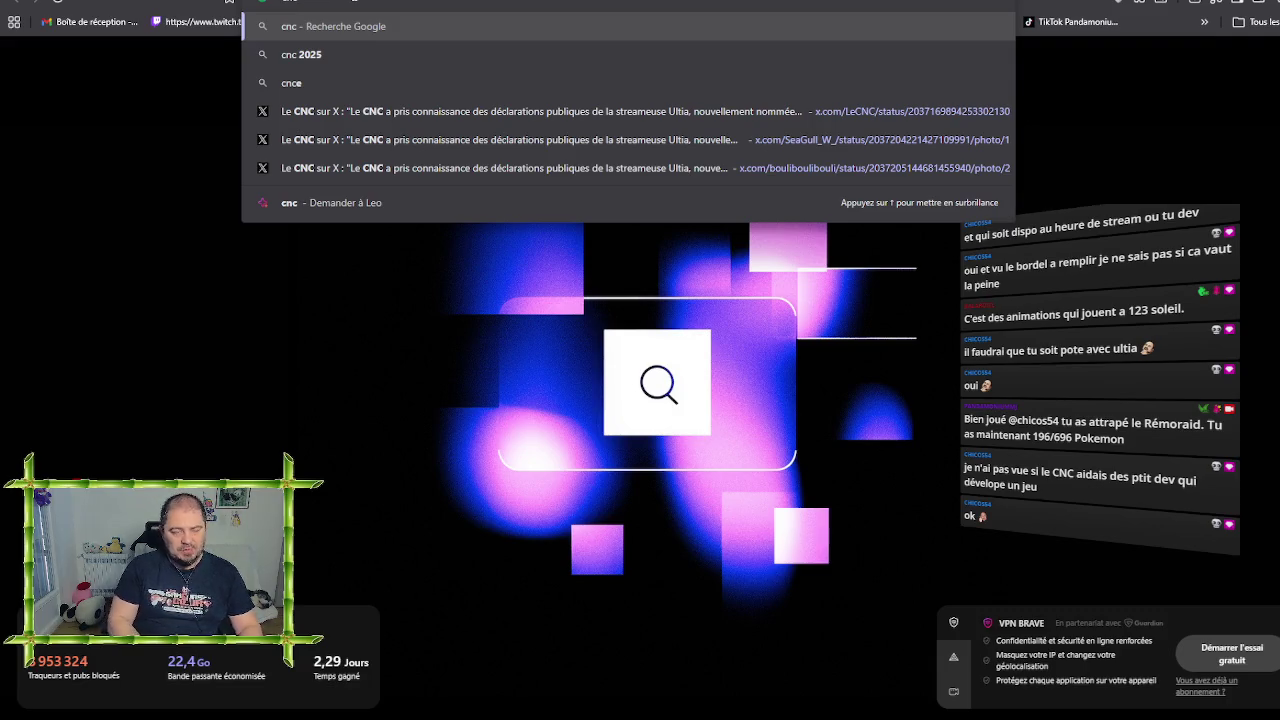
pyautogui.write(' aide')
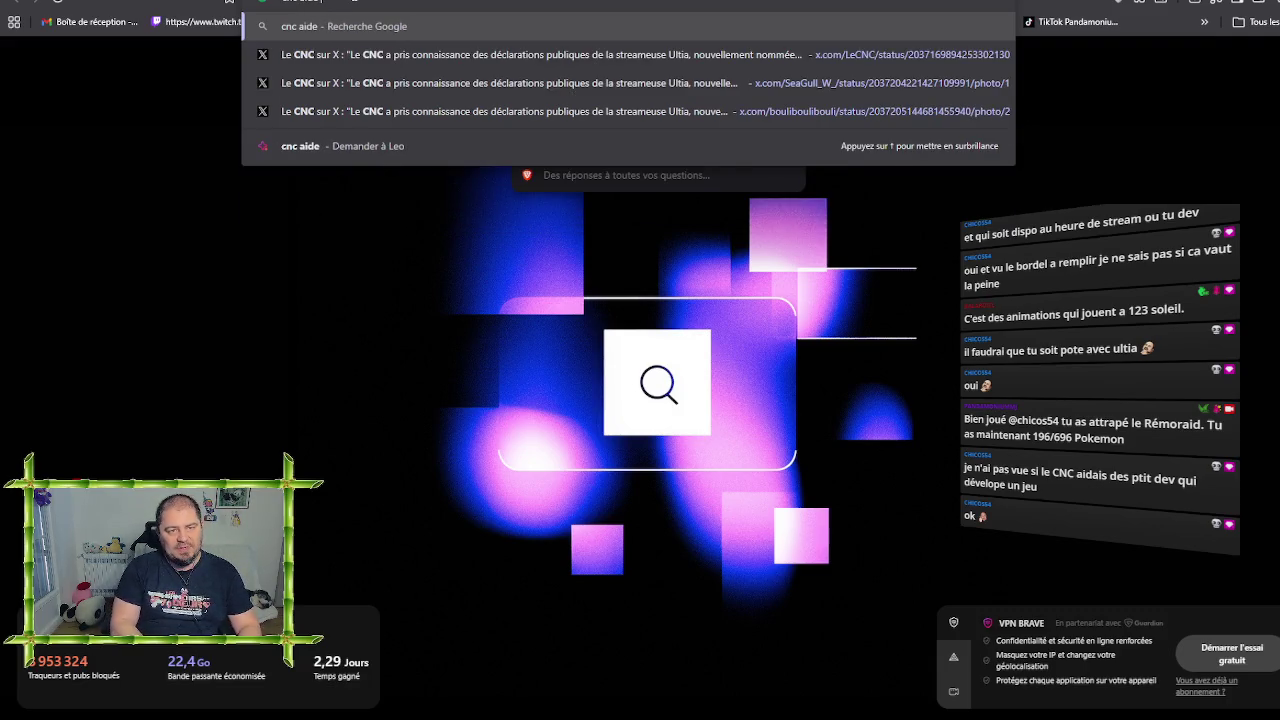
pyautogui.write(" à l'écriture")
pyautogui.press('Return')
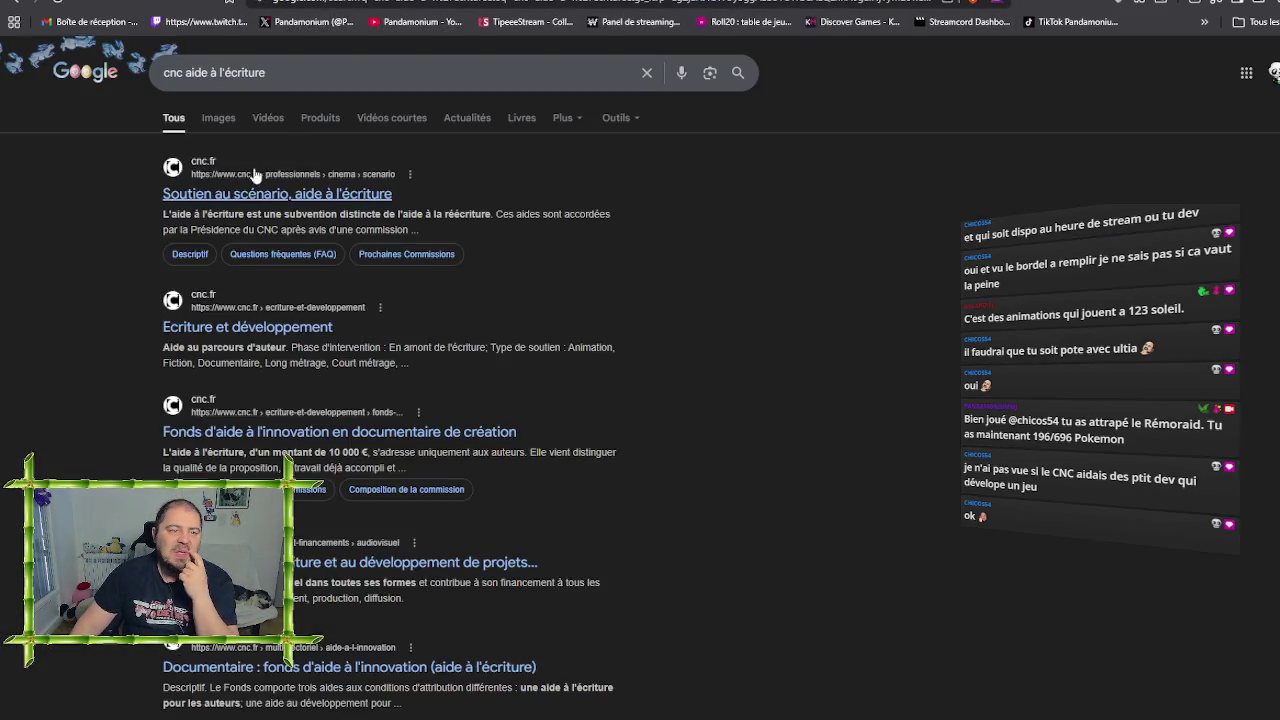
pyautogui.click(326, 77)
pyautogui.write('j')
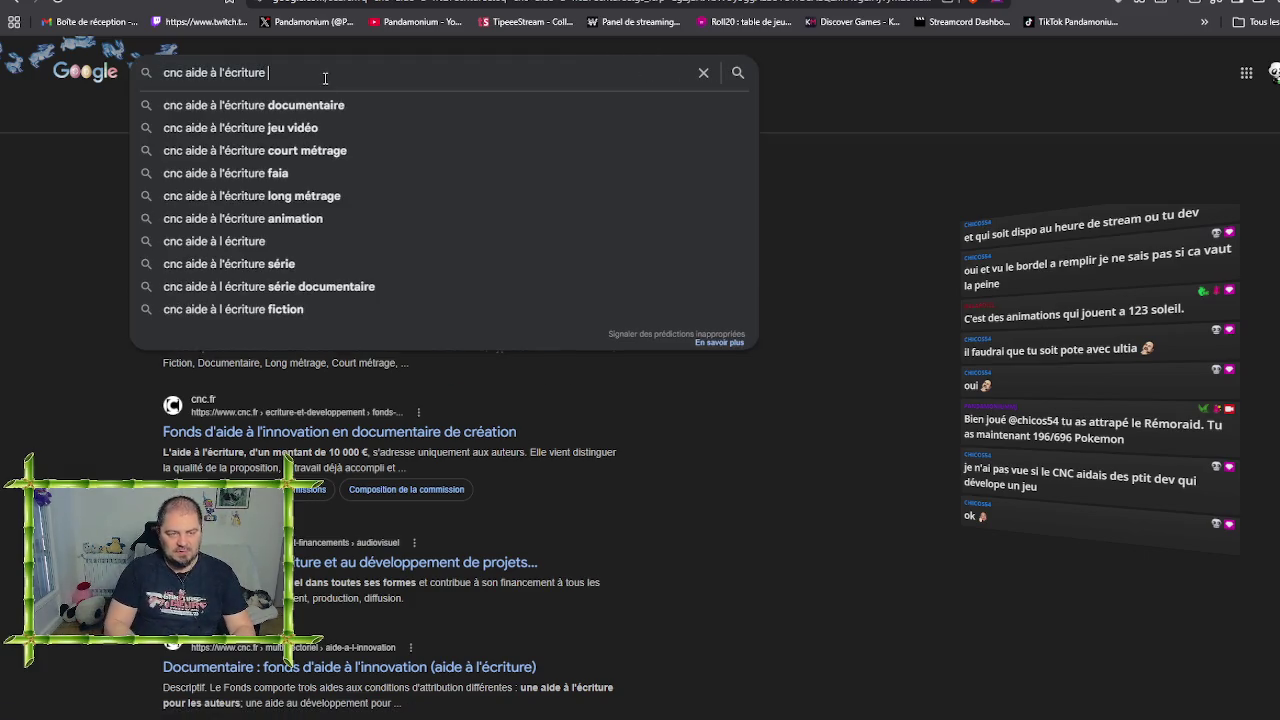
pyautogui.write('eux vidéo')
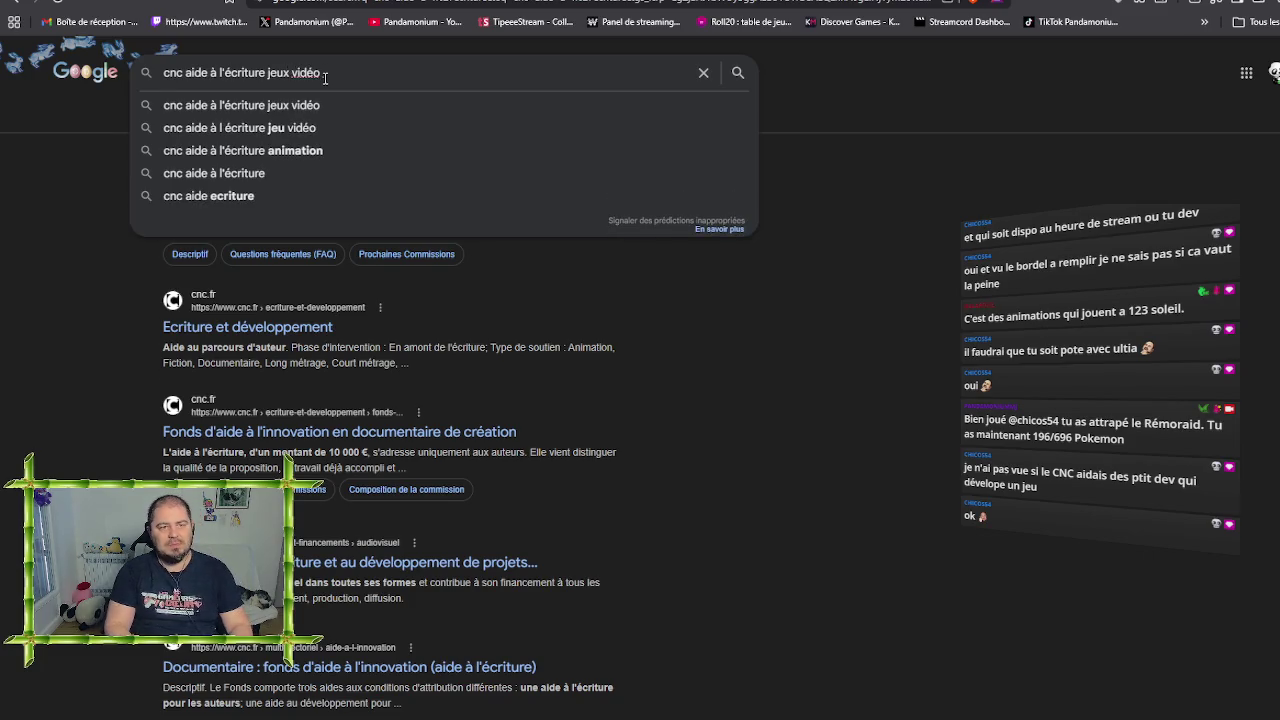
pyautogui.press('Return')
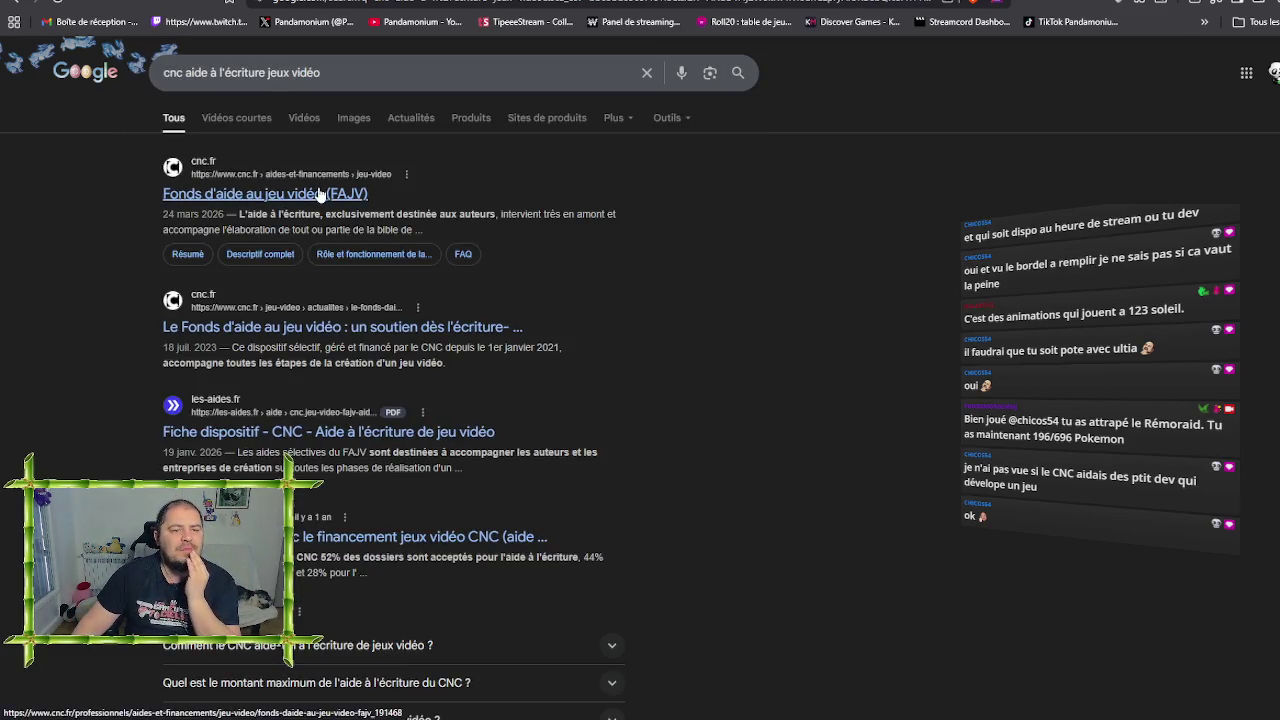
pyautogui.click(459, 262)
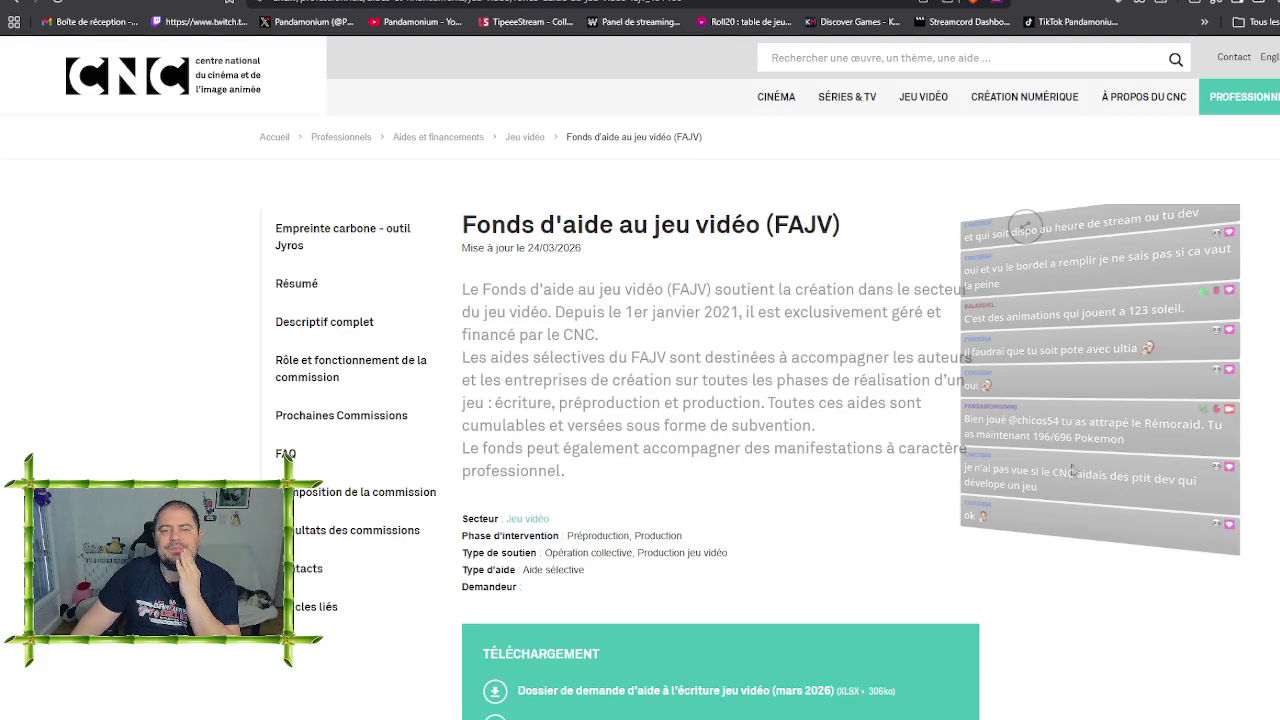
# Scroll the FAJV page down to Descriptif complet and expand Aide à l'écriture
pyautogui.scroll(-5, 1081, 443)
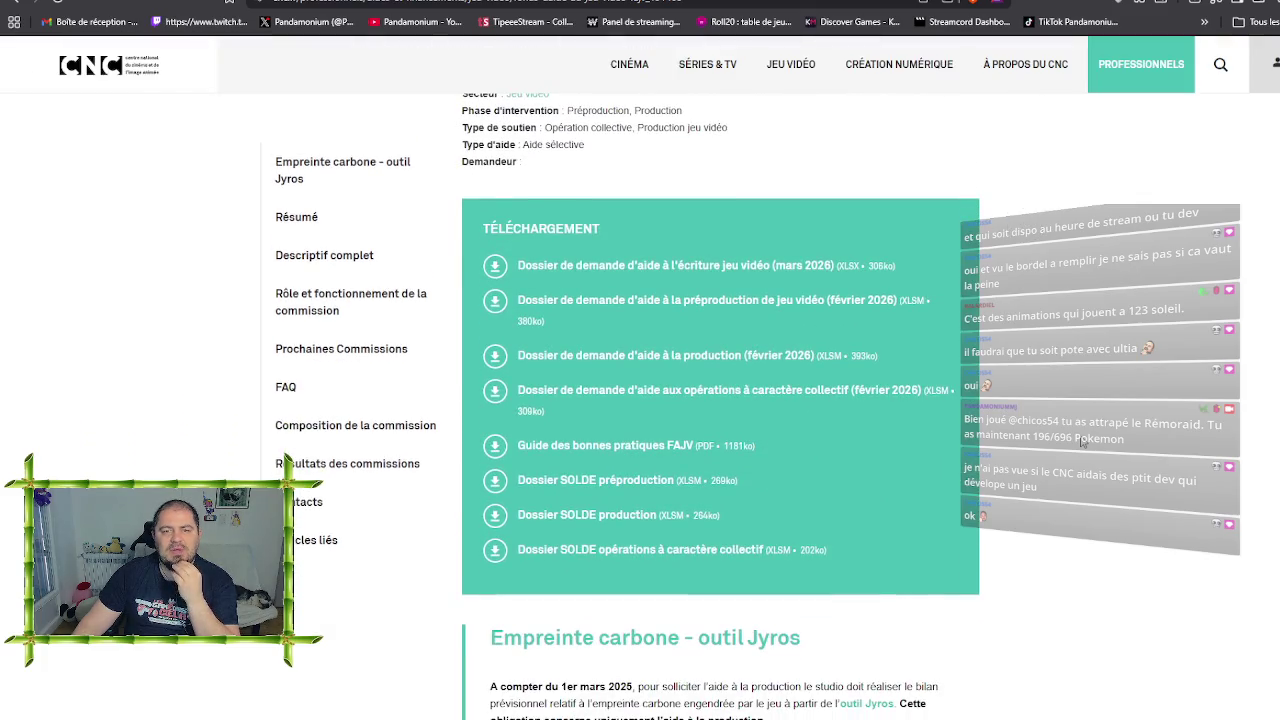
pyautogui.scroll(2, 1081, 443)
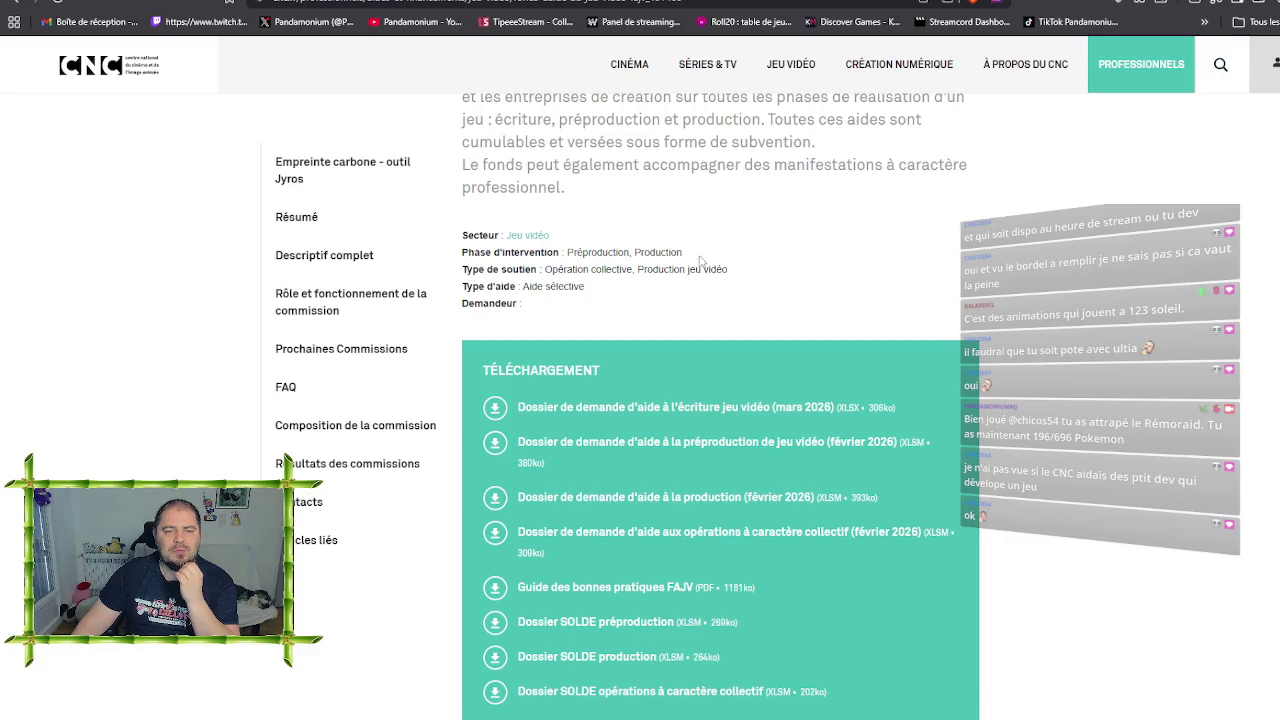
pyautogui.scroll(-5, 1036, 523)
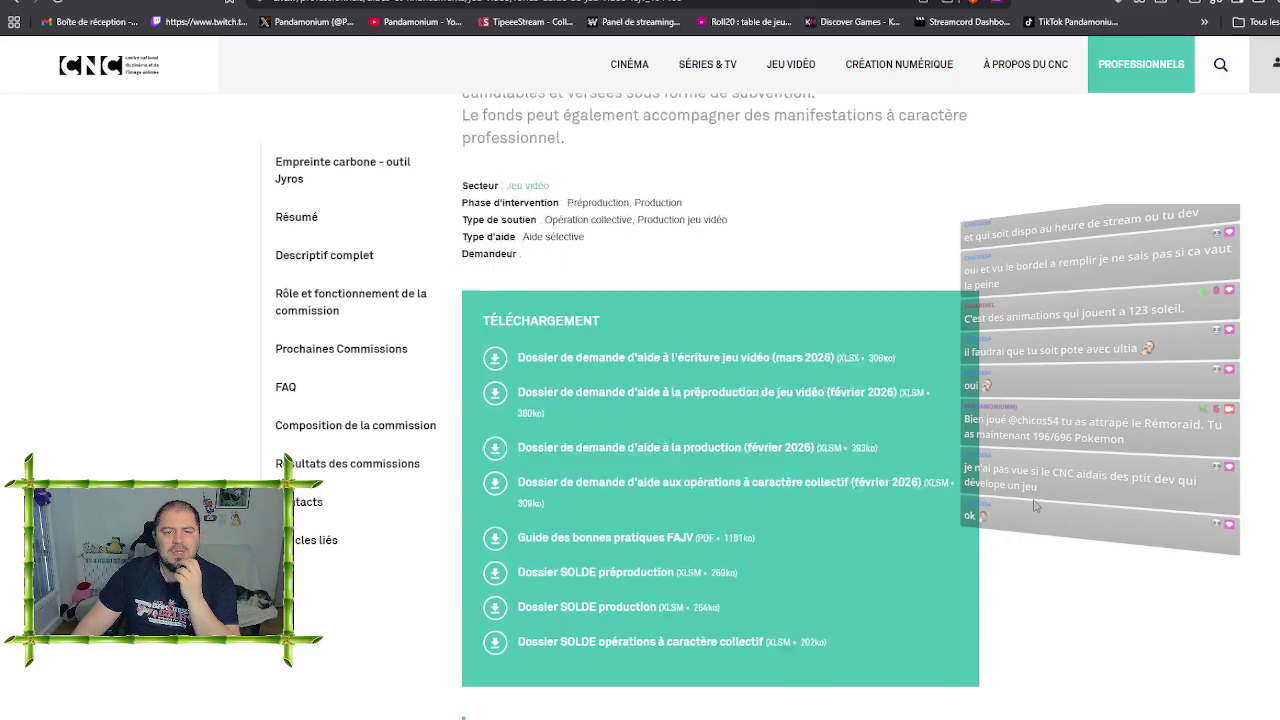
pyautogui.scroll(-8, 1062, 505)
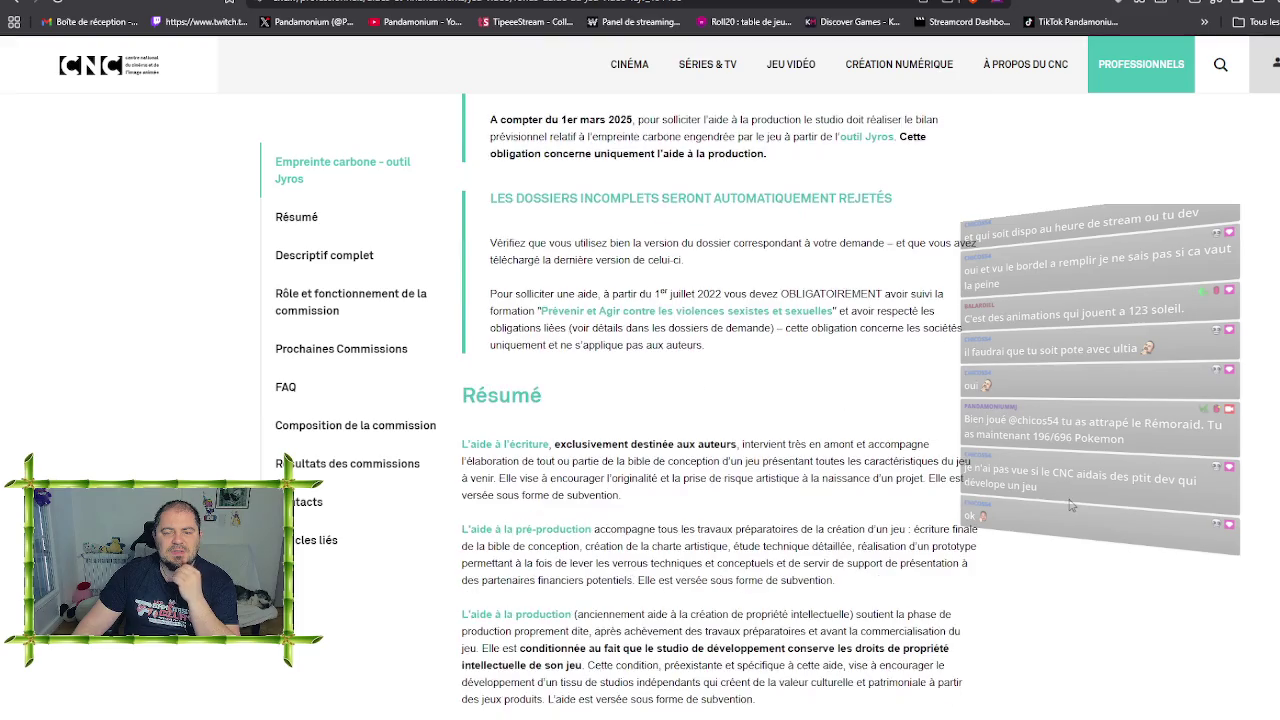
pyautogui.scroll(-3, 1070, 505)
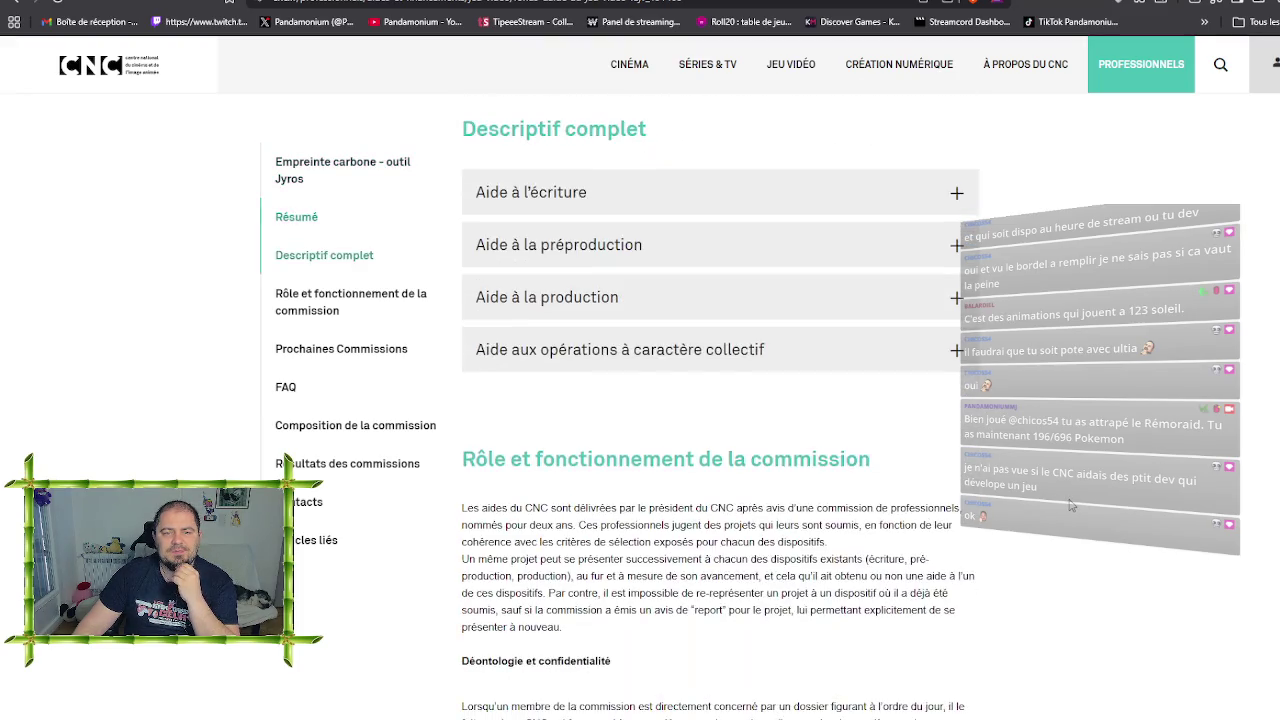
pyautogui.click(843, 194)
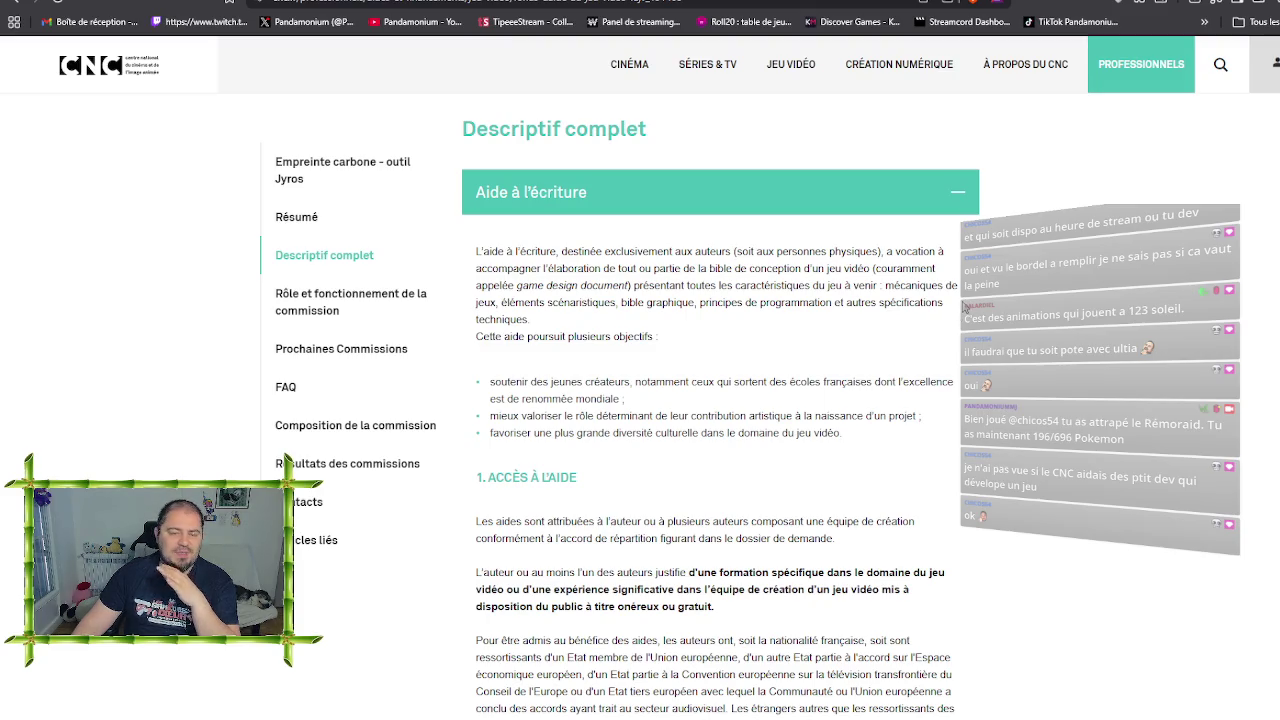
pyautogui.scroll(-2, 982, 305)
pyautogui.scroll(-1, 975, 300)
pyautogui.scroll(2, 960, 300)
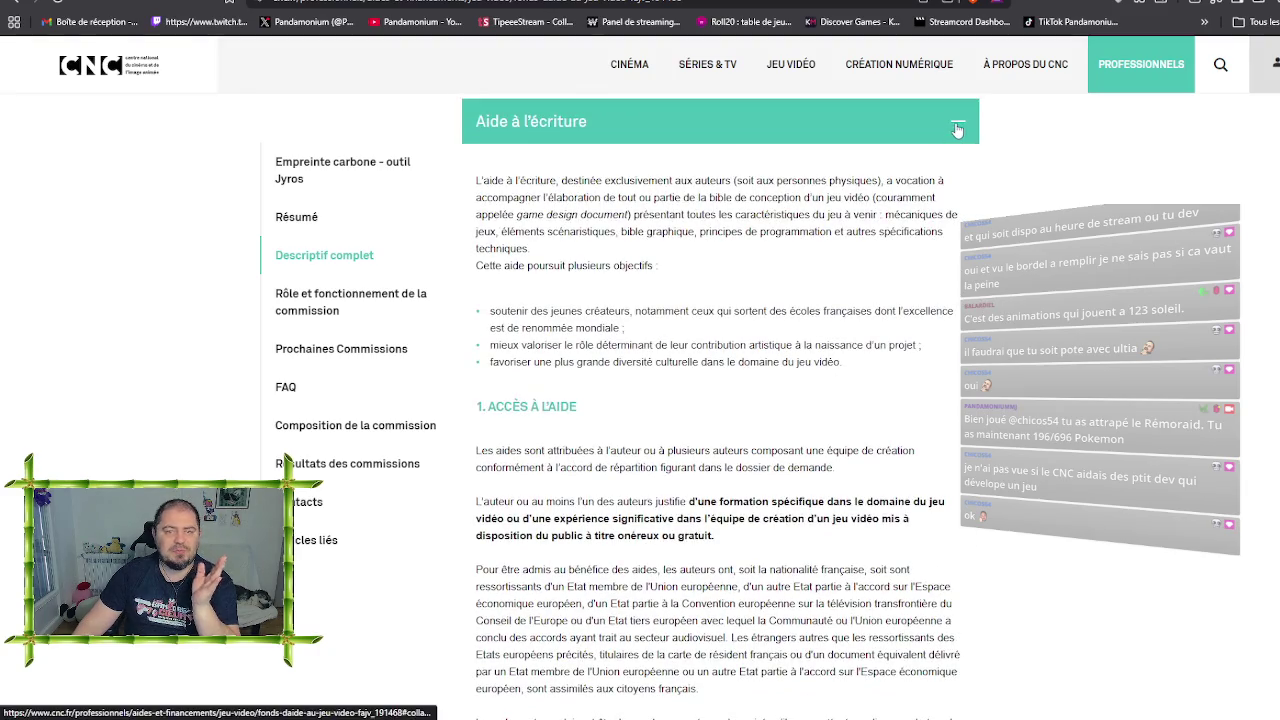
# Swap Aide à l'écriture for Aide à la préproduction and read its eligible-project requirements
pyautogui.click(957, 130)
pyautogui.click(959, 180)
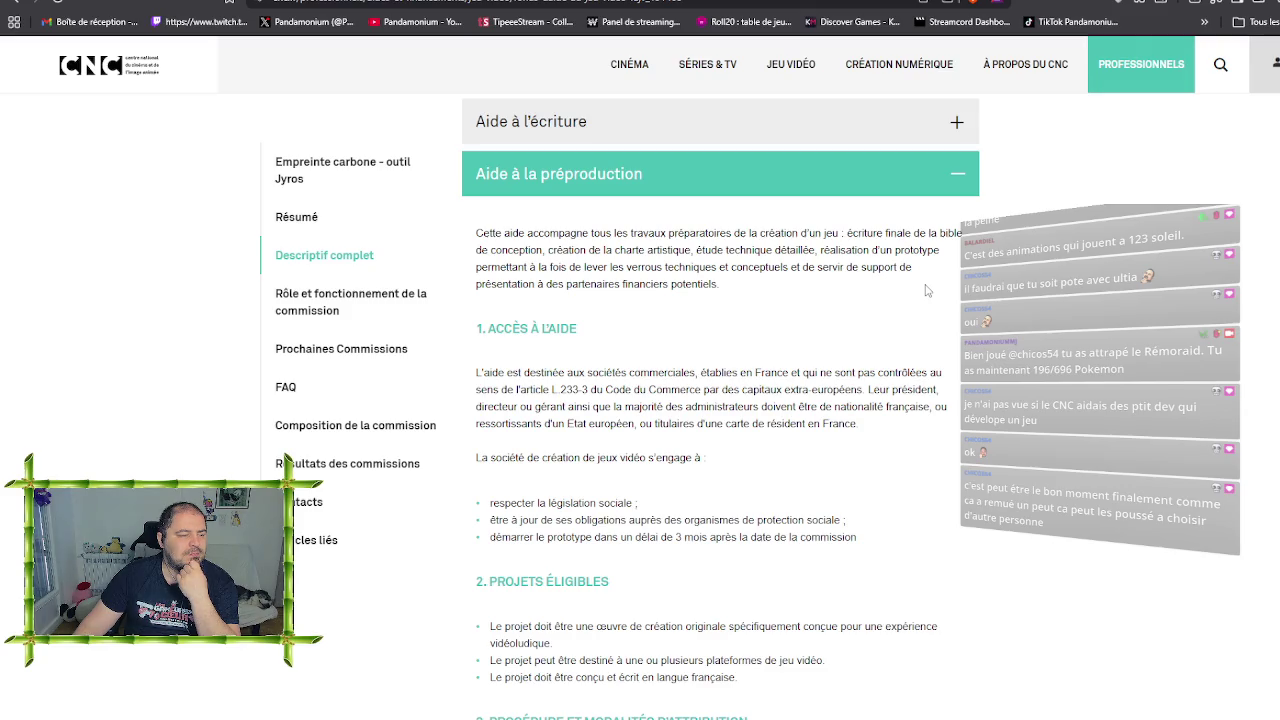
pyautogui.scroll(-1, 919, 368)
pyautogui.scroll(-2, 919, 368)
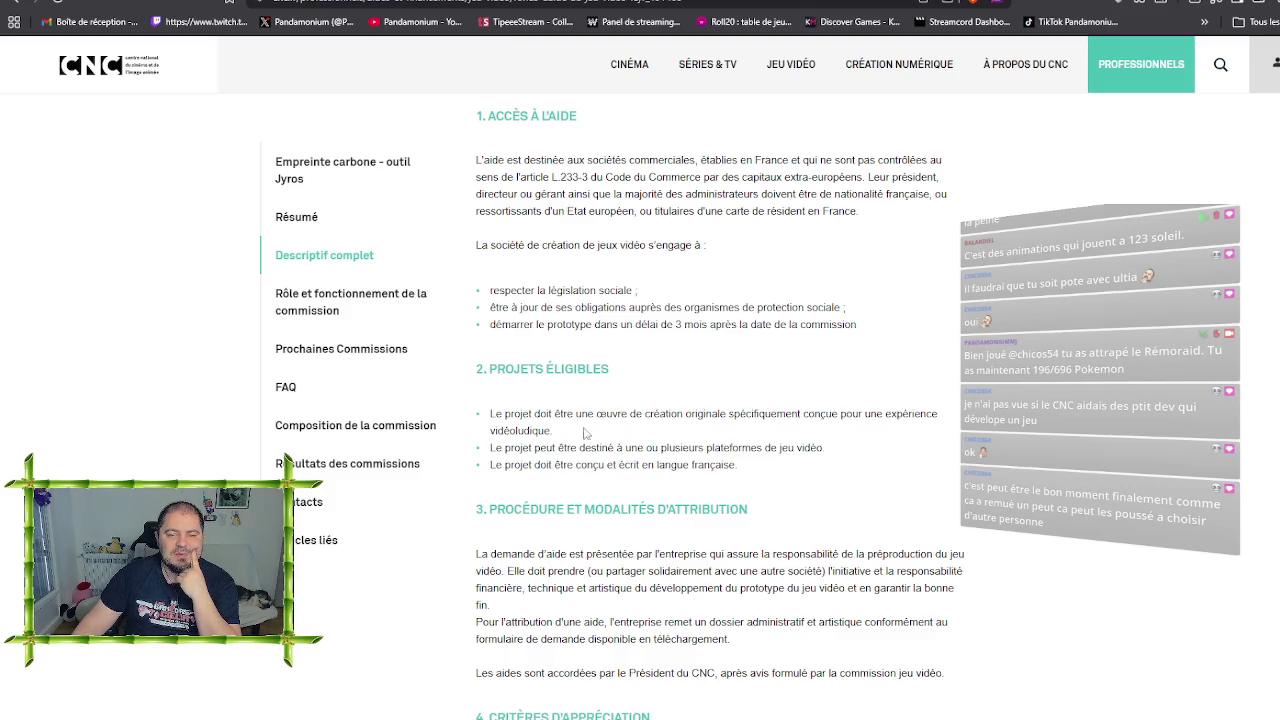
pyautogui.moveTo(585, 432); pyautogui.dragTo(484, 424)
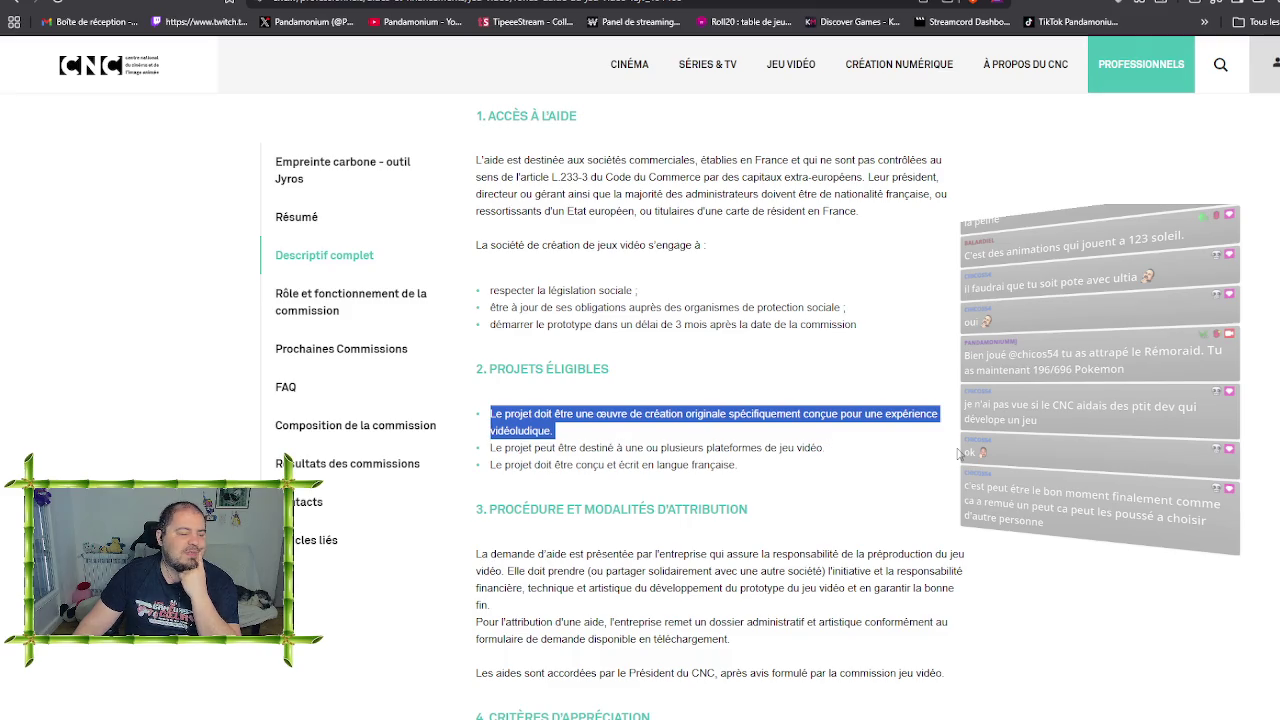
pyautogui.click(880, 447)
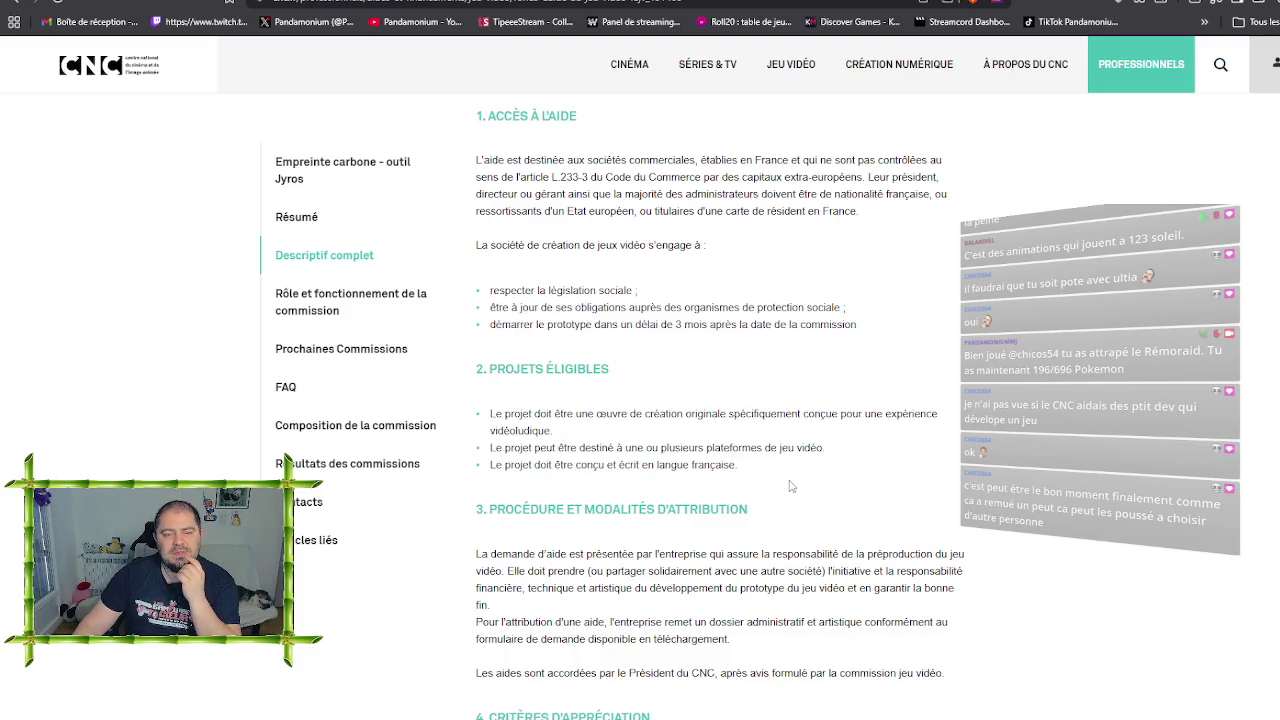
# Scroll down to section 6 and the payment terms, briefly highlighting the prototype jouable bullet
pyautogui.scroll(-2, 789, 486)
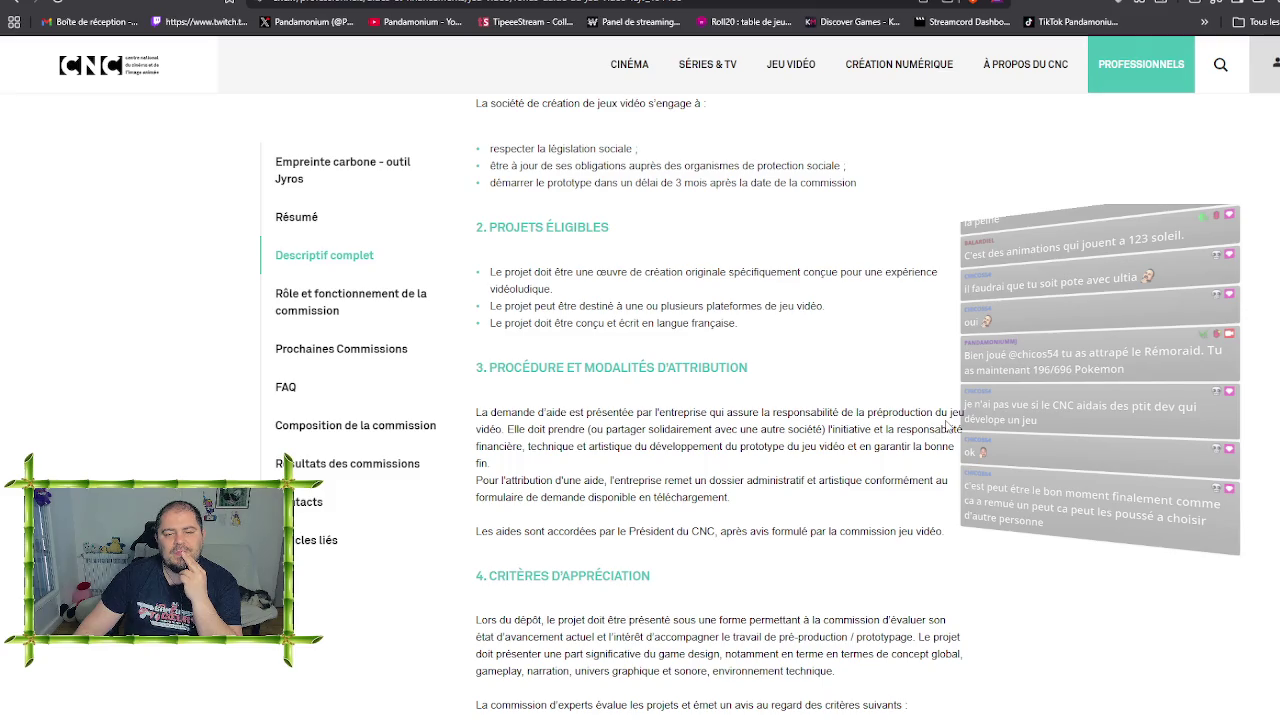
pyautogui.scroll(-2, 946, 424)
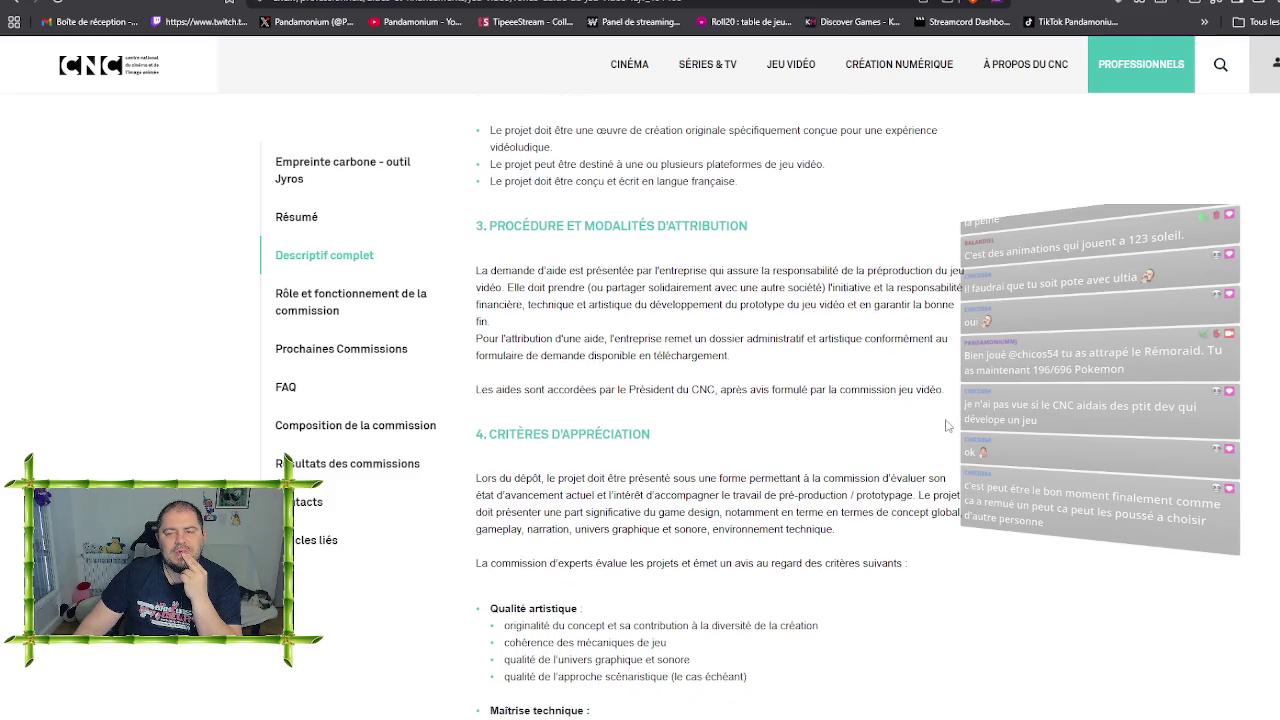
pyautogui.scroll(-2, 946, 424)
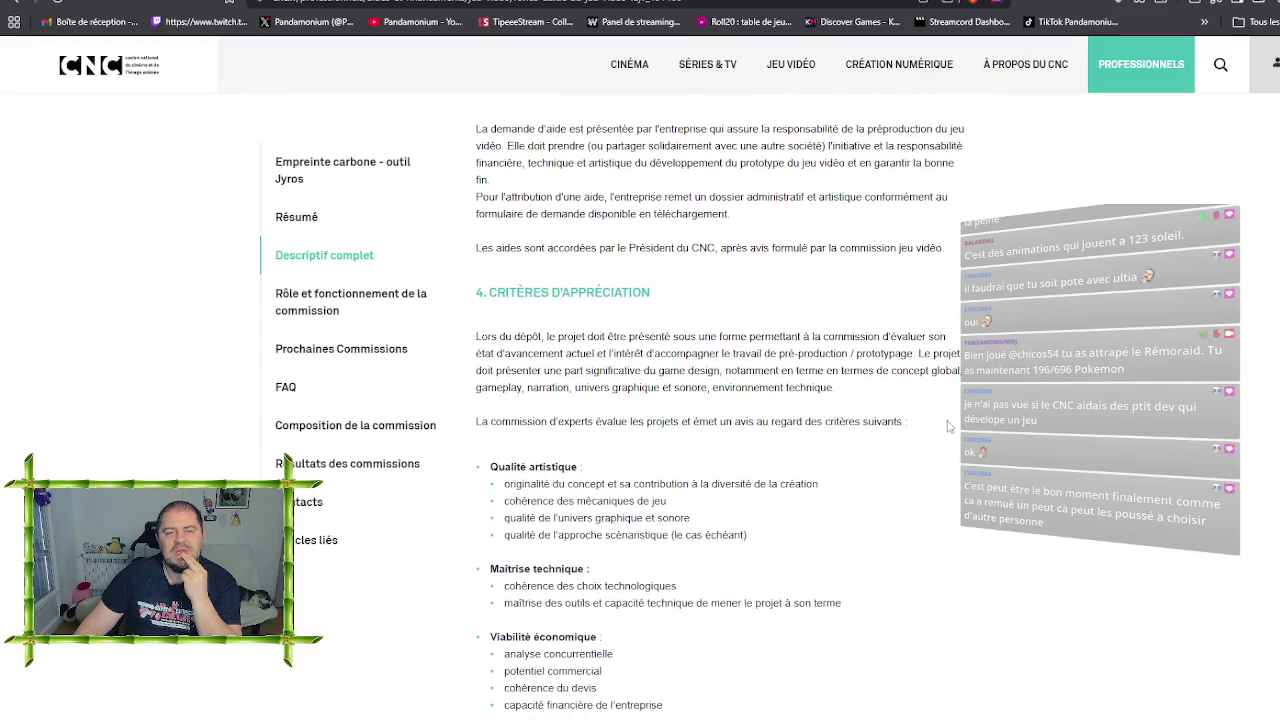
pyautogui.scroll(-1, 946, 424)
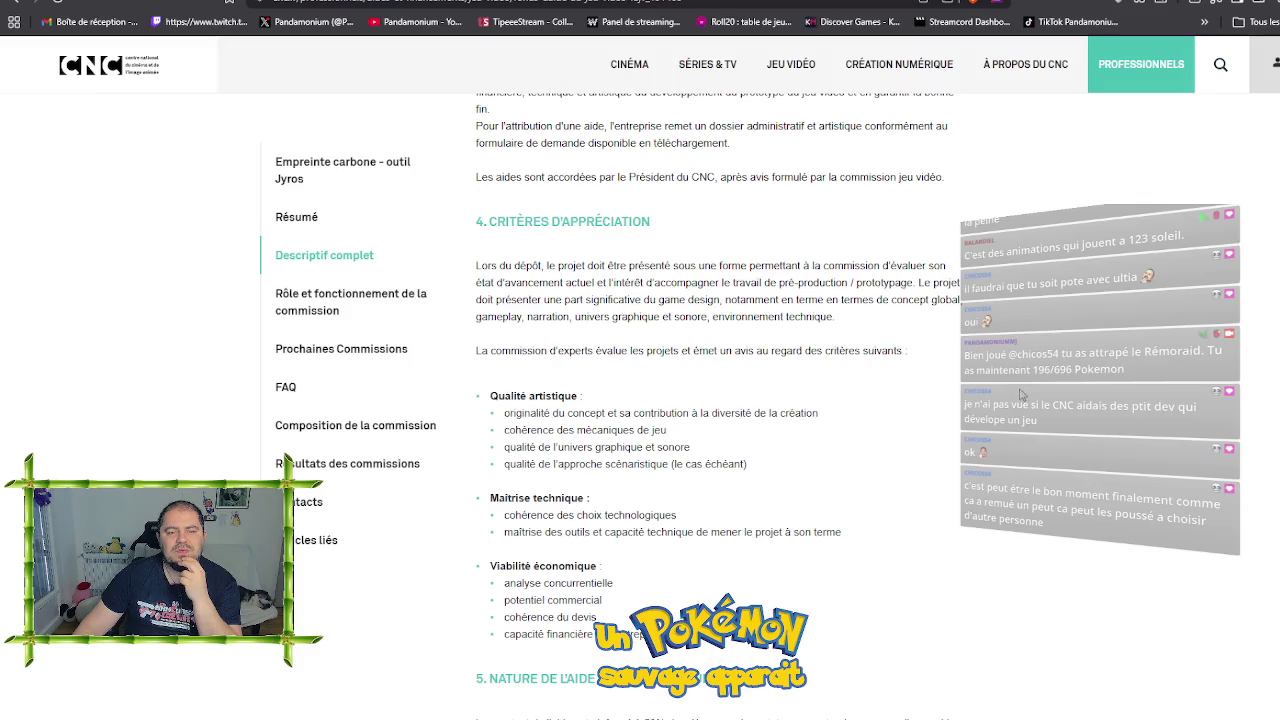
pyautogui.scroll(-5, 890, 388)
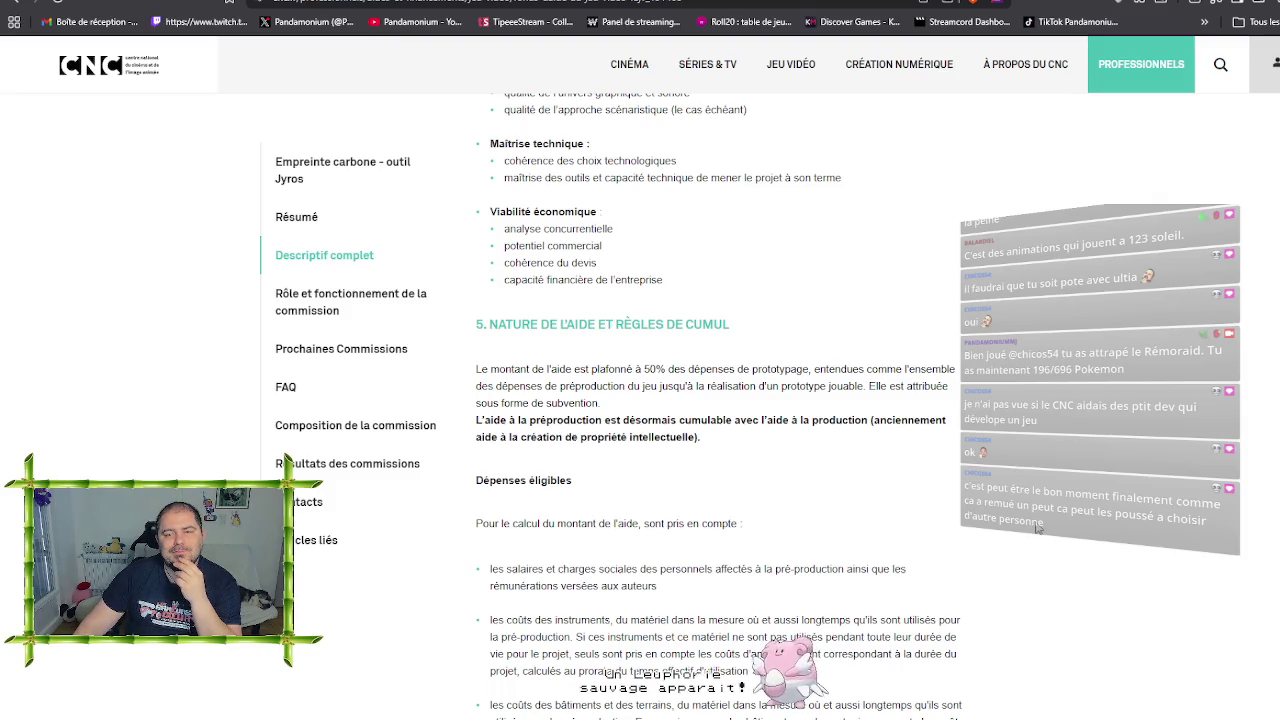
pyautogui.scroll(-2, 958, 537)
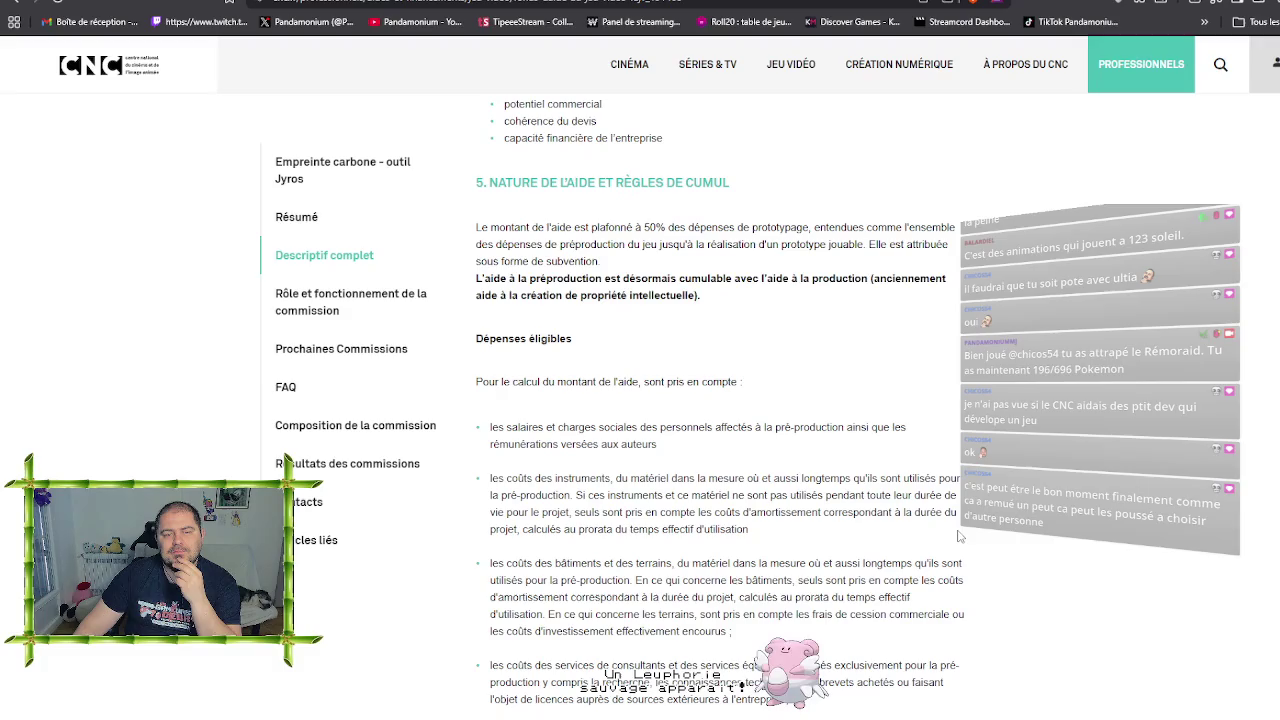
pyautogui.scroll(-4, 956, 531)
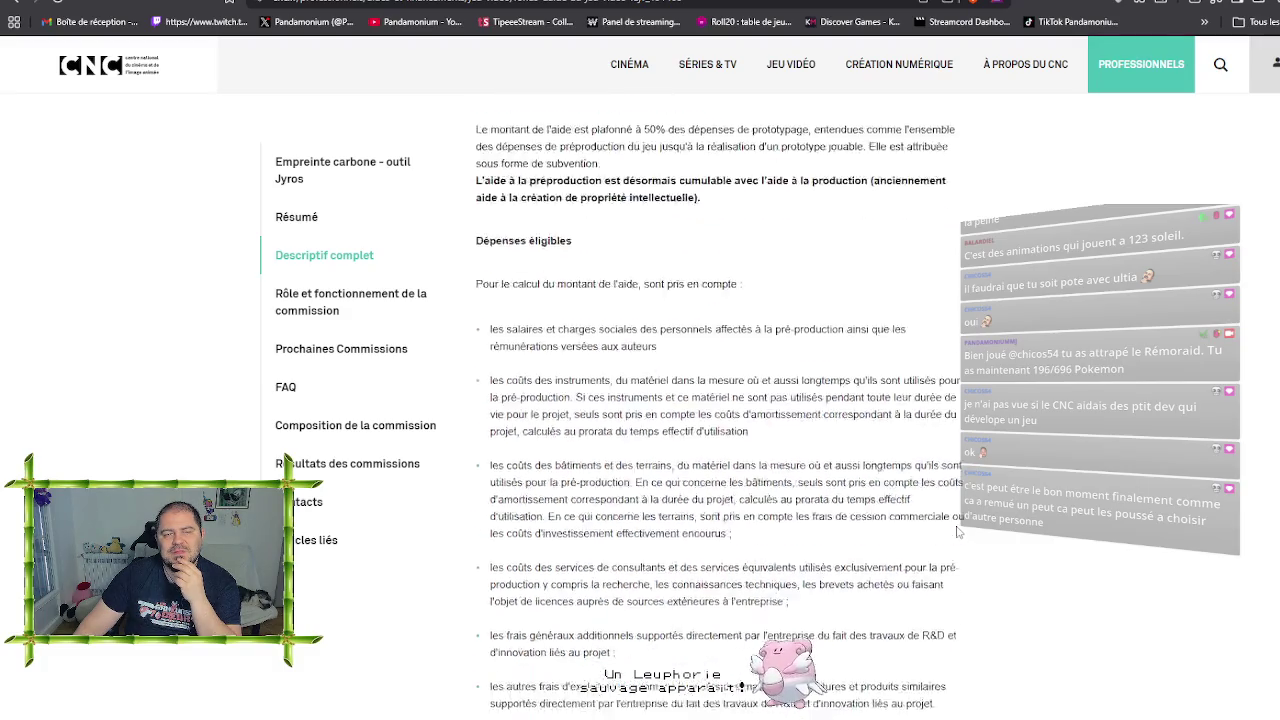
pyautogui.scroll(-5, 956, 532)
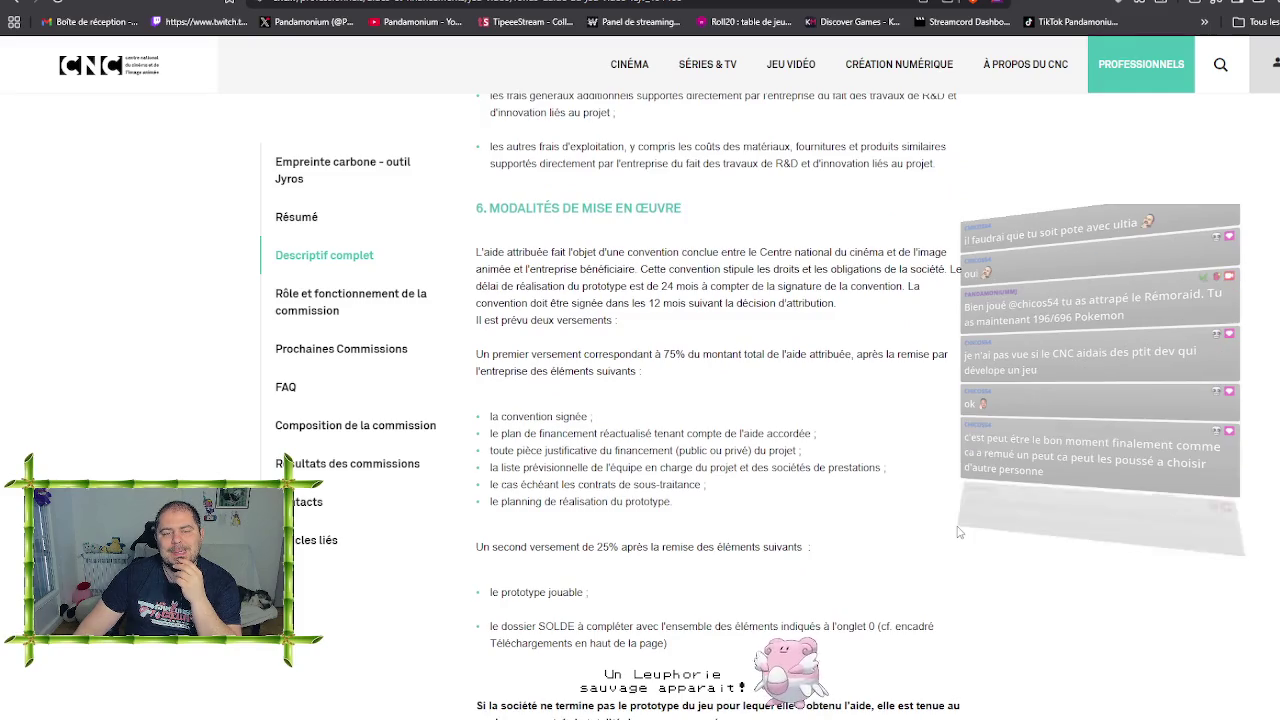
pyautogui.scroll(-3, 956, 532)
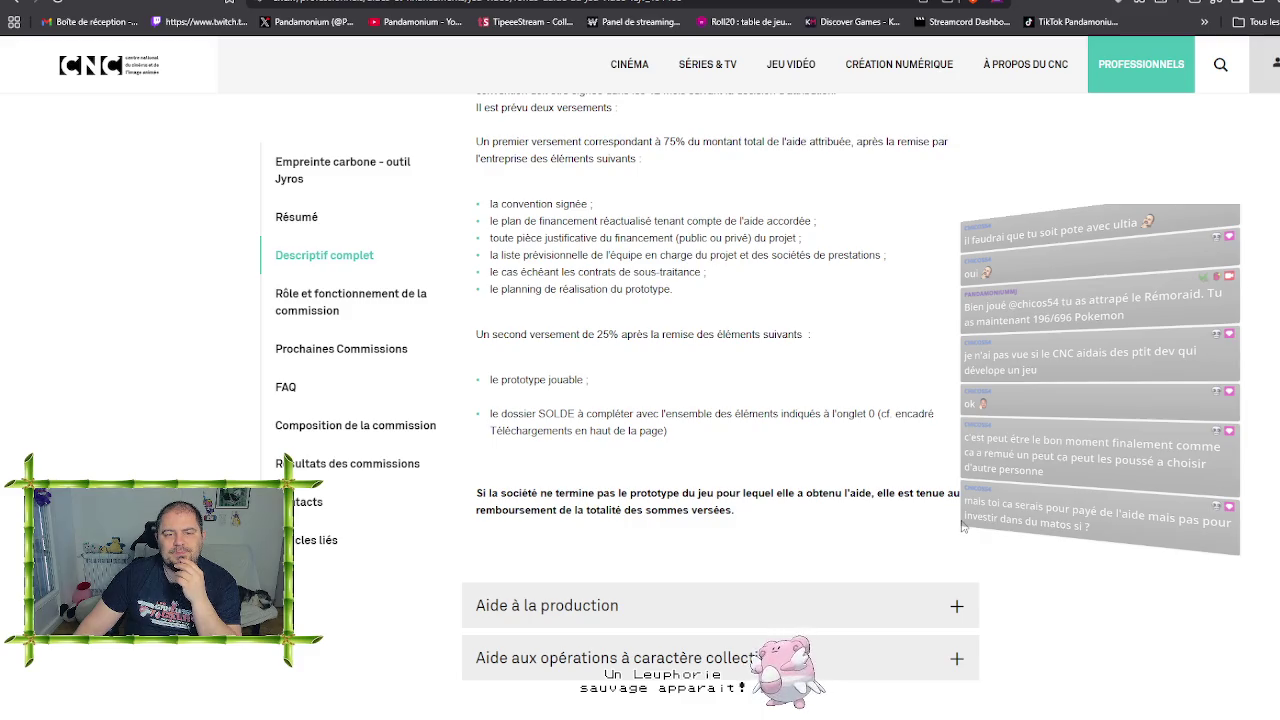
pyautogui.moveTo(490, 380); pyautogui.dragTo(542, 381)
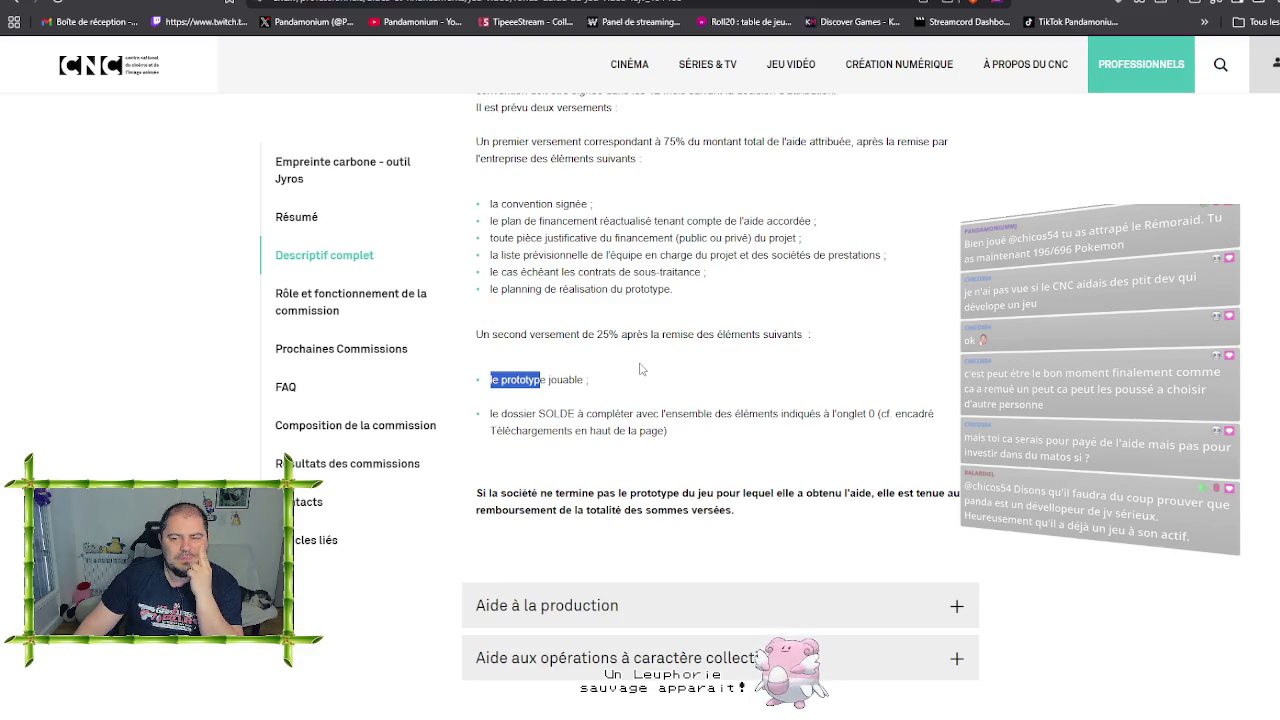
pyautogui.click(641, 369)
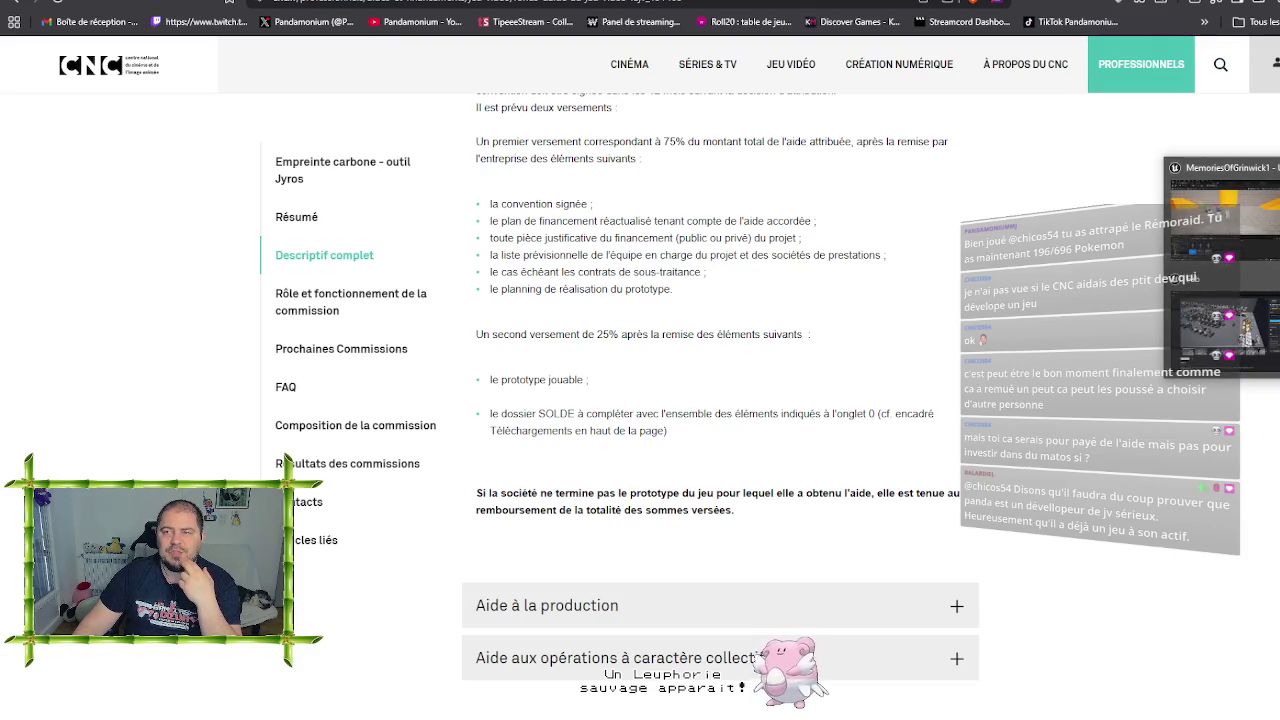
pyautogui.hotkey('alt', 'Tab')
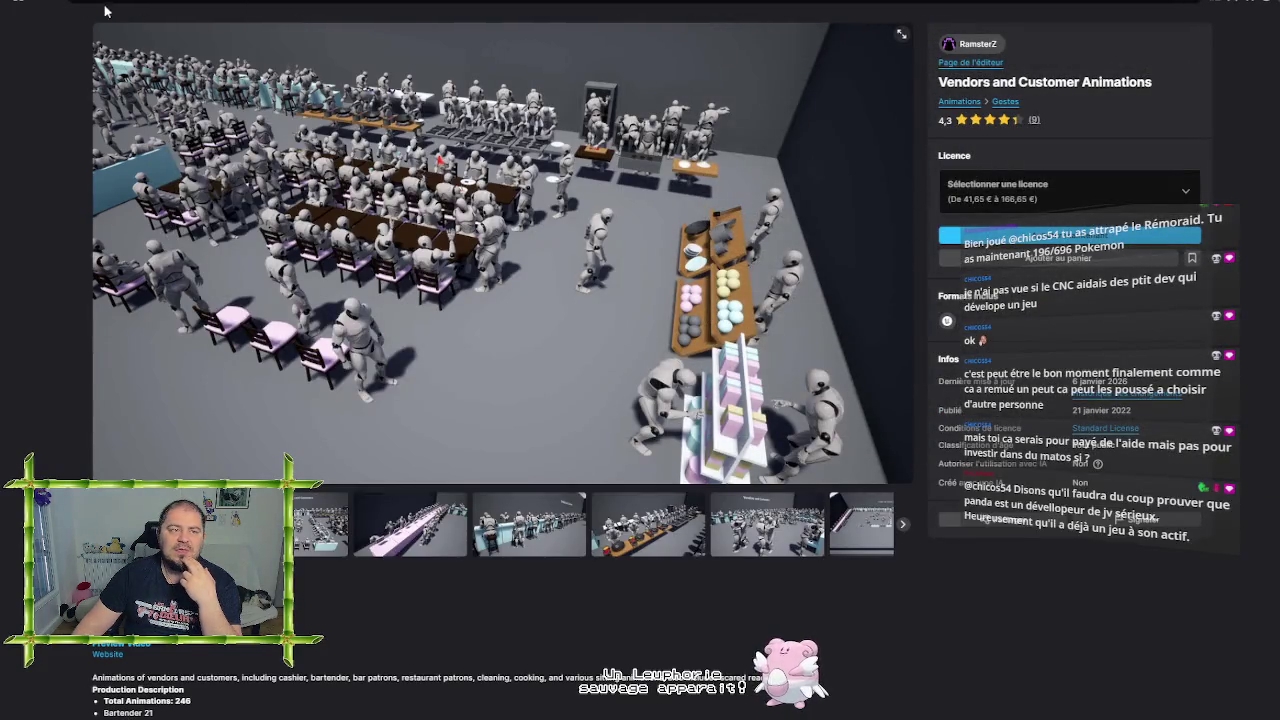
# Go back to the full Animations listing and collapse its subcategories
pyautogui.click(40, 3)
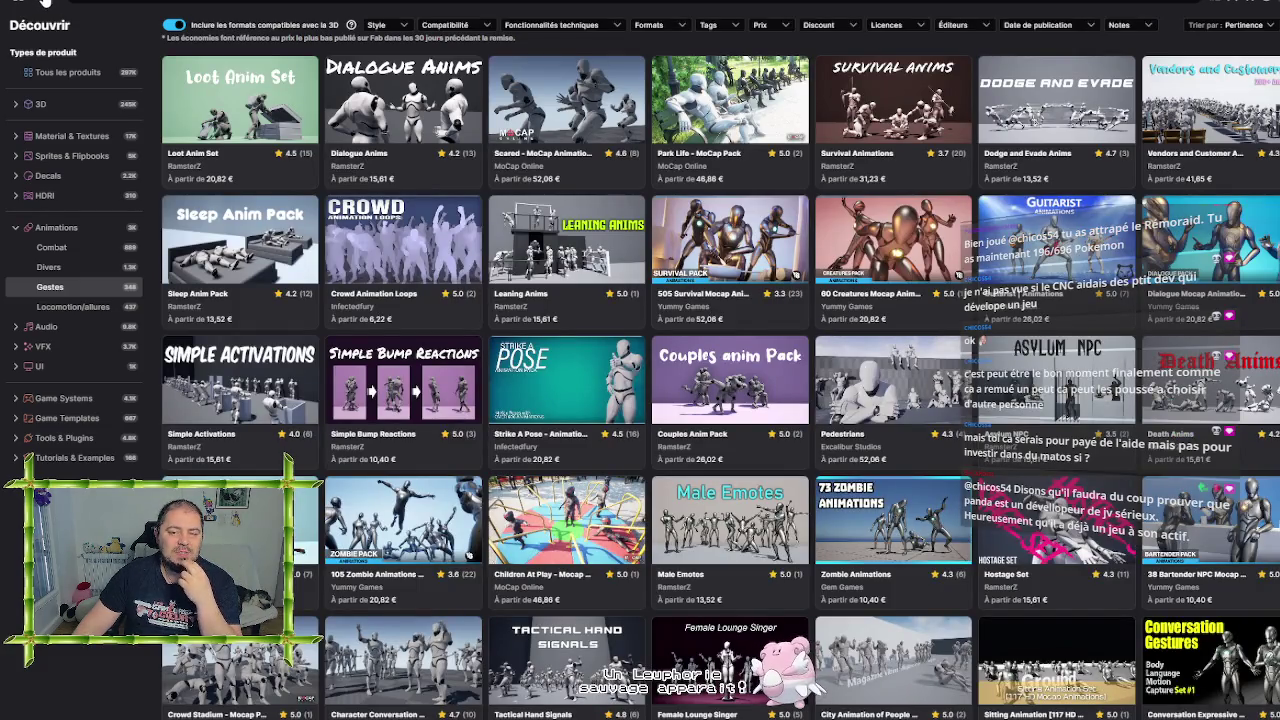
pyautogui.click(45, 4)
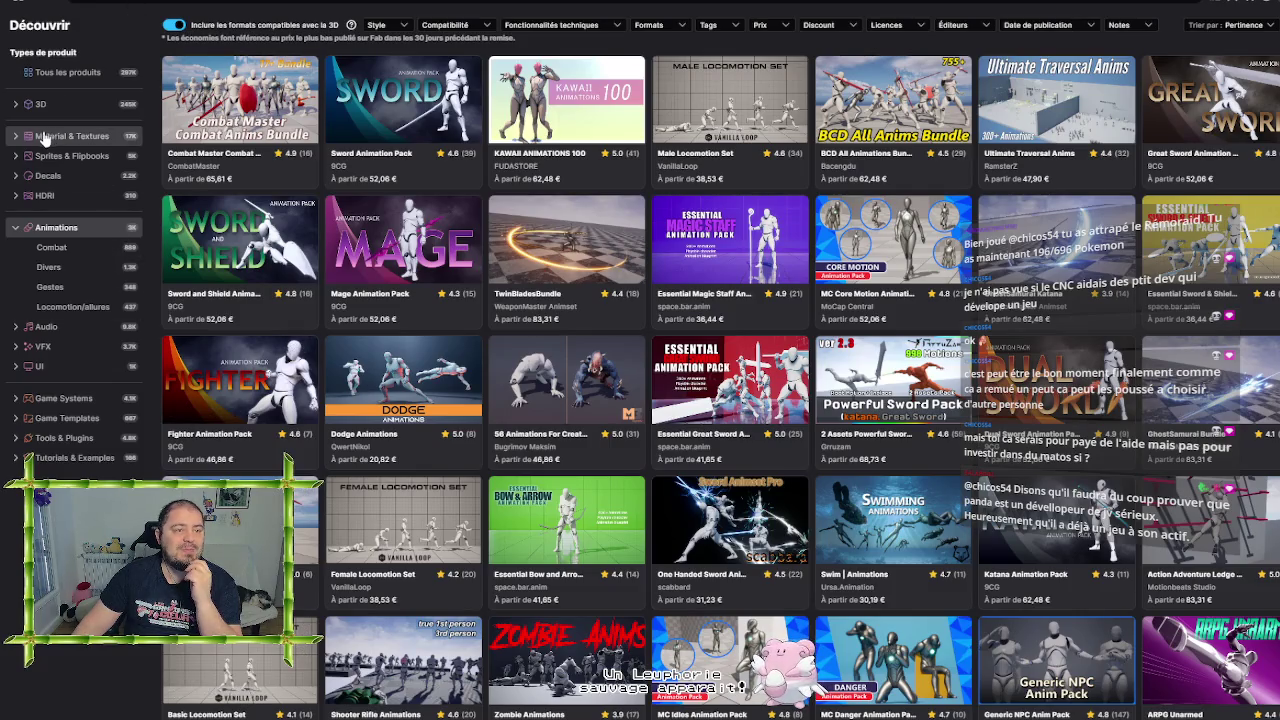
pyautogui.click(16, 228)
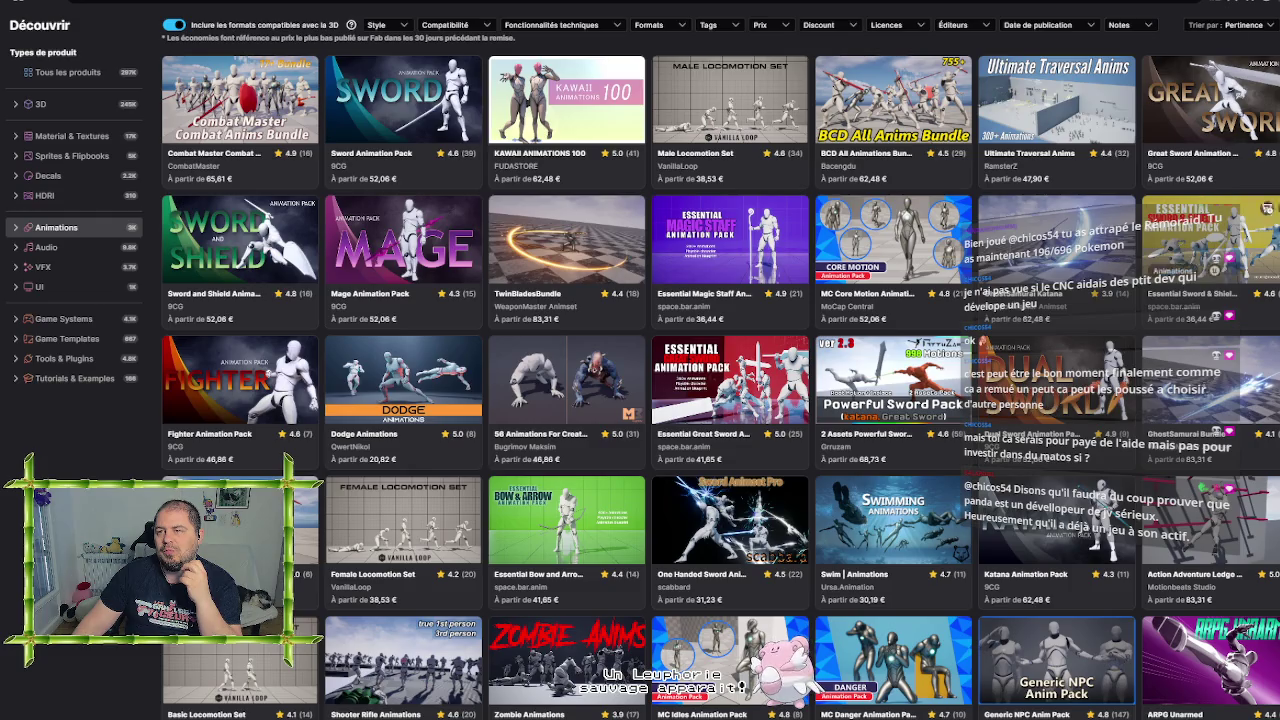
# Resize the Fab window, maximize it, and open the 3D category
pyautogui.moveTo(968, 5)
pyautogui.mouseDown()
pyautogui.moveTo(1187, 315)
pyautogui.moveTo(758, 263)
pyautogui.moveTo(652, 364)
pyautogui.moveTo(638, 437)
pyautogui.moveTo(522, 343)
pyautogui.moveTo(622, 366)
pyautogui.moveTo(652, 465)
pyautogui.mouseUp()
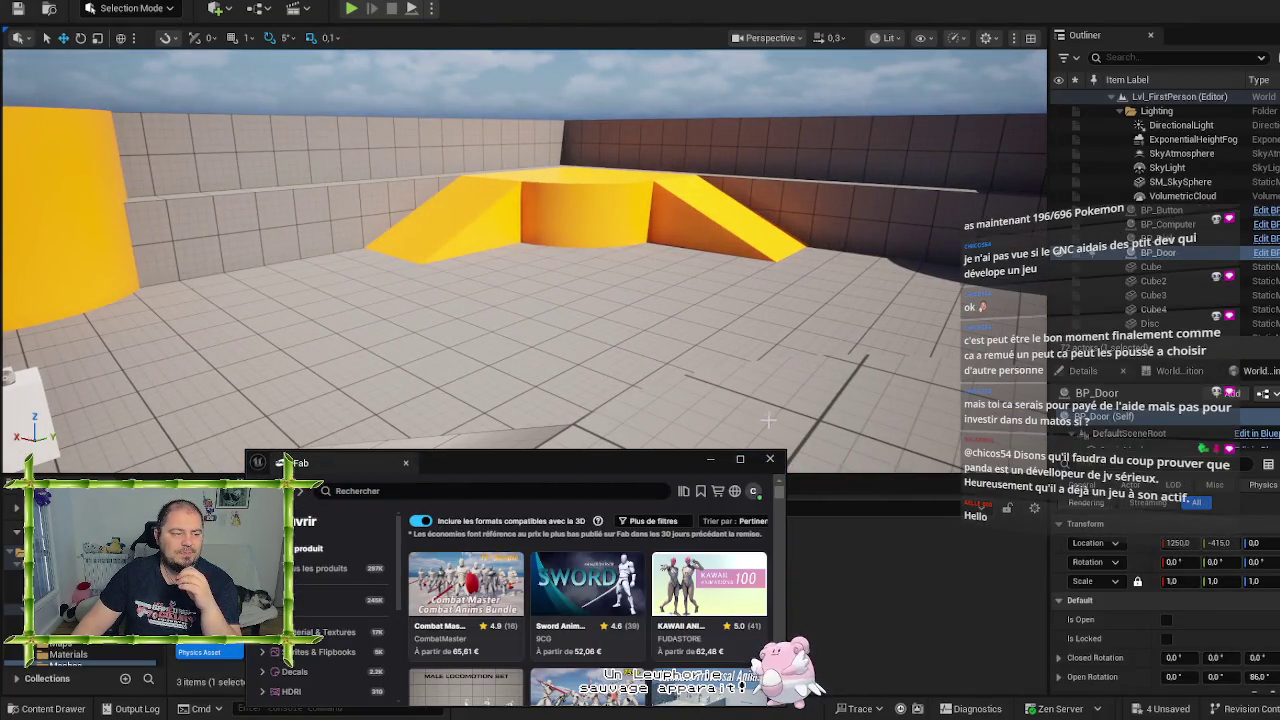
pyautogui.moveTo(585, 468)
pyautogui.mouseDown()
pyautogui.moveTo(597, 225)
pyautogui.moveTo(558, 113)
pyautogui.moveTo(368, 79)
pyautogui.mouseUp()
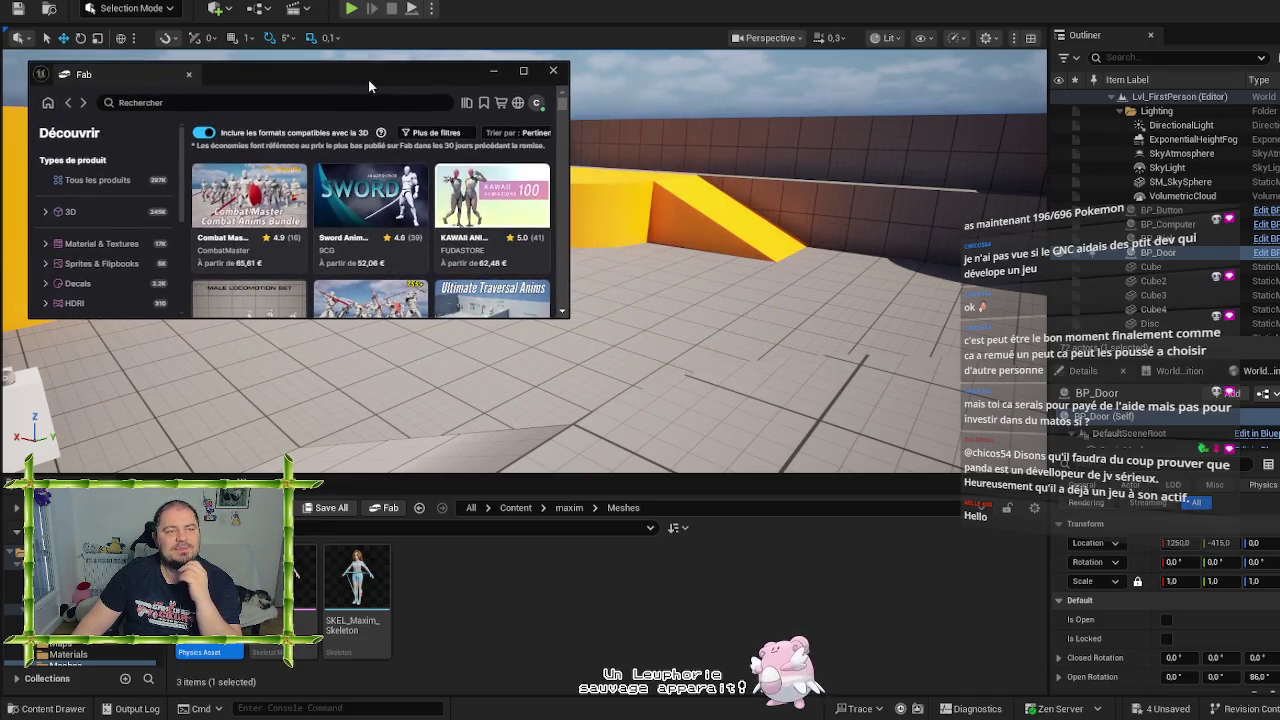
pyautogui.moveTo(569, 317)
pyautogui.mouseDown()
pyautogui.moveTo(588, 341)
pyautogui.moveTo(950, 510)
pyautogui.moveTo(1058, 658)
pyautogui.mouseUp()
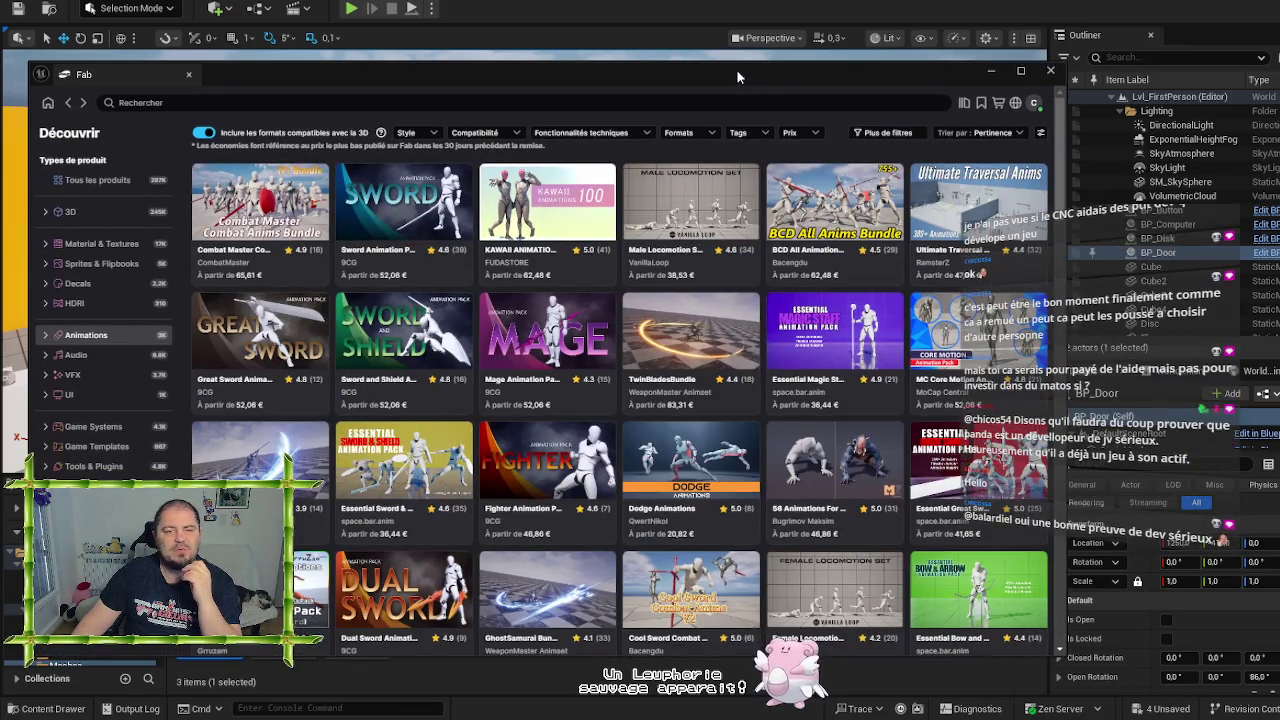
pyautogui.doubleClick(736, 69)
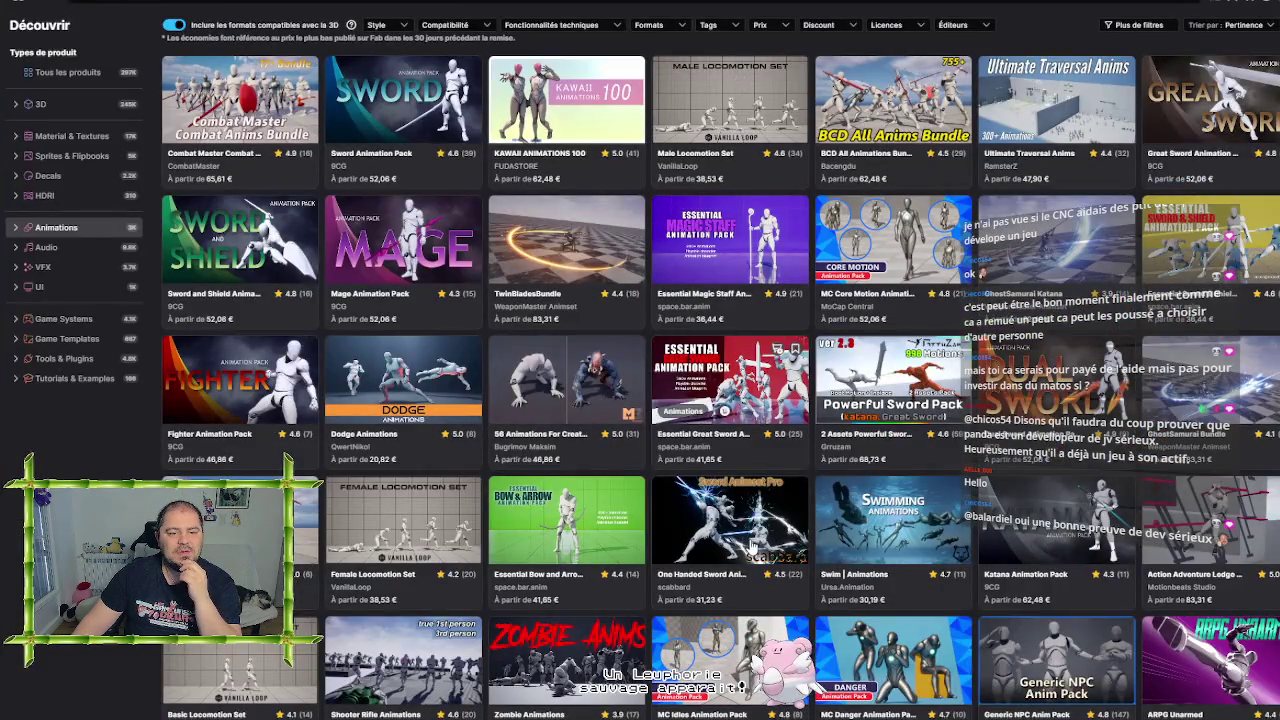
pyautogui.click(66, 108)
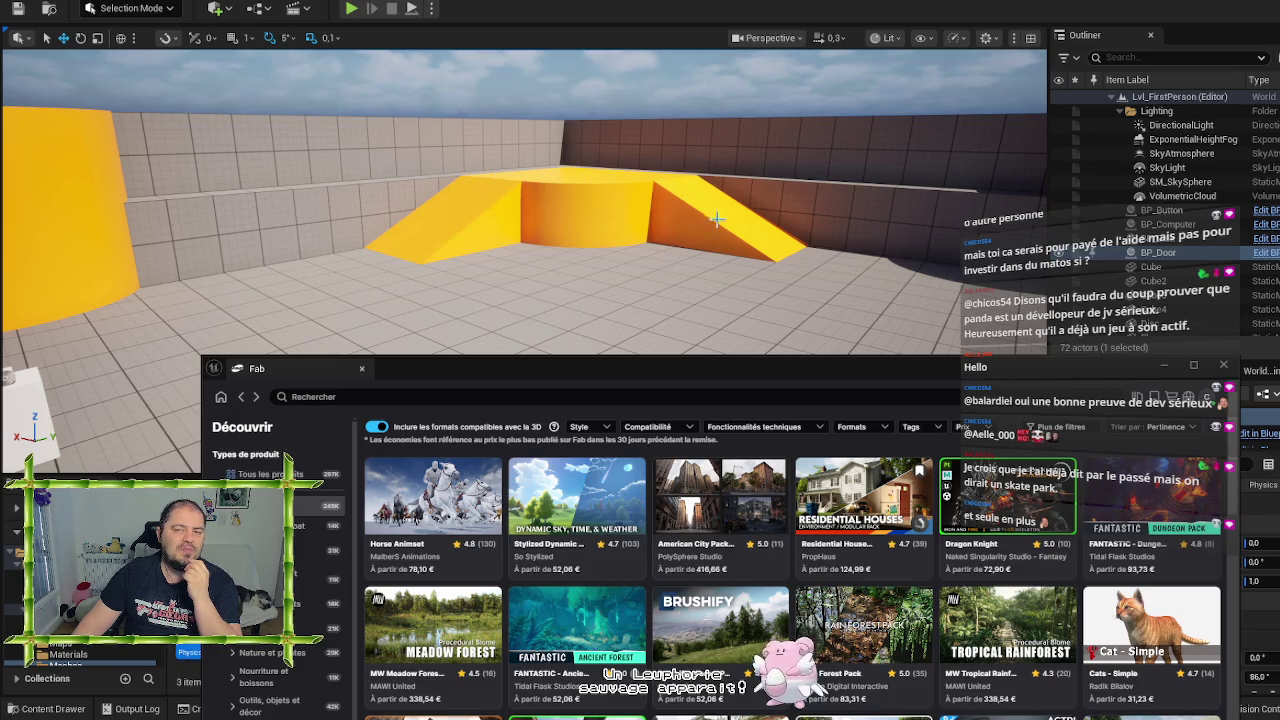
# Maximize the Fab window and open PropHaus's Residential Houses - Modular Pack page
pyautogui.moveTo(585, 243)
pyautogui.mouseDown()
pyautogui.moveTo(640, 250)
pyautogui.moveTo(500, 240)
pyautogui.mouseUp()
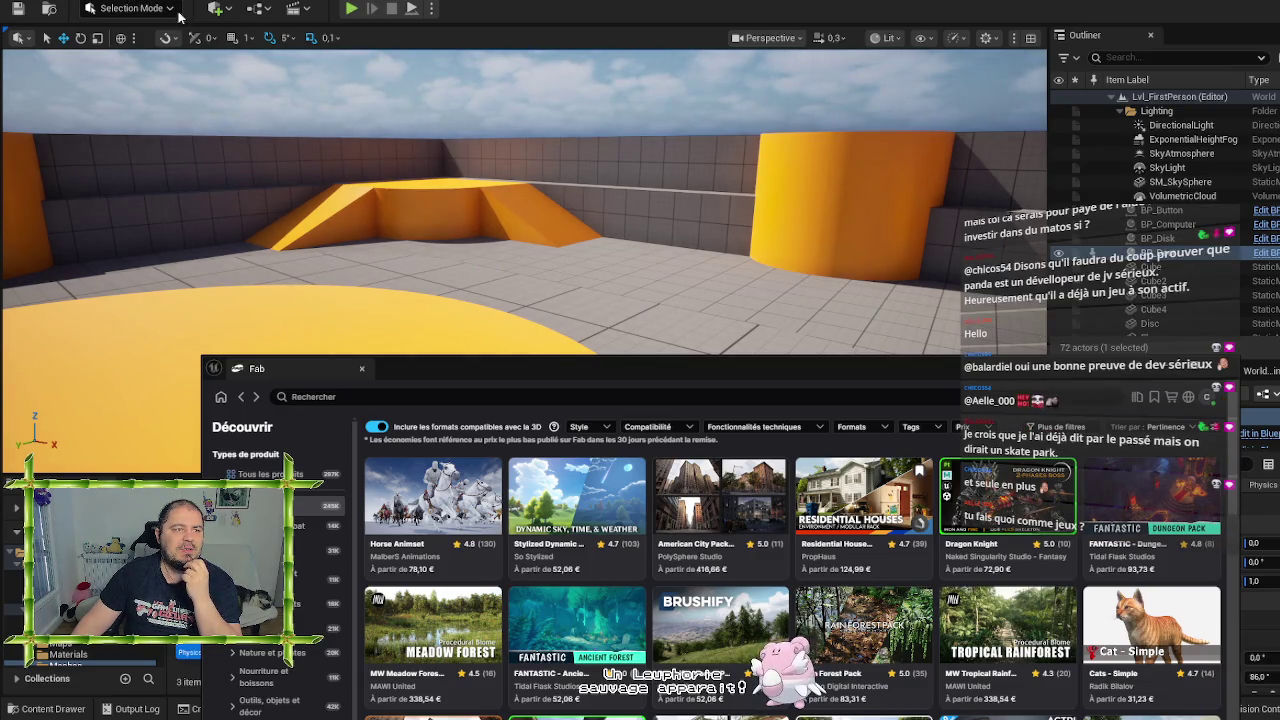
pyautogui.doubleClick(666, 367)
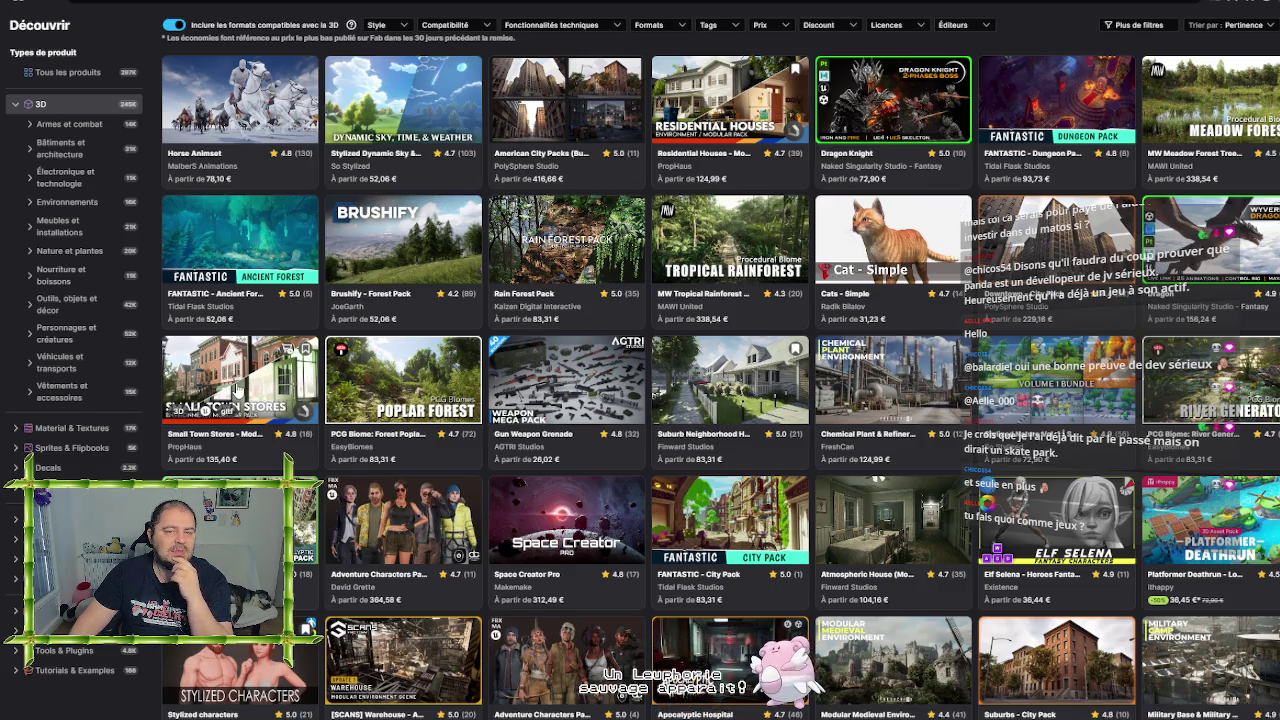
pyautogui.click(744, 102)
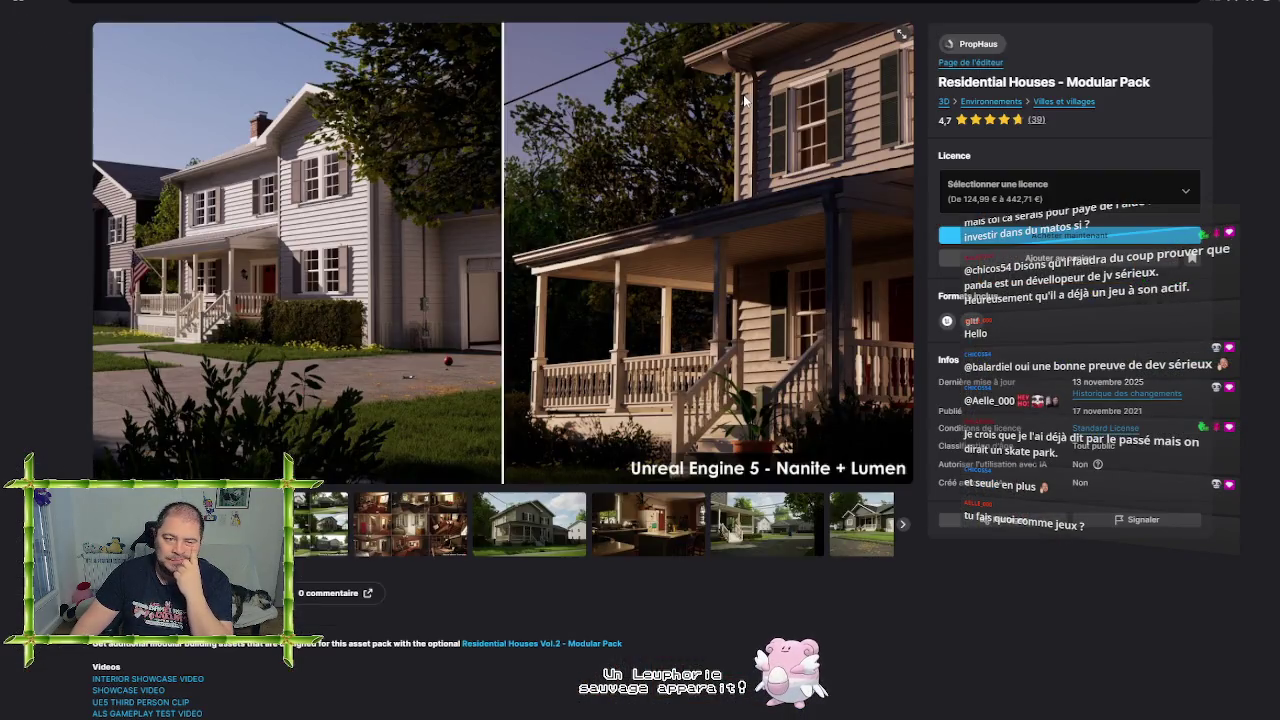
pyautogui.click(300, 538)
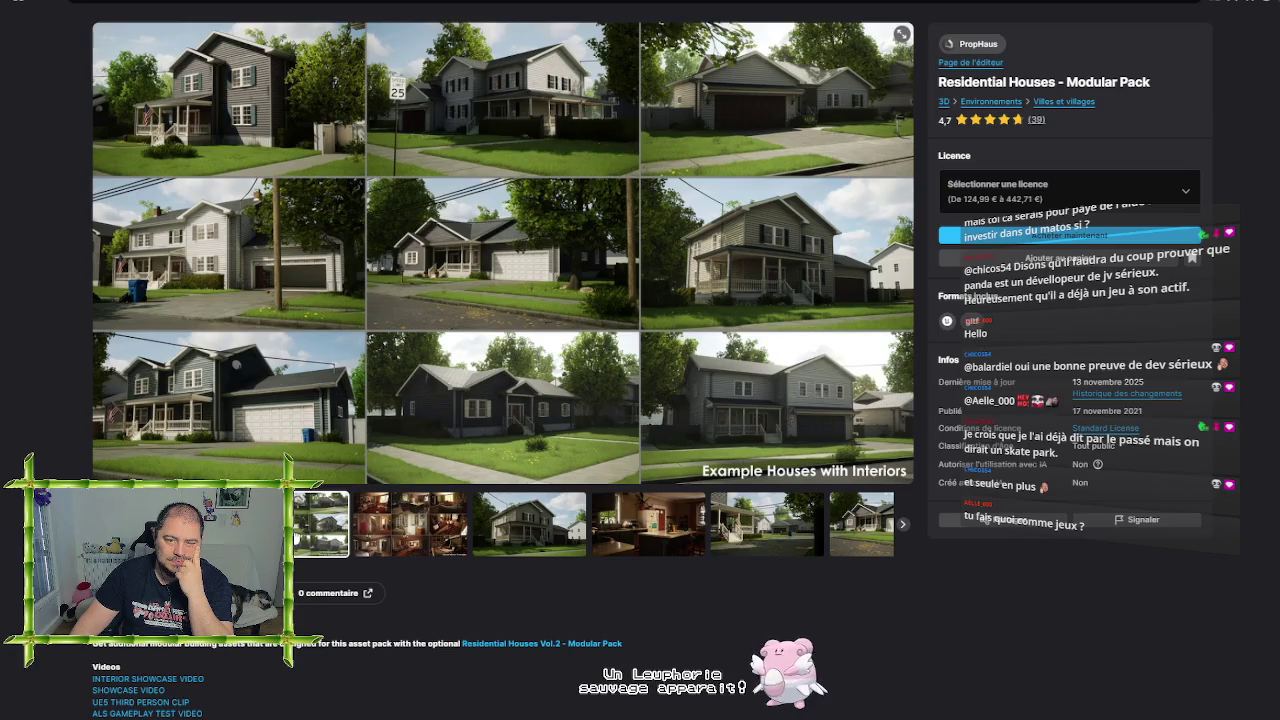
pyautogui.click(428, 538)
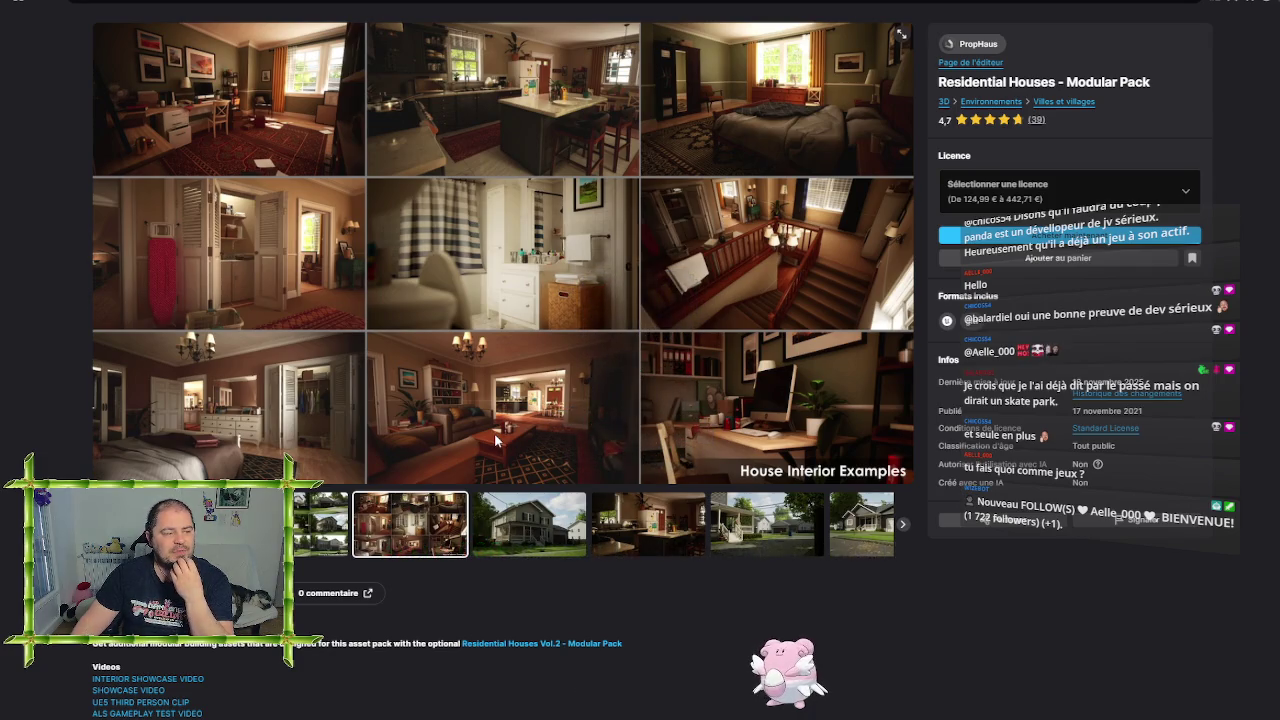
pyautogui.click(520, 536)
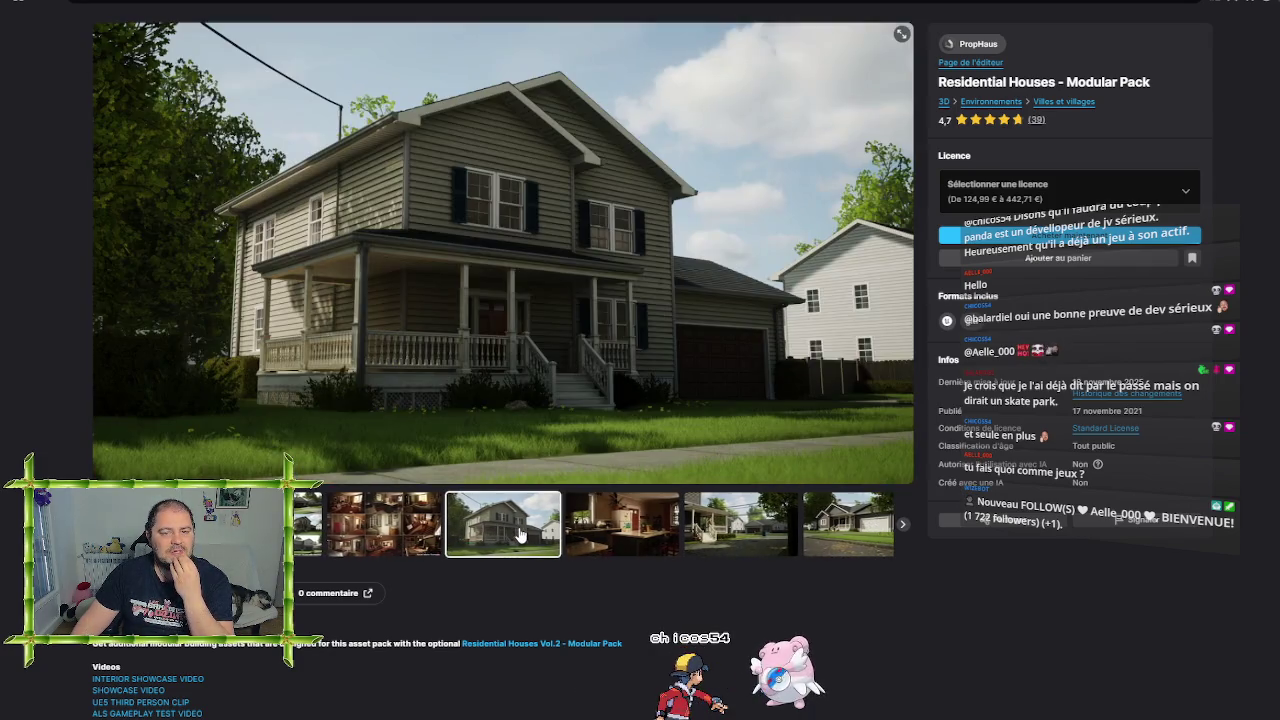
pyautogui.click(617, 531)
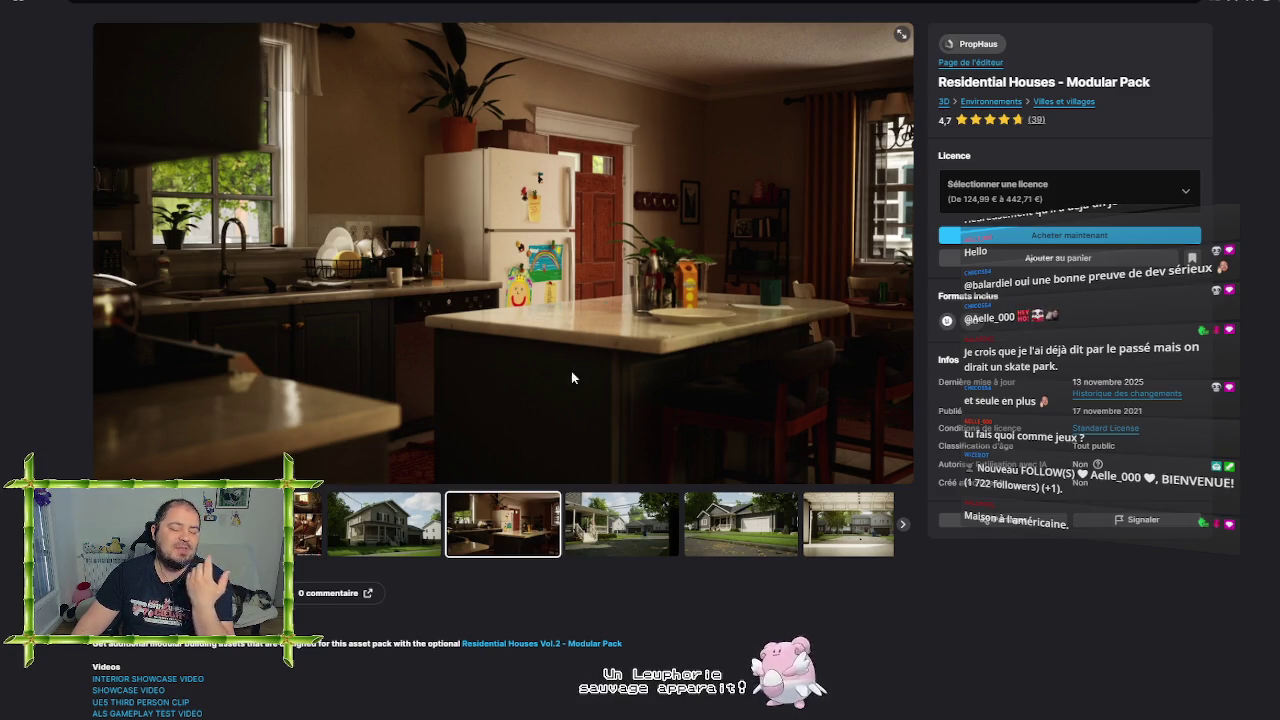
pyautogui.click(365, 528)
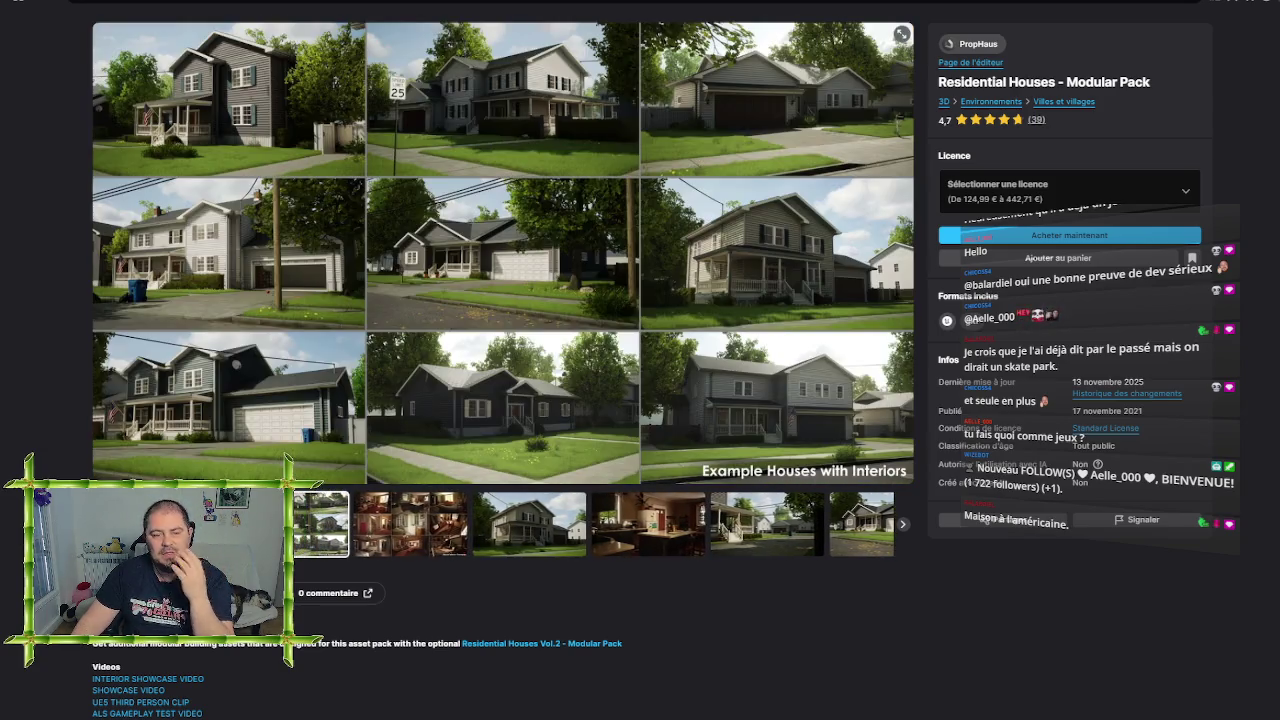
pyautogui.click(308, 530)
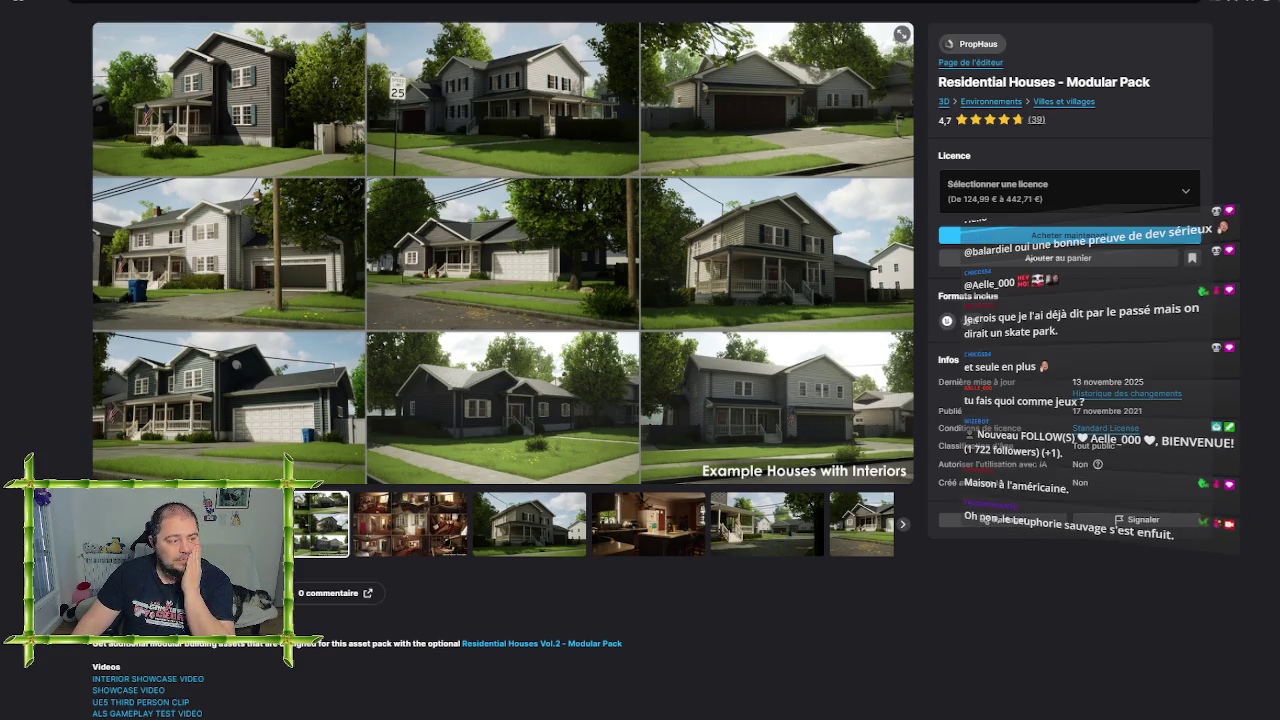
pyautogui.press('Left')
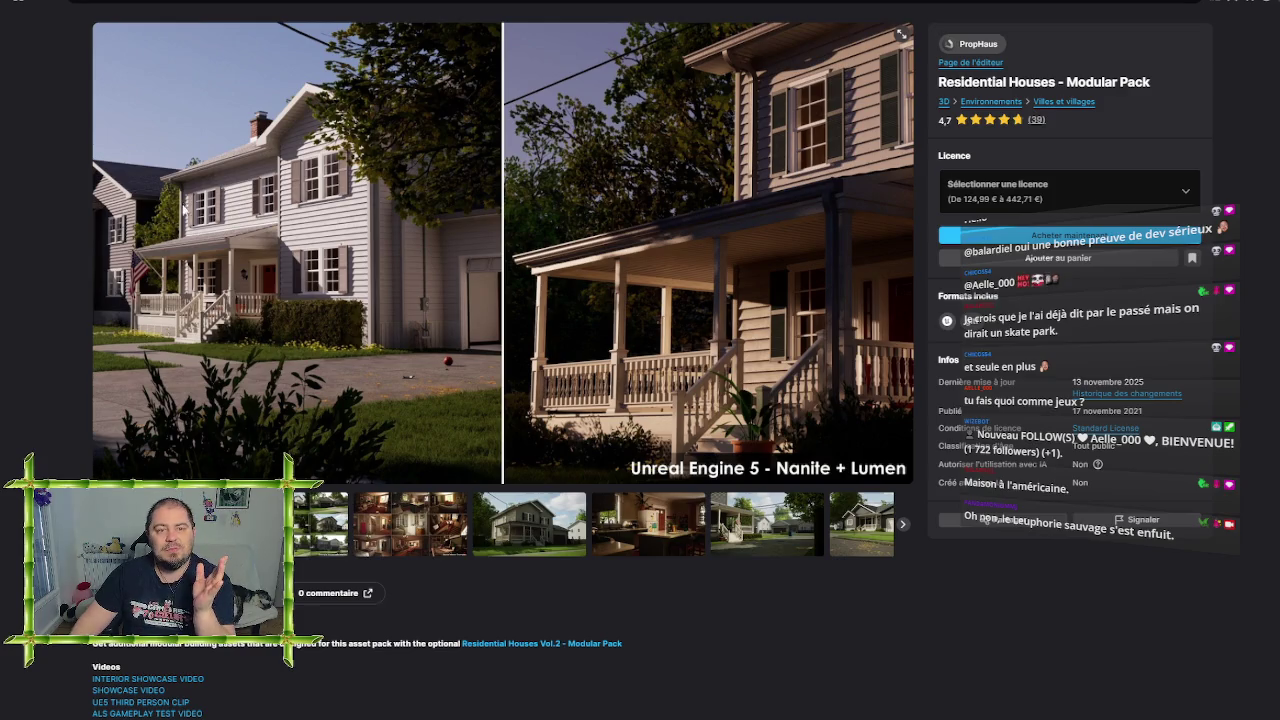
pyautogui.click(35, 5)
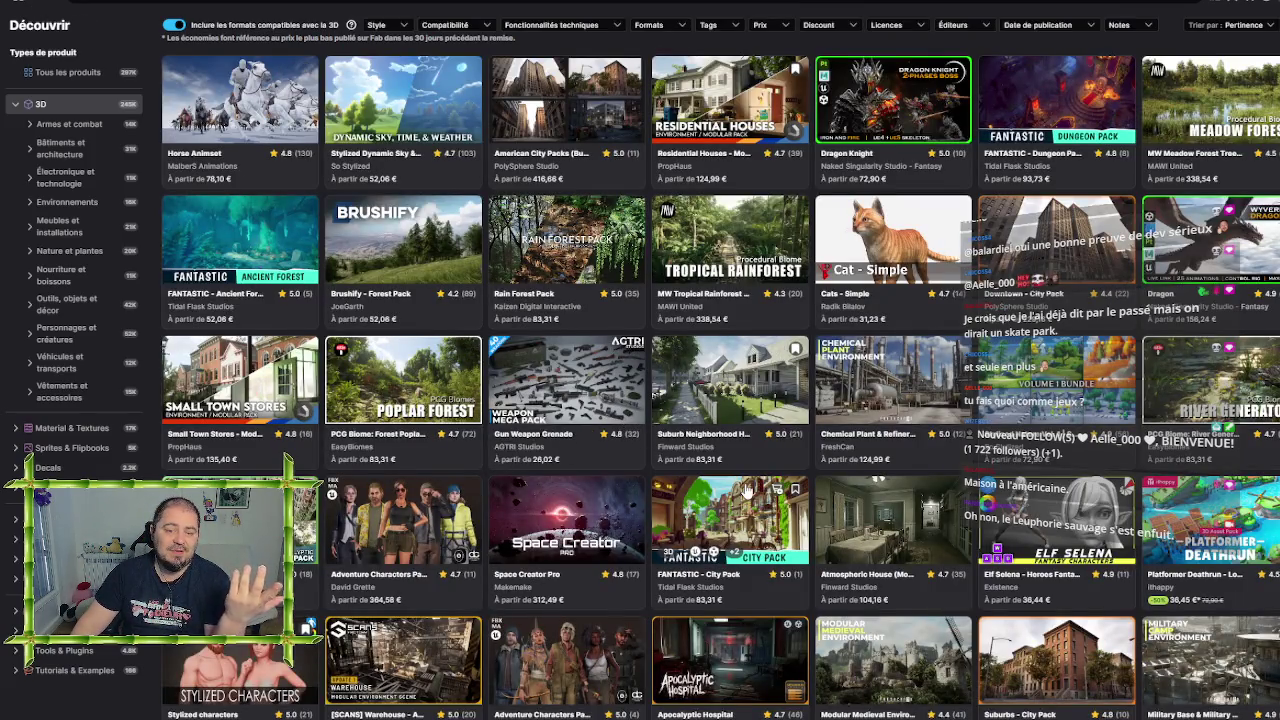
# Open Suburb Neighborhood House Pack and cycle through its interior, street, garage and blueprint images
pyautogui.click(734, 384)
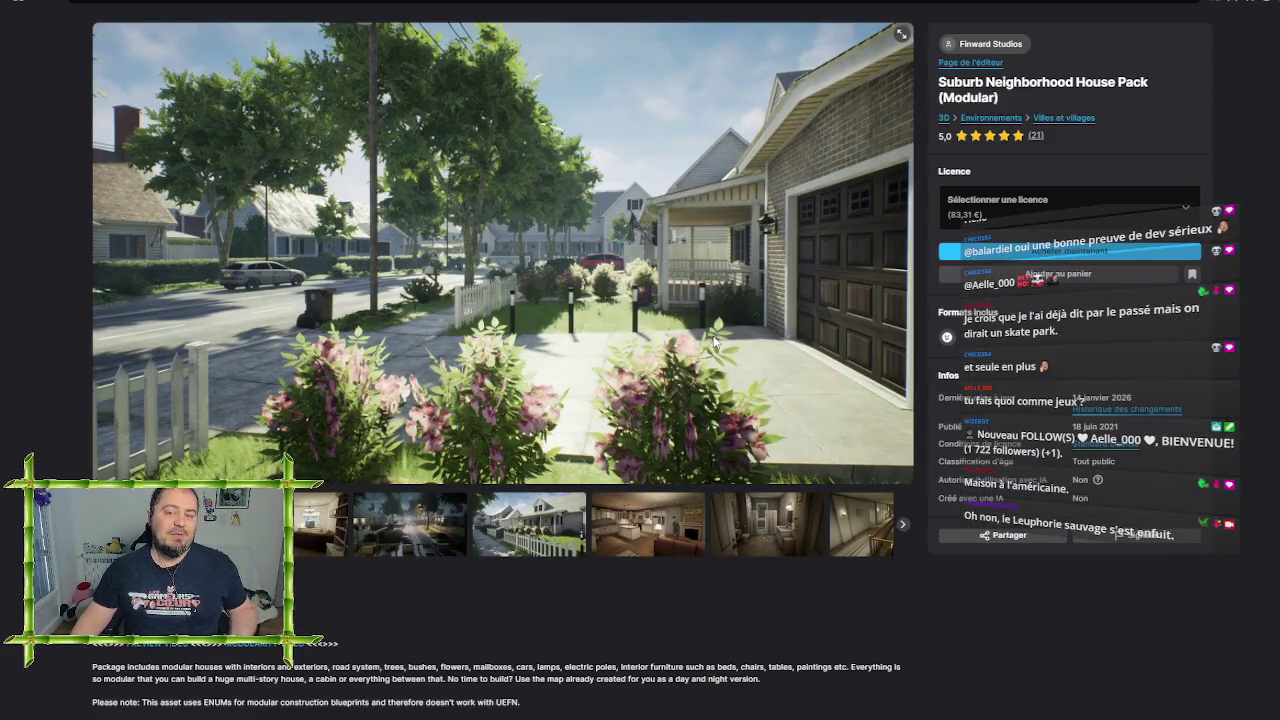
pyautogui.click(297, 523)
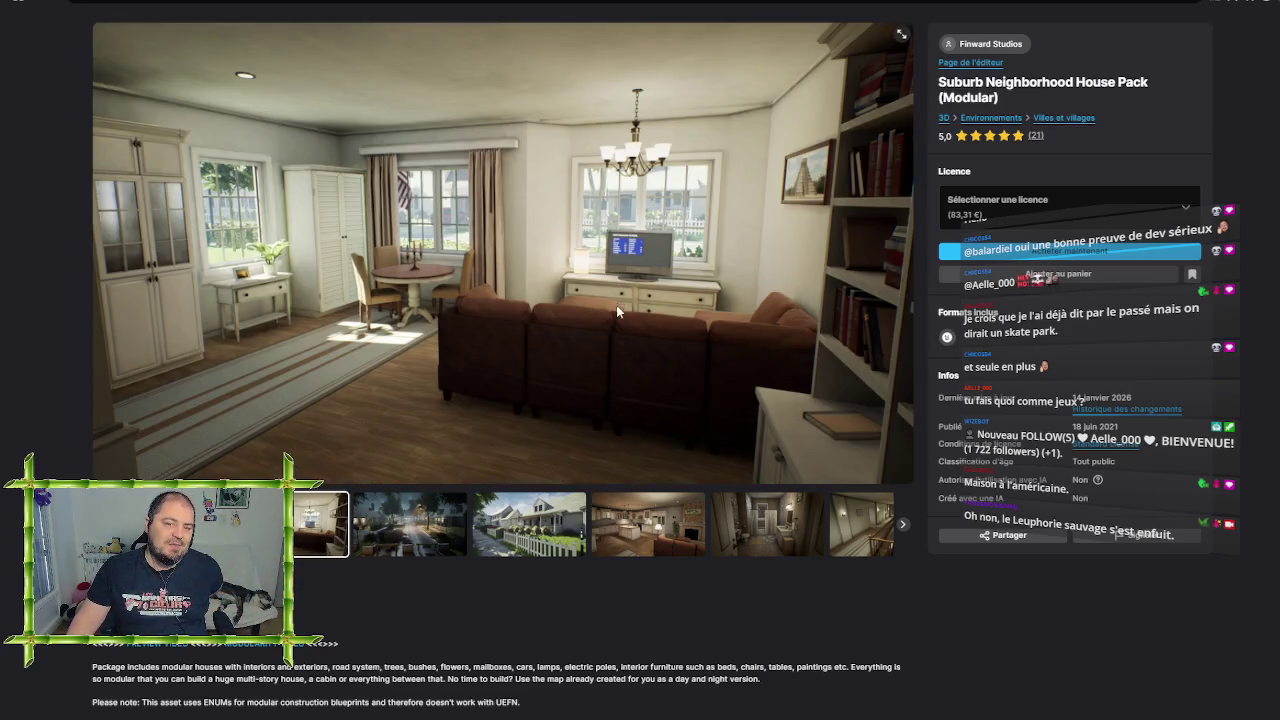
pyautogui.click(410, 523)
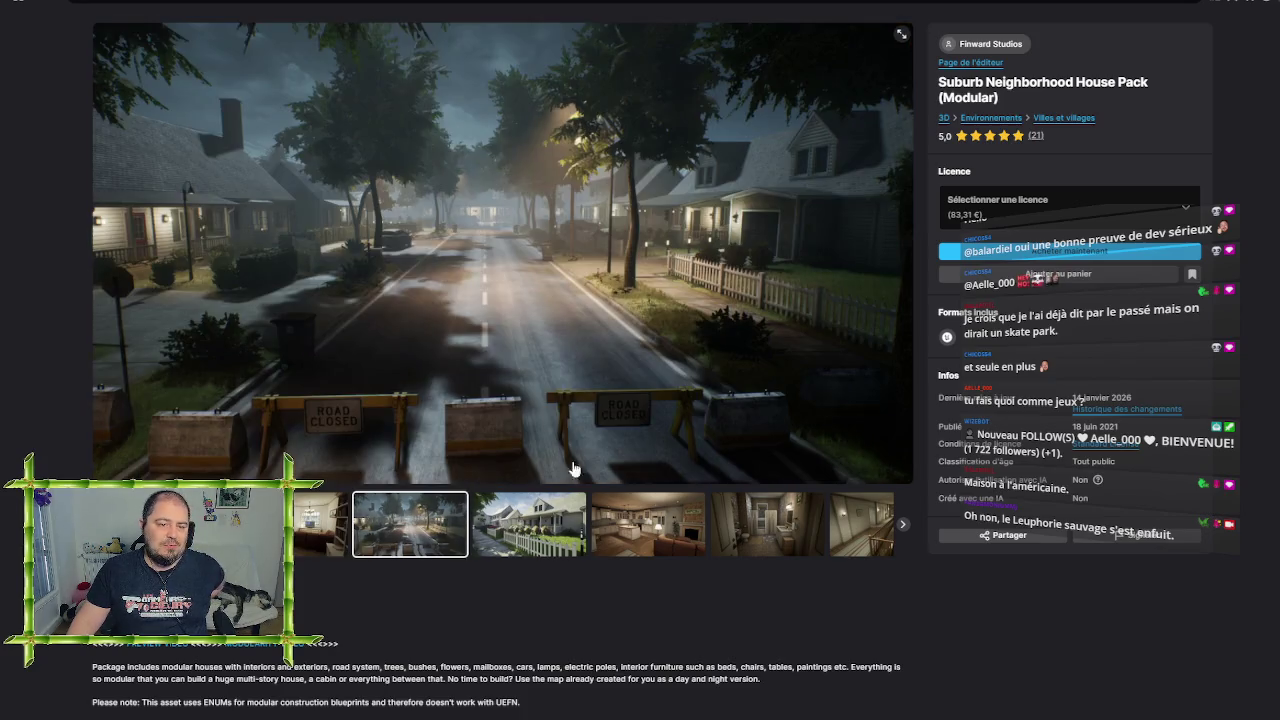
pyautogui.click(541, 535)
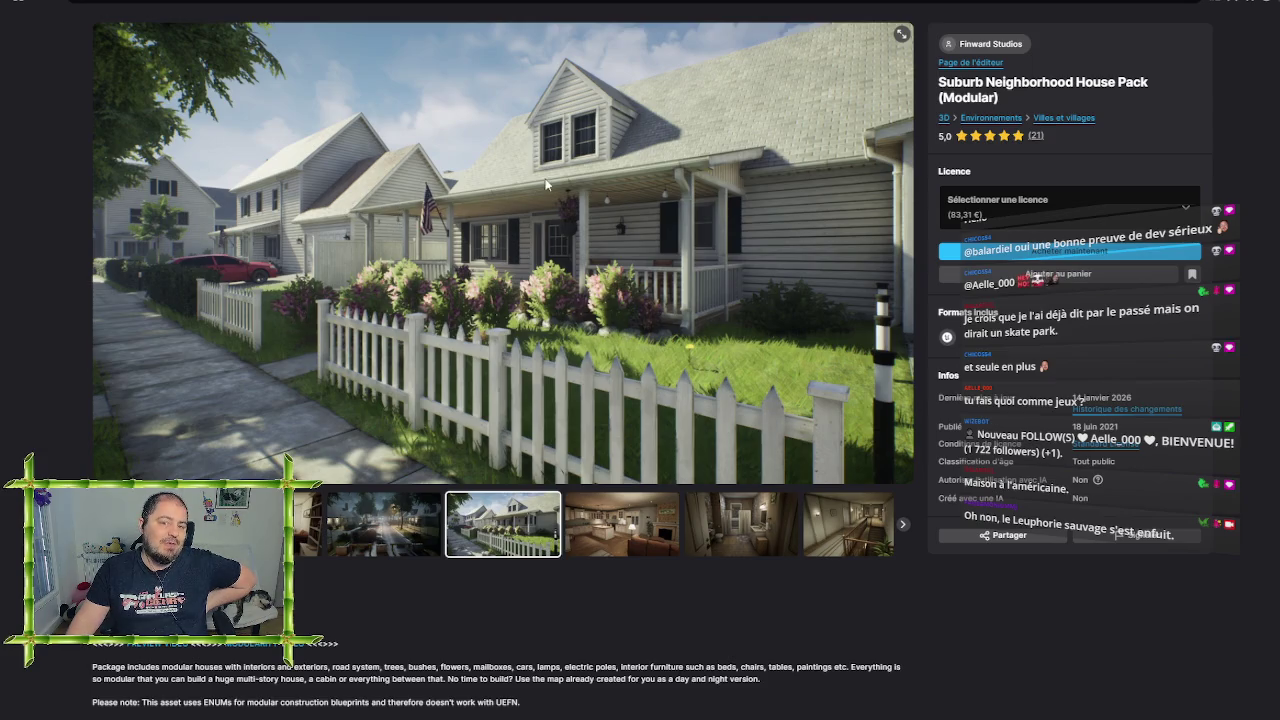
pyautogui.click(620, 530)
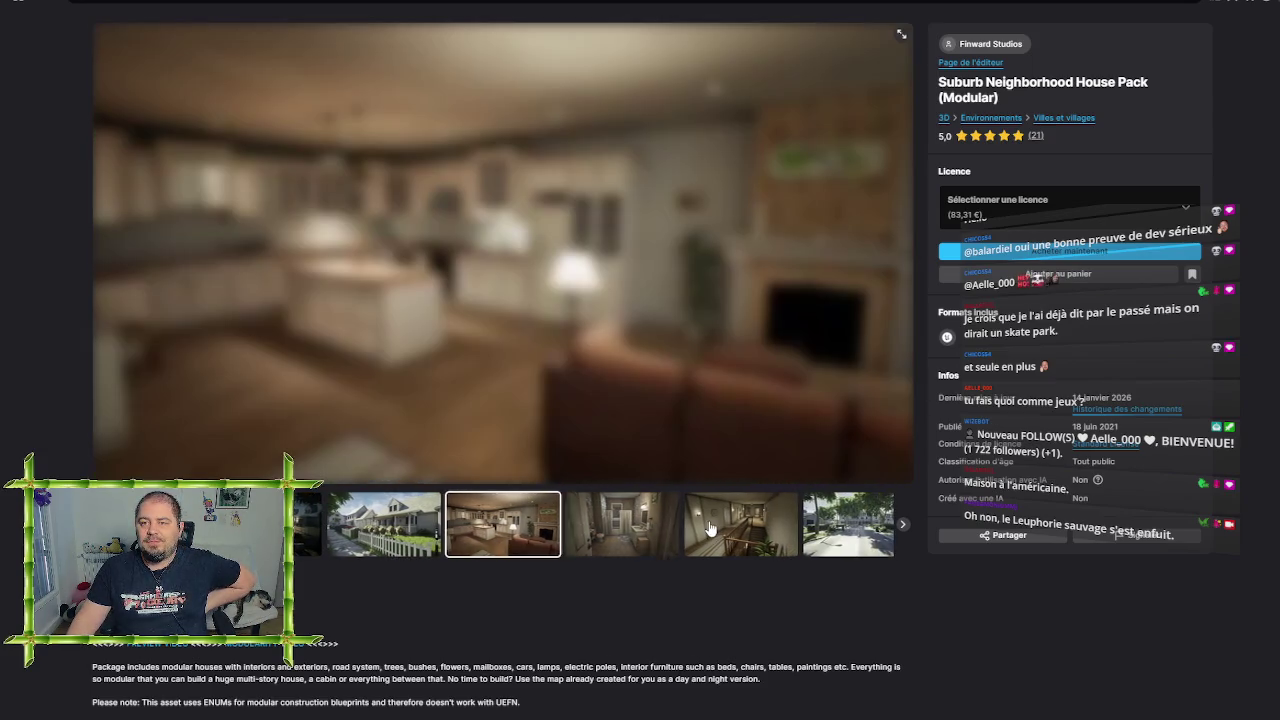
pyautogui.click(710, 528)
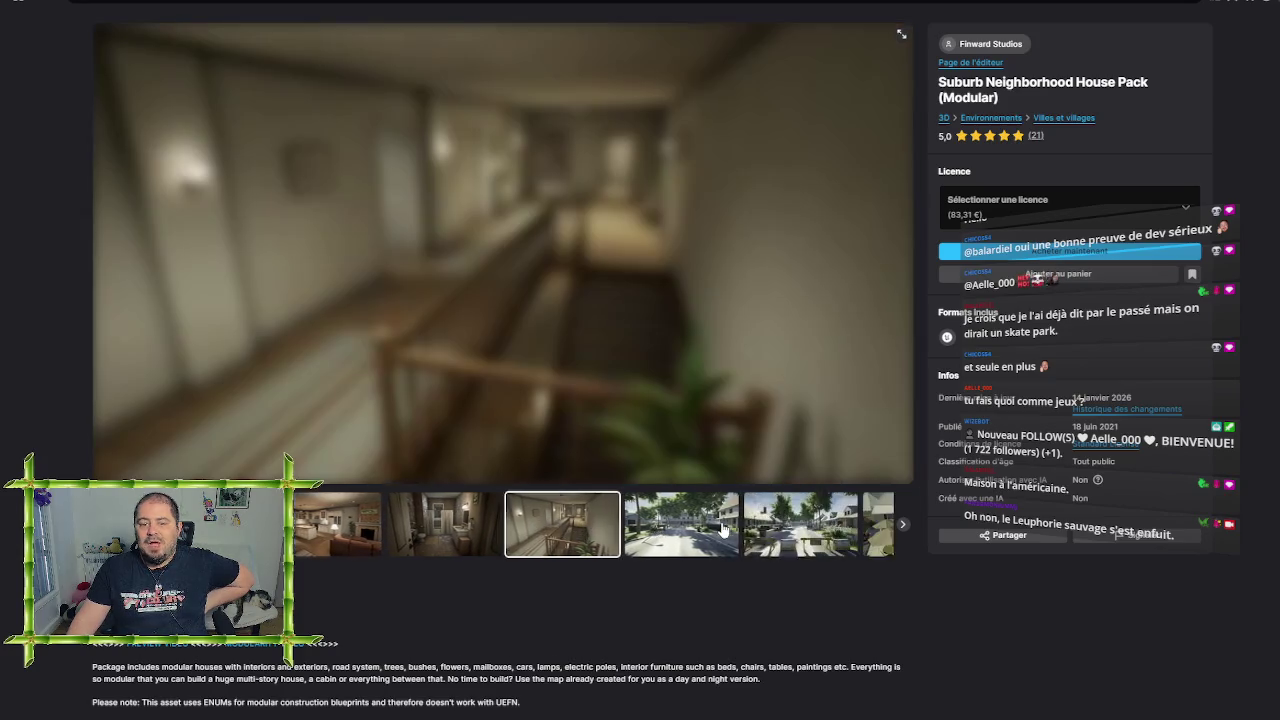
pyautogui.click(760, 534)
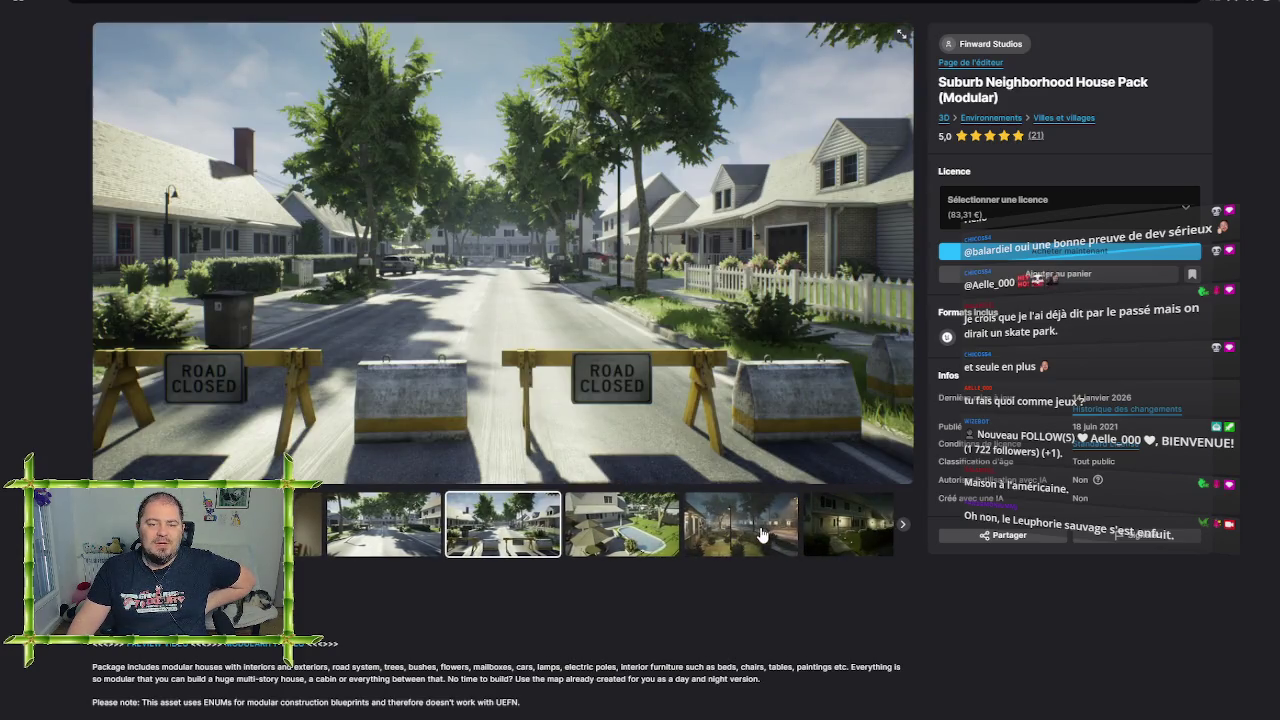
pyautogui.click(760, 535)
pyautogui.click(760, 535)
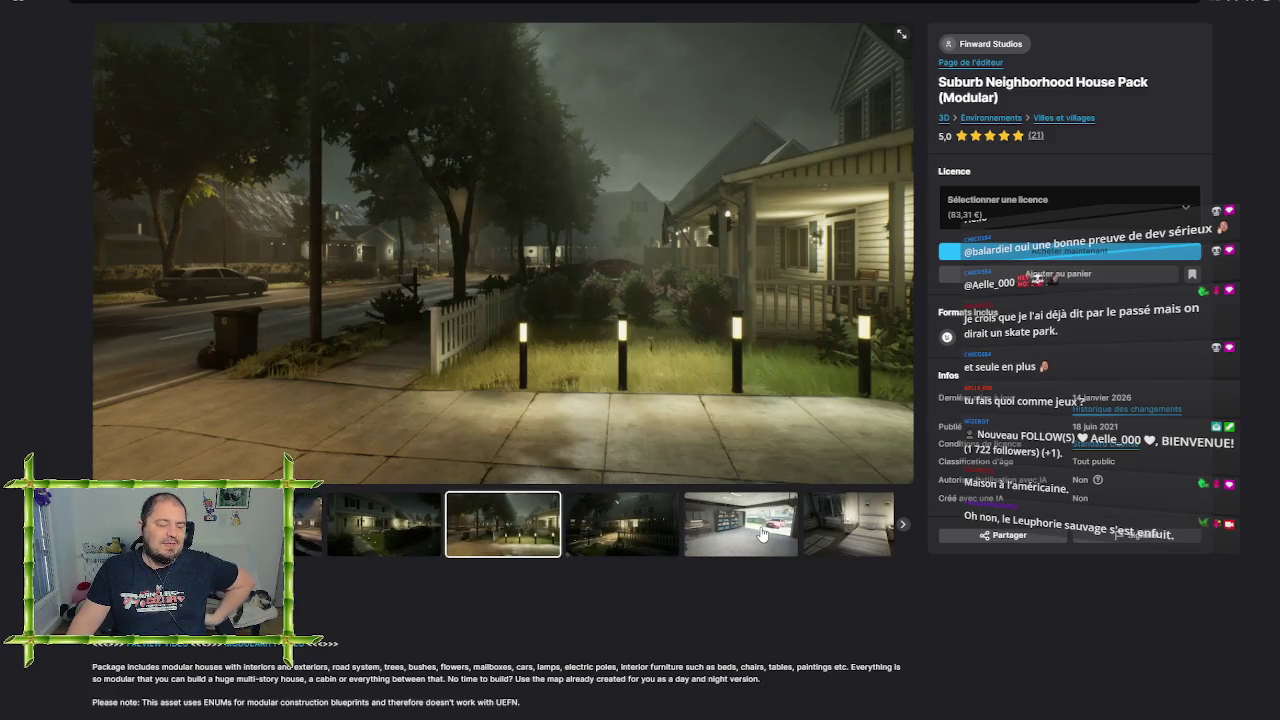
pyautogui.click(760, 534)
pyautogui.click(757, 530)
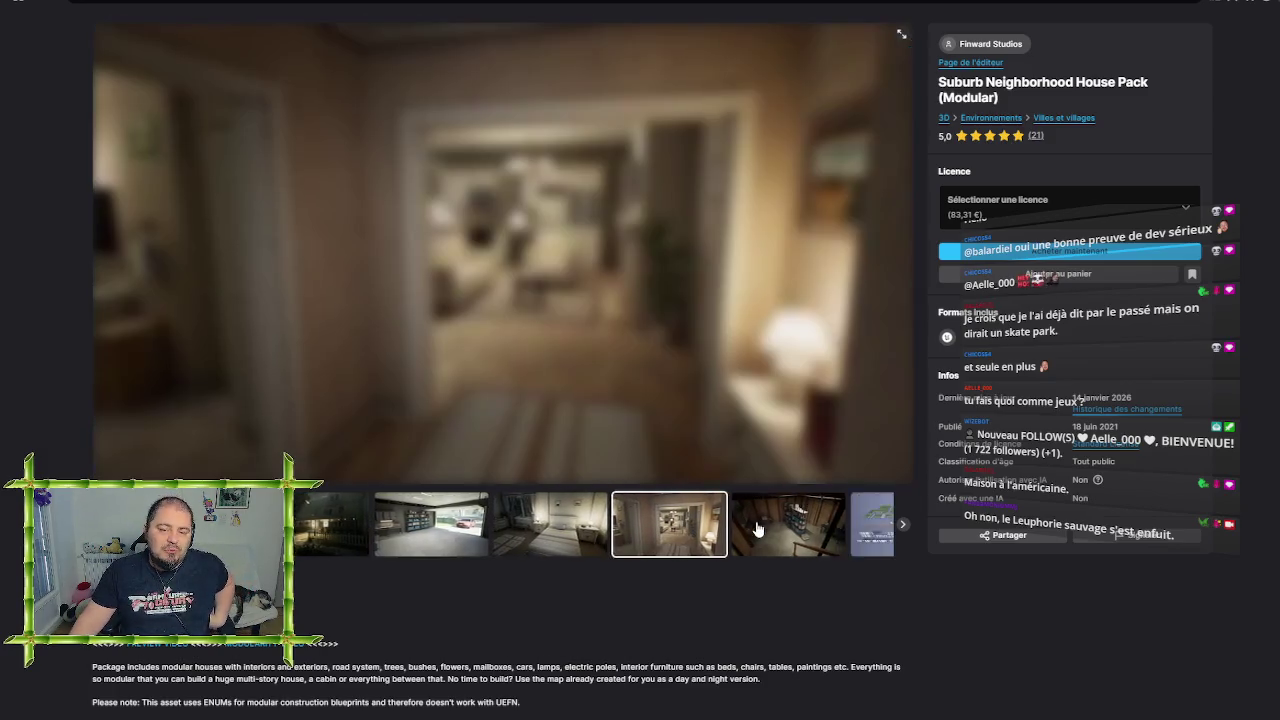
pyautogui.click(757, 530)
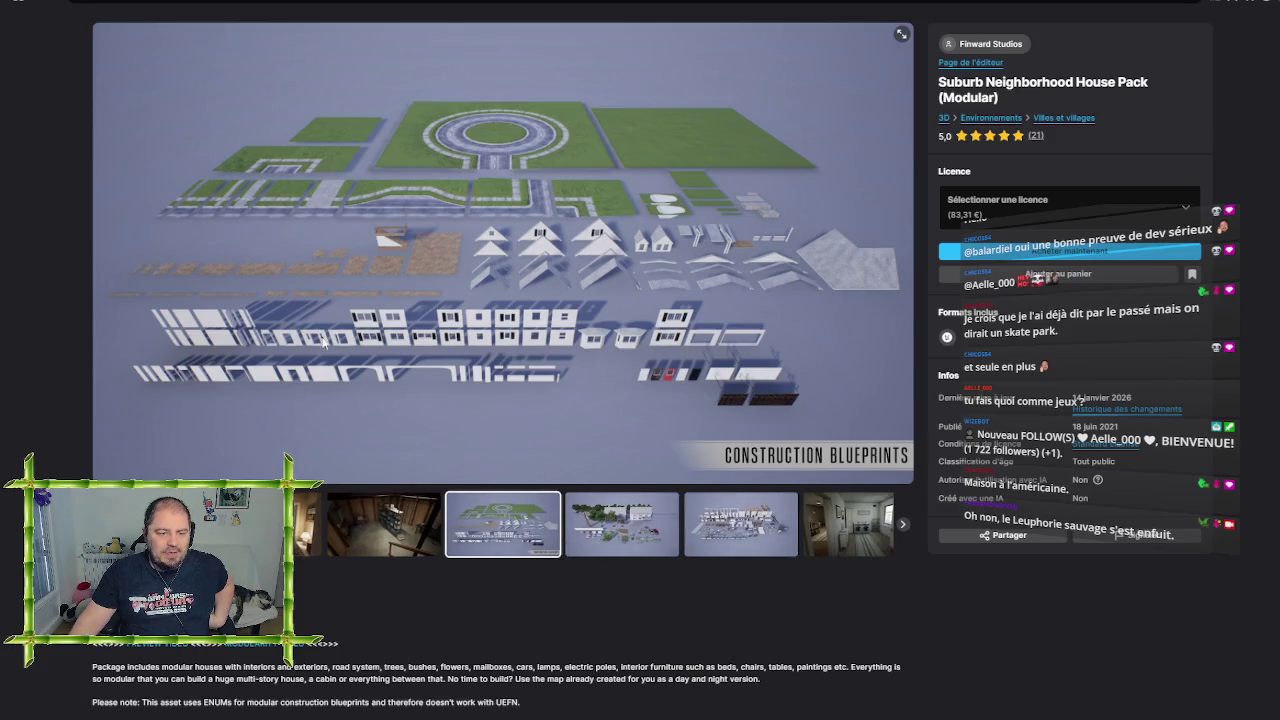
# View the blueprints image fullscreen, then return to the 3D asset grid
pyautogui.click(900, 37)
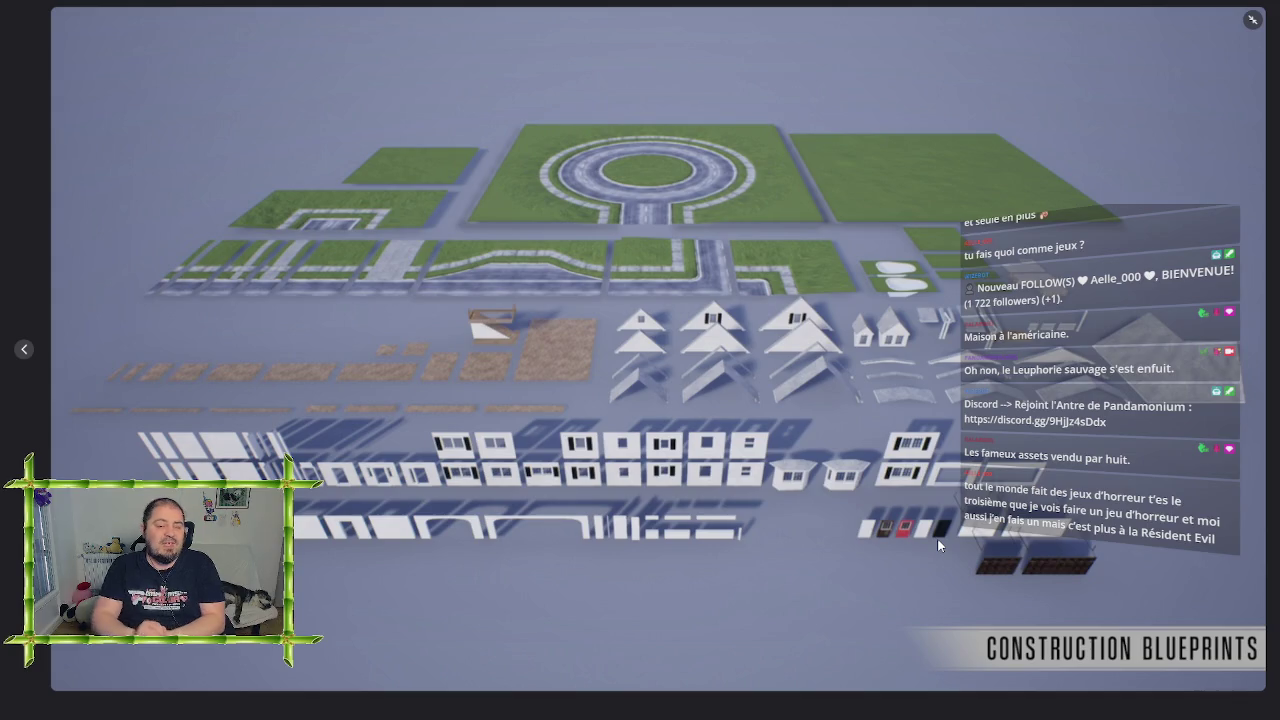
pyautogui.click(1252, 20)
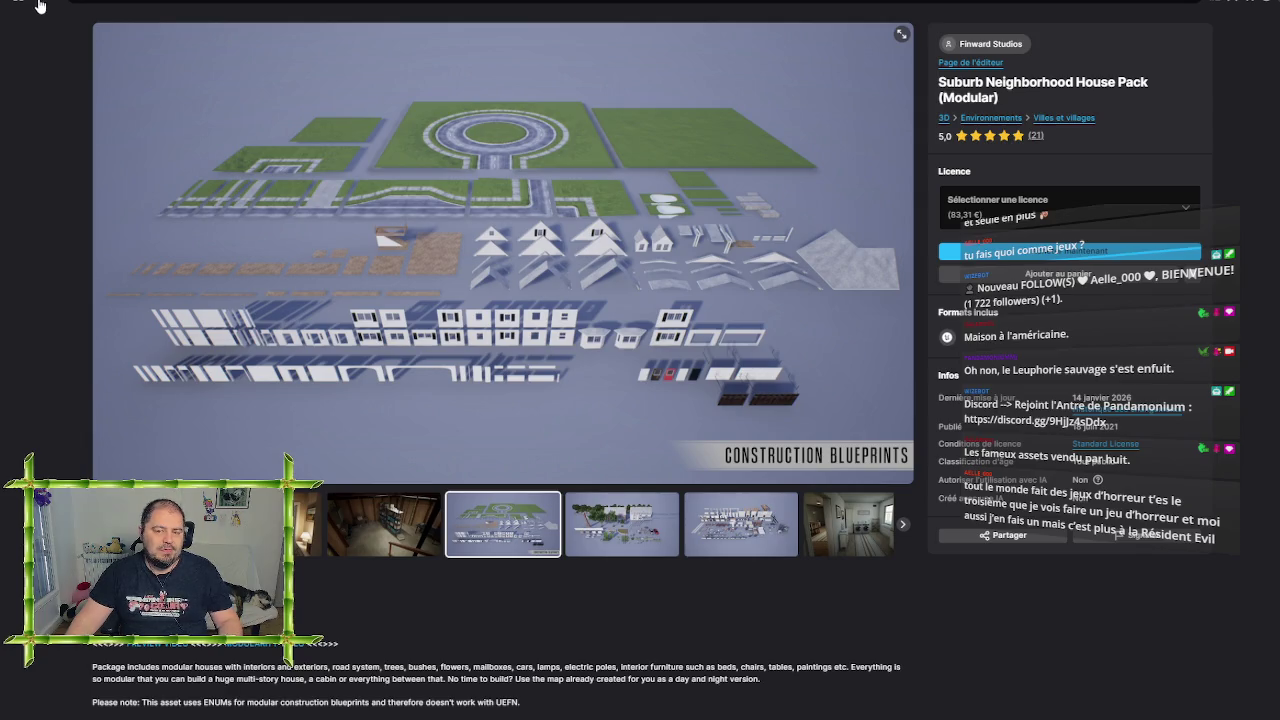
pyautogui.click(38, 6)
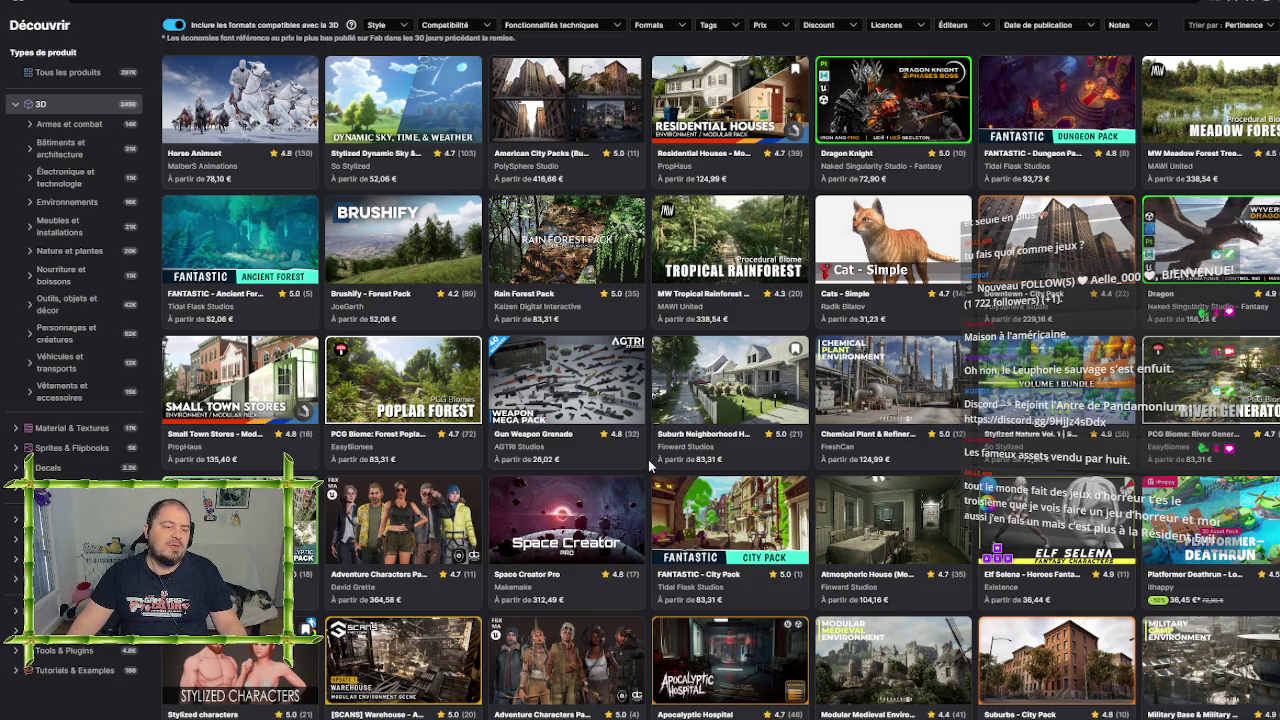
pyautogui.scroll(-3, 648, 459)
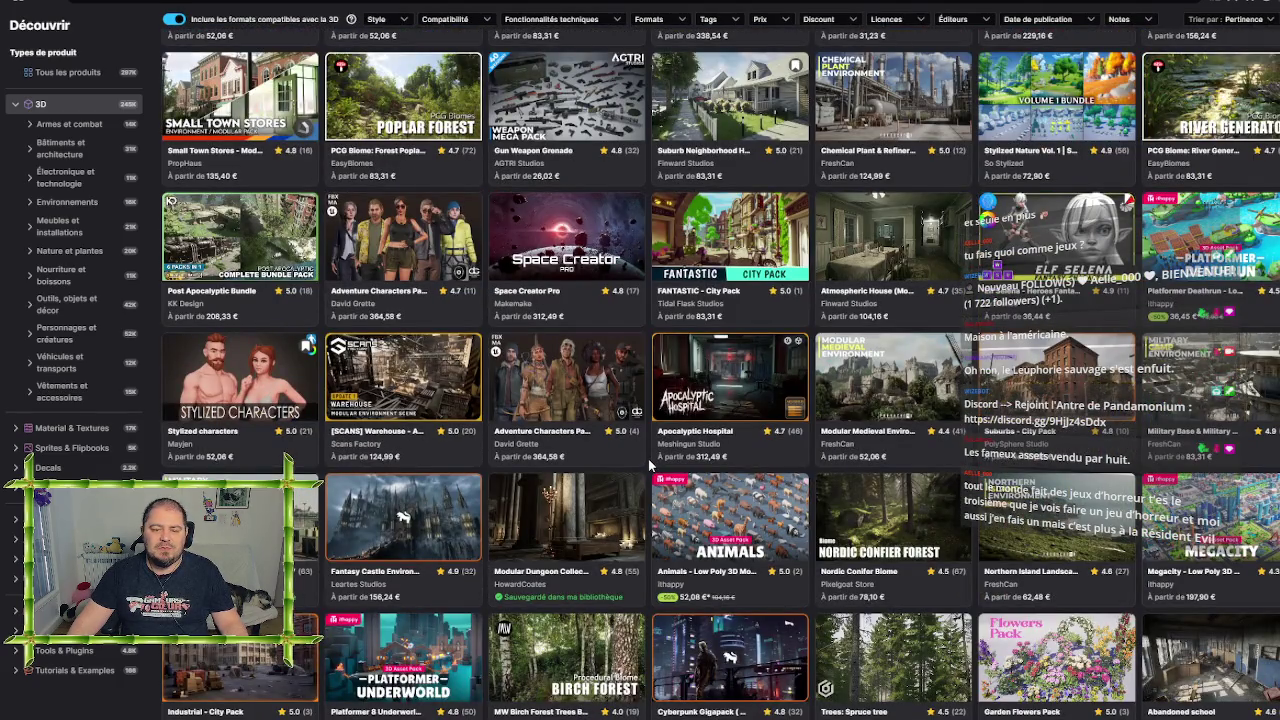
# Filter by Environnements and Bâtiments et architecture, then open Buildings VOL.1 - Window Decor
pyautogui.scroll(-1, 648, 465)
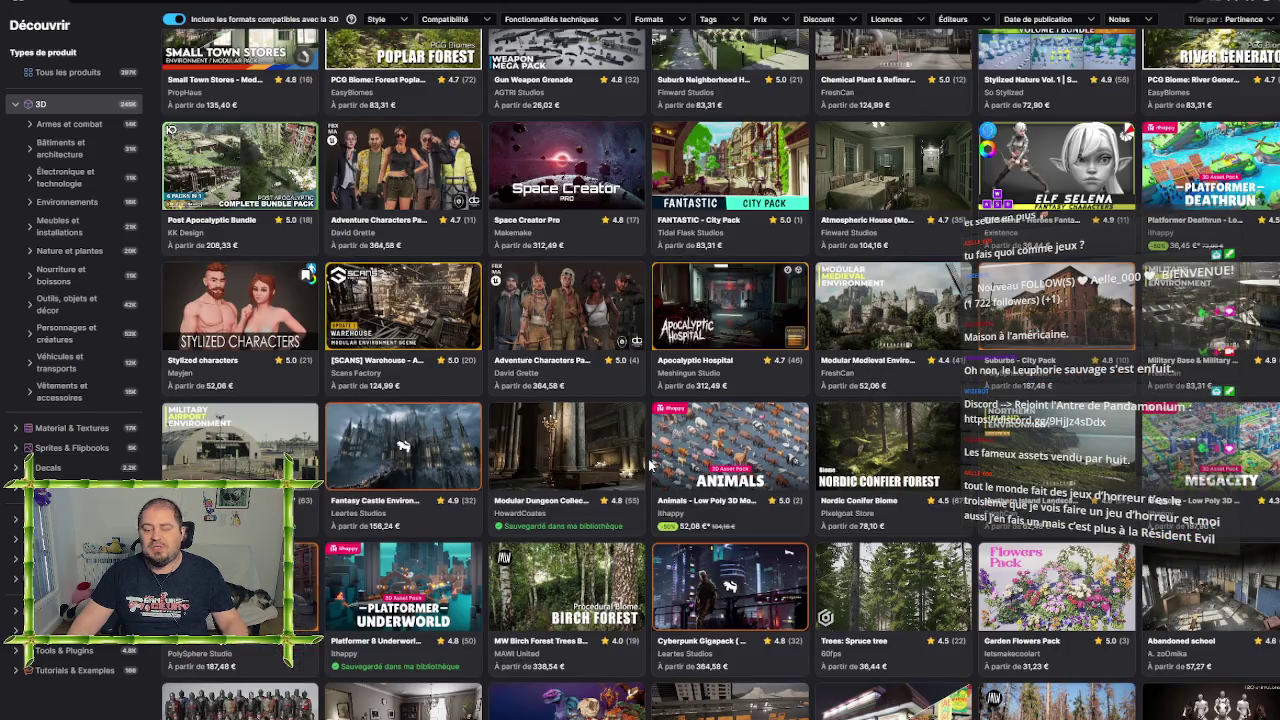
pyautogui.scroll(4, 650, 463)
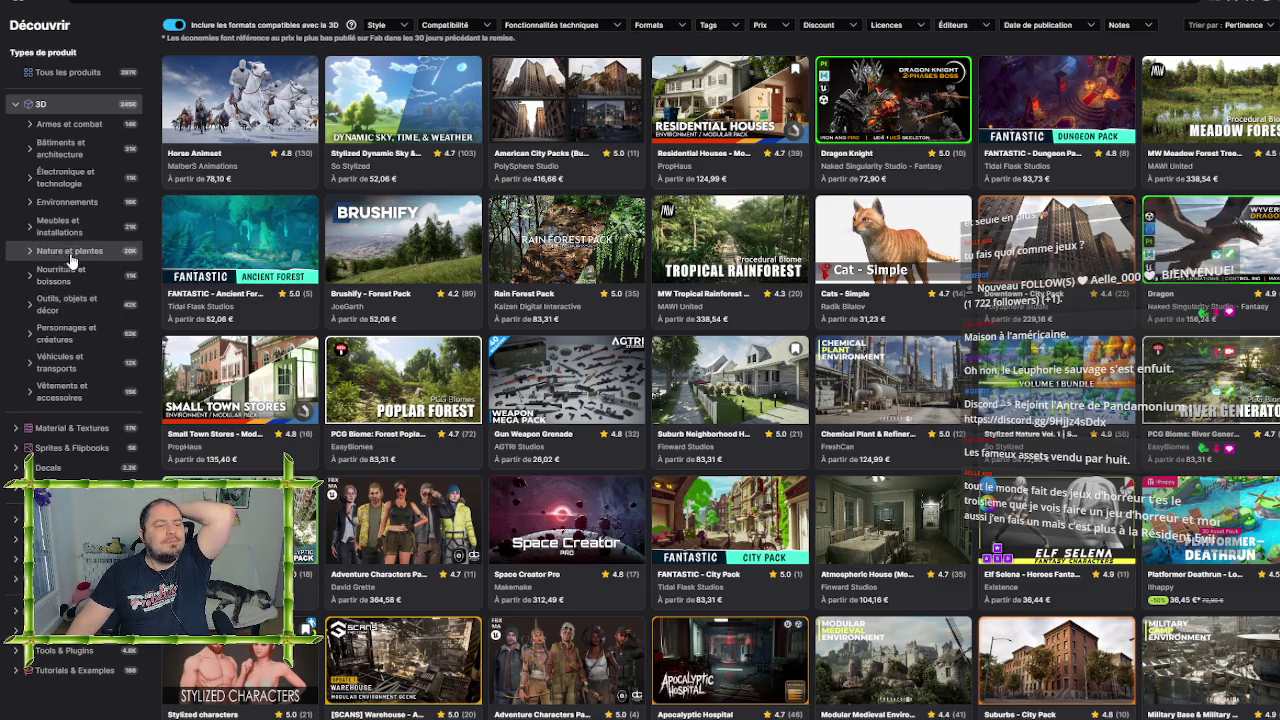
pyautogui.click(86, 205)
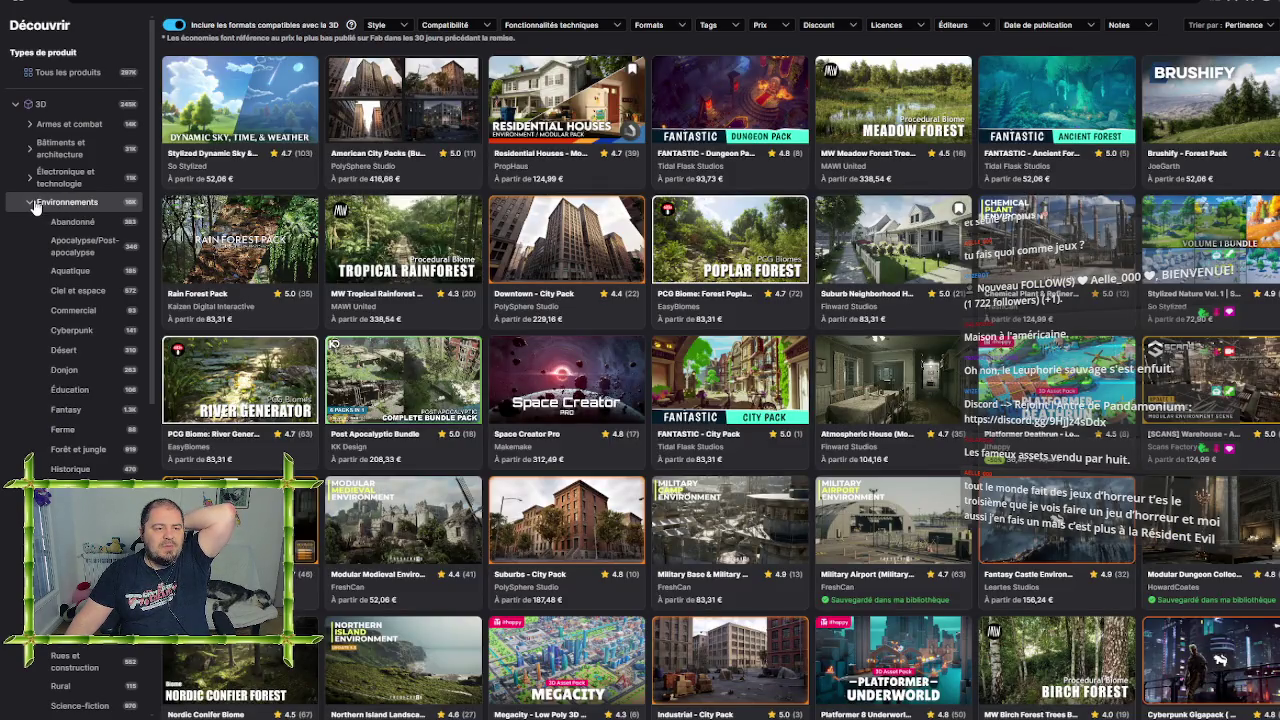
pyautogui.click(31, 204)
pyautogui.click(50, 150)
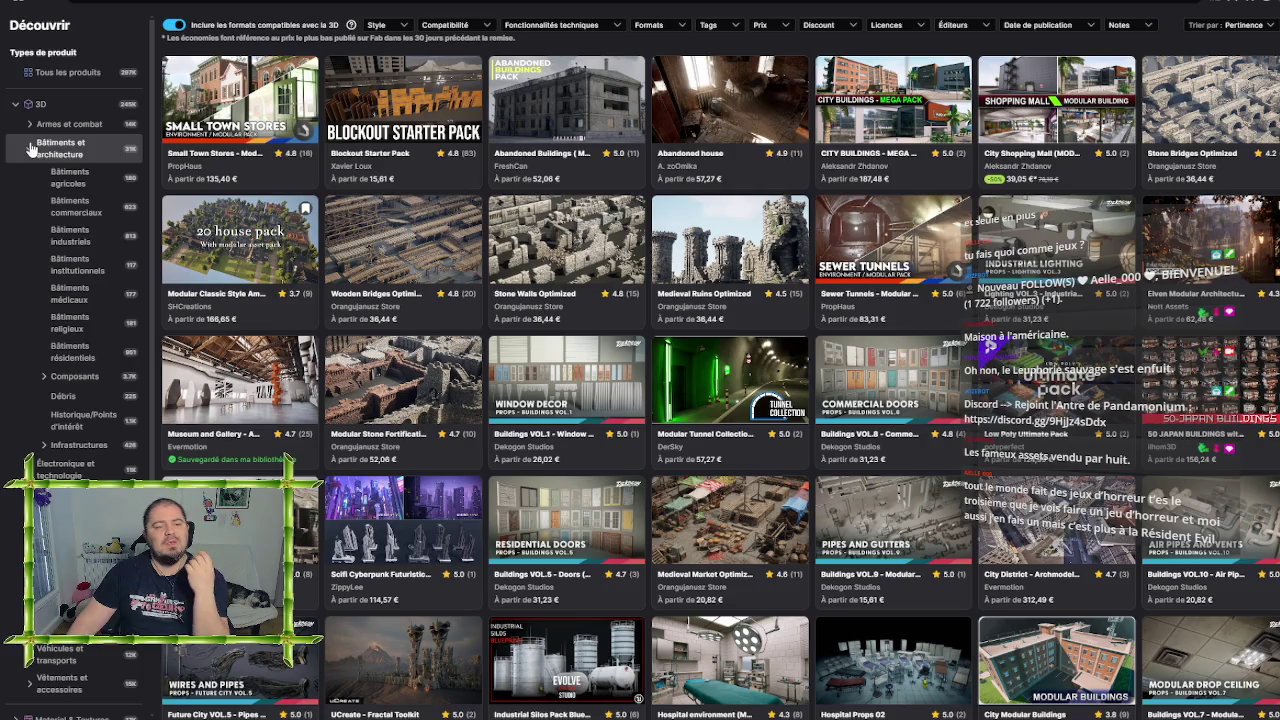
pyautogui.click(30, 148)
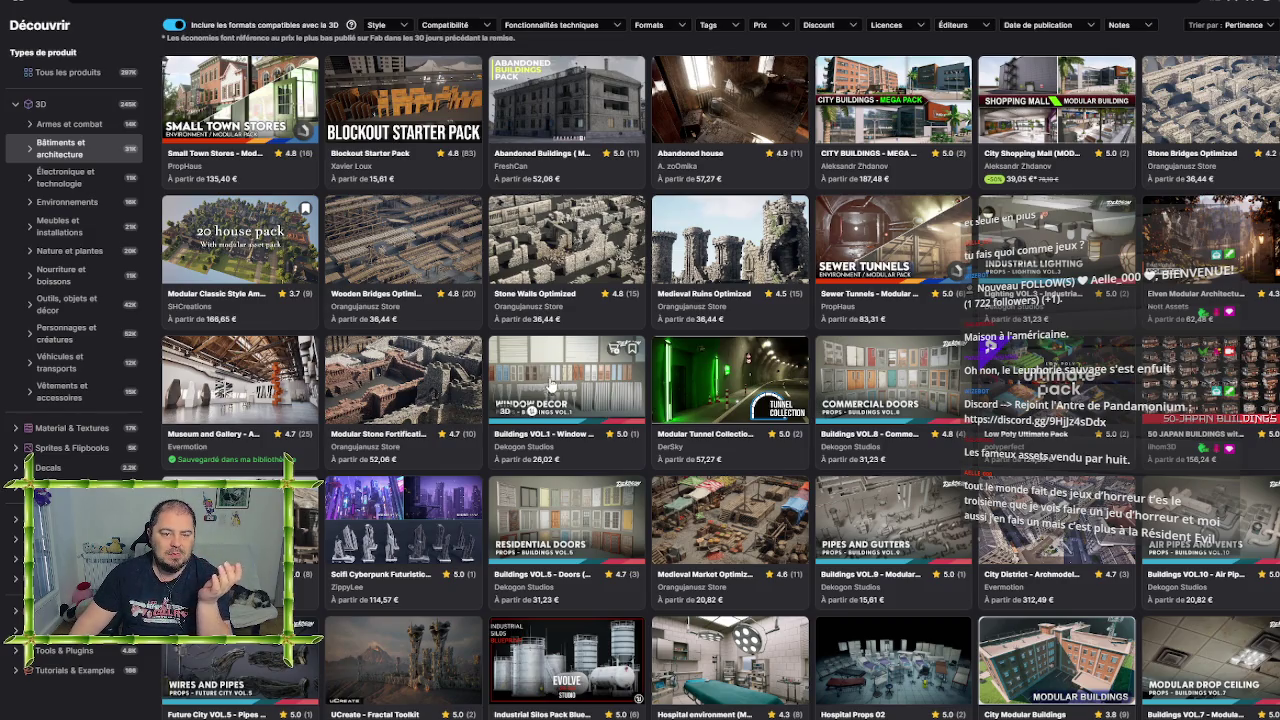
pyautogui.click(589, 371)
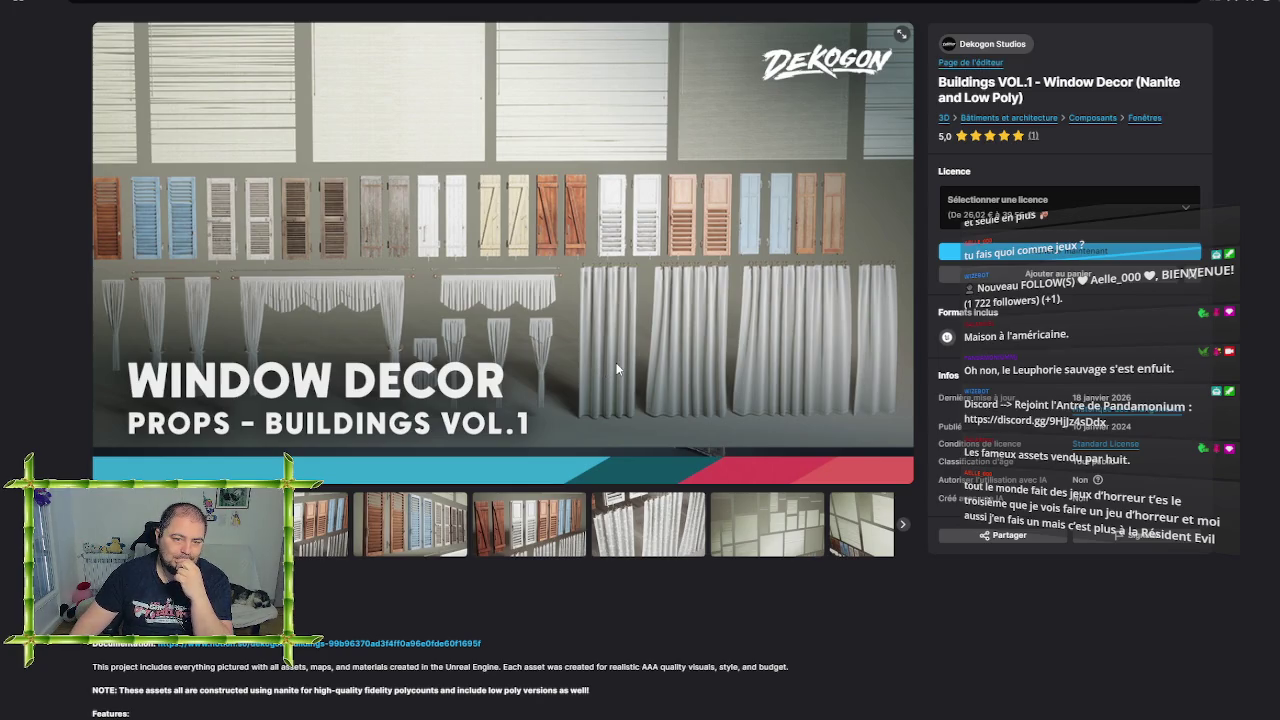
# View the Window Decor shutter, curtain and blind previews, then go to Dekogon Studios' publisher page
pyautogui.click(298, 543)
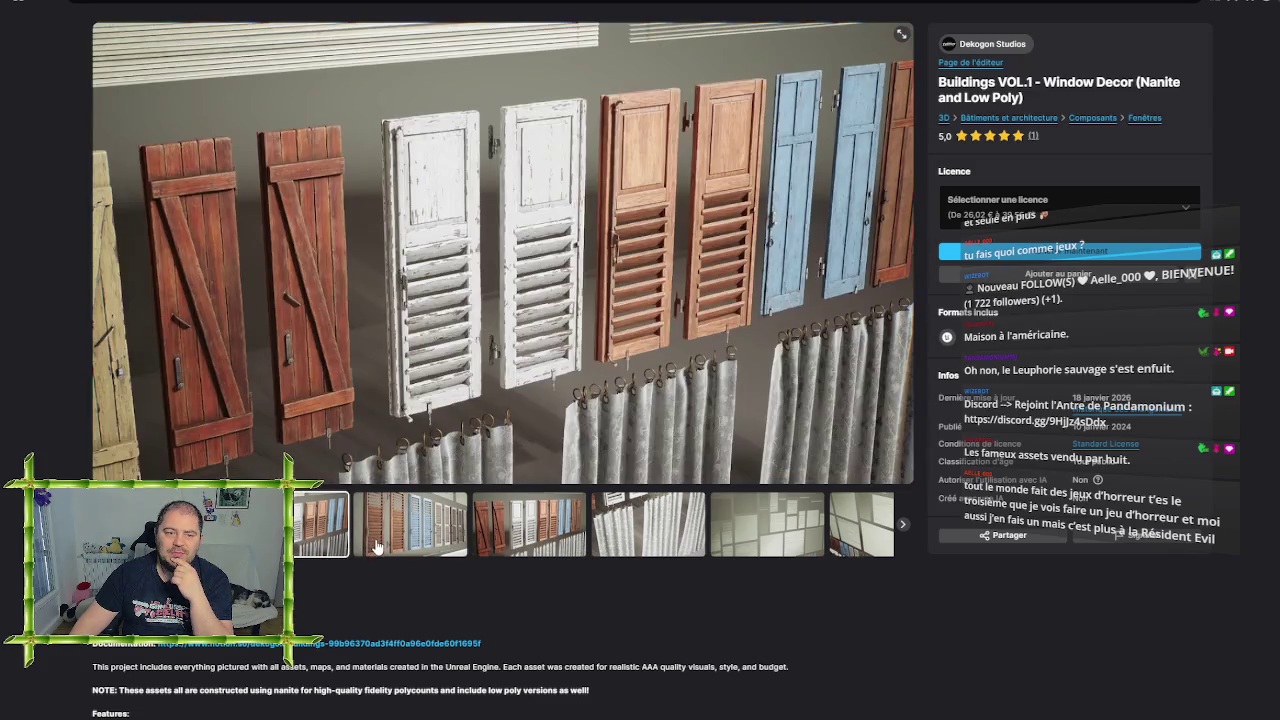
pyautogui.click(400, 546)
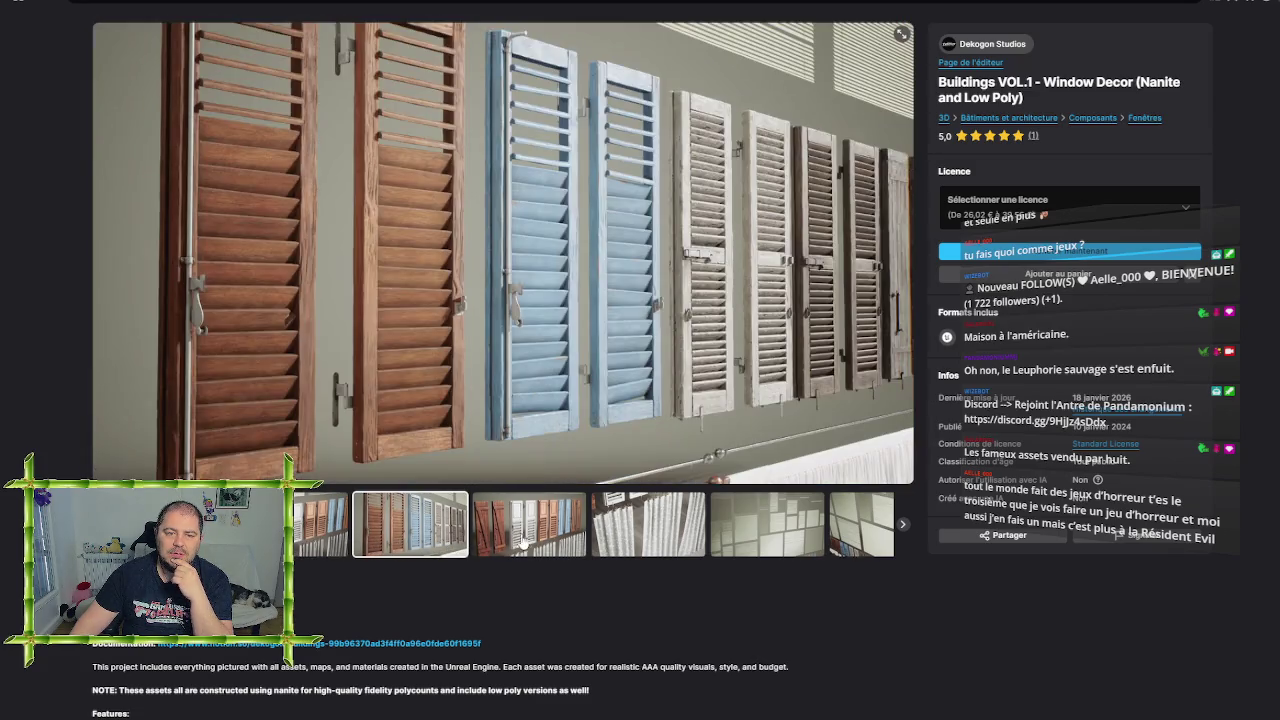
pyautogui.click(541, 540)
pyautogui.click(615, 535)
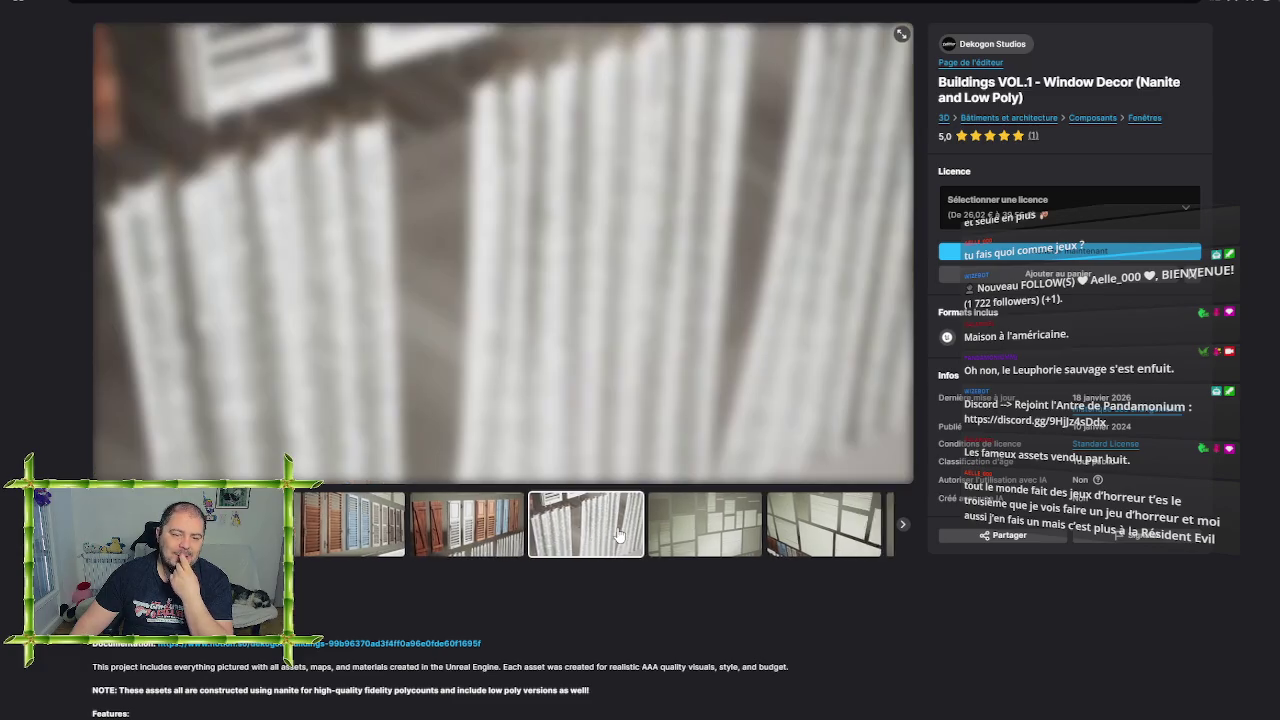
pyautogui.click(618, 535)
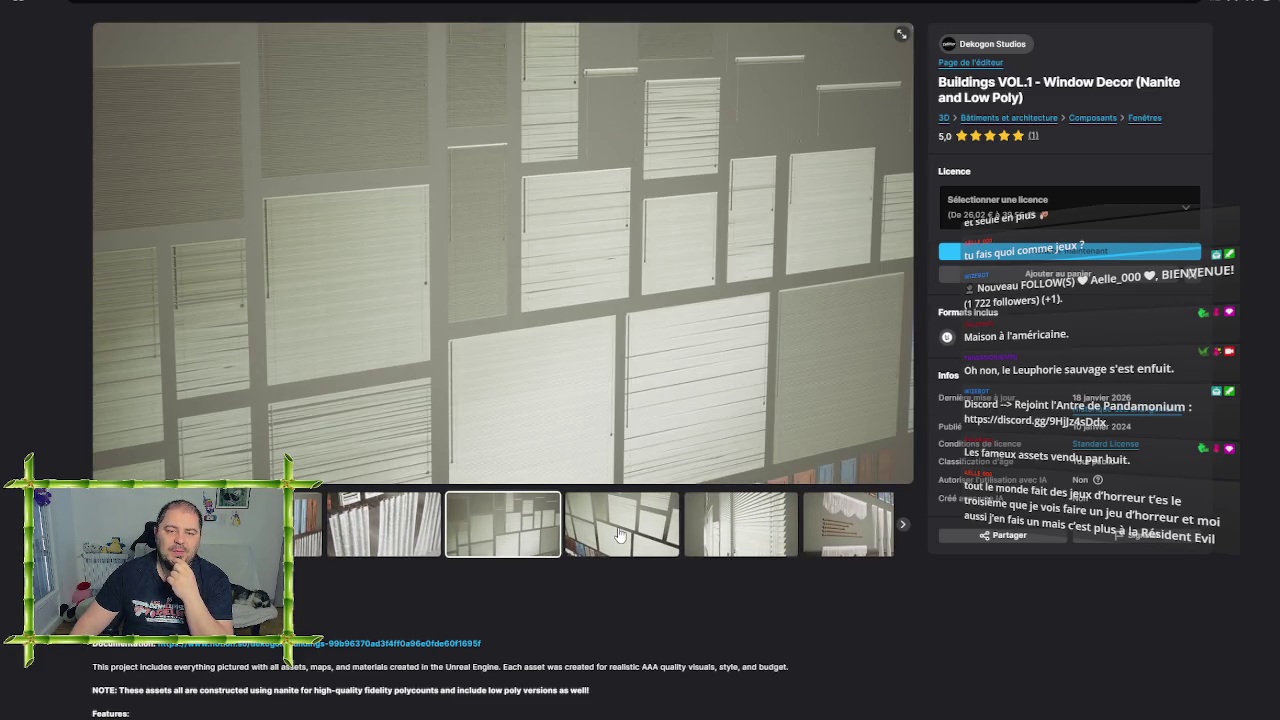
pyautogui.click(618, 535)
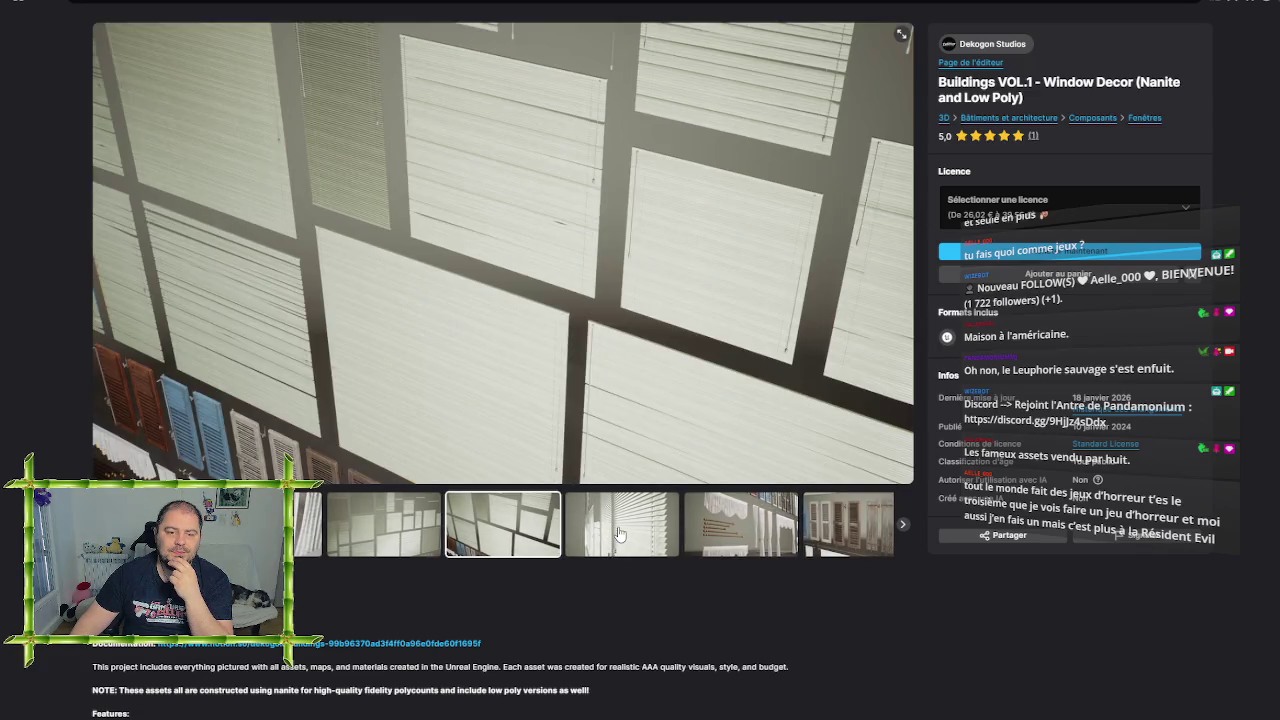
pyautogui.click(618, 535)
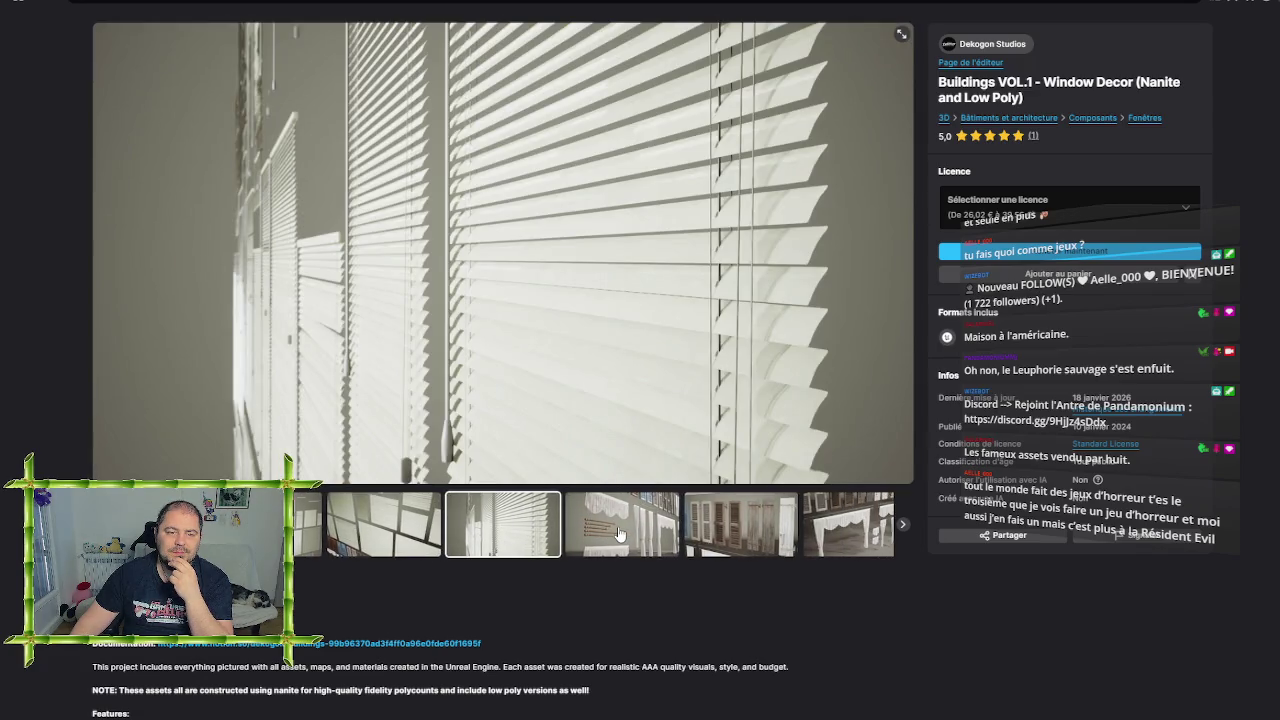
pyautogui.click(618, 535)
pyautogui.click(618, 535)
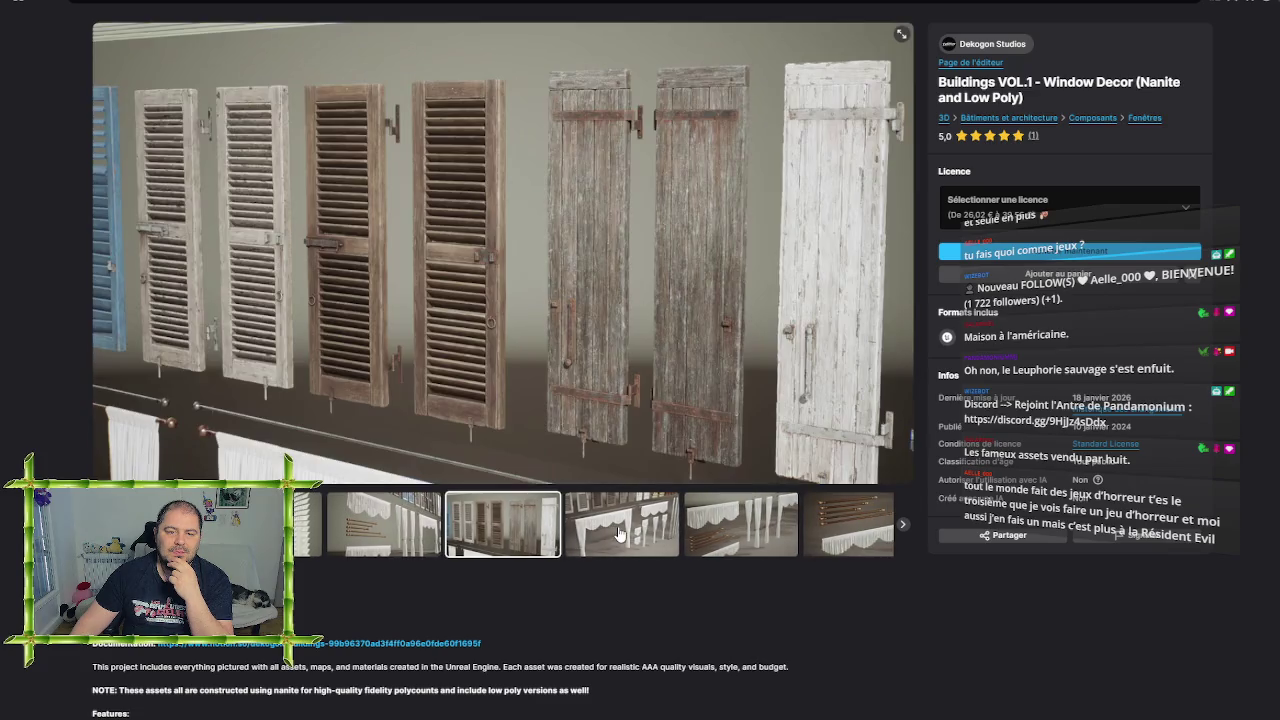
pyautogui.click(618, 535)
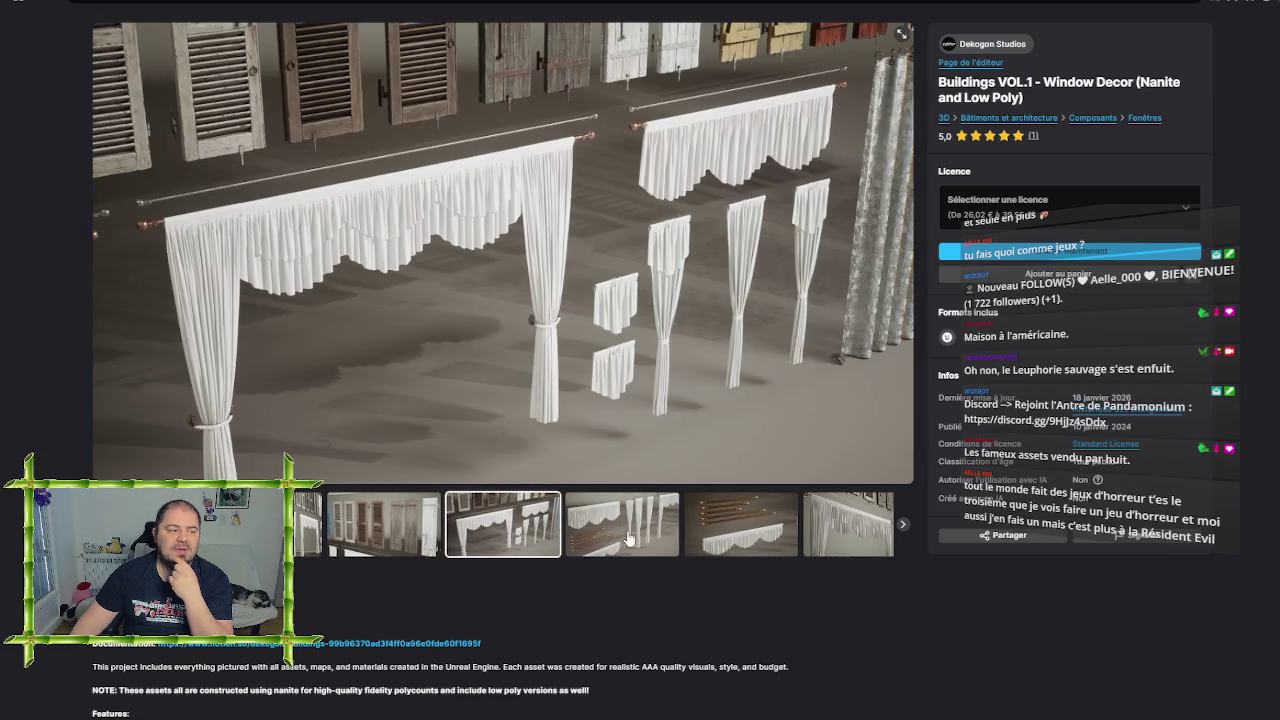
pyautogui.click(980, 64)
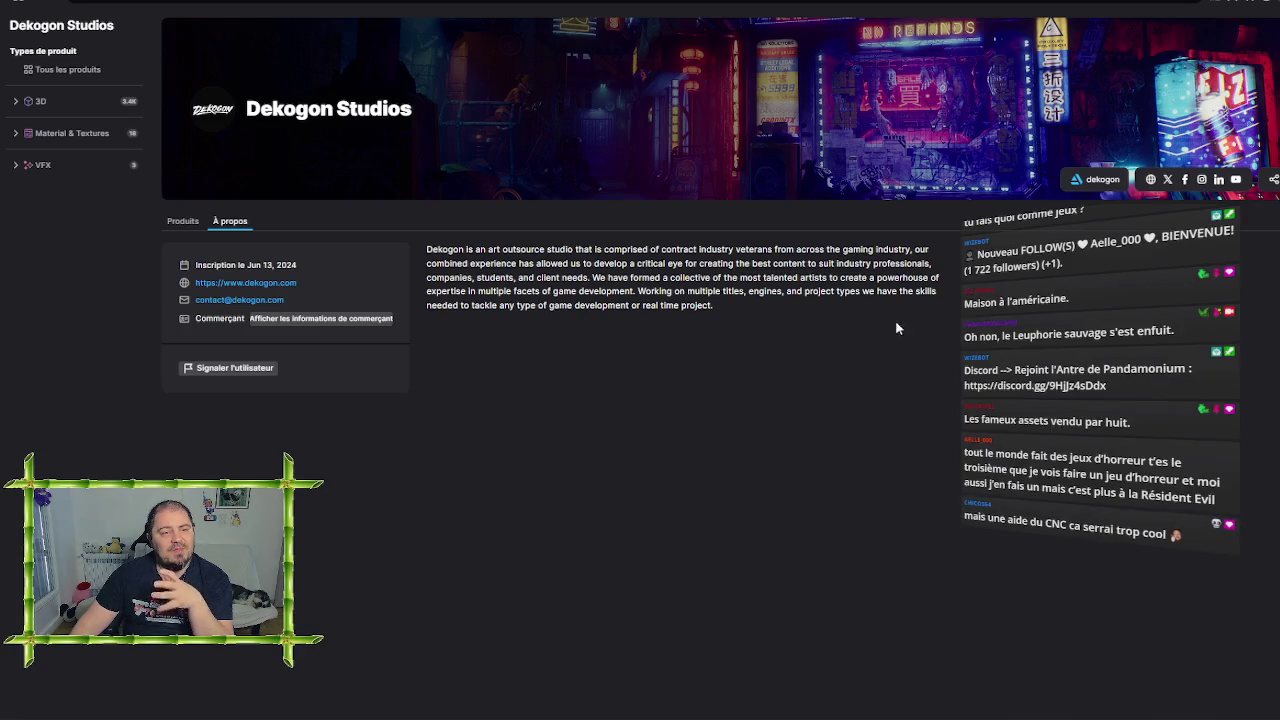
# Scroll through Dekogon Studios' Produits list, then go back to the Découvrir home
pyautogui.click(87, 79)
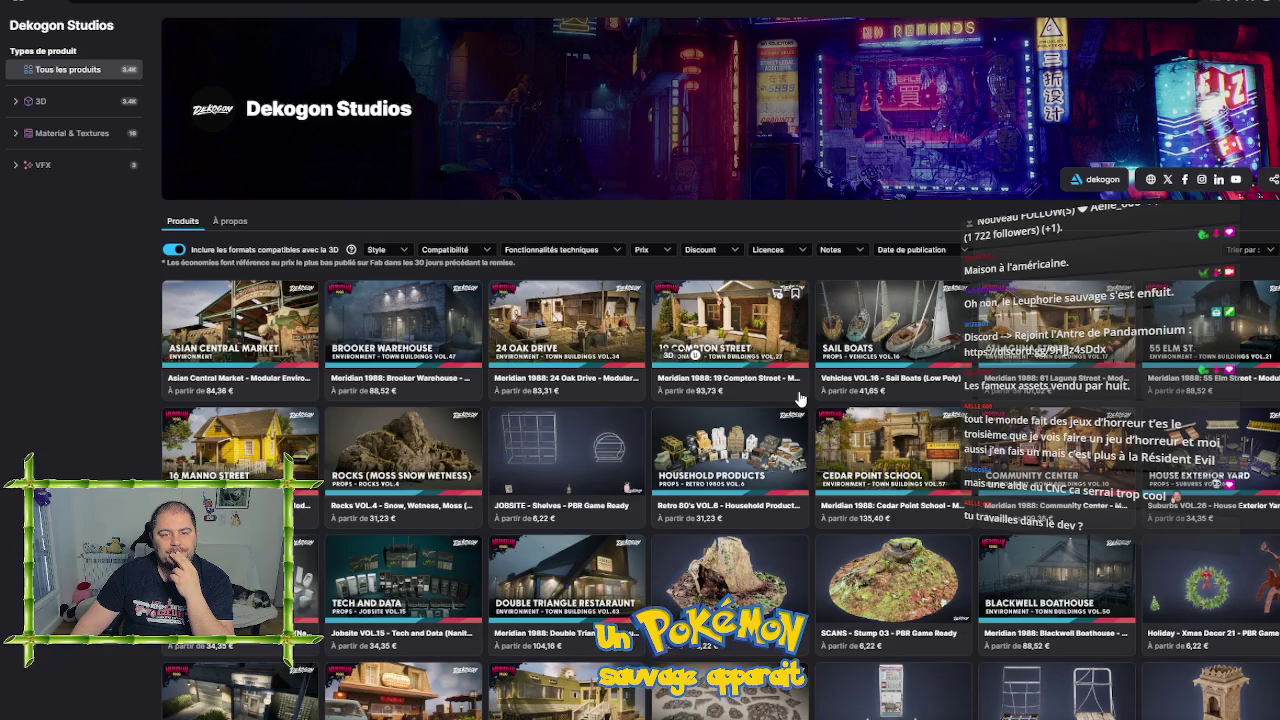
pyautogui.scroll(-4, 799, 399)
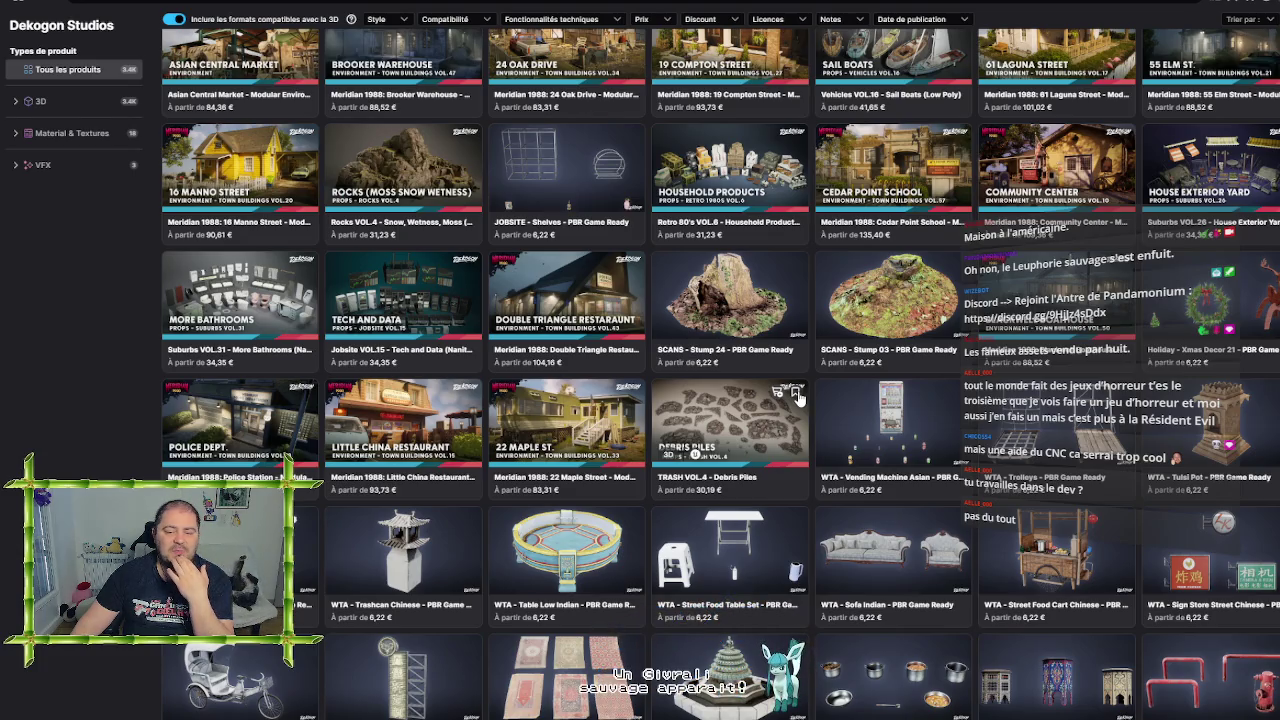
pyautogui.scroll(-3, 799, 399)
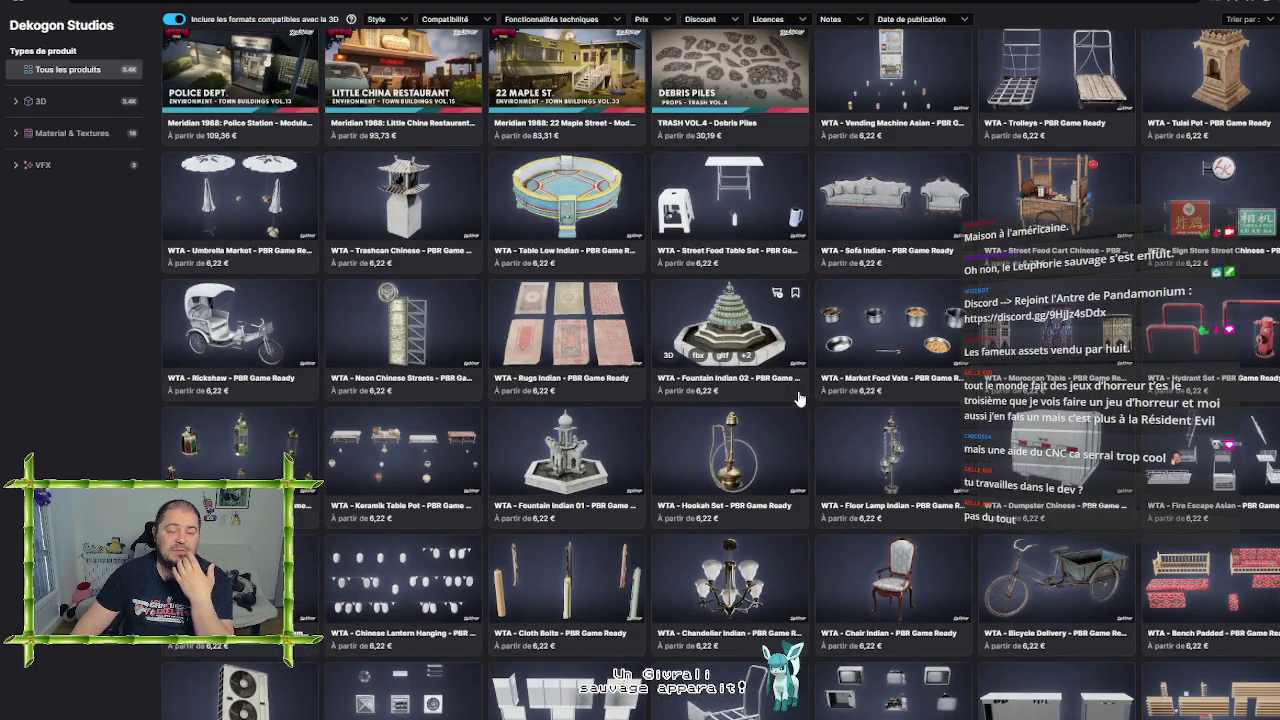
pyautogui.scroll(-4, 799, 399)
pyautogui.scroll(10, 795, 397)
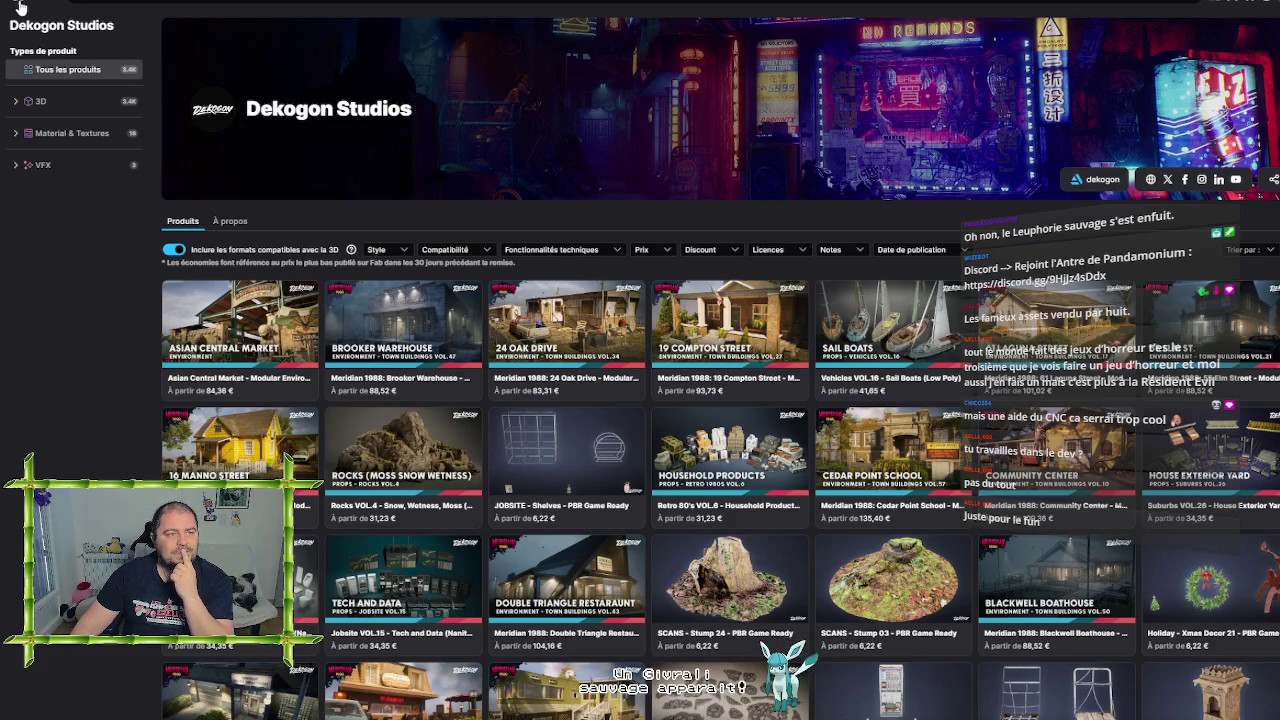
pyautogui.click(20, 8)
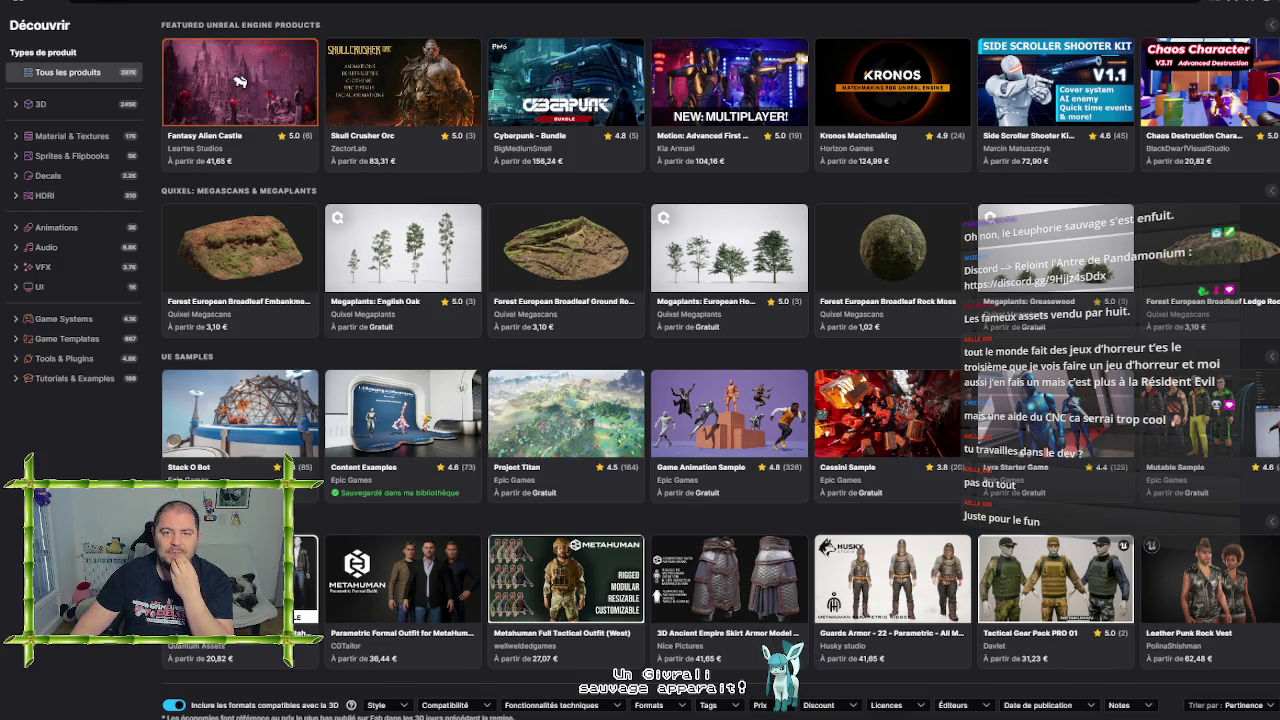
# Go to 3D > Bâtiments et architecture and open the City Shopping Mall (MODULAR BUILDING) page
pyautogui.click(84, 112)
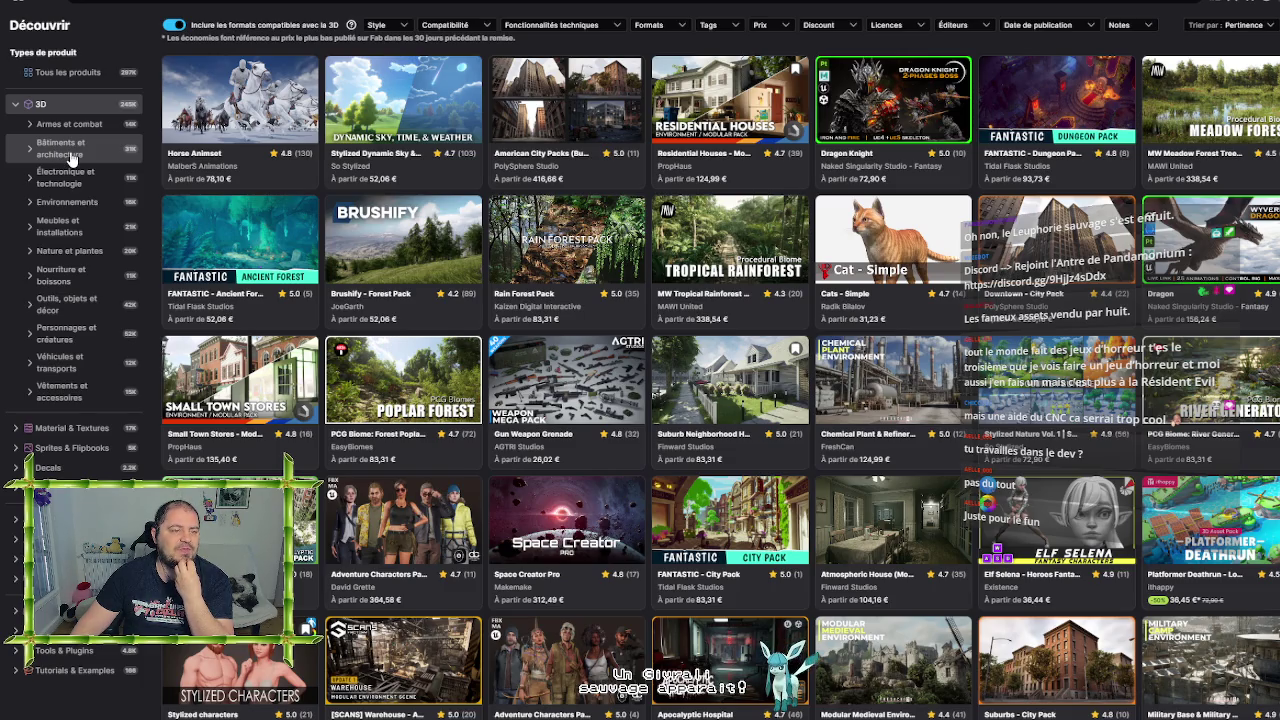
pyautogui.click(72, 155)
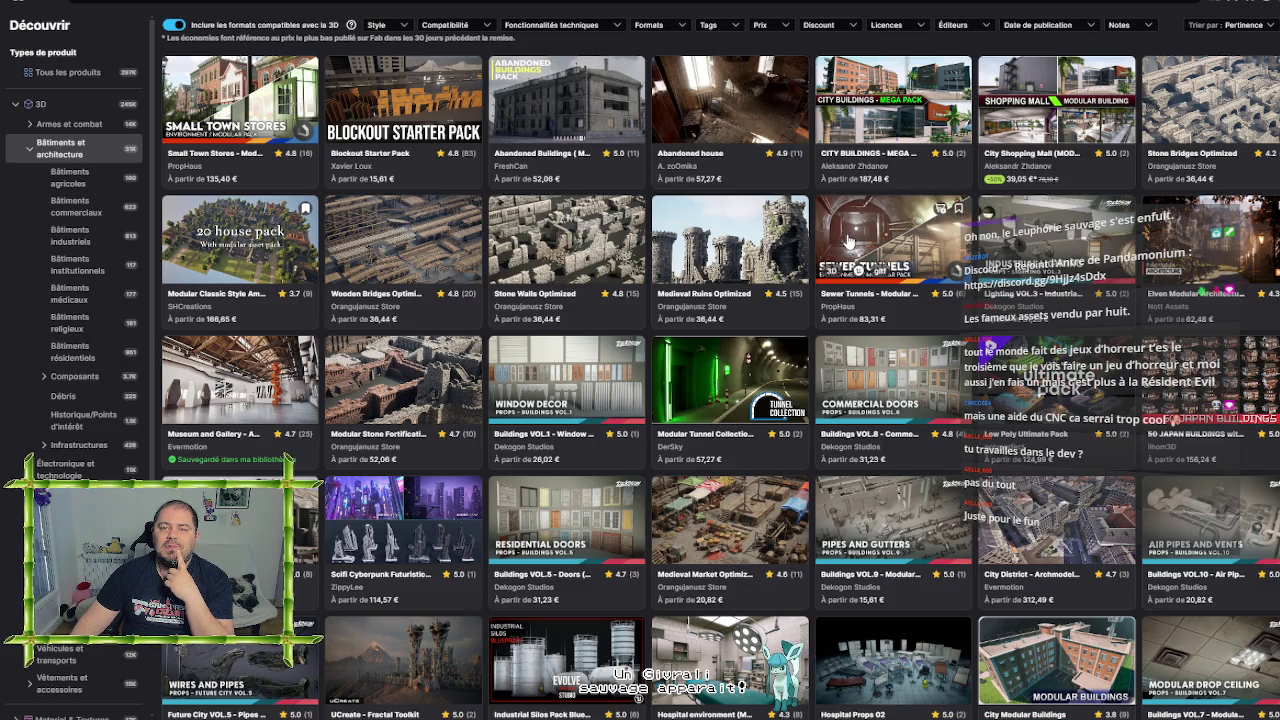
pyautogui.click(1051, 152)
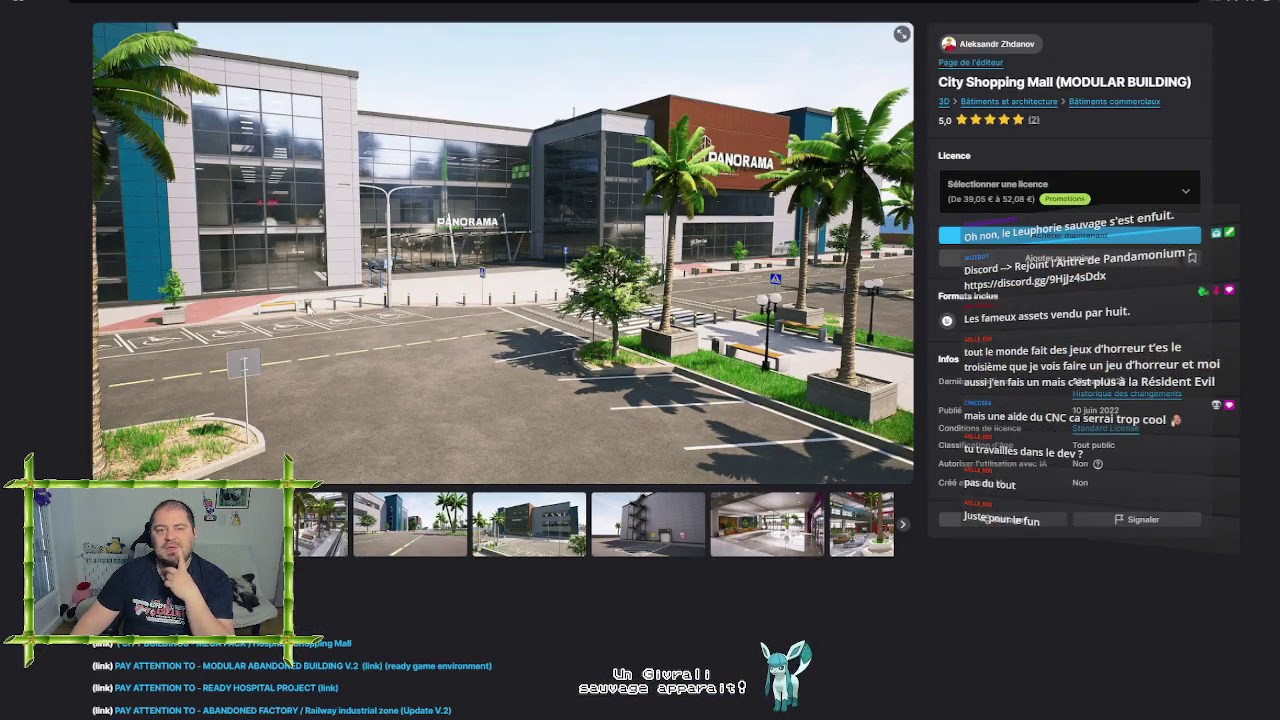
# Flip through the City Shopping Mall street, exterior, lobby, atrium and escalator previews
pyautogui.click(307, 545)
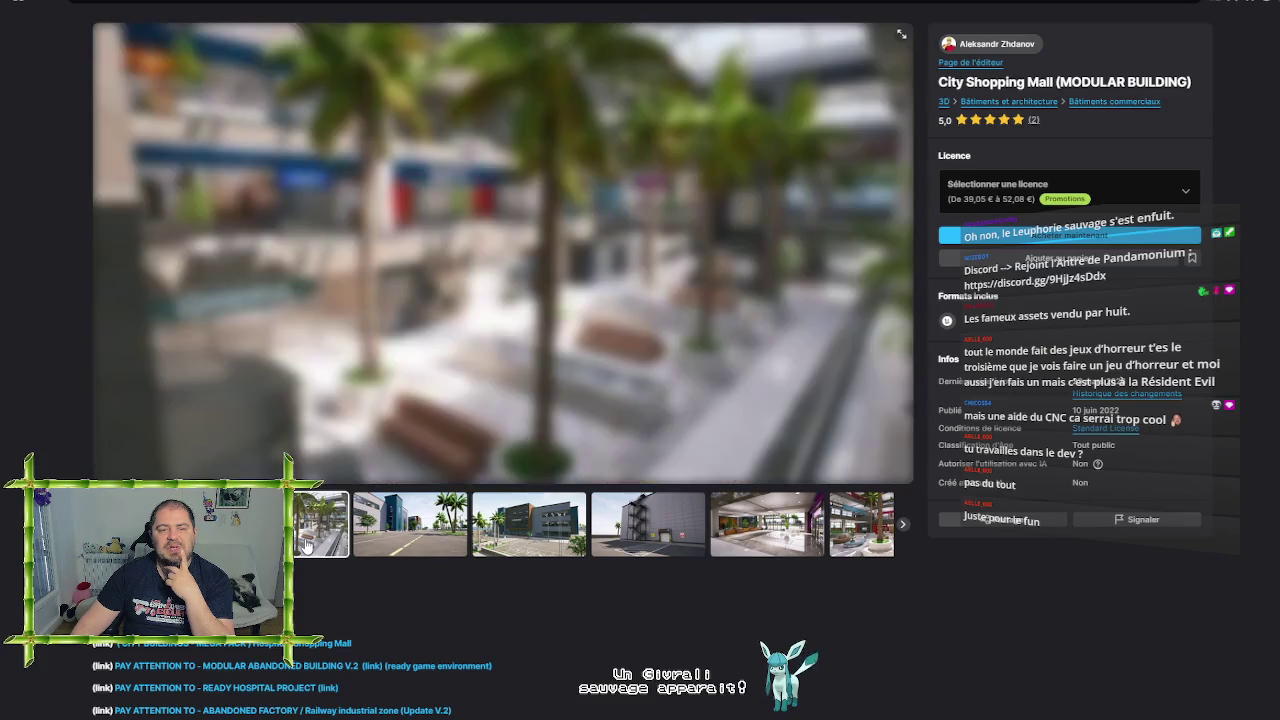
pyautogui.click(373, 534)
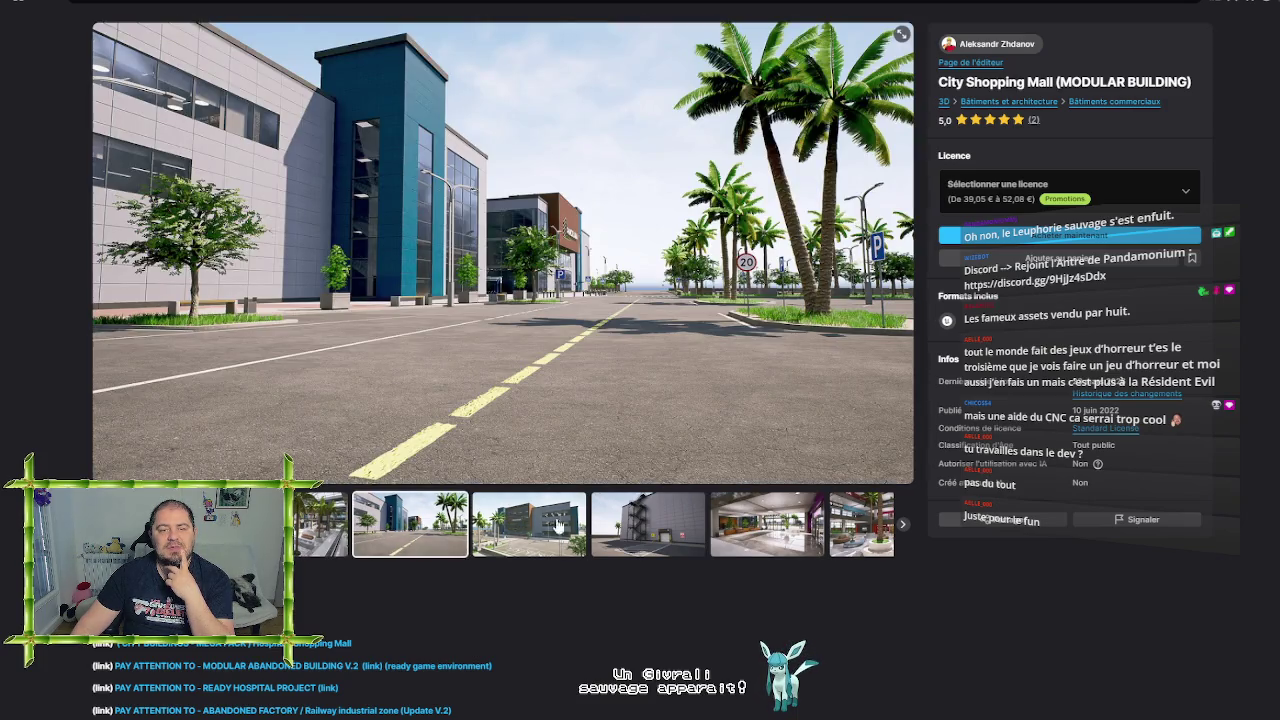
pyautogui.click(510, 524)
pyautogui.click(657, 530)
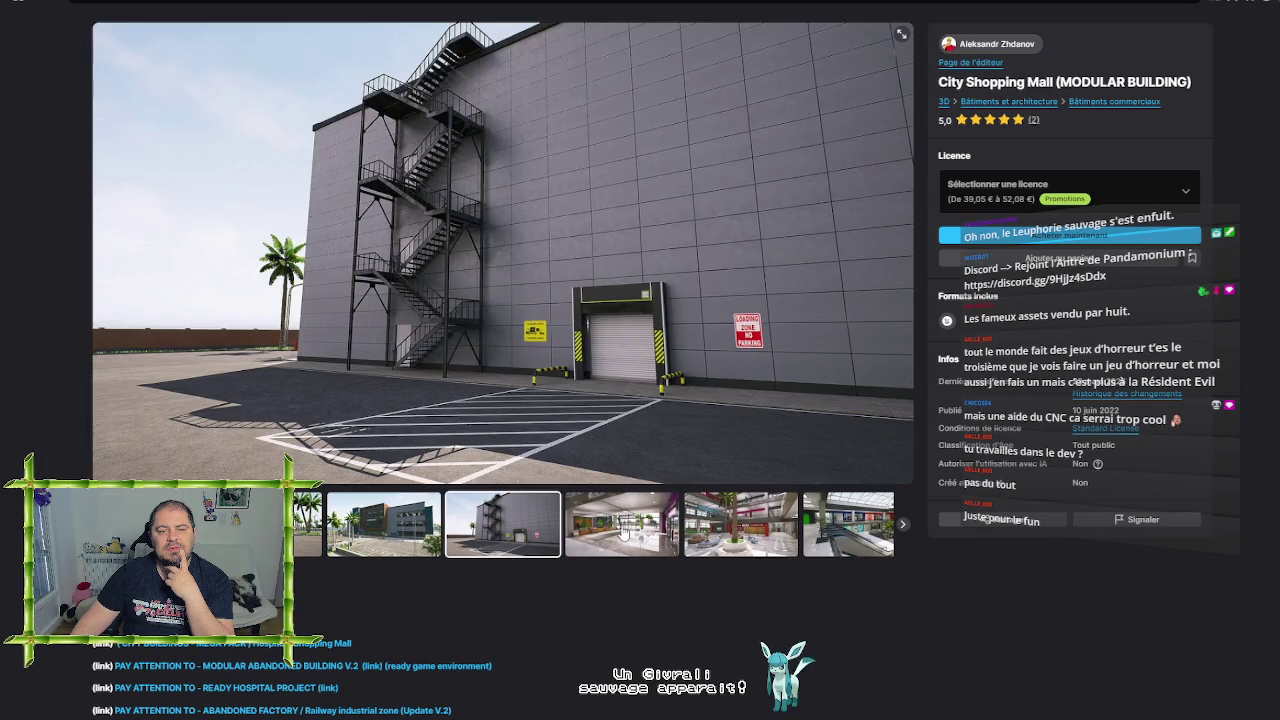
pyautogui.click(625, 532)
pyautogui.click(625, 531)
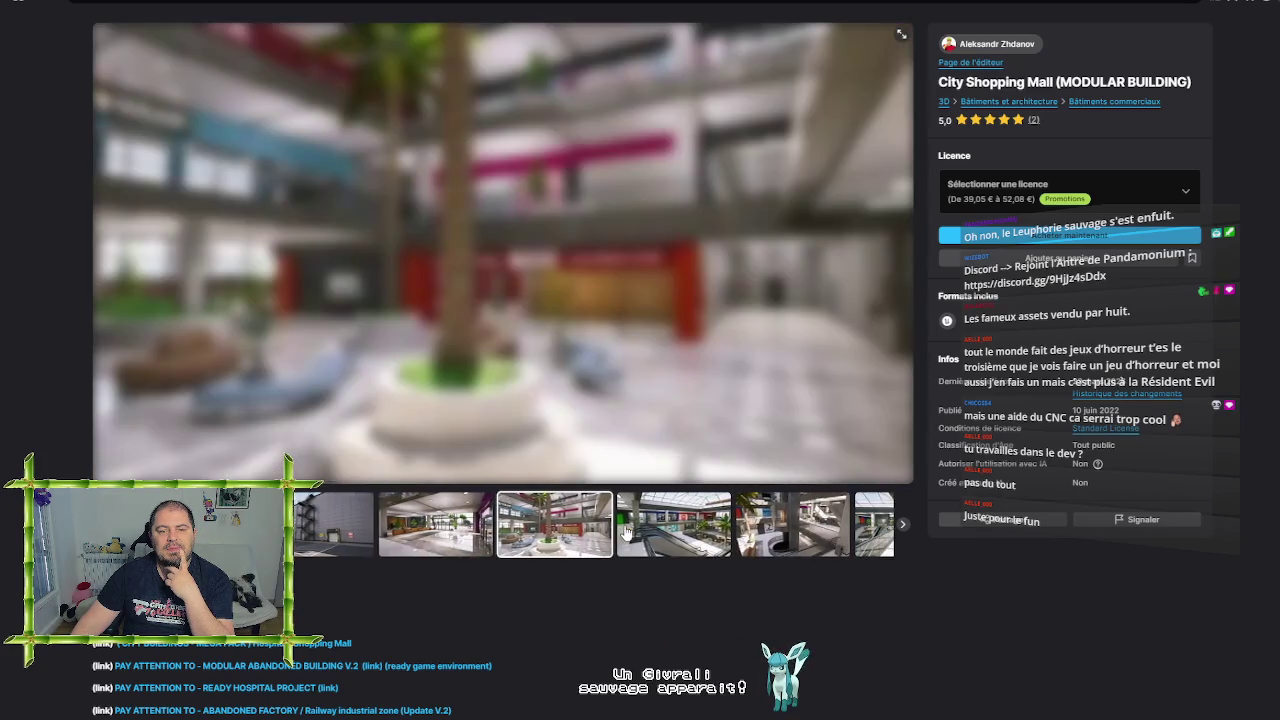
pyautogui.click(625, 531)
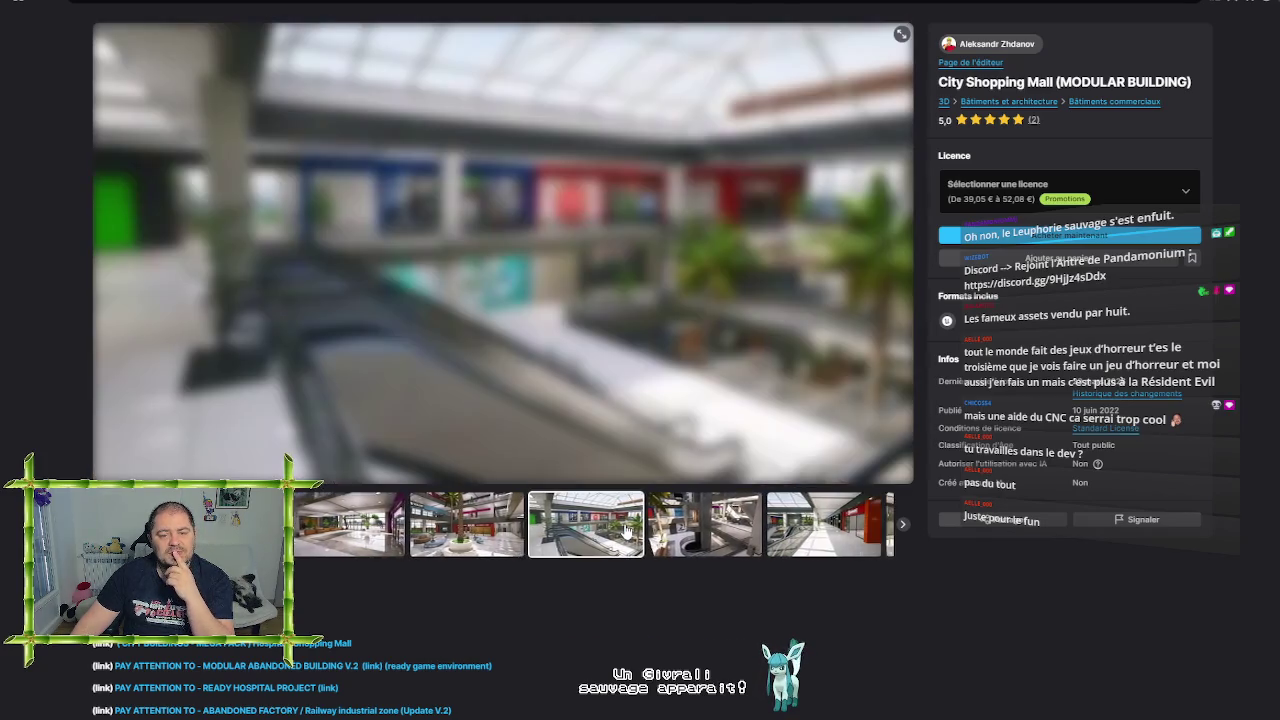
# Check the mall's licence options and prices, then return to the asset listing
pyautogui.click(983, 191)
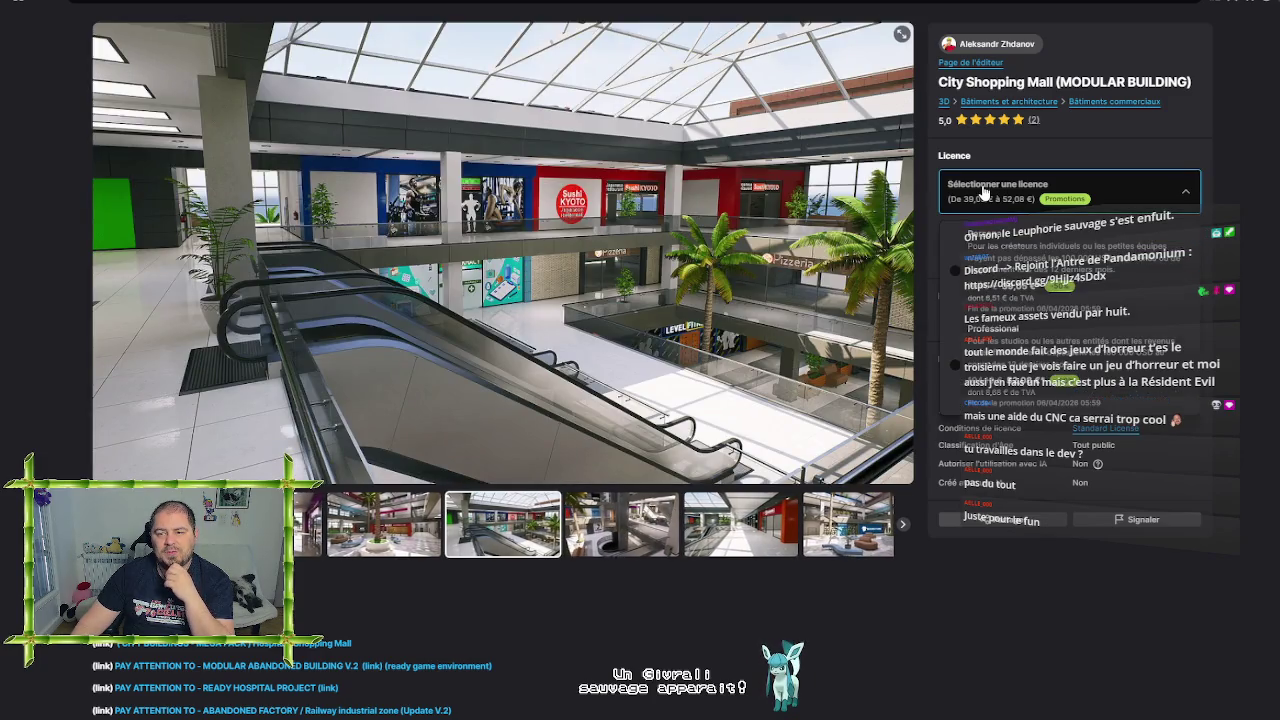
pyautogui.click(985, 191)
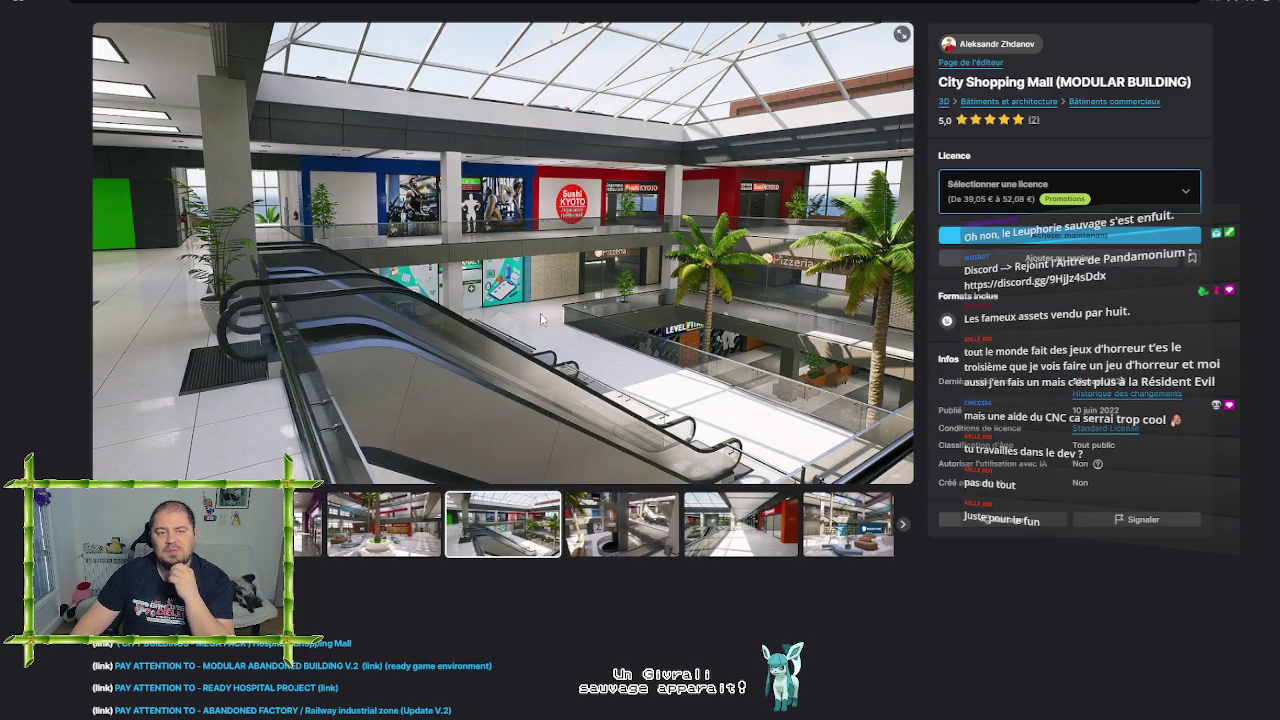
pyautogui.click(34, 6)
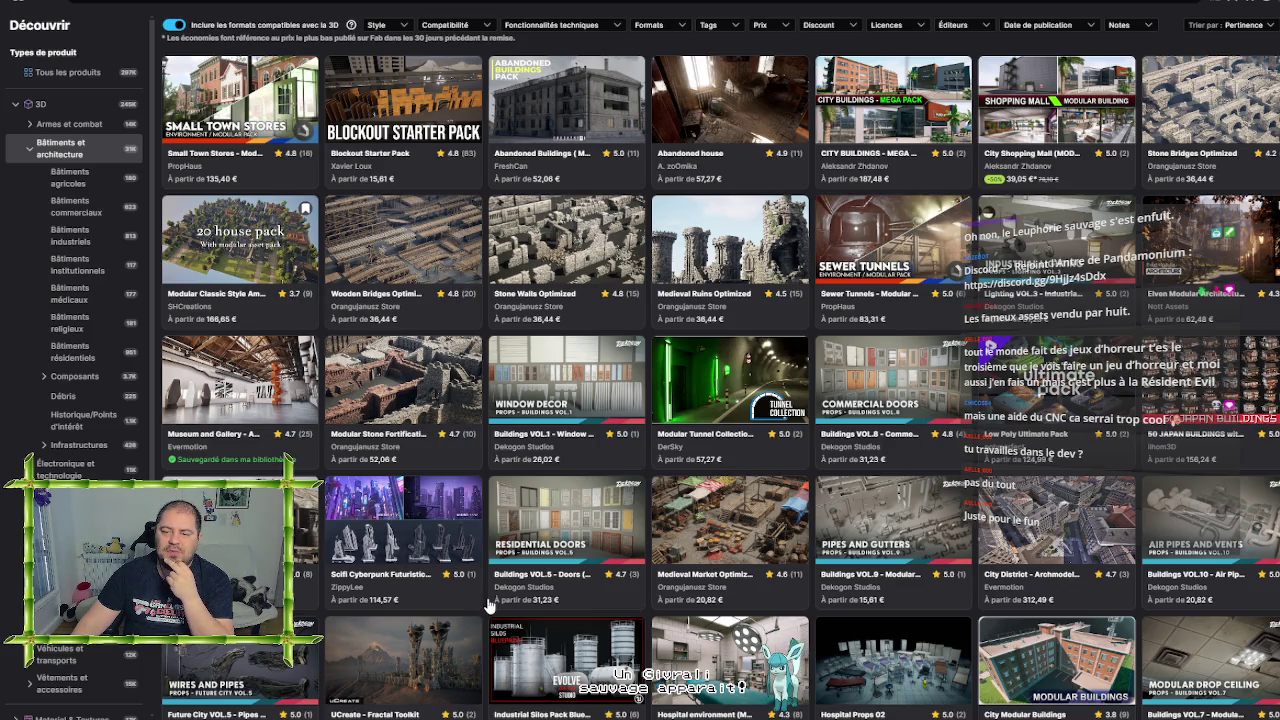
# Scroll down the Bâtiments et architecture grid and open the City Modular Buildings page
pyautogui.scroll(-2, 488, 604)
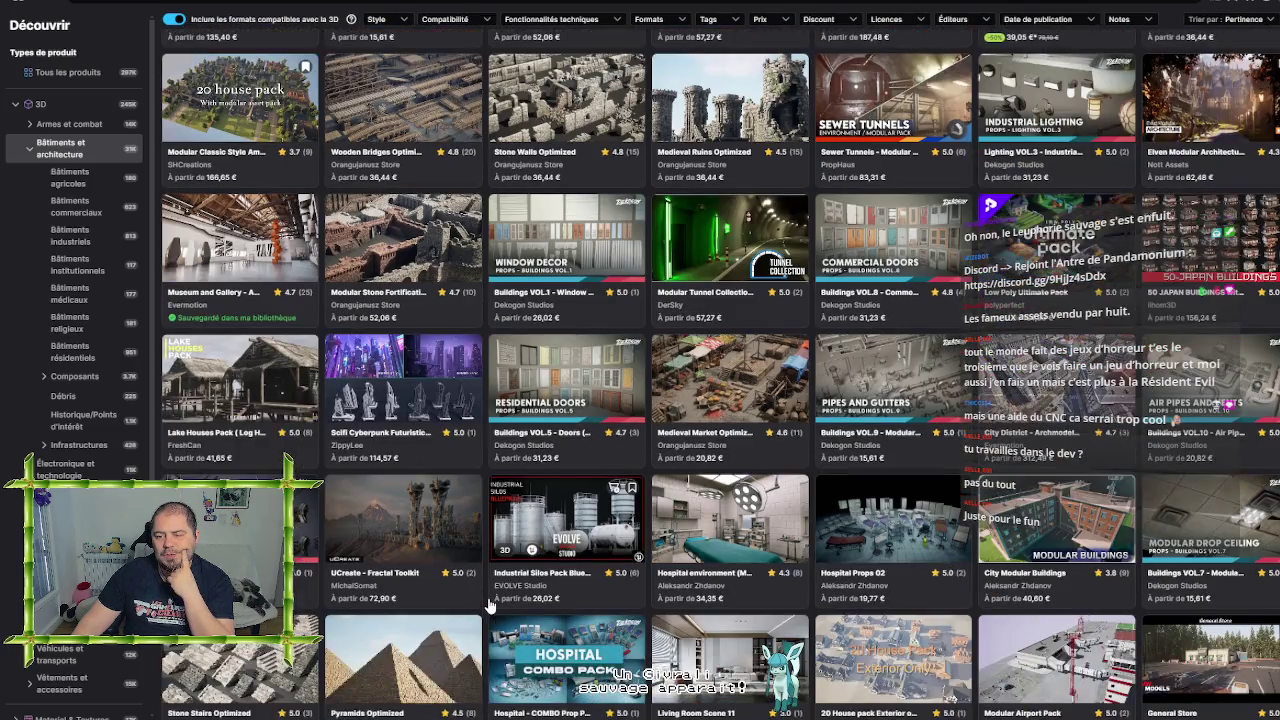
pyautogui.scroll(-1, 488, 604)
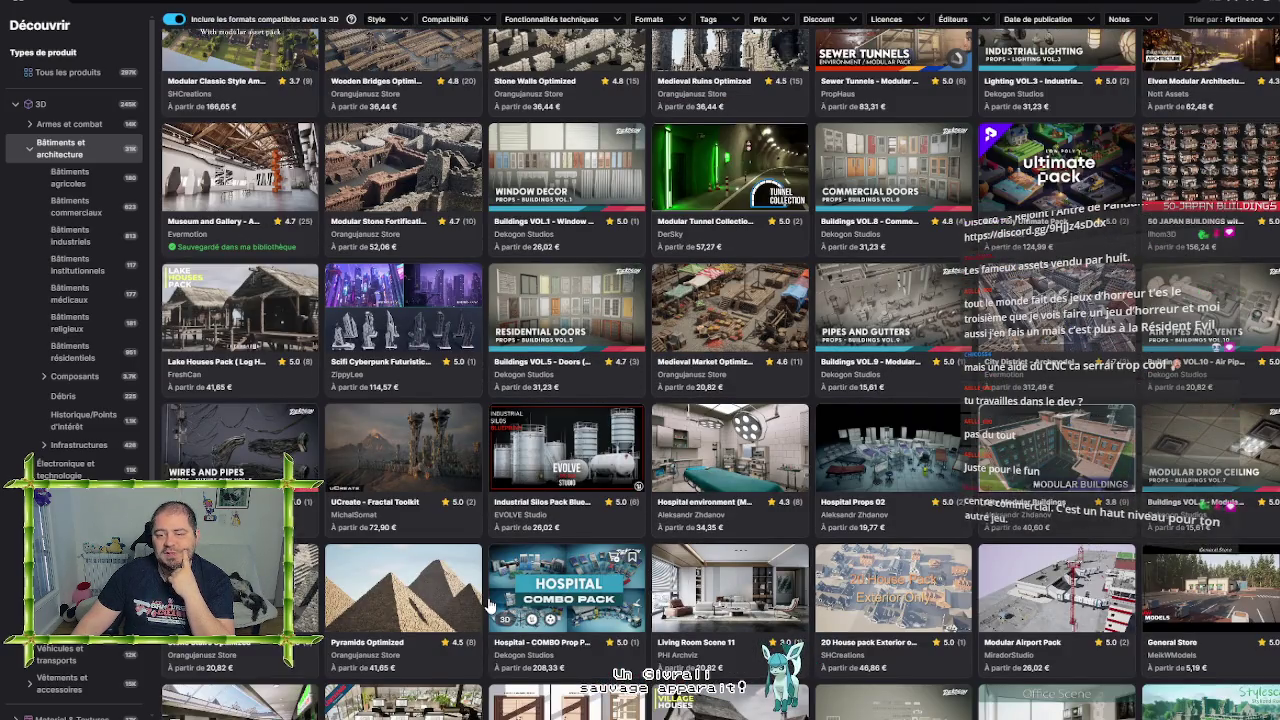
pyautogui.scroll(-1, 490, 606)
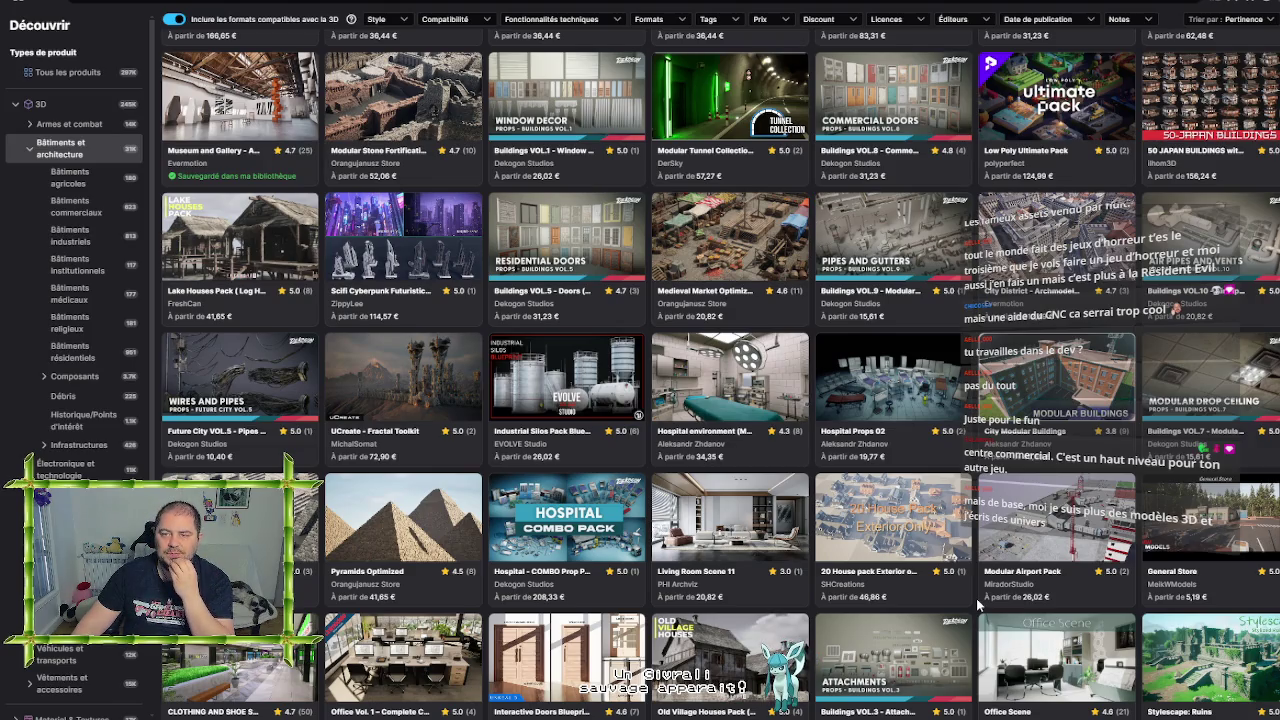
pyautogui.scroll(-1, 976, 598)
pyautogui.scroll(-1, 978, 600)
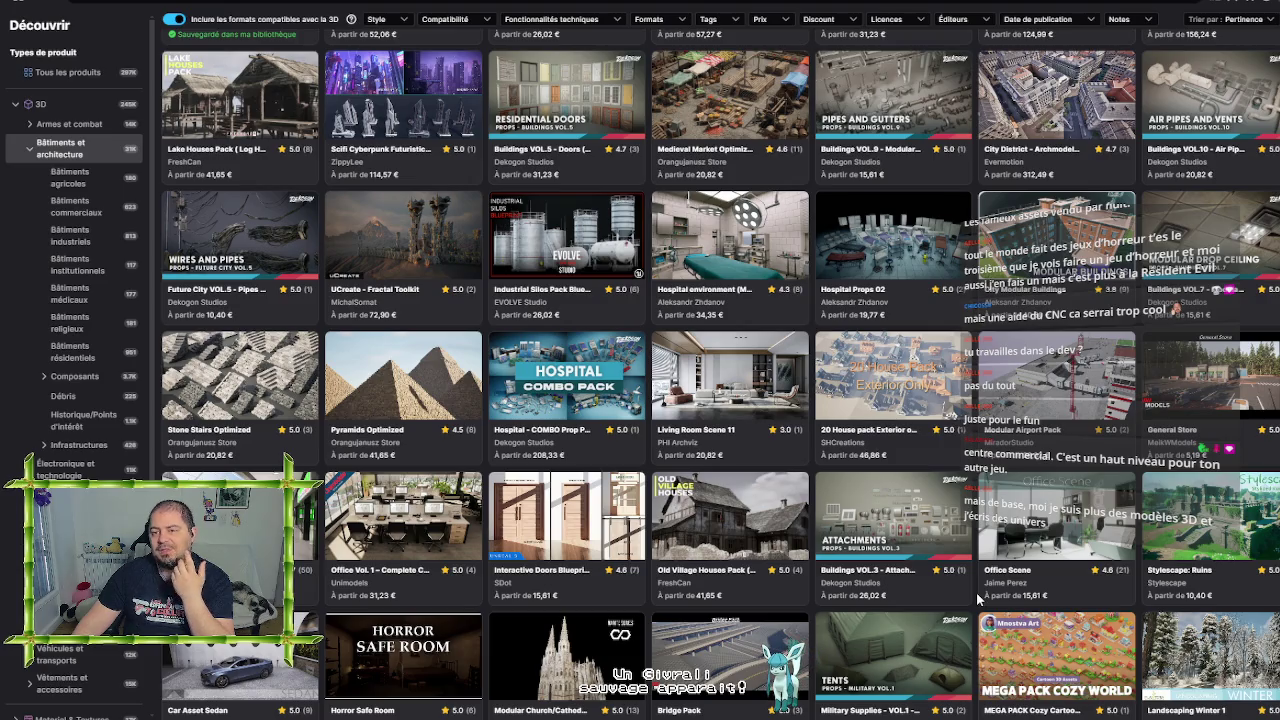
pyautogui.click(1056, 286)
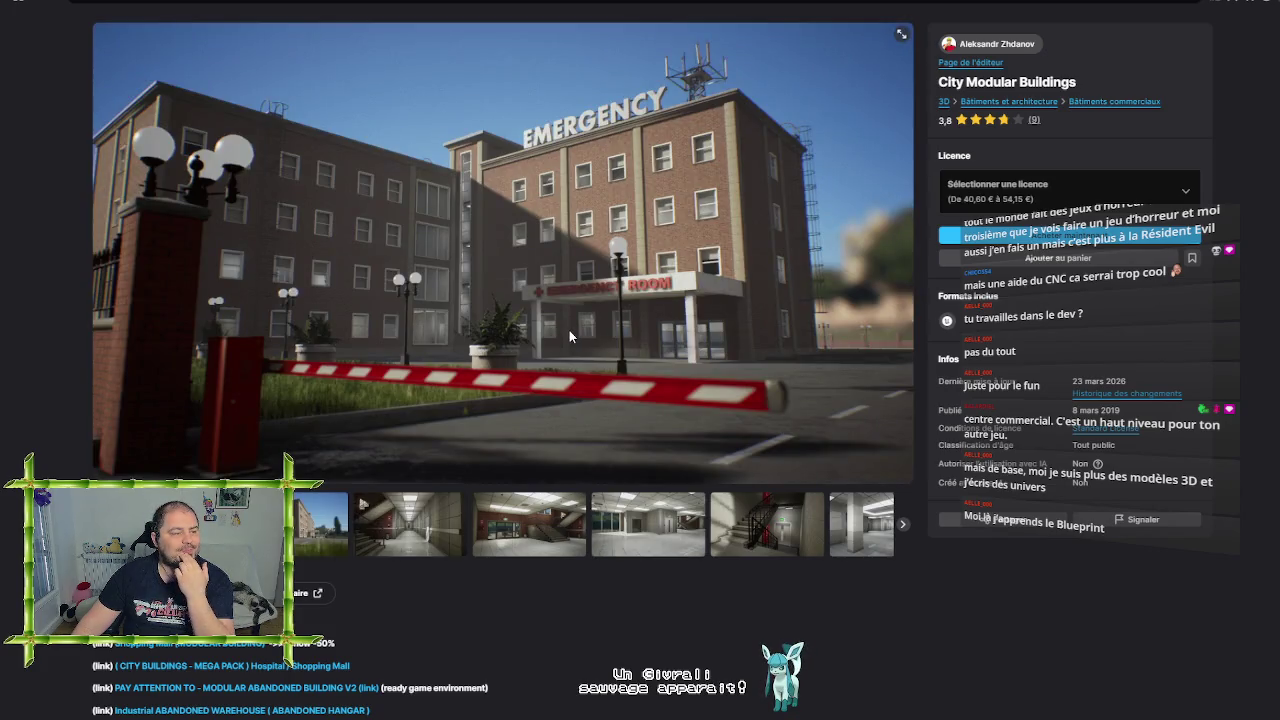
# View the City Modular Buildings interiors: hallway, lobbies, stairwell, bathroom and office images
pyautogui.click(322, 524)
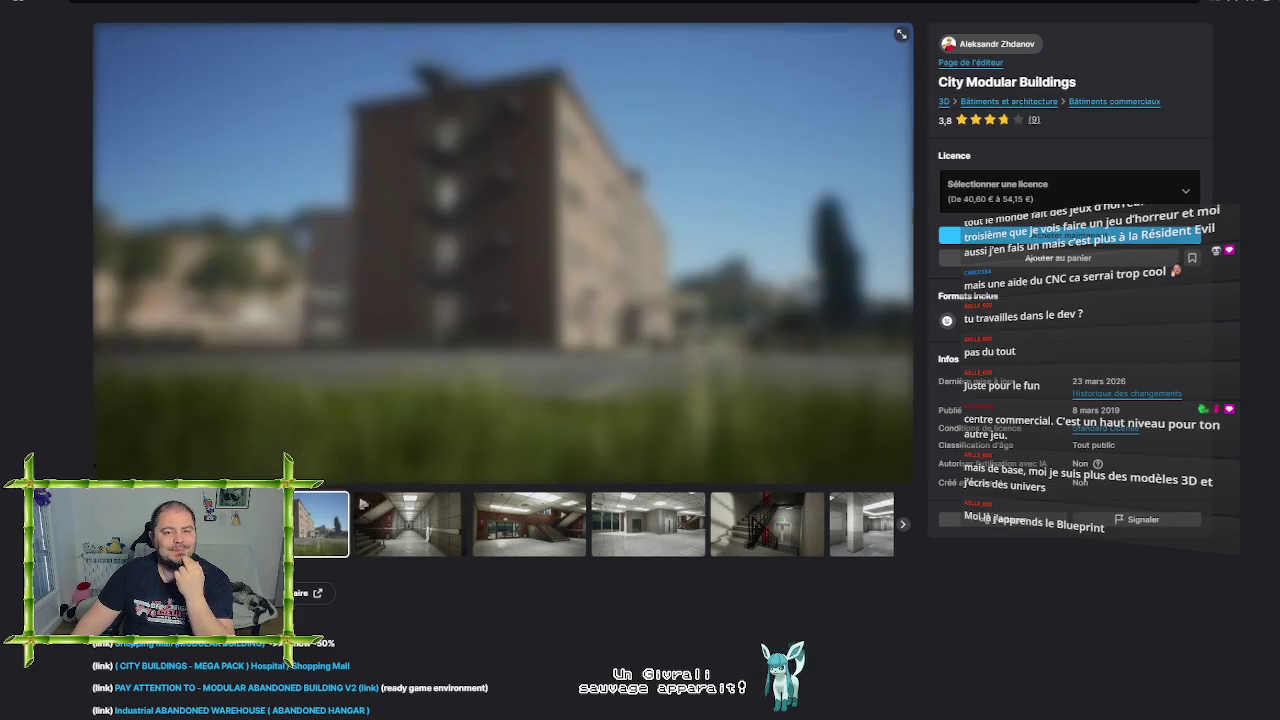
pyautogui.click(410, 527)
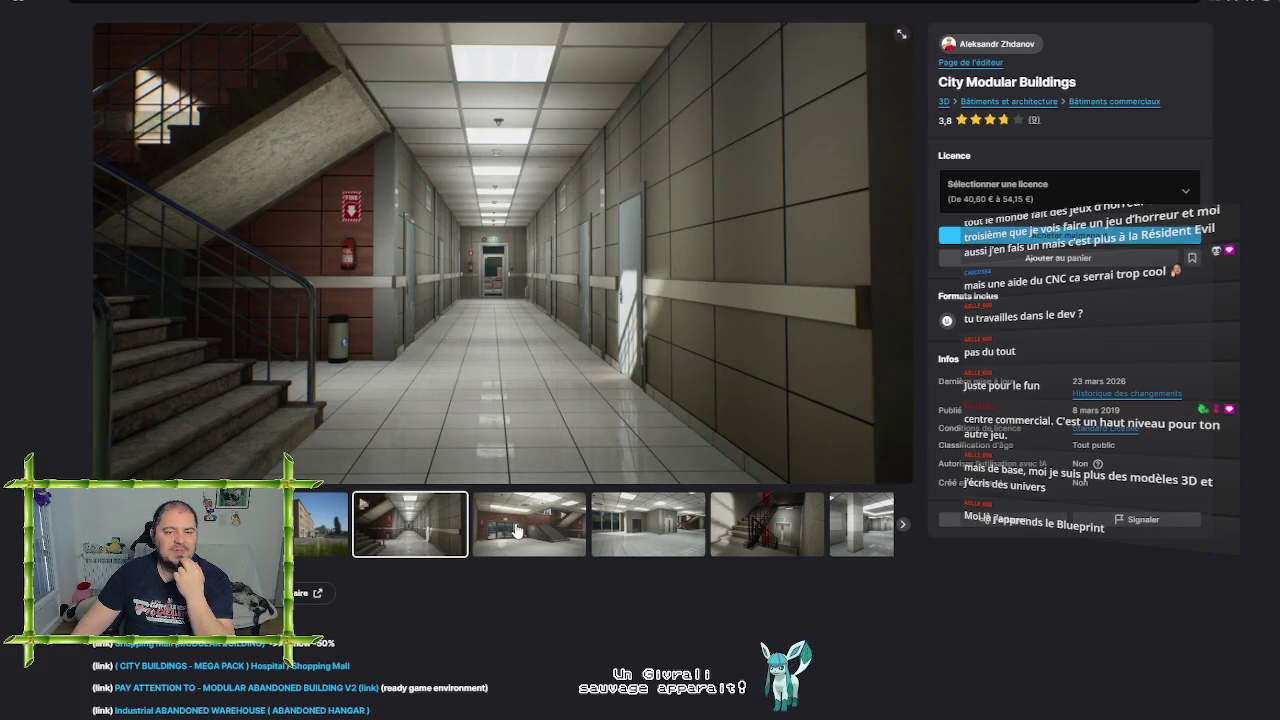
pyautogui.click(517, 530)
pyautogui.click(618, 524)
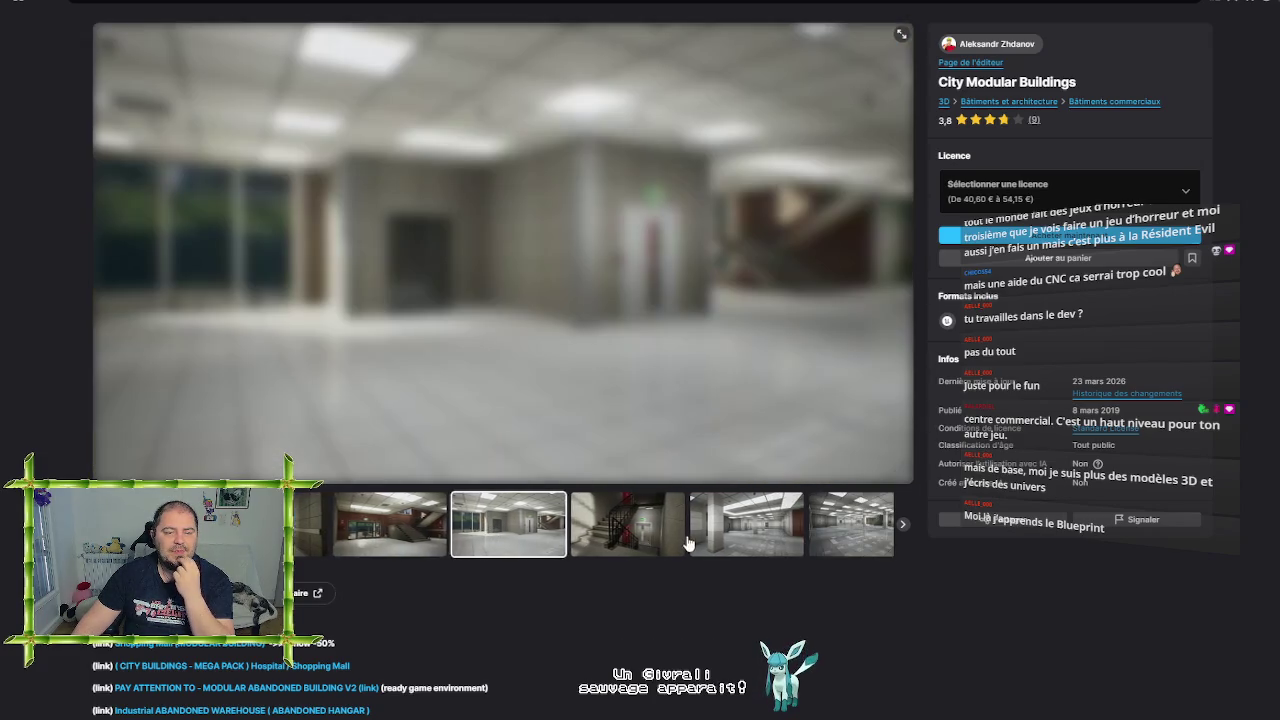
pyautogui.click(632, 537)
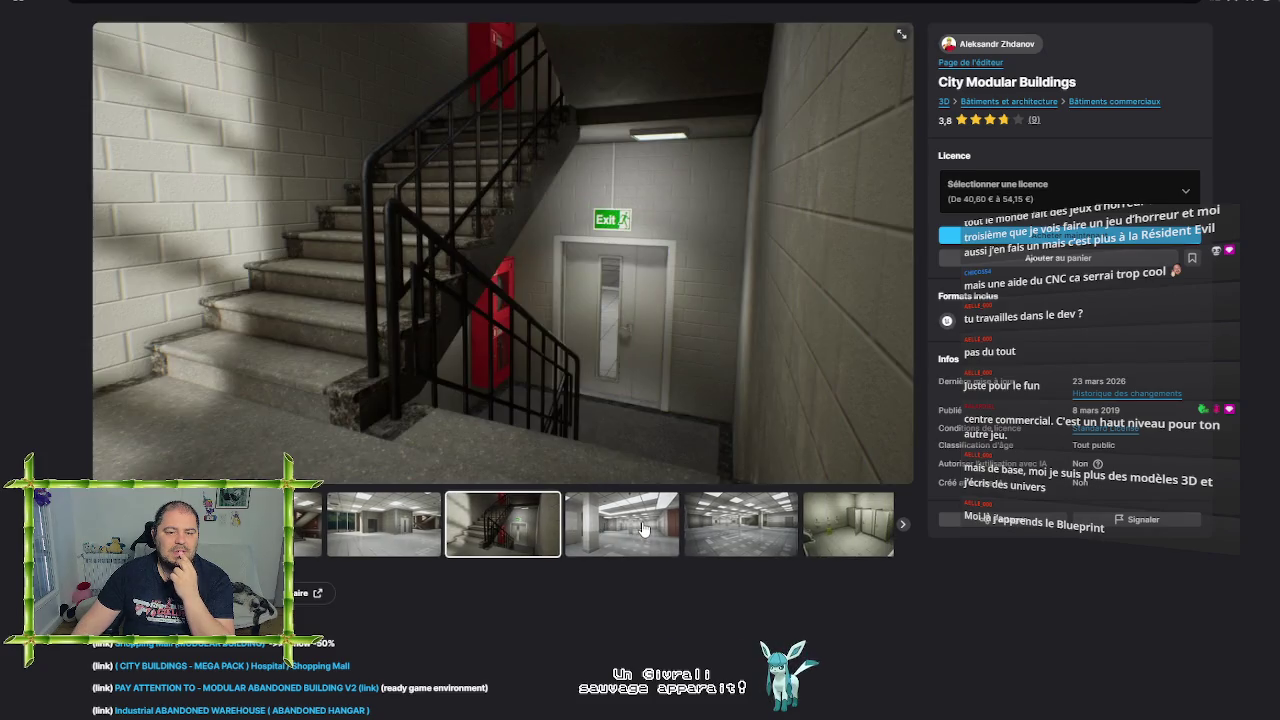
pyautogui.click(644, 531)
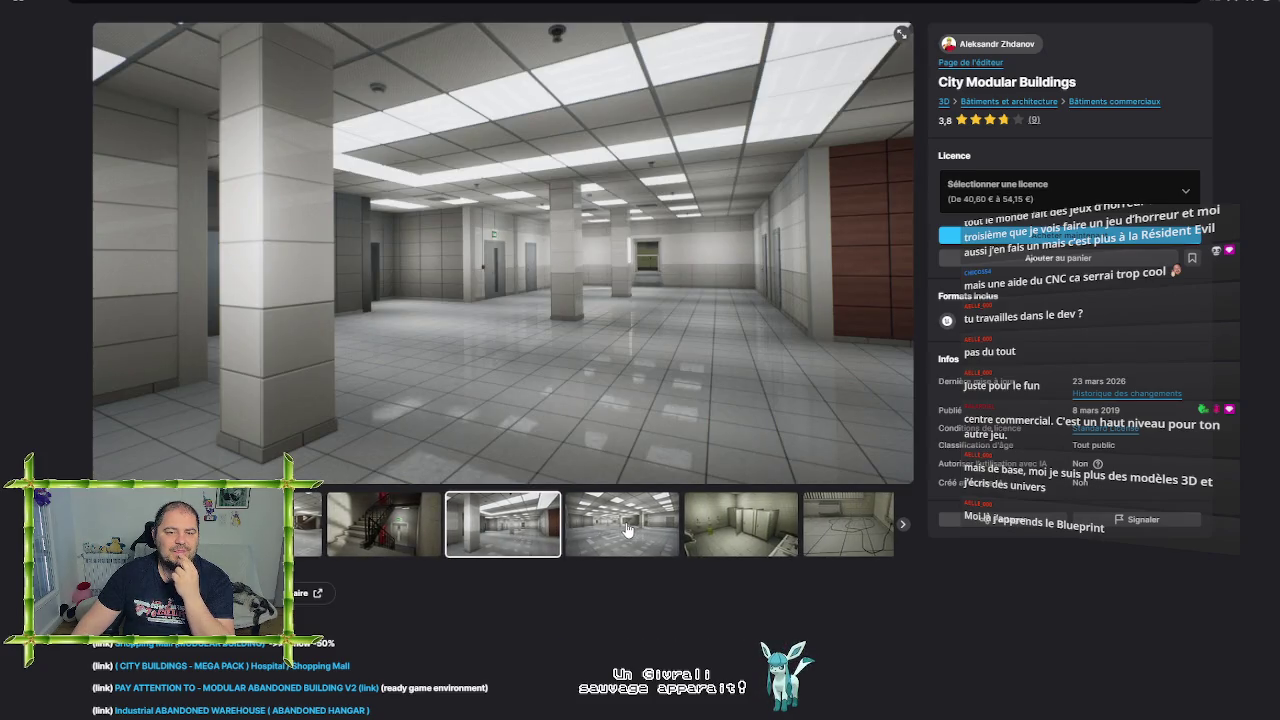
pyautogui.click(626, 530)
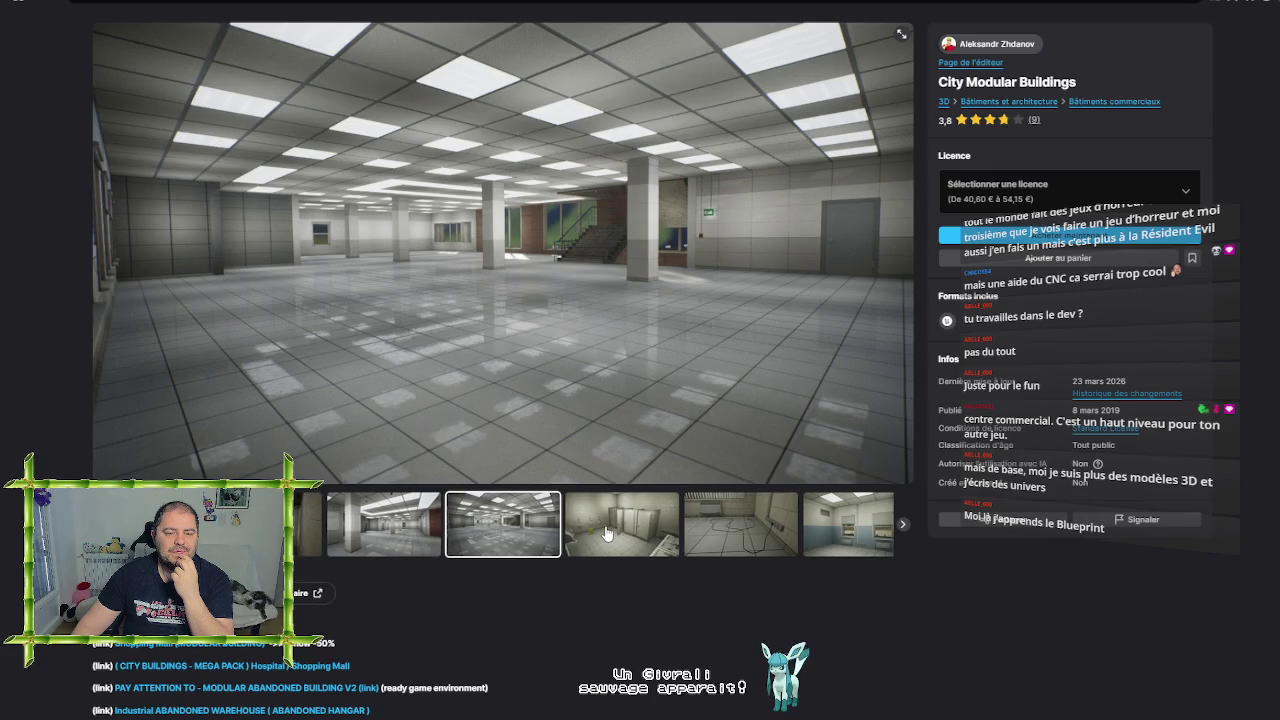
pyautogui.click(606, 532)
pyautogui.click(606, 532)
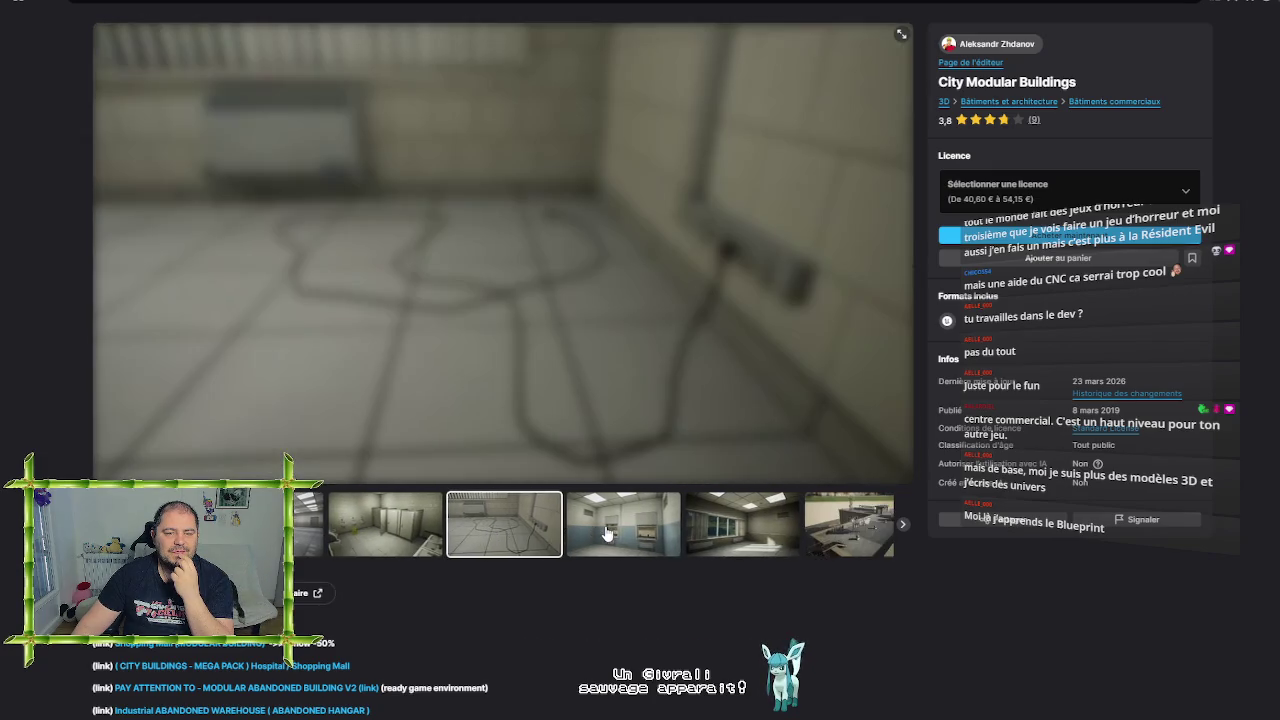
pyautogui.click(606, 532)
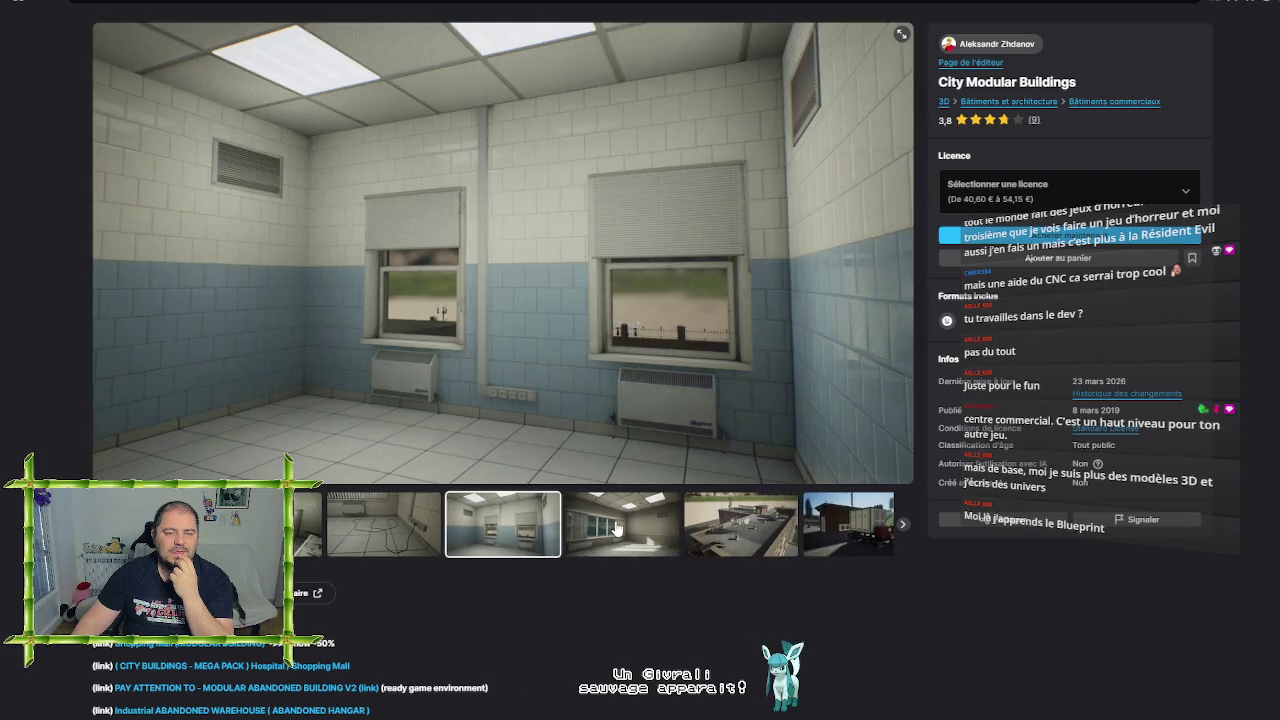
pyautogui.click(612, 530)
# View the rooftop, sign, hospital and street images, then return to the asset listing
pyautogui.click(616, 528)
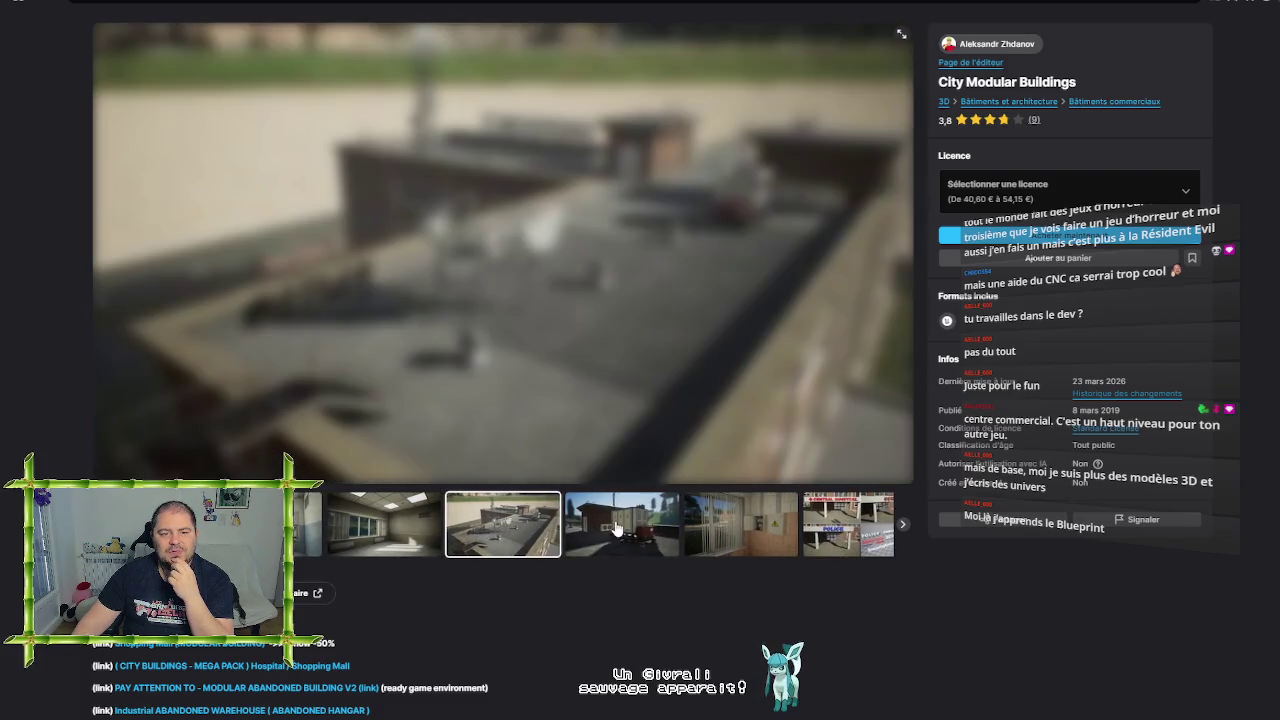
pyautogui.click(617, 528)
pyautogui.click(617, 528)
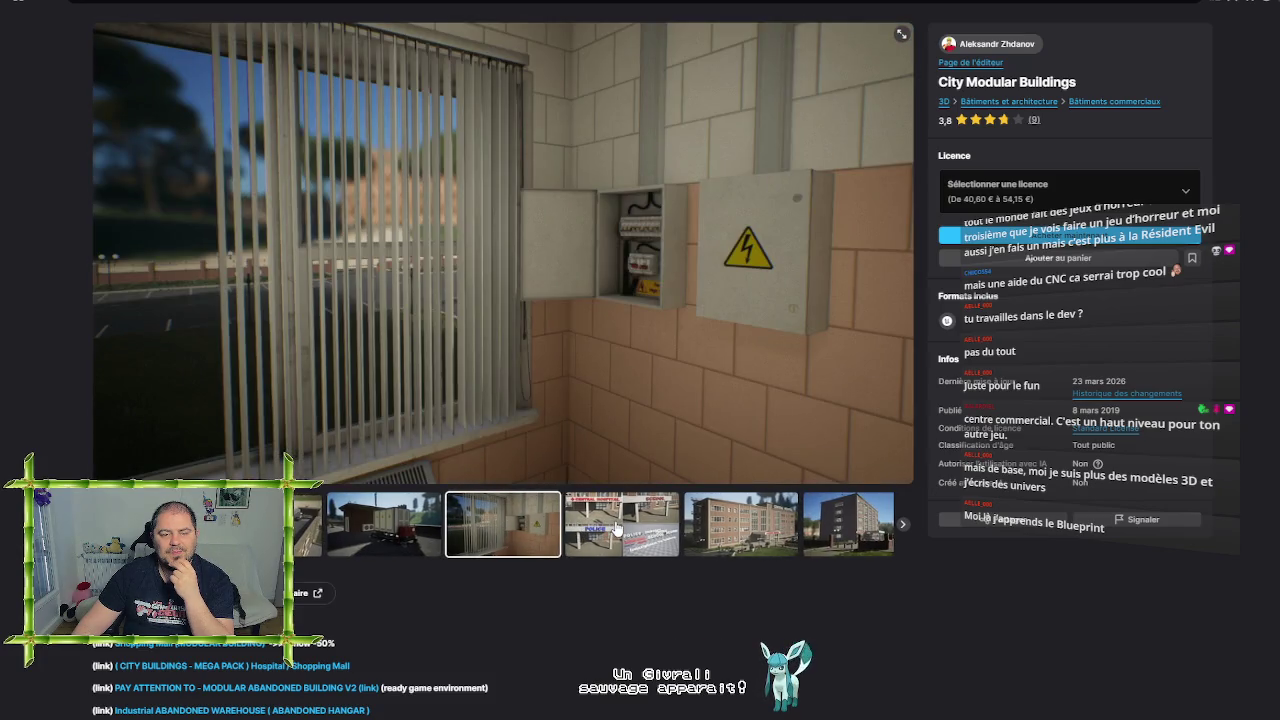
pyautogui.click(617, 528)
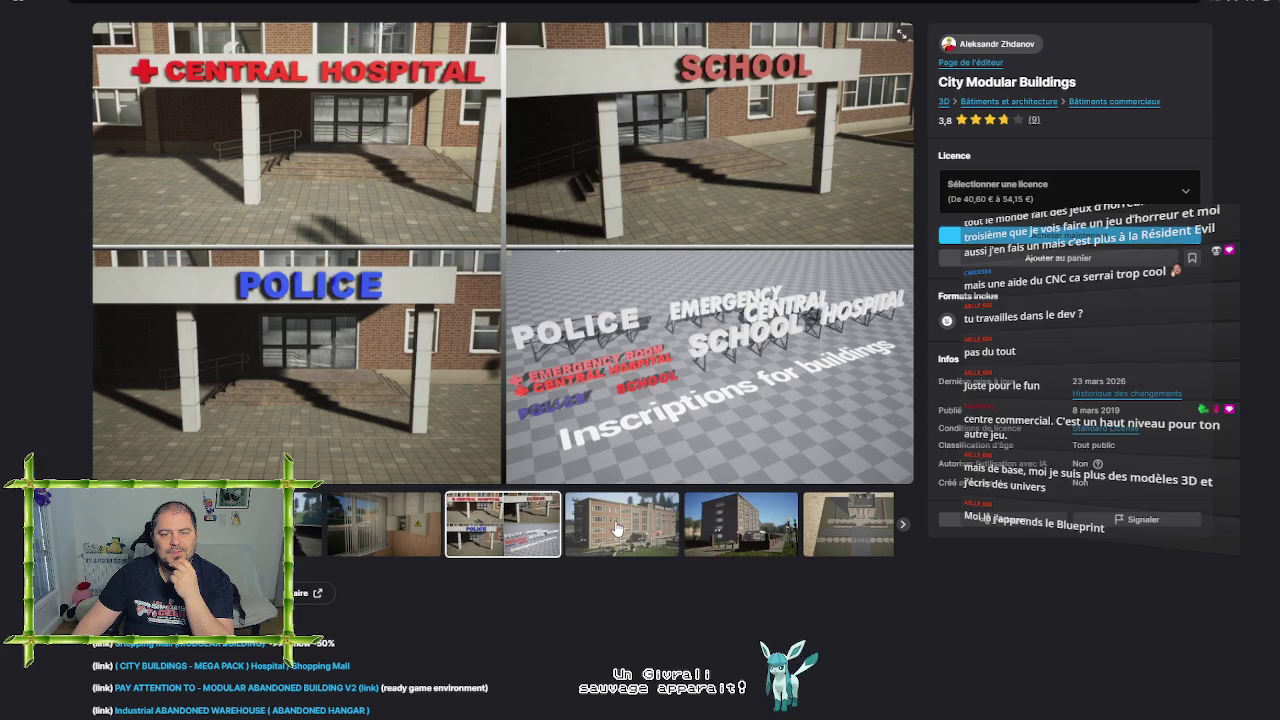
pyautogui.click(617, 528)
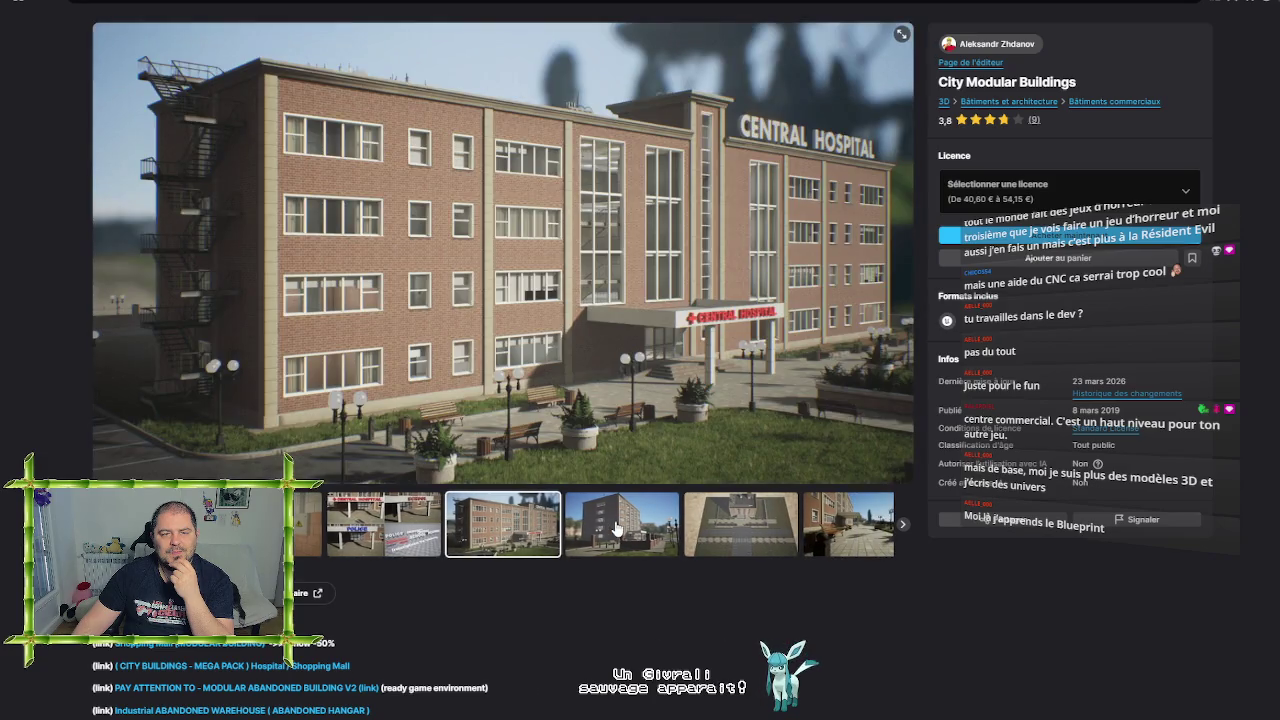
pyautogui.click(617, 528)
pyautogui.click(617, 528)
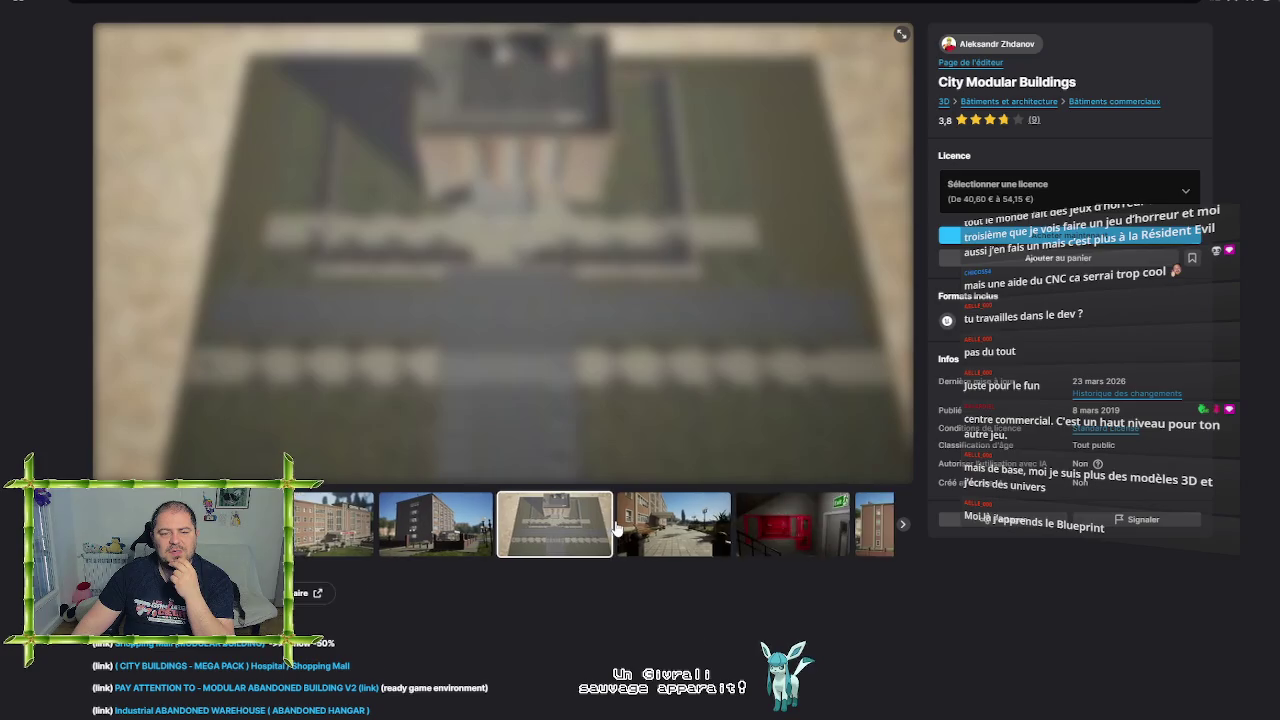
pyautogui.click(617, 528)
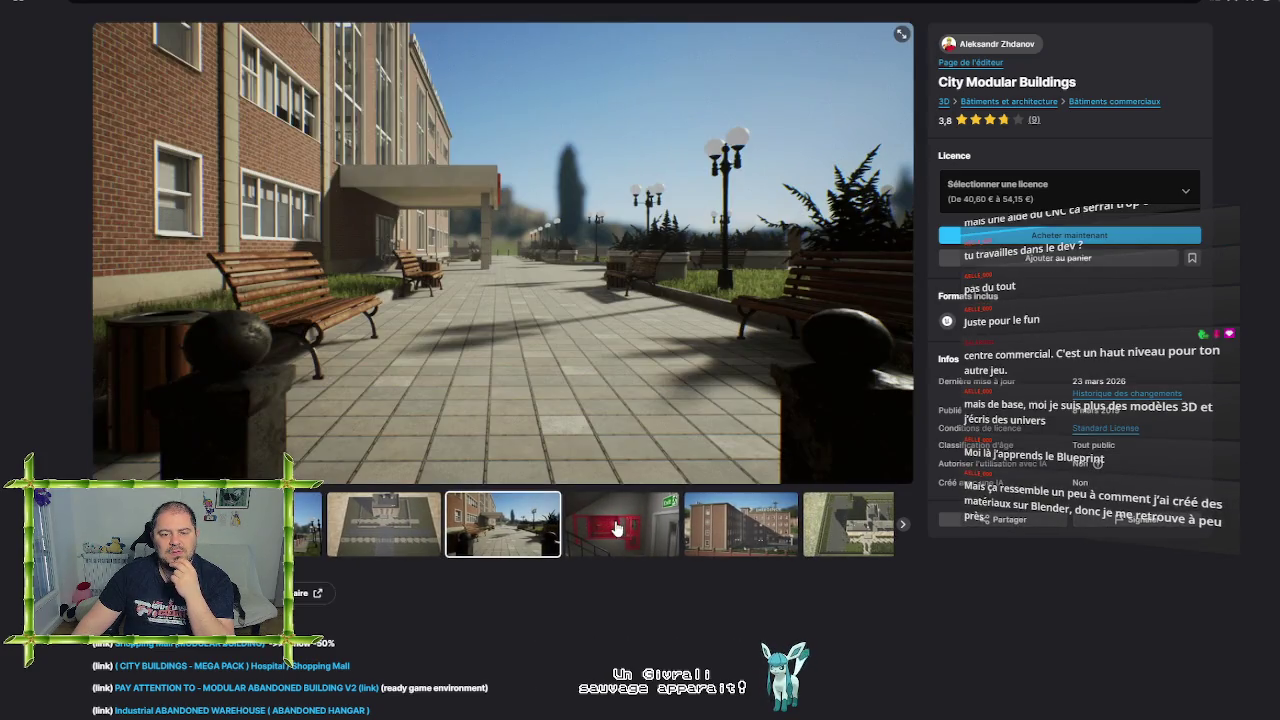
pyautogui.click(617, 528)
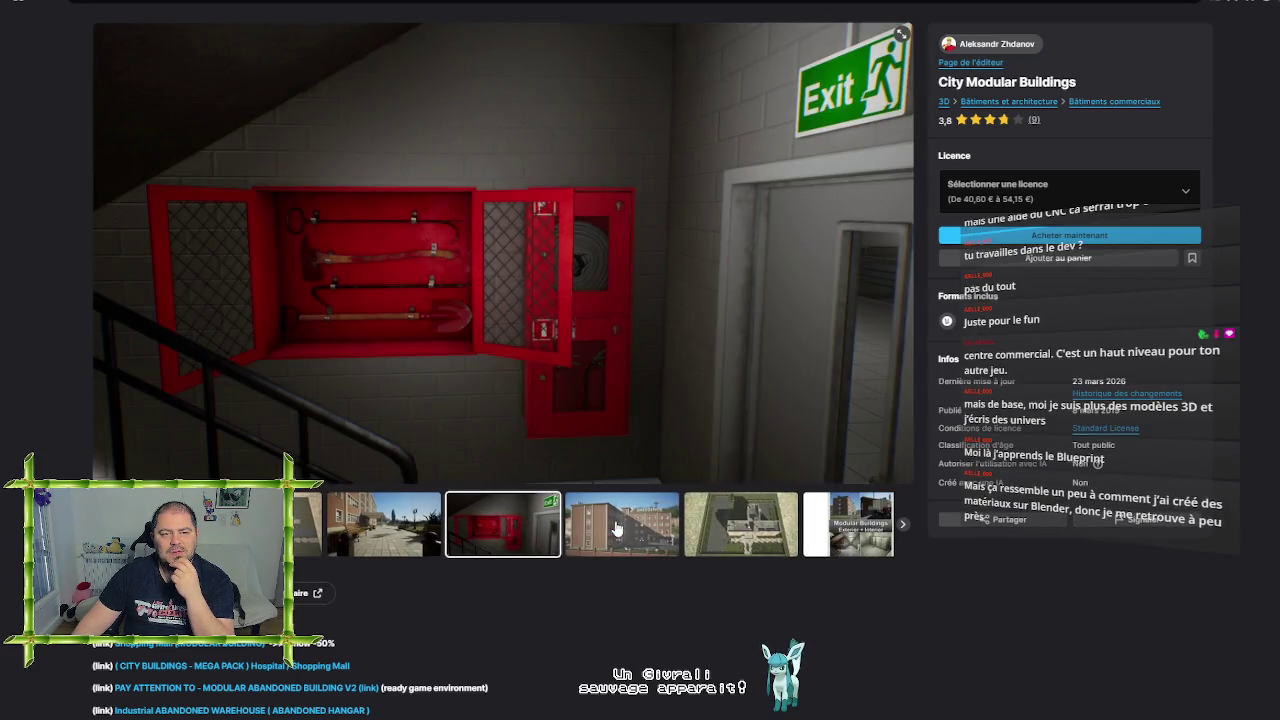
pyautogui.click(617, 528)
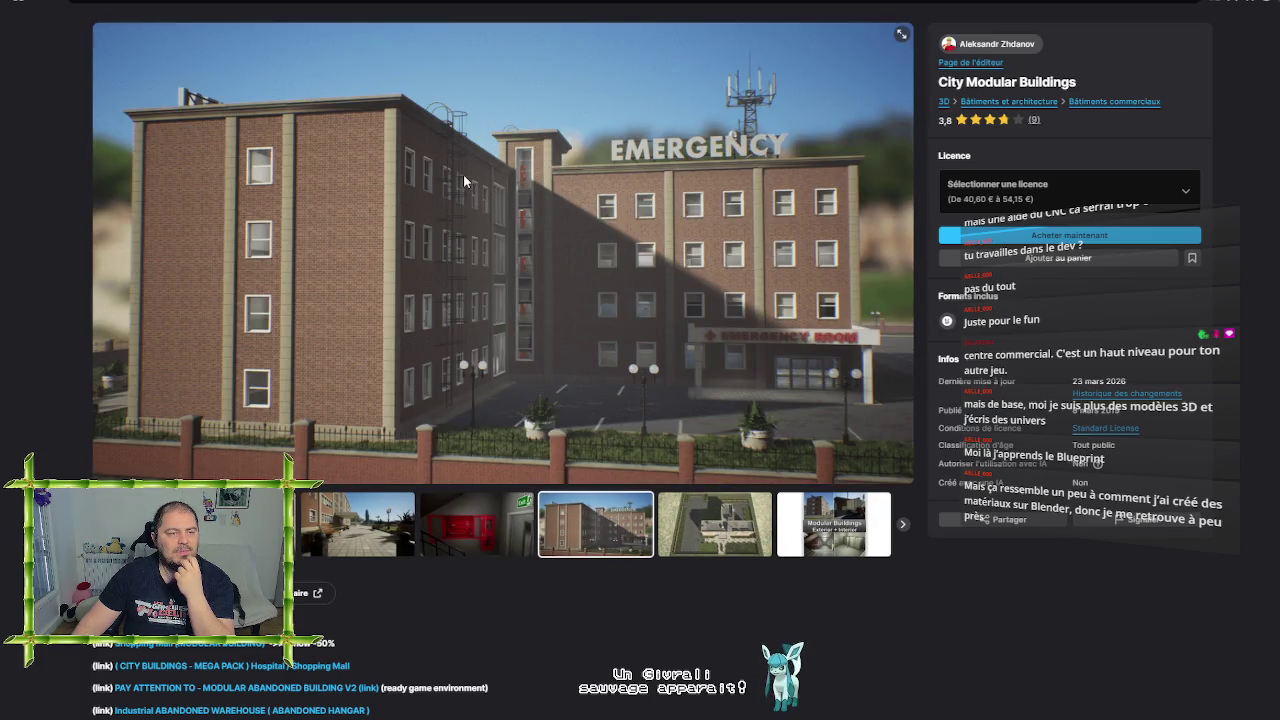
pyautogui.click(40, 6)
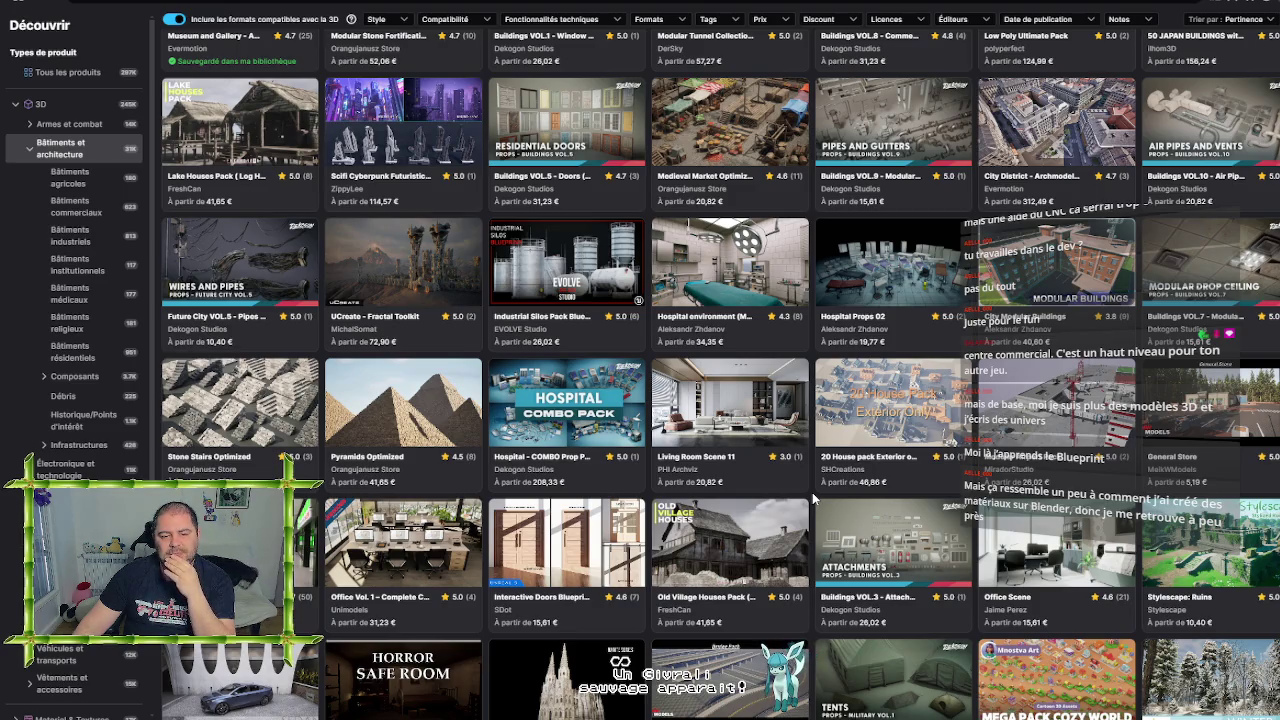
# Scroll the buildings grid down until the Horror Safe Room card is visible
pyautogui.scroll(-2, 812, 492)
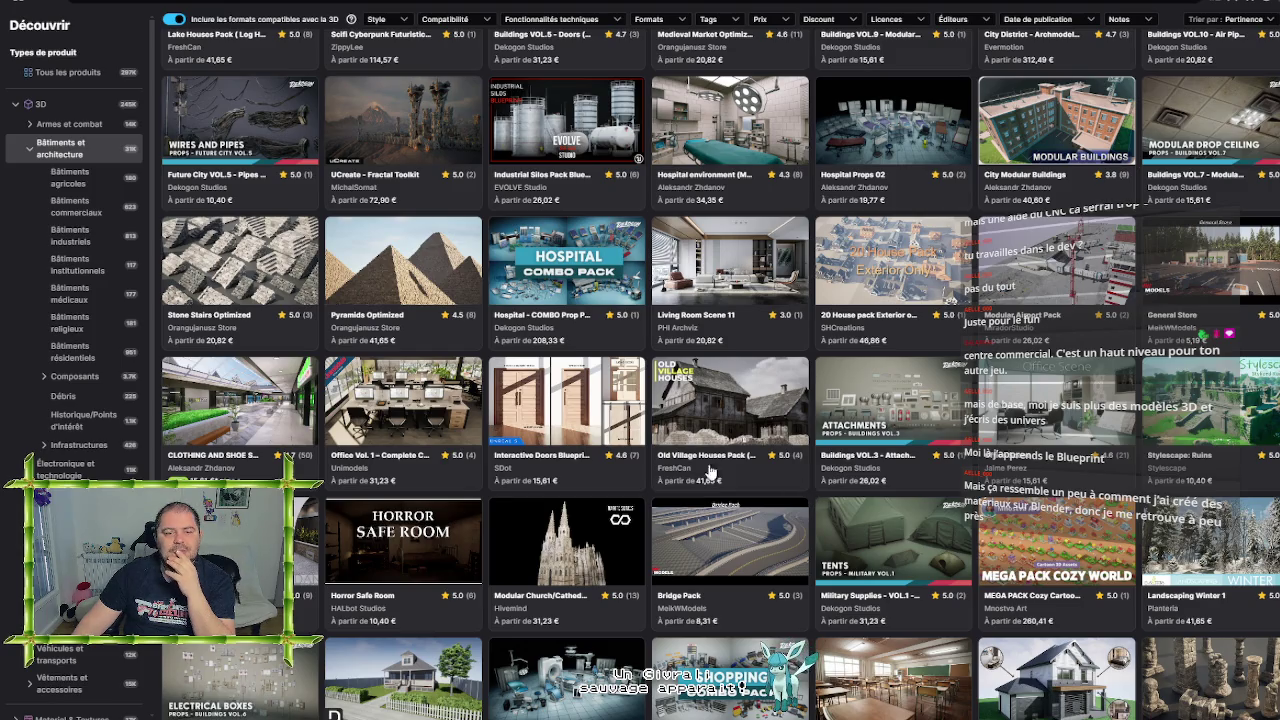
pyautogui.moveTo(398, 415)
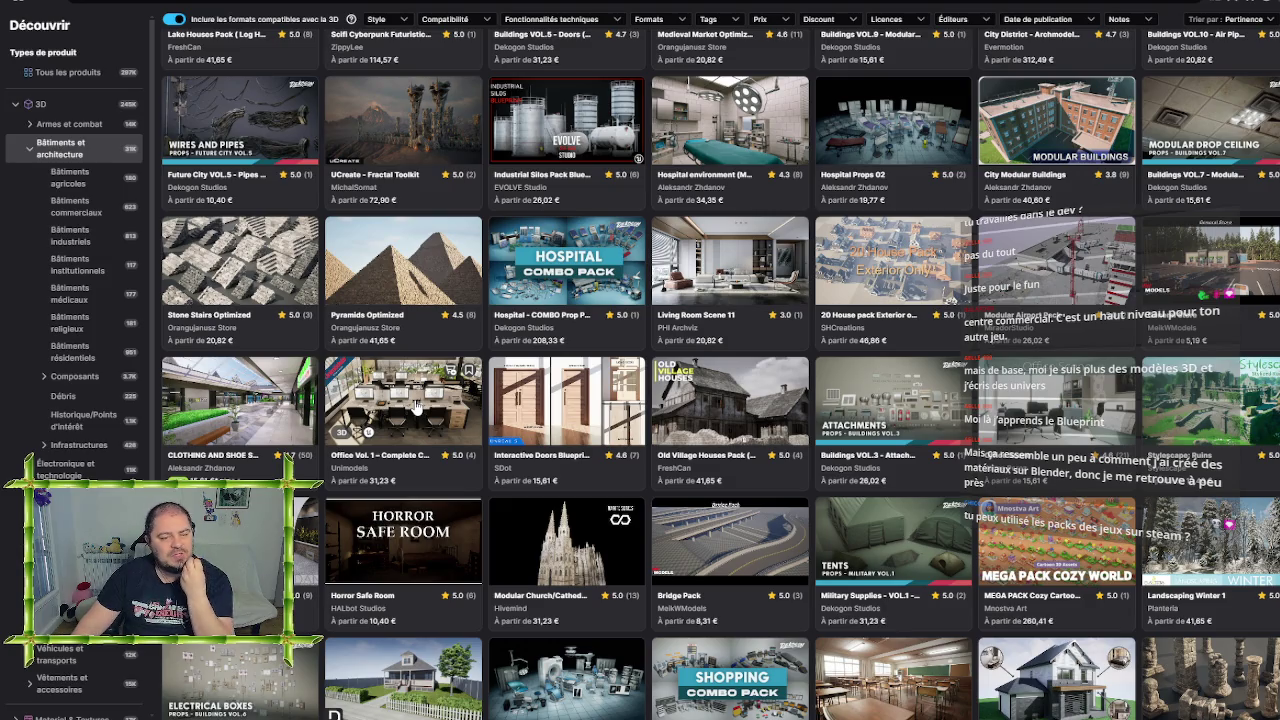
# Browse the Horror Safe Room previews (lamp close-up, bedroom, desk scenes), then go back to the grid
pyautogui.click(420, 548)
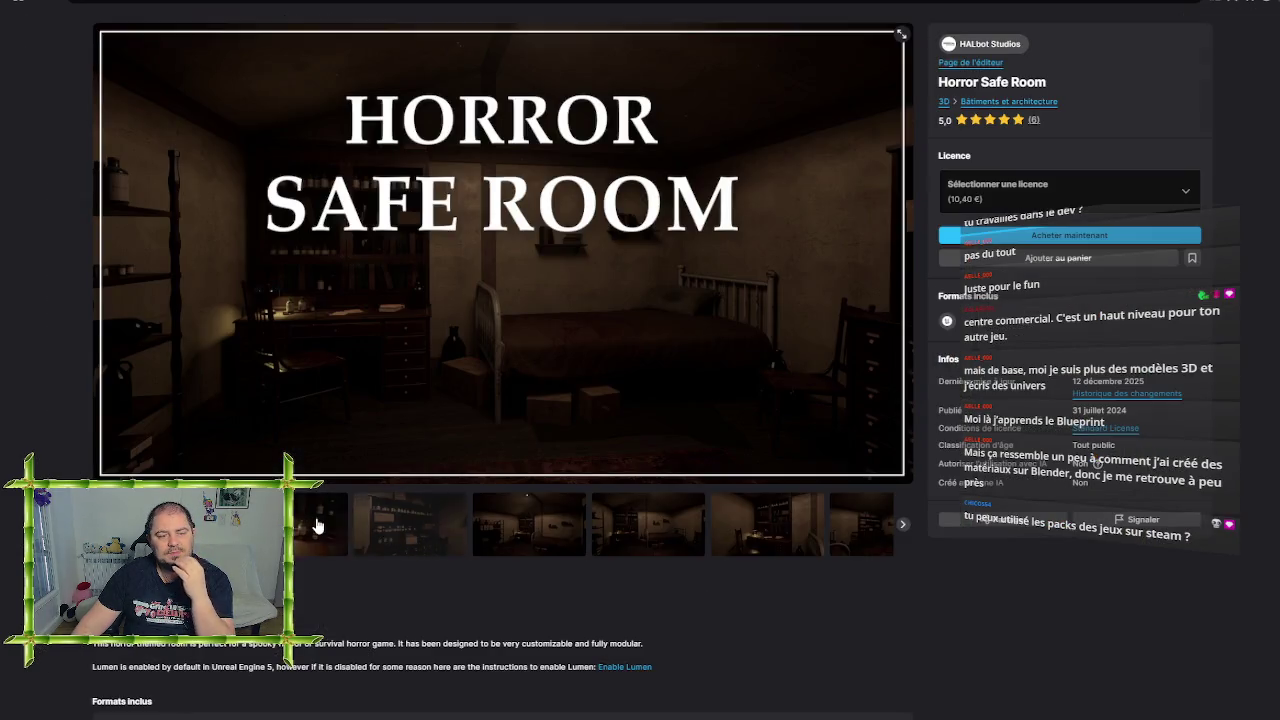
pyautogui.click(320, 525)
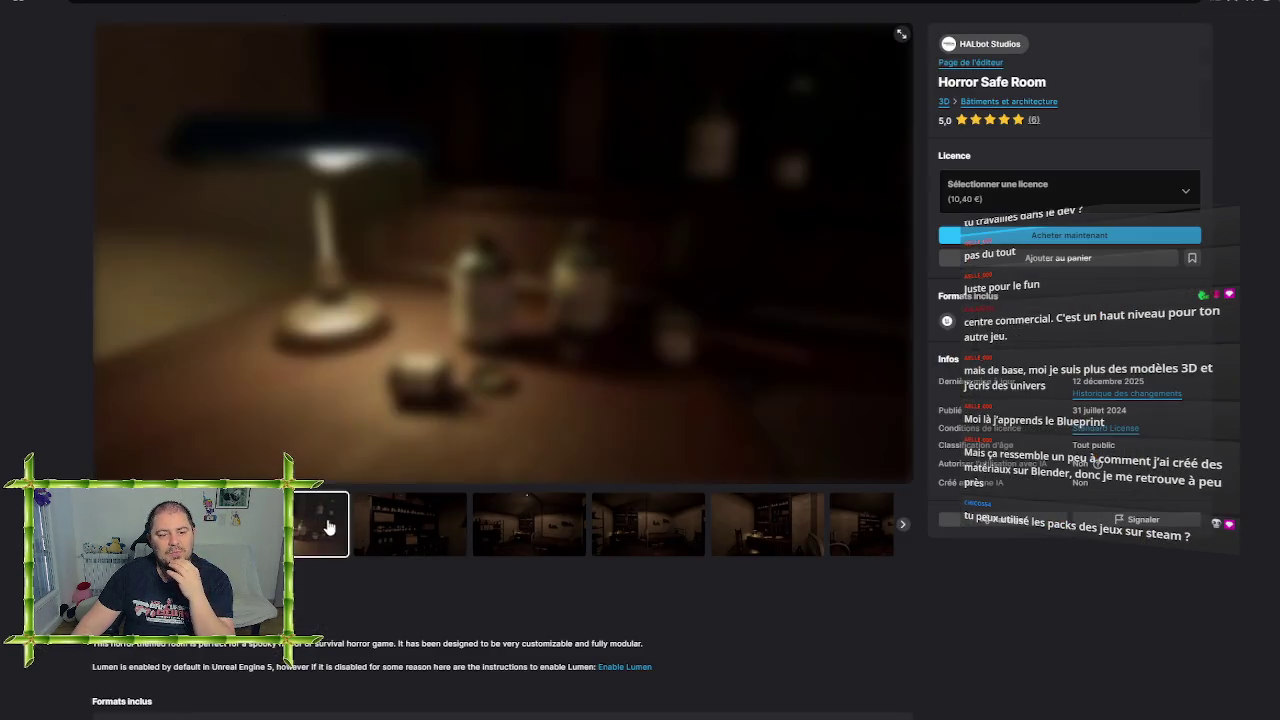
pyautogui.click(412, 524)
pyautogui.click(535, 518)
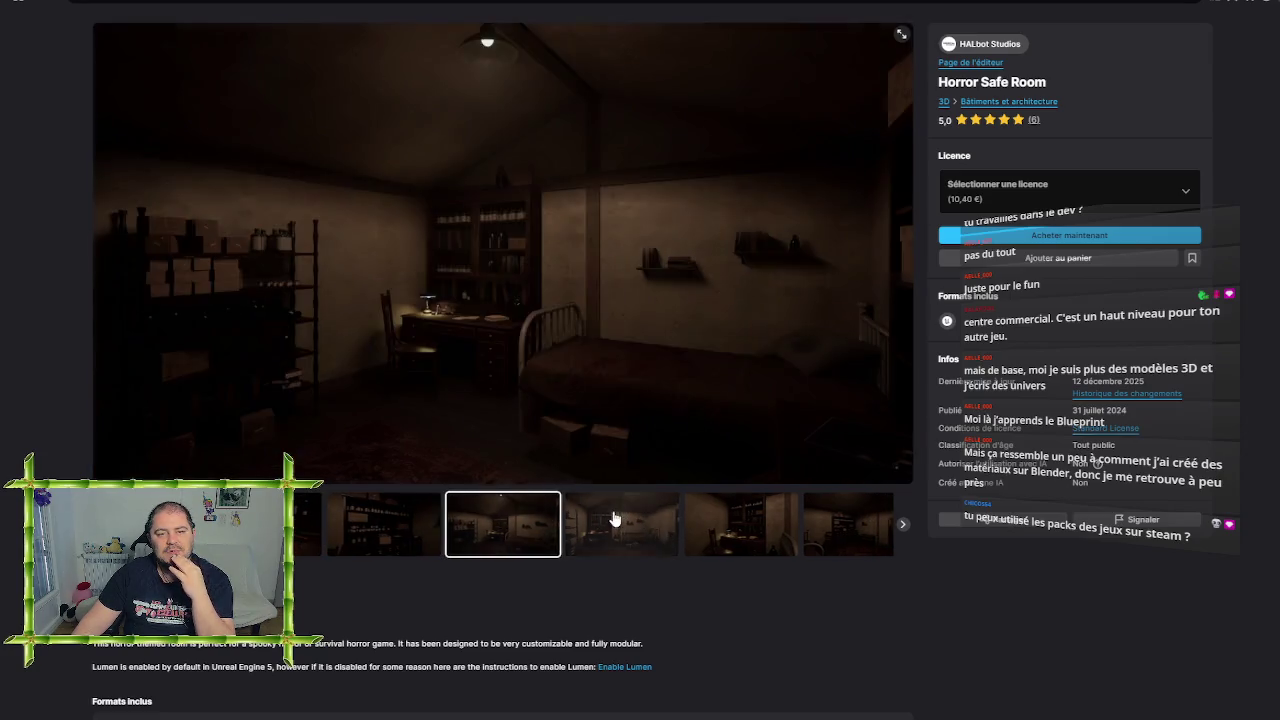
pyautogui.click(612, 516)
pyautogui.click(615, 518)
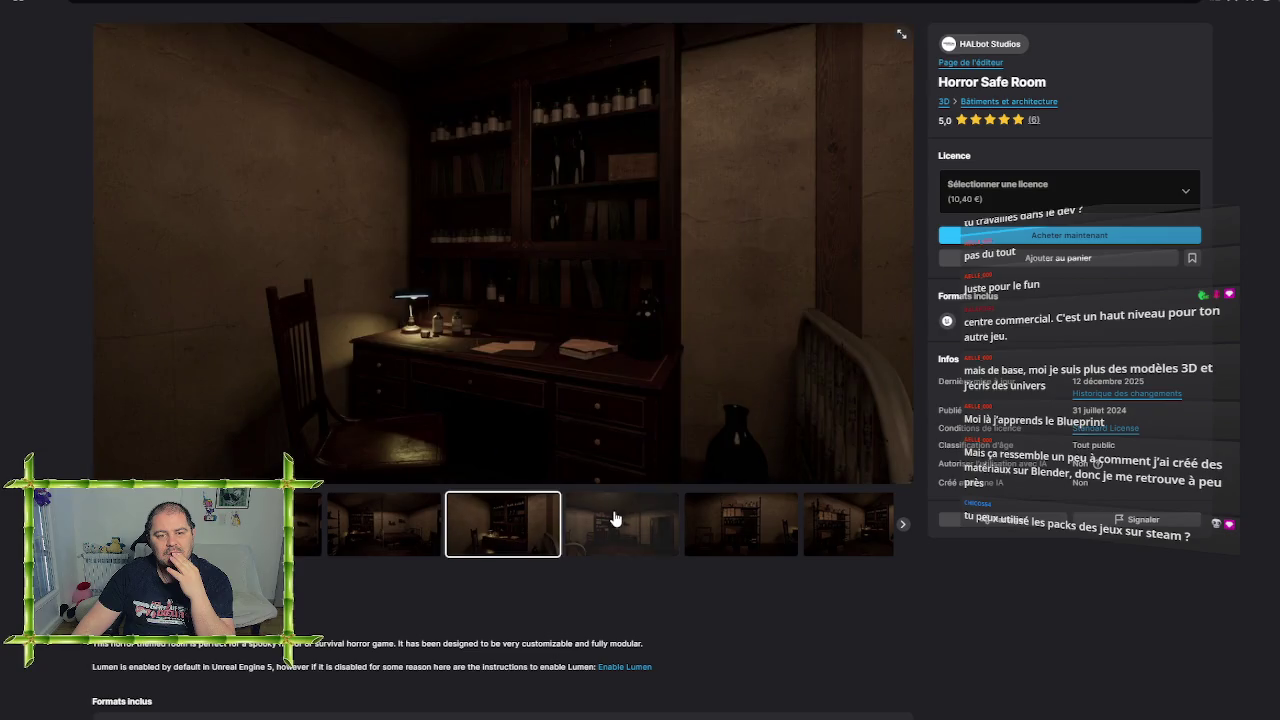
pyautogui.click(614, 521)
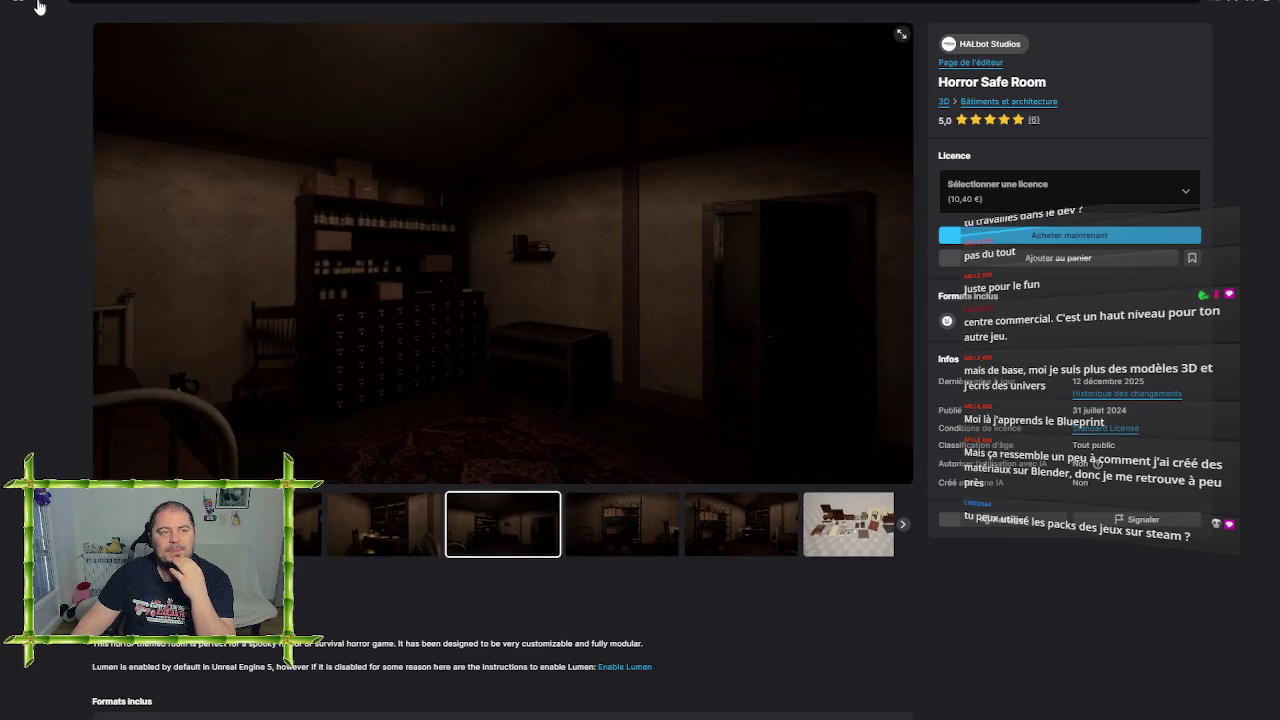
pyautogui.click(40, 8)
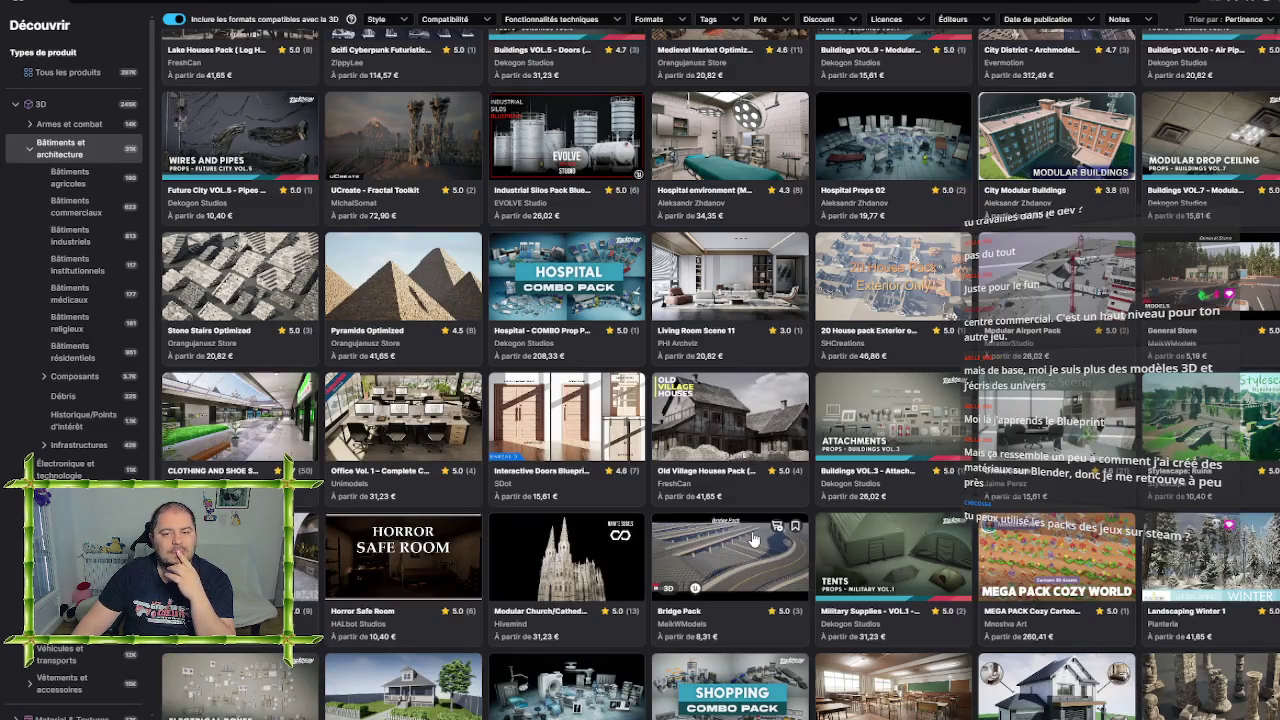
# Scroll down the Bâtiments et architecture grid and open the Modular Classic Style American House 2 card
pyautogui.scroll(1, 890, 545)
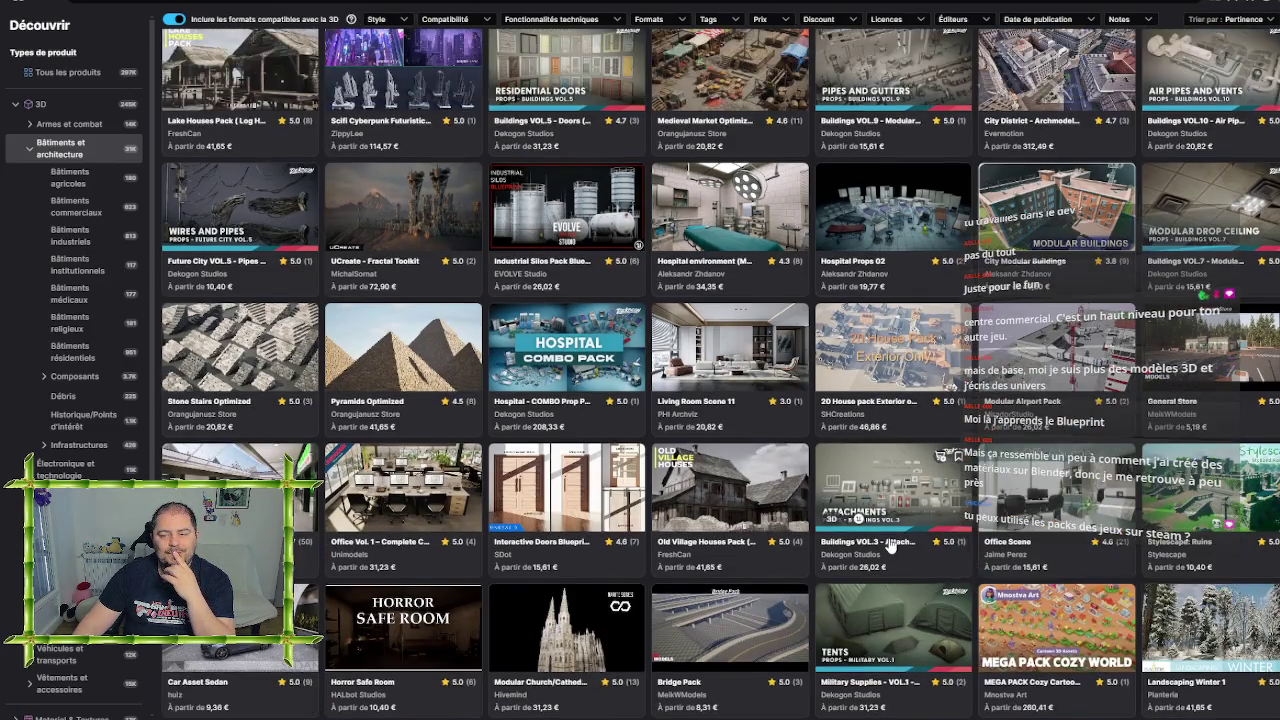
pyautogui.scroll(-3, 890, 545)
pyautogui.scroll(-1, 890, 543)
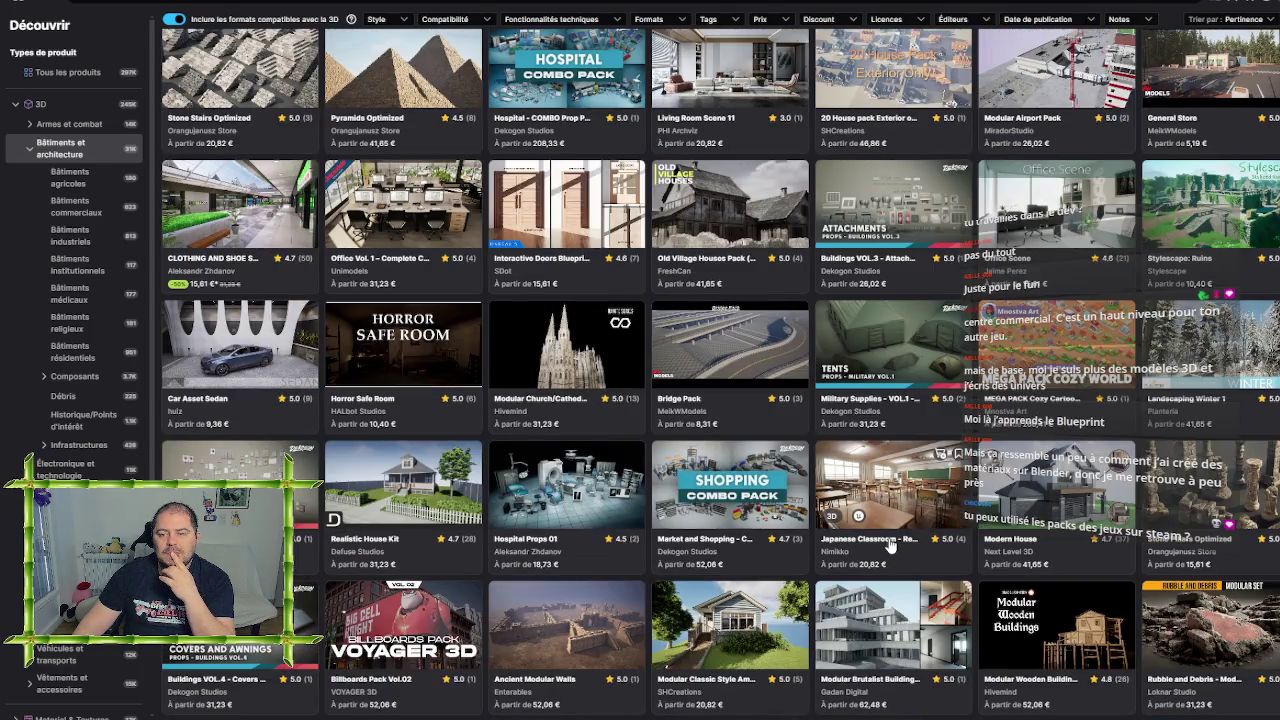
pyautogui.scroll(-1, 890, 545)
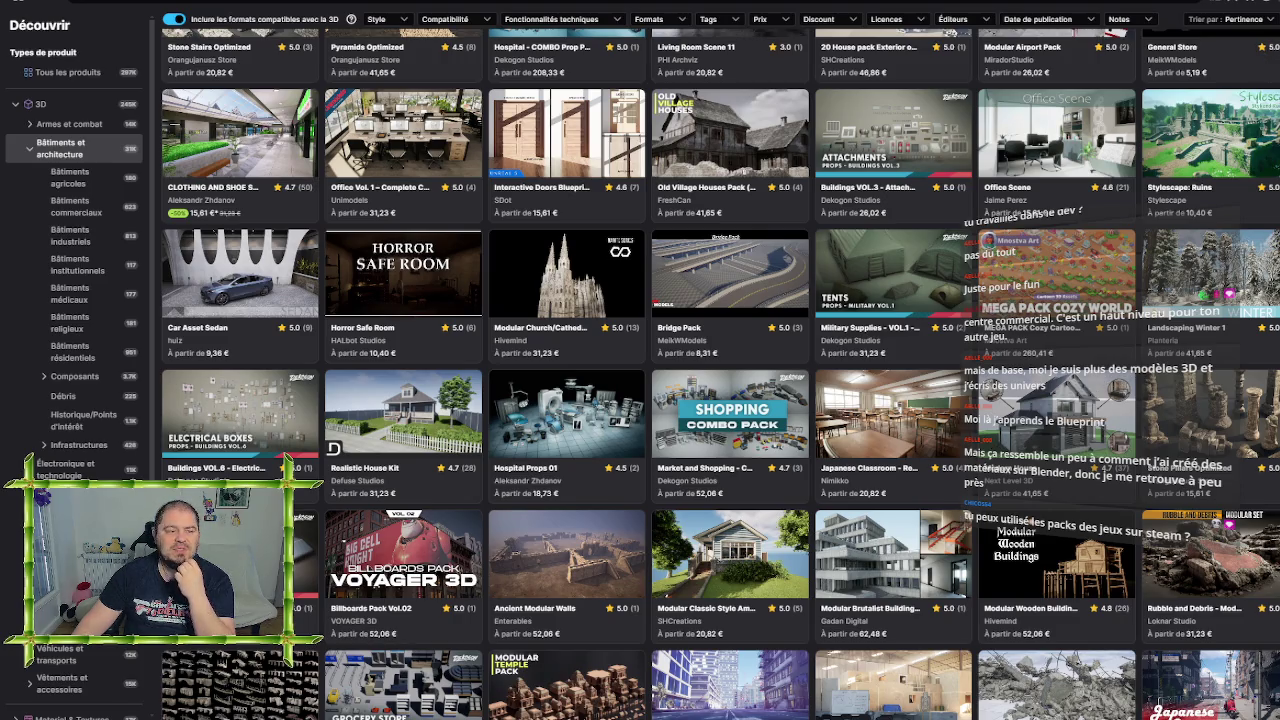
pyautogui.click(724, 561)
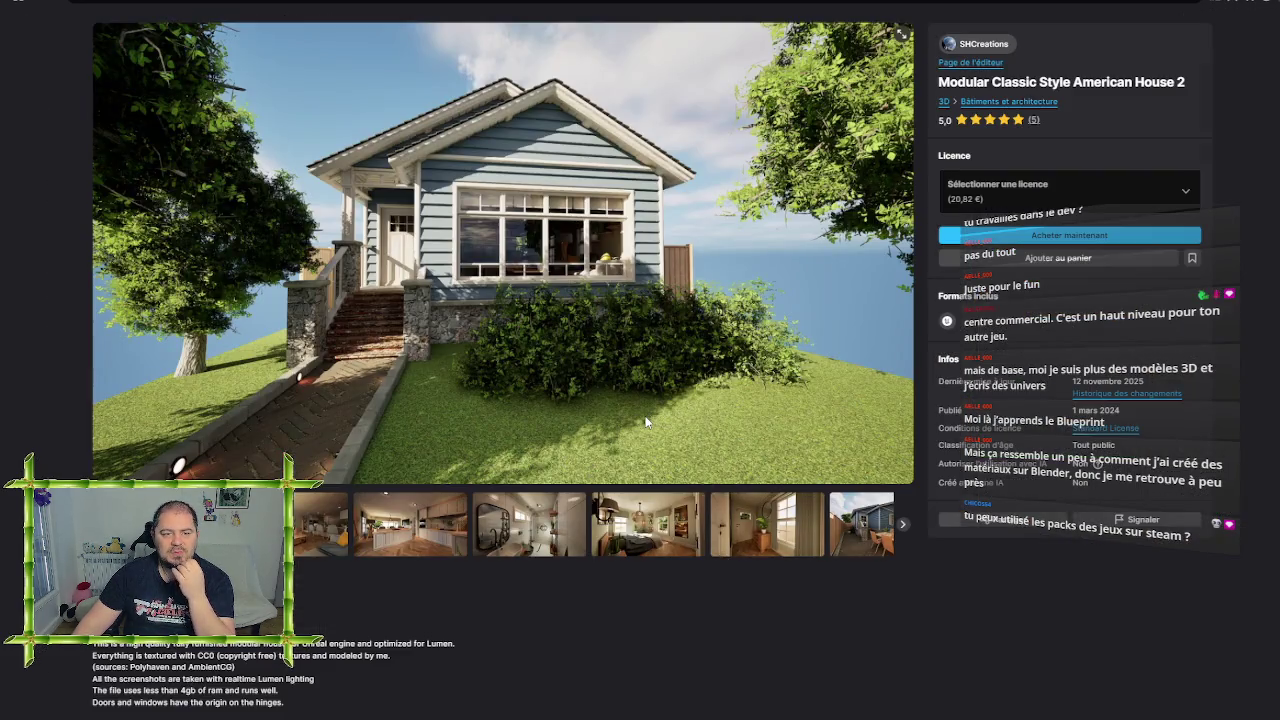
# View the living-room, kitchen, bathroom, bedroom and hallway previews, then the blue house backyard exterior
pyautogui.click(297, 534)
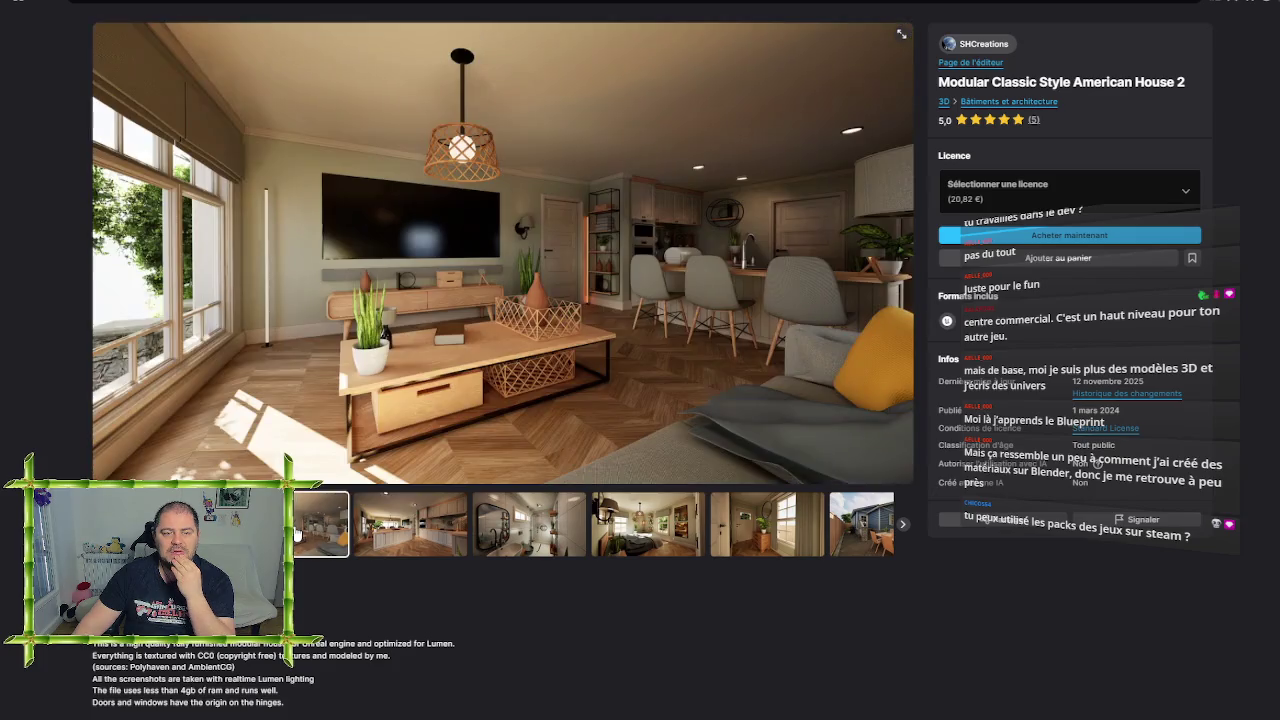
pyautogui.click(418, 527)
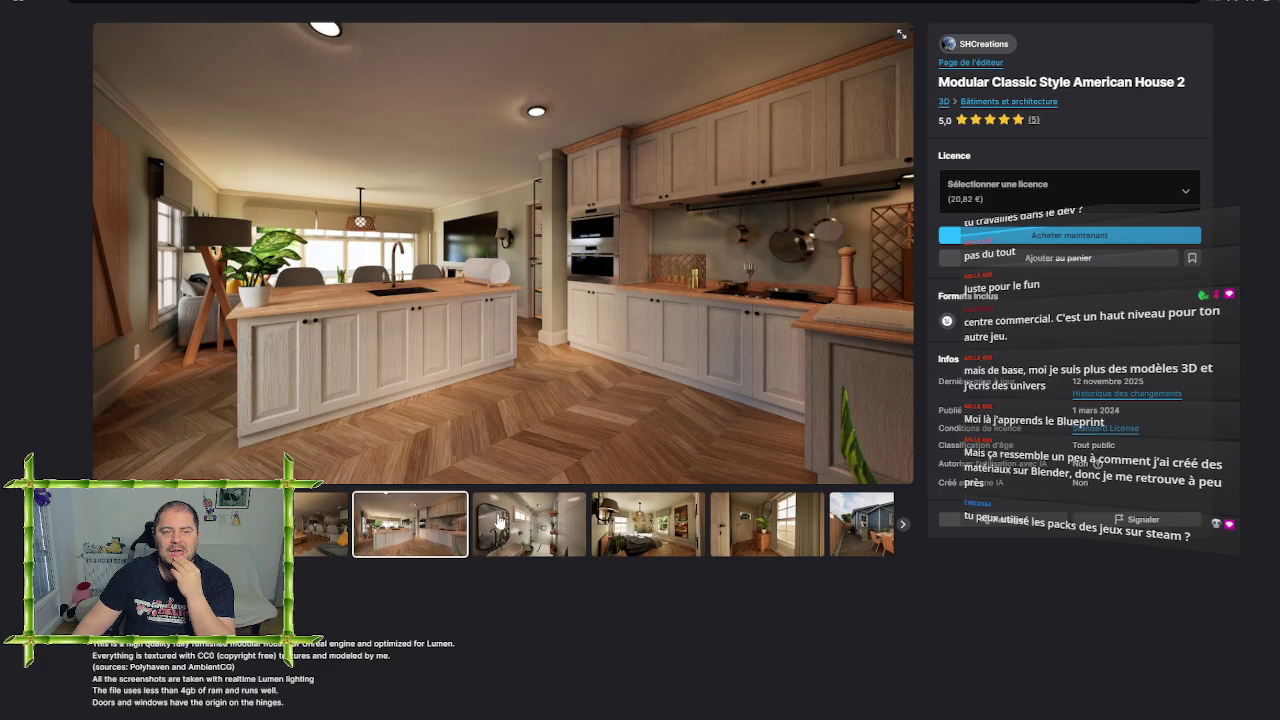
pyautogui.click(533, 524)
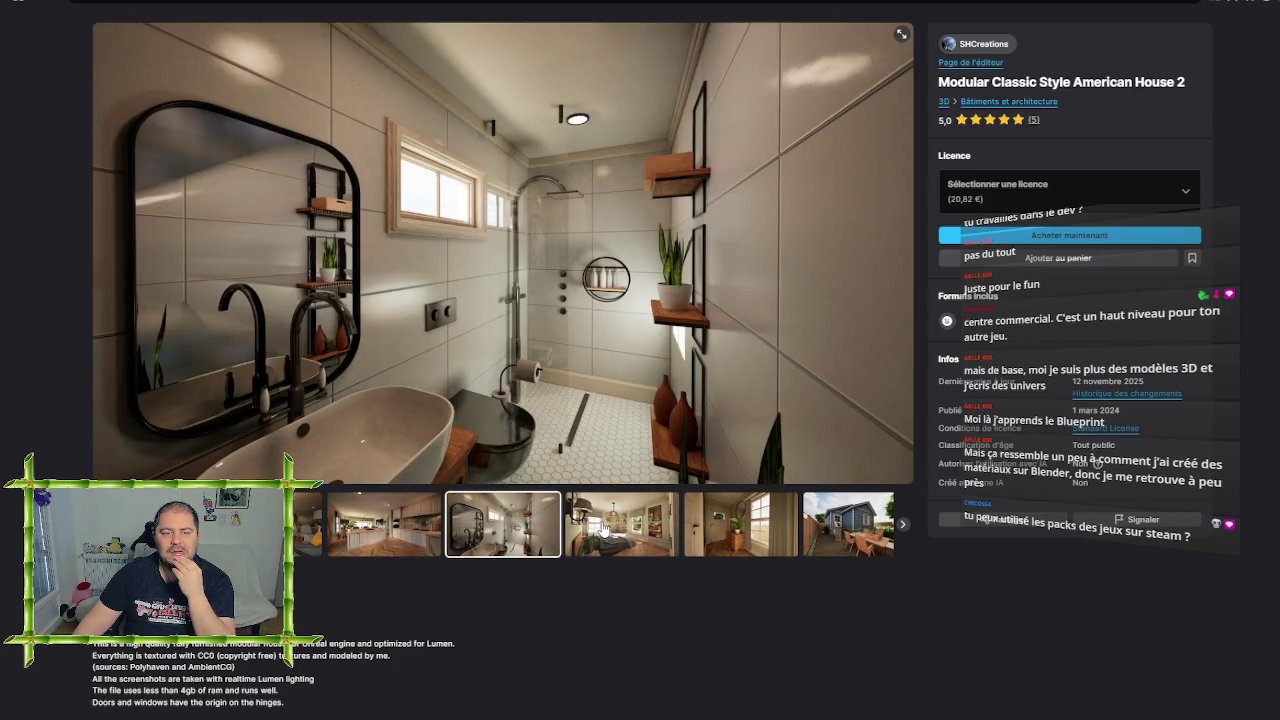
pyautogui.click(603, 530)
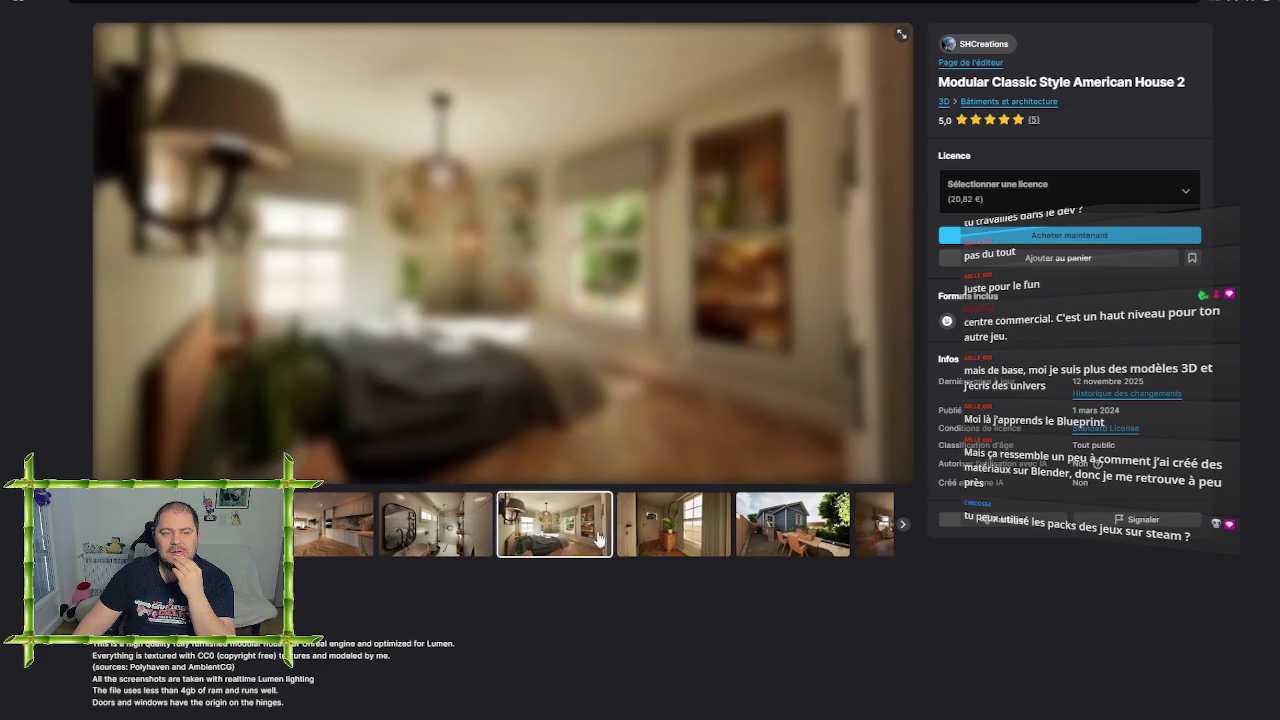
pyautogui.click(617, 538)
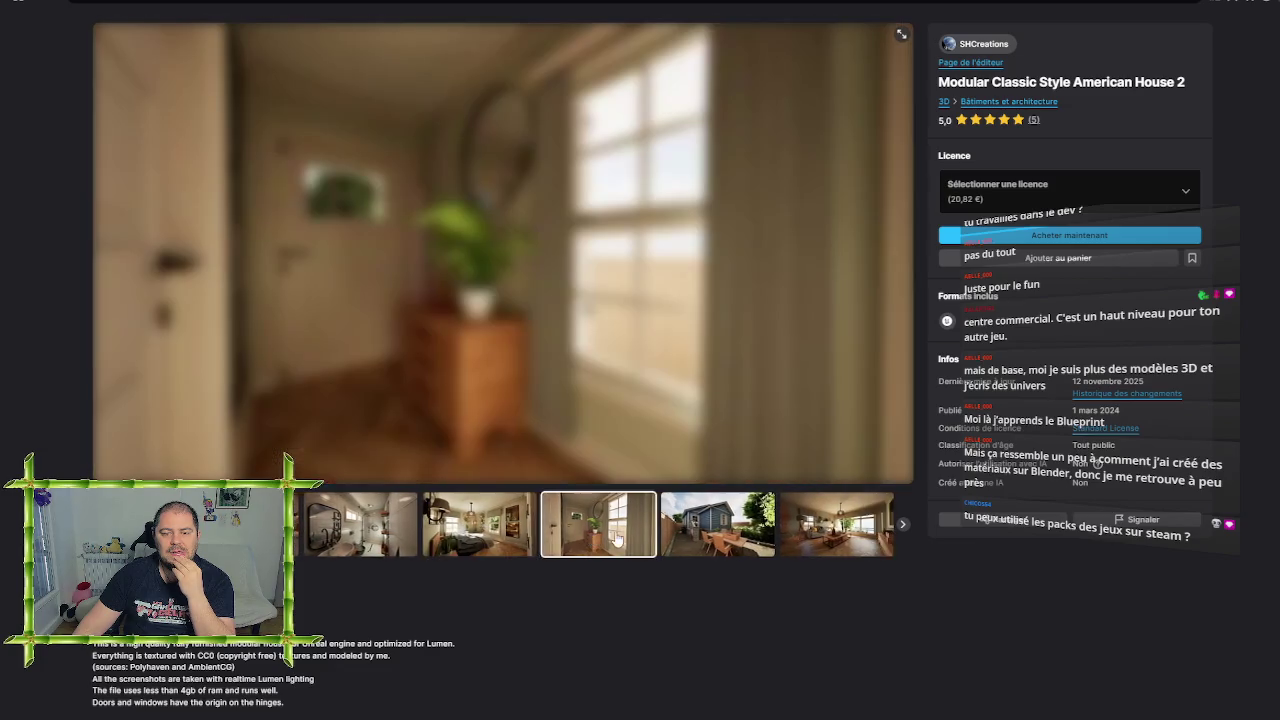
pyautogui.click(631, 540)
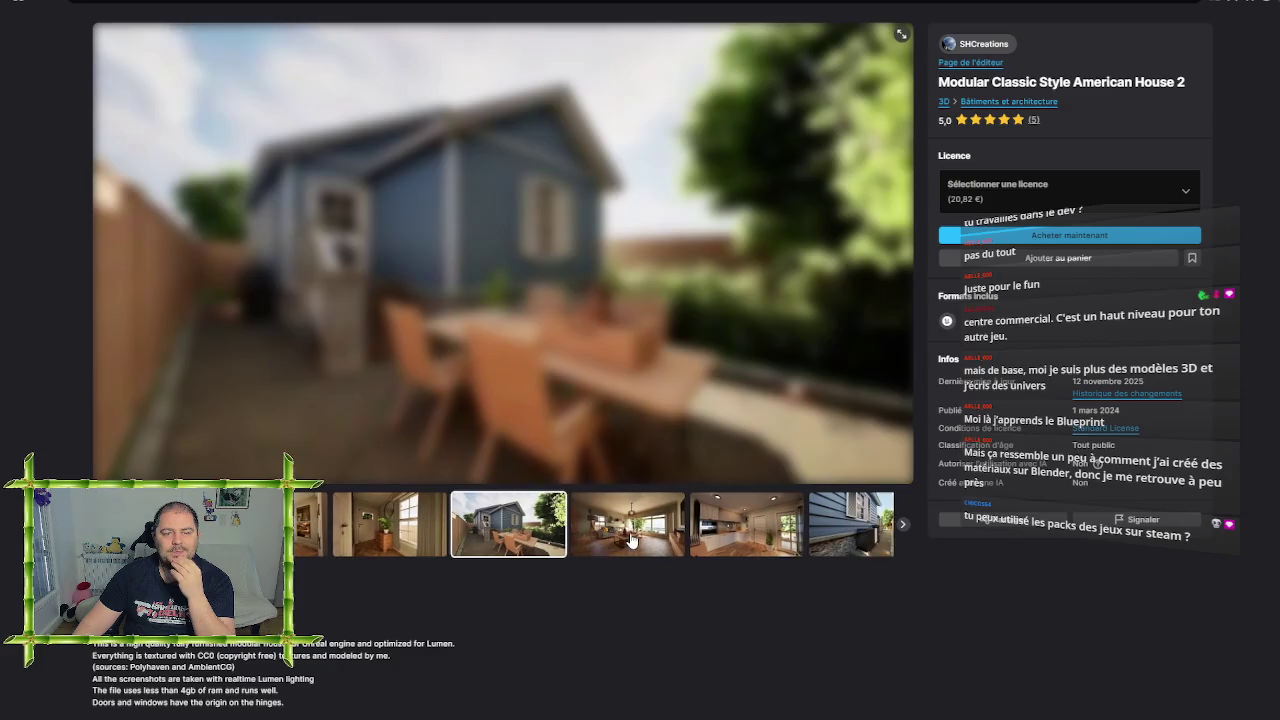
# Continue through the remaining interior and side-alley previews to the aerial solar-roof view
pyautogui.click(631, 540)
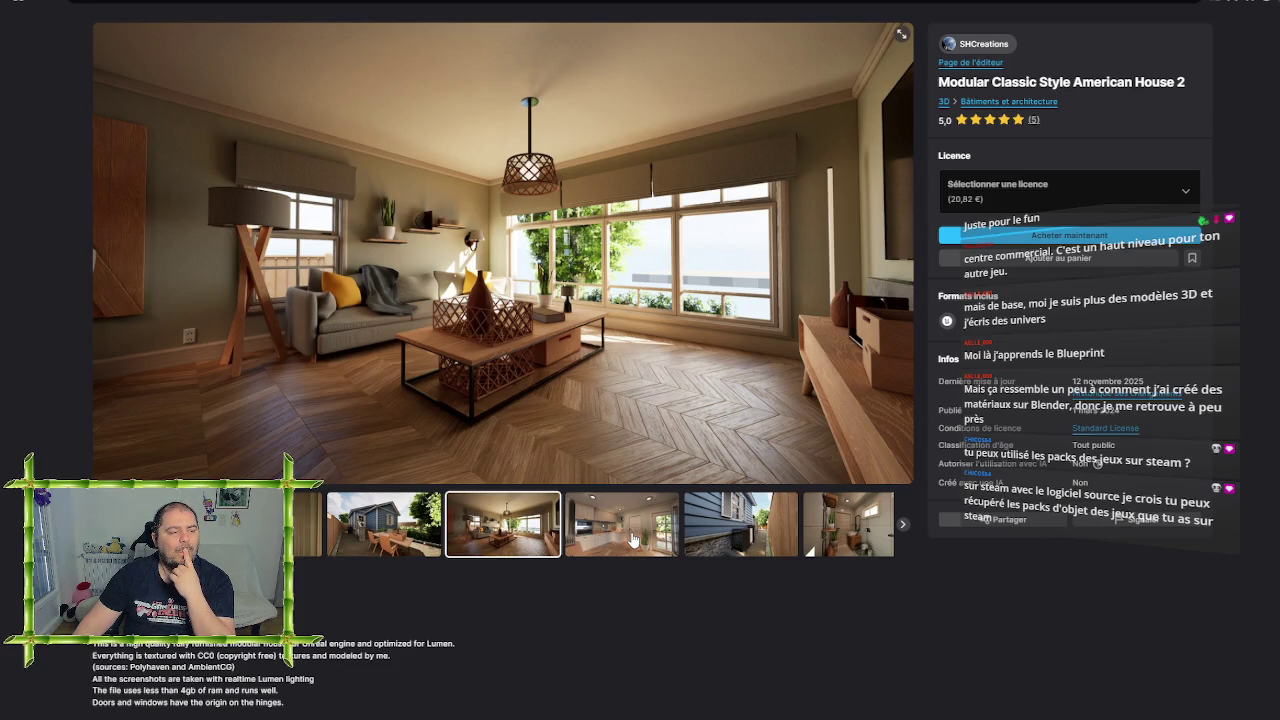
pyautogui.click(631, 540)
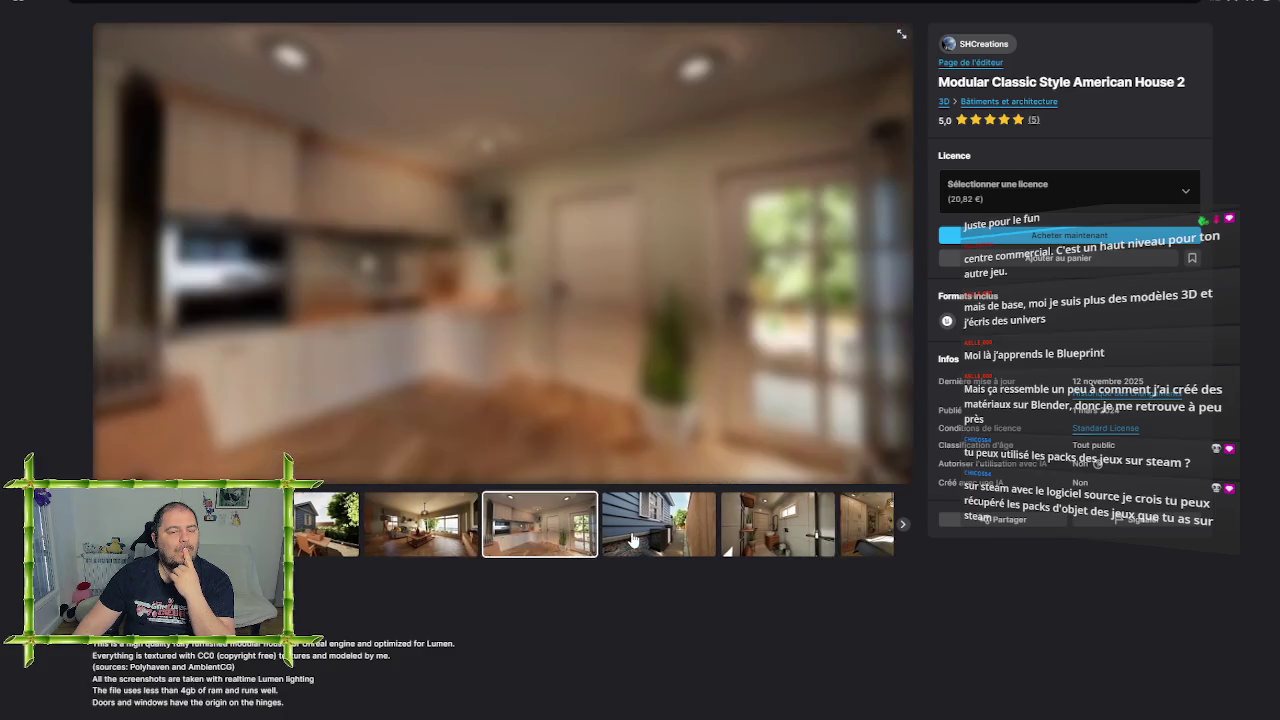
pyautogui.click(631, 540)
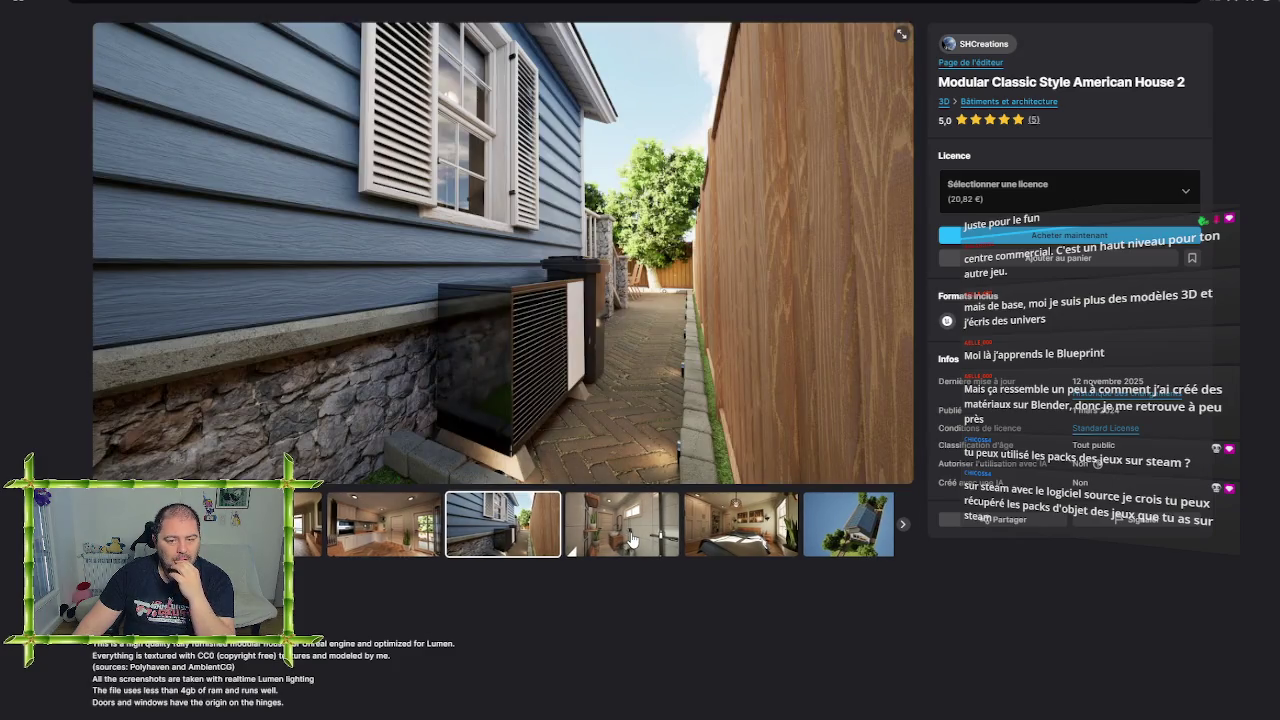
pyautogui.click(631, 540)
pyautogui.click(631, 540)
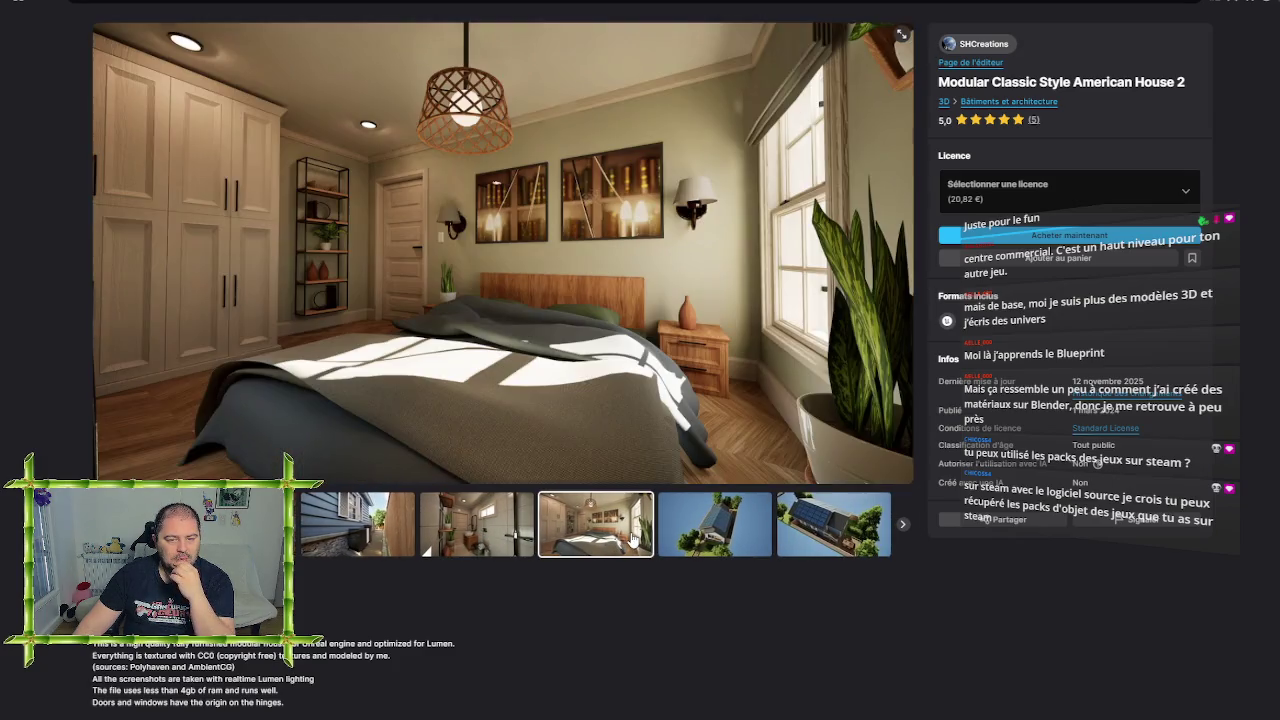
pyautogui.click(700, 527)
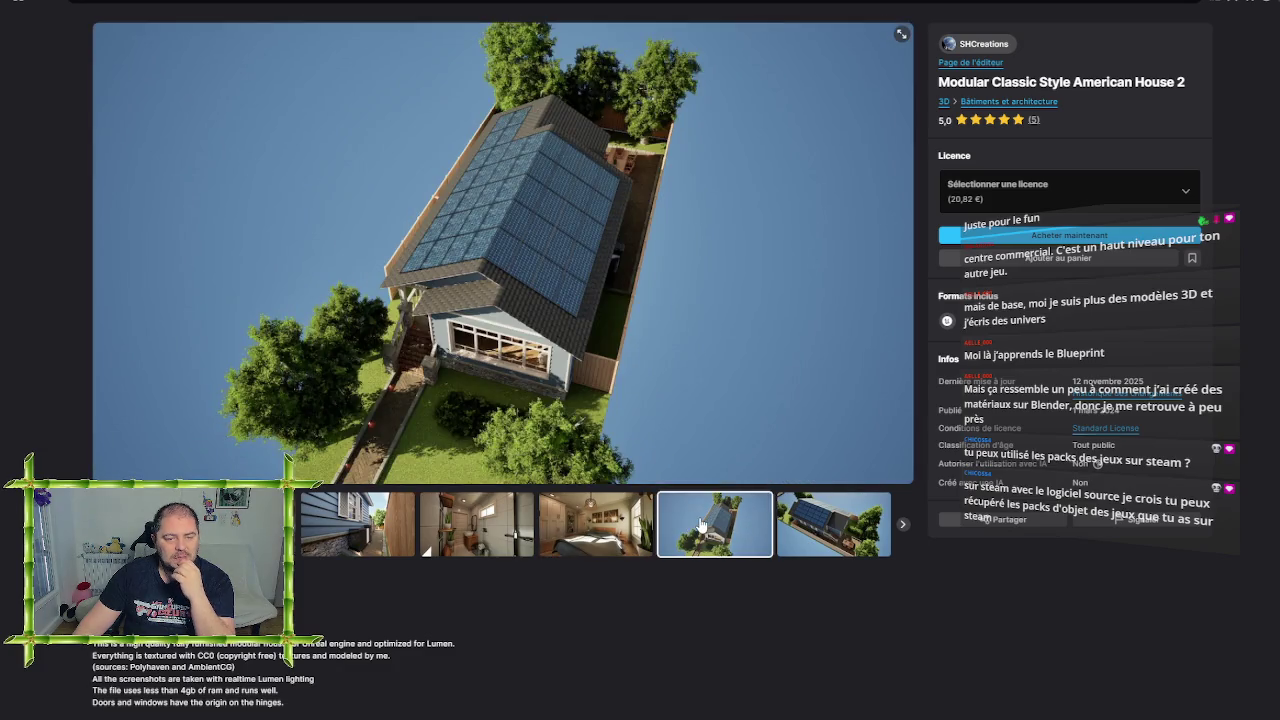
pyautogui.click(822, 516)
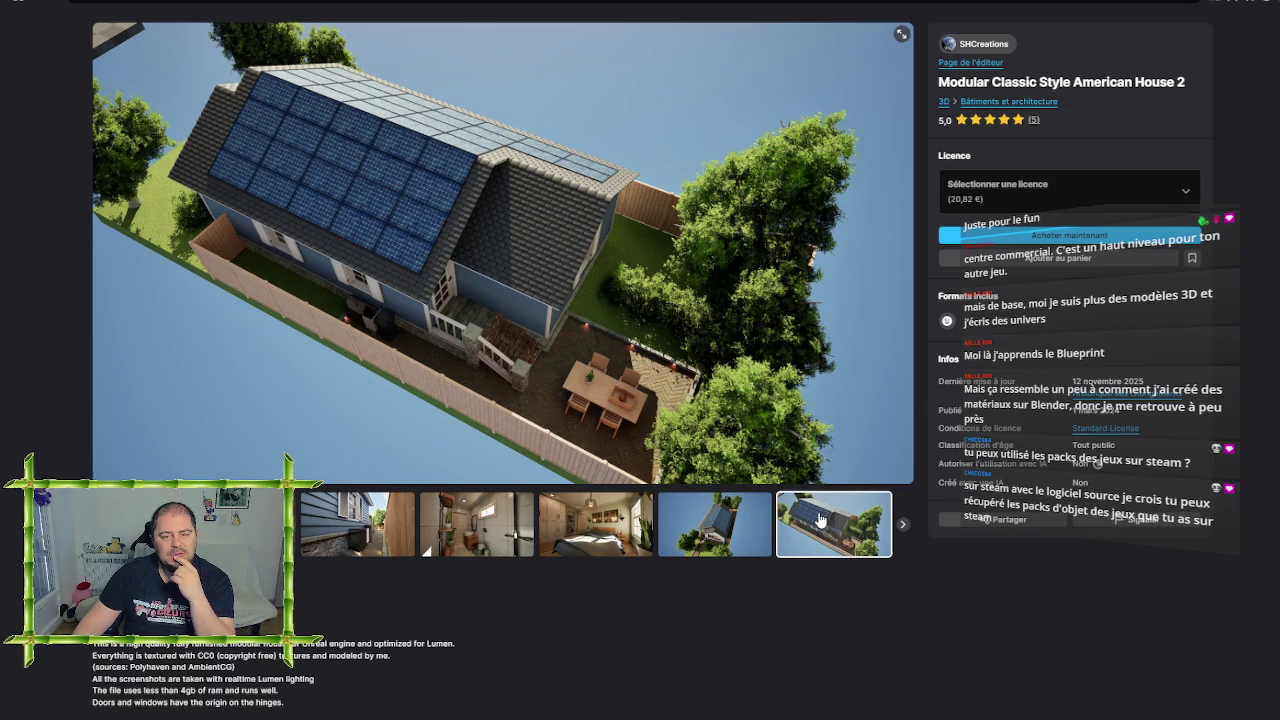
# Scroll down the page and step the gallery forward to the house front and back to the aerial backyard
pyautogui.scroll(-1, 566, 595)
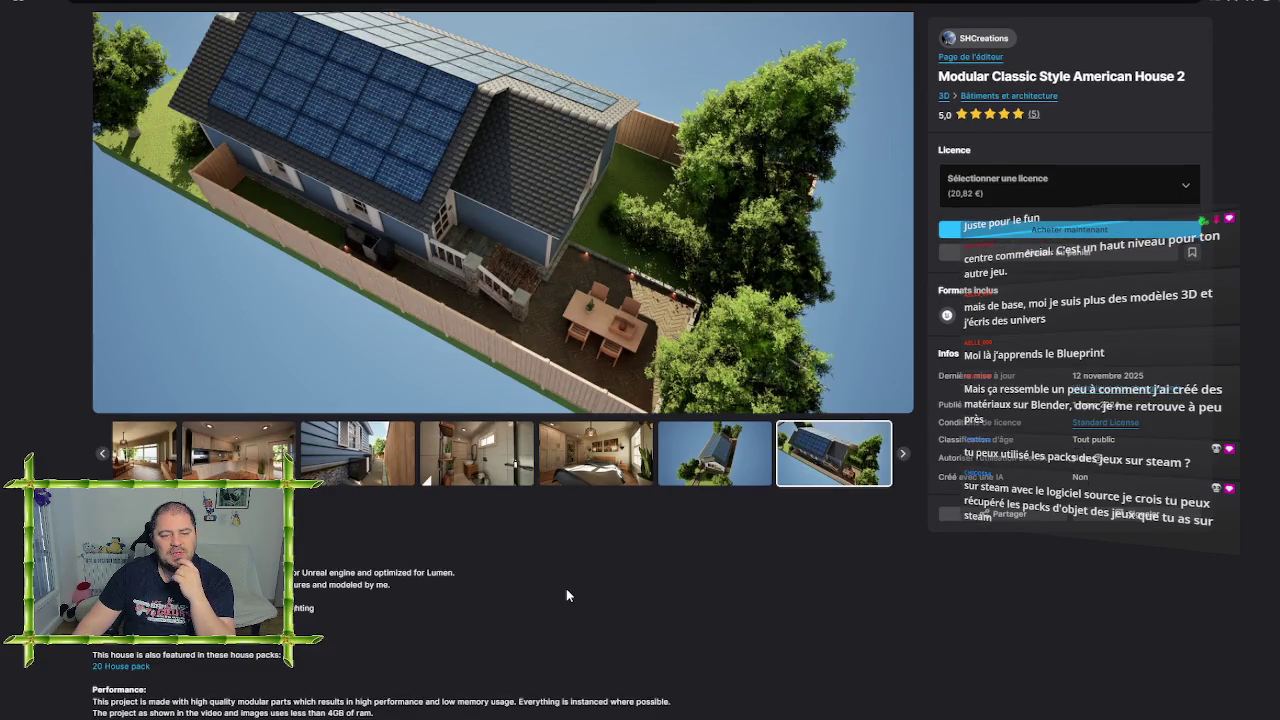
pyautogui.scroll(-1, 566, 593)
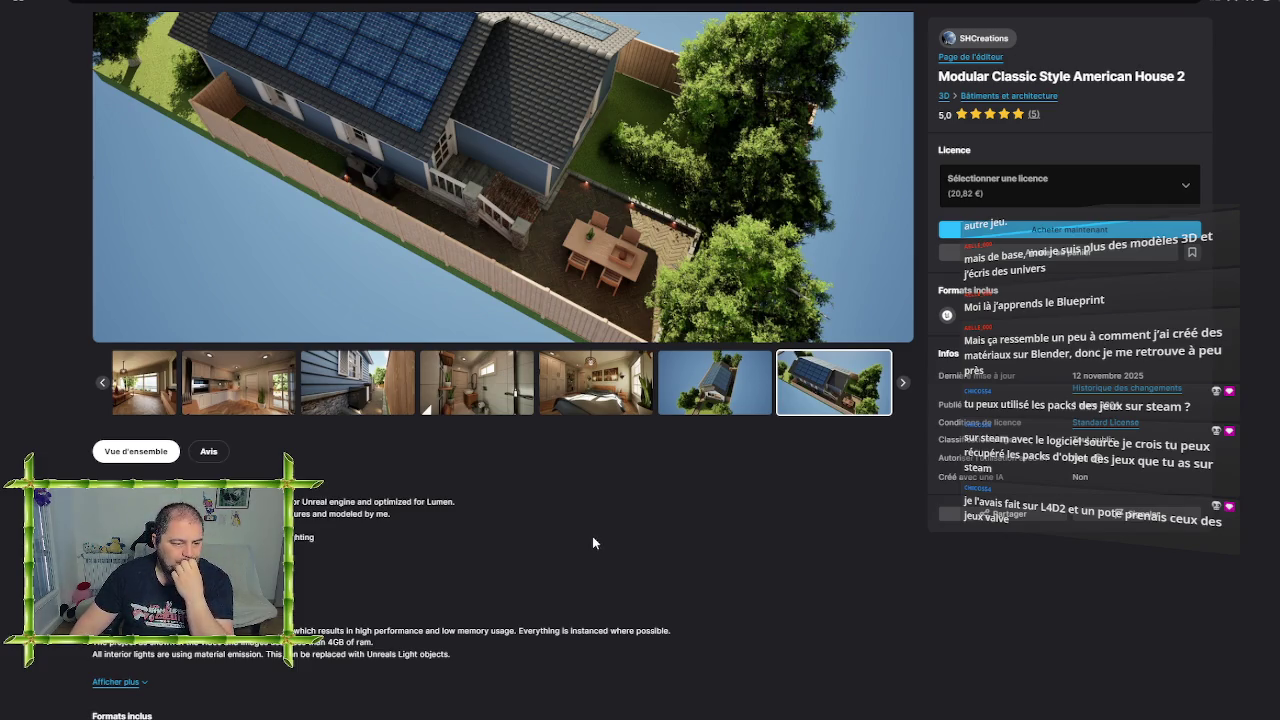
pyautogui.scroll(-1, 593, 542)
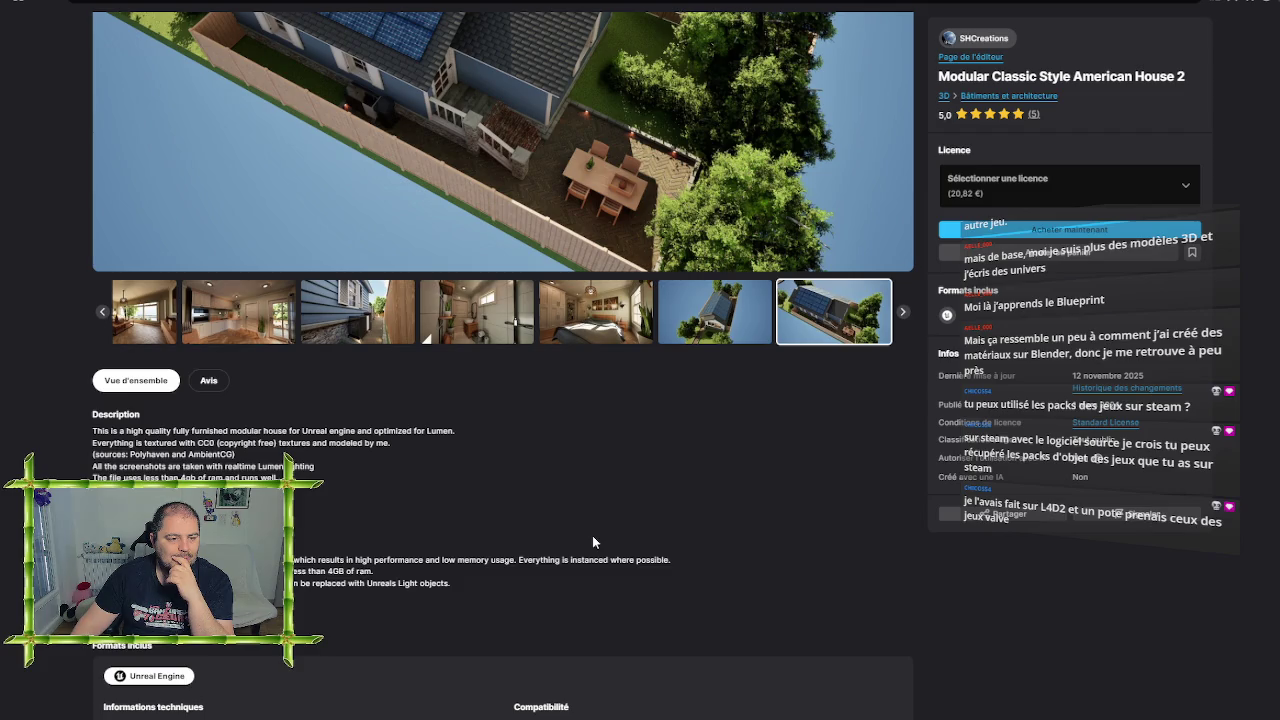
pyautogui.scroll(1, 593, 541)
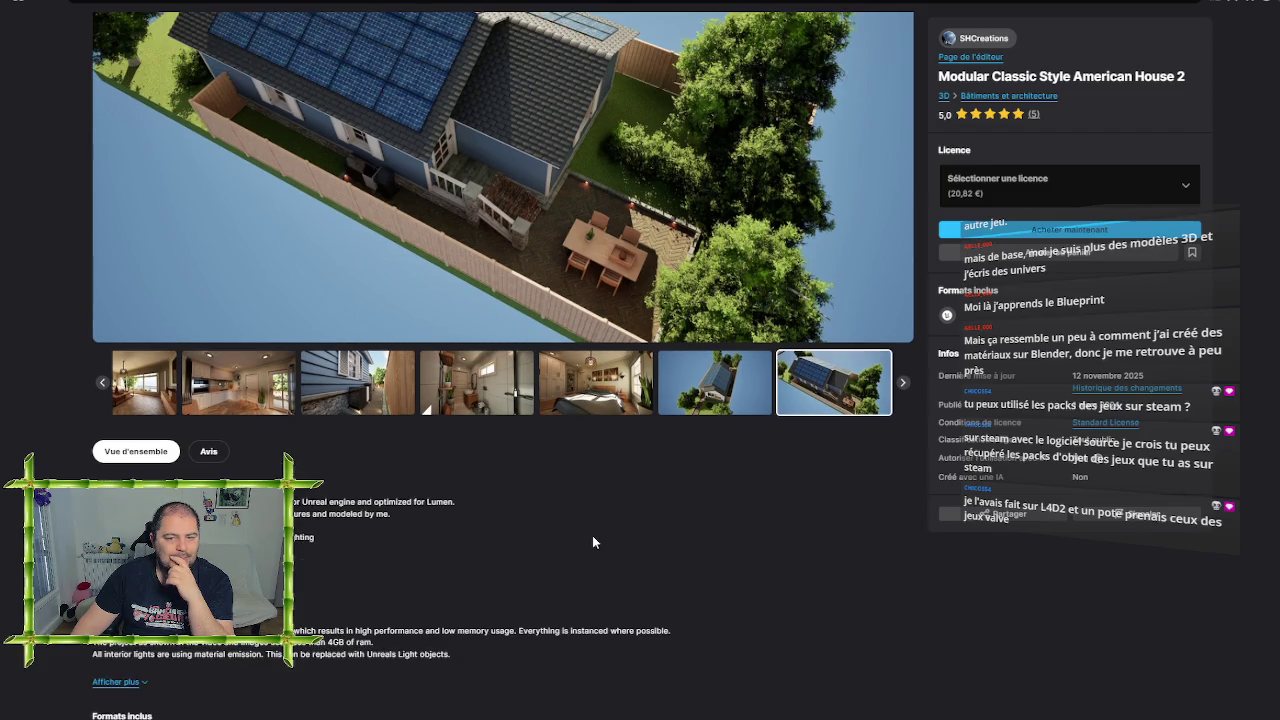
pyautogui.click(903, 383)
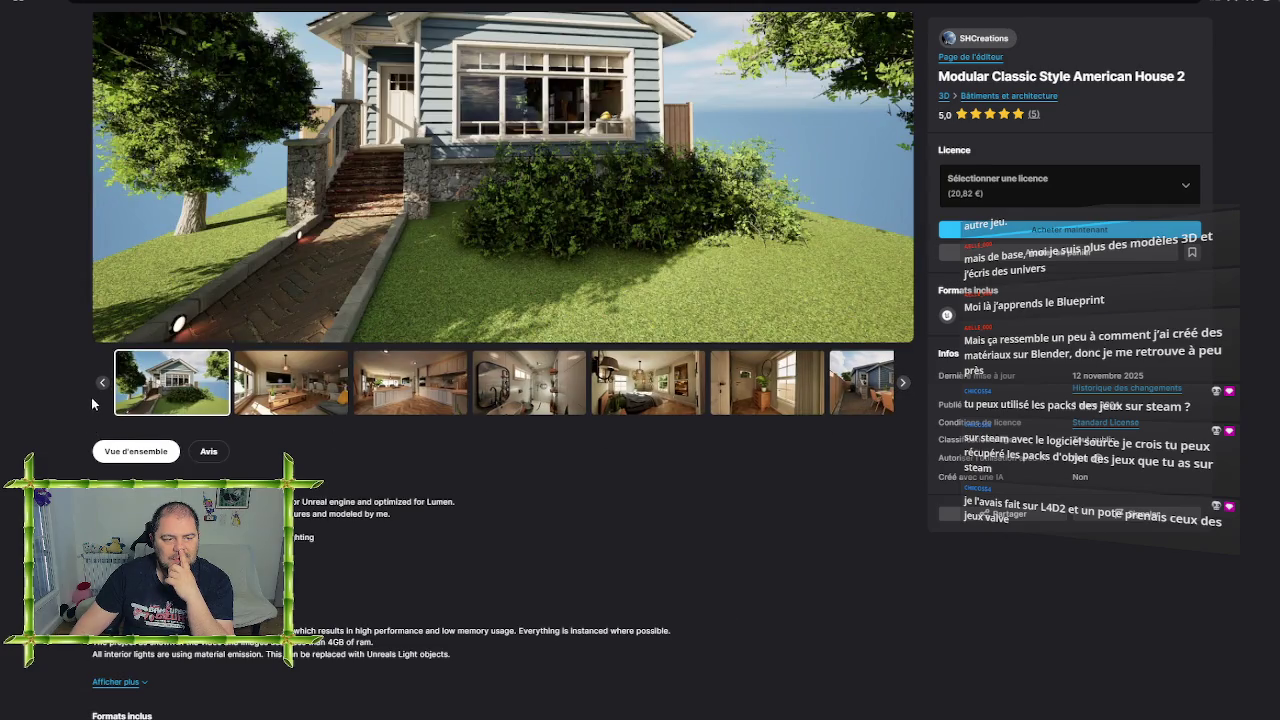
pyautogui.click(102, 383)
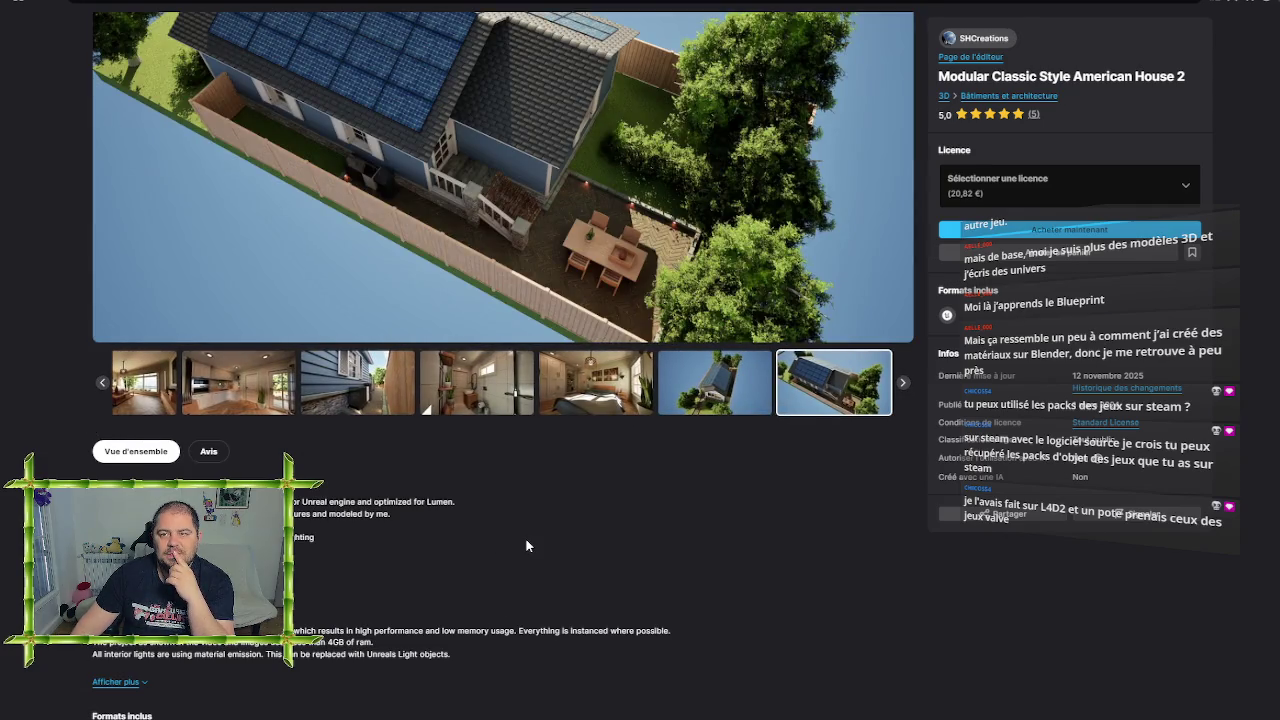
# Bring the Description and Formats inclus sections, listing Unreal Engine, into view
pyautogui.scroll(2, 612, 540)
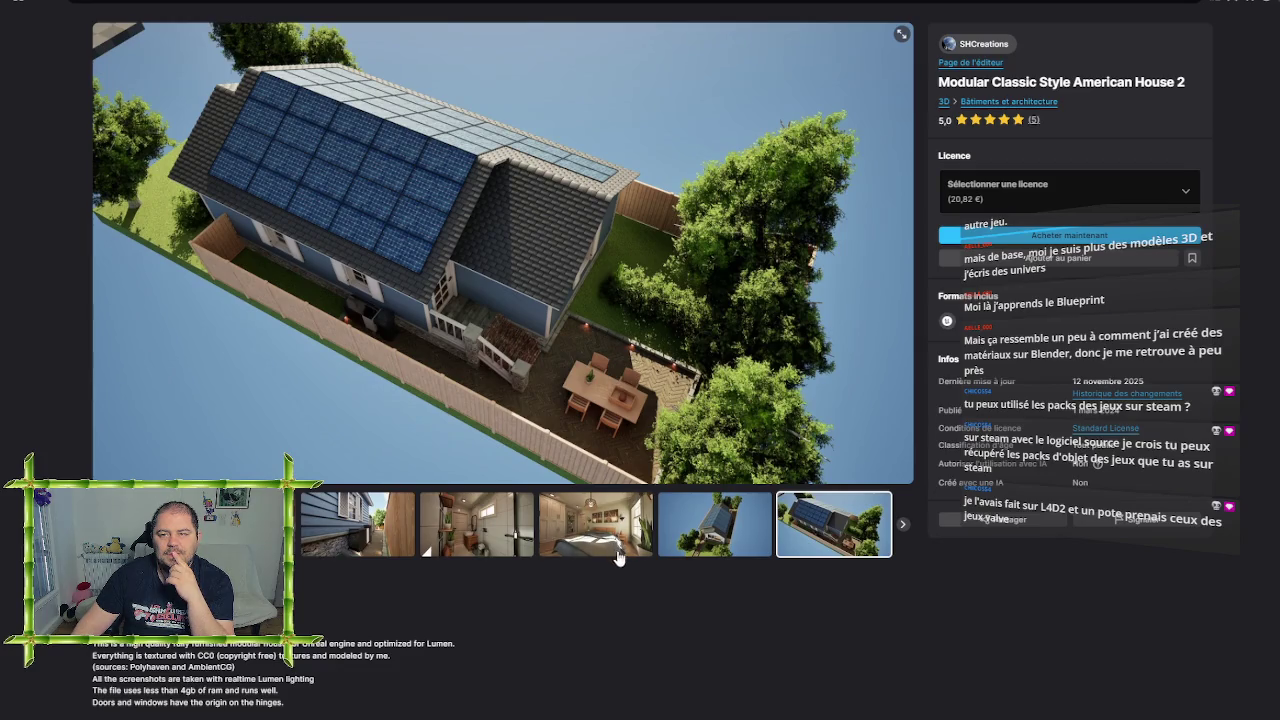
pyautogui.scroll(-2, 616, 553)
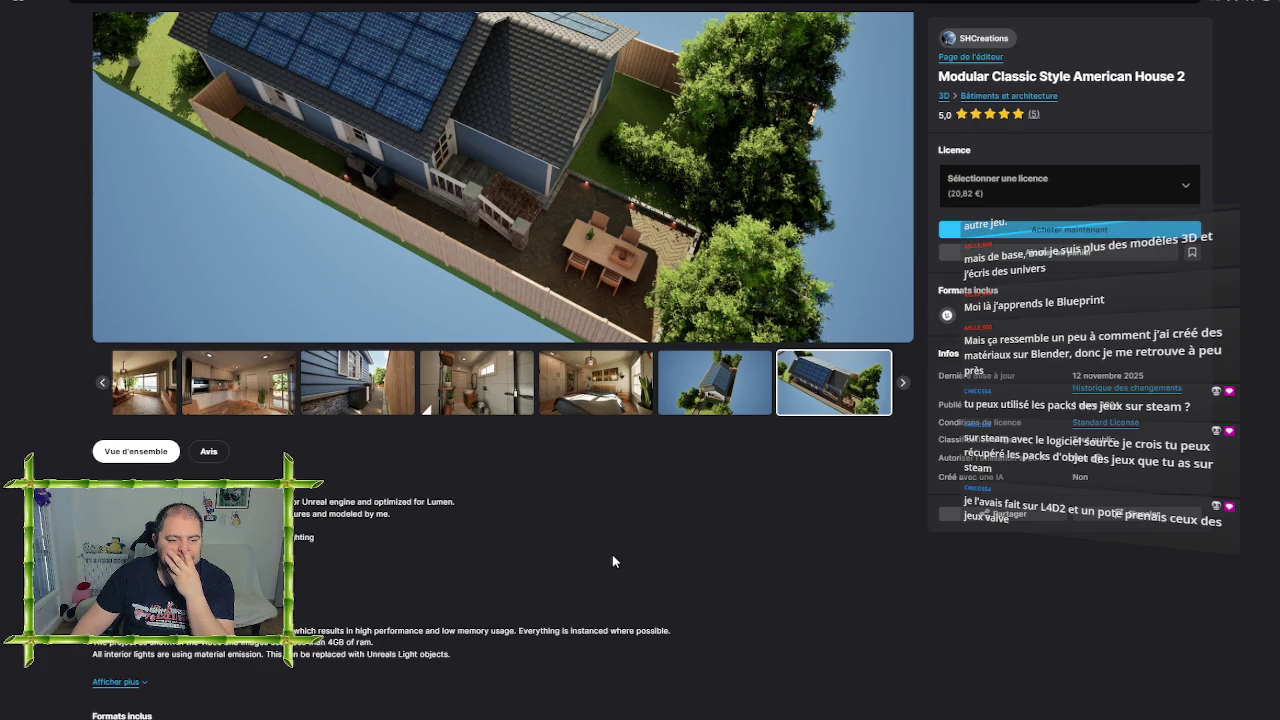
pyautogui.scroll(-1, 612, 556)
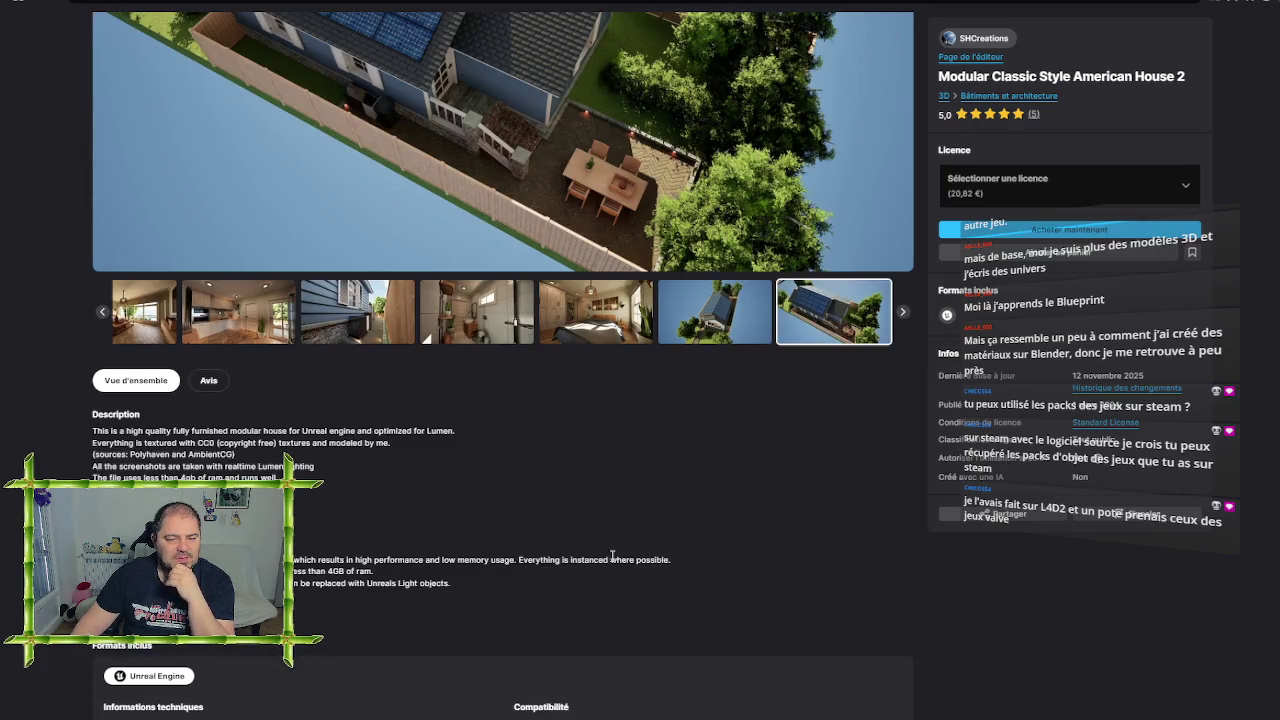
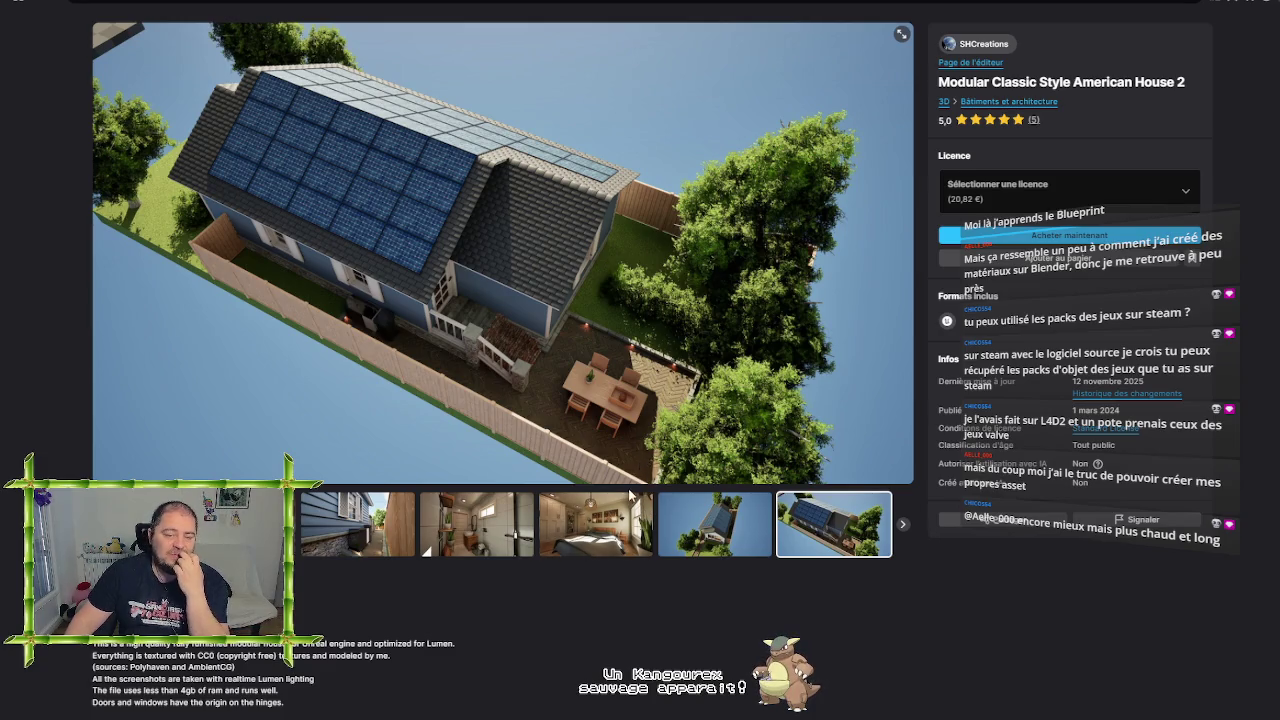
# From SHCreations' full product list, open the Modular Classic Style American House 2 page
pyautogui.click(631, 537)
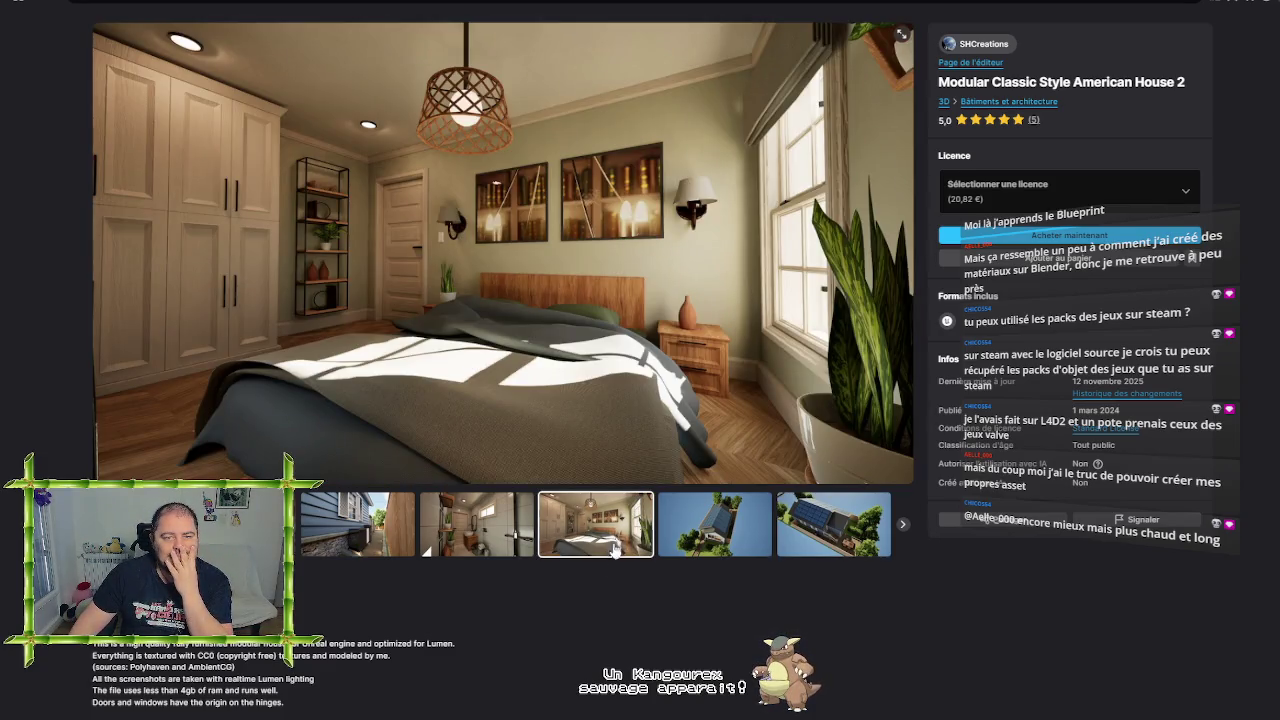
pyautogui.click(984, 62)
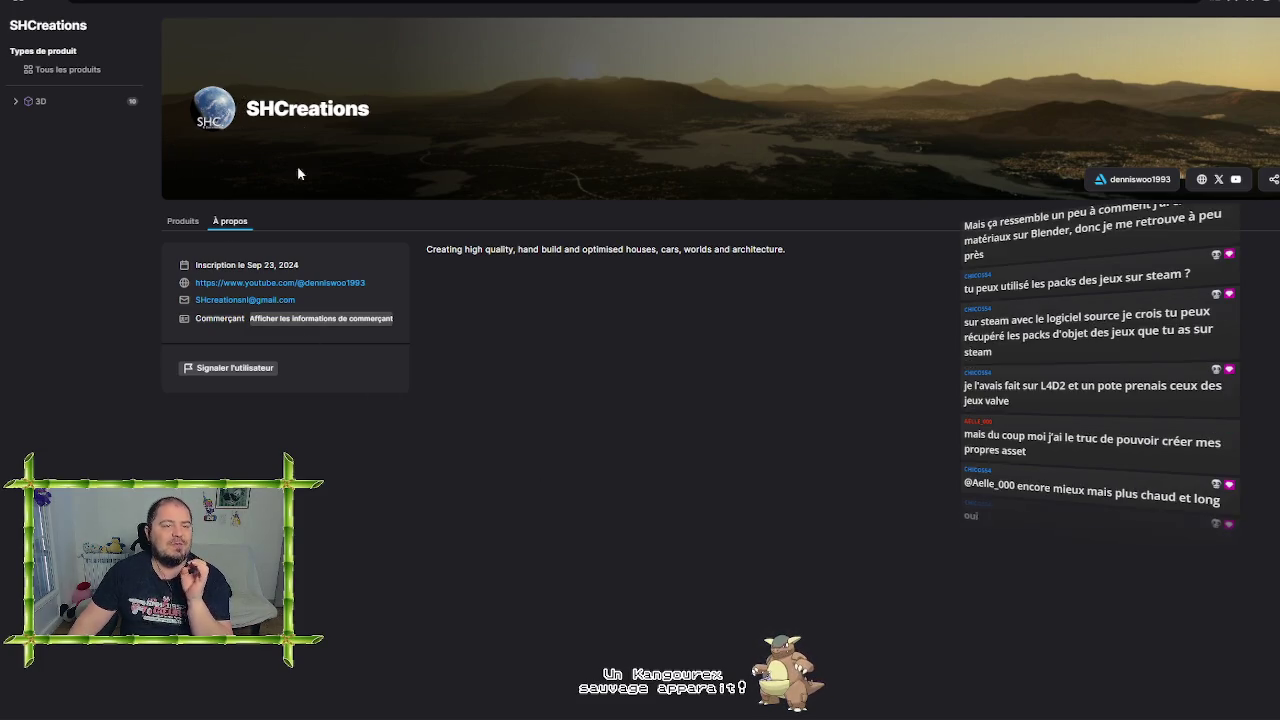
pyautogui.click(88, 69)
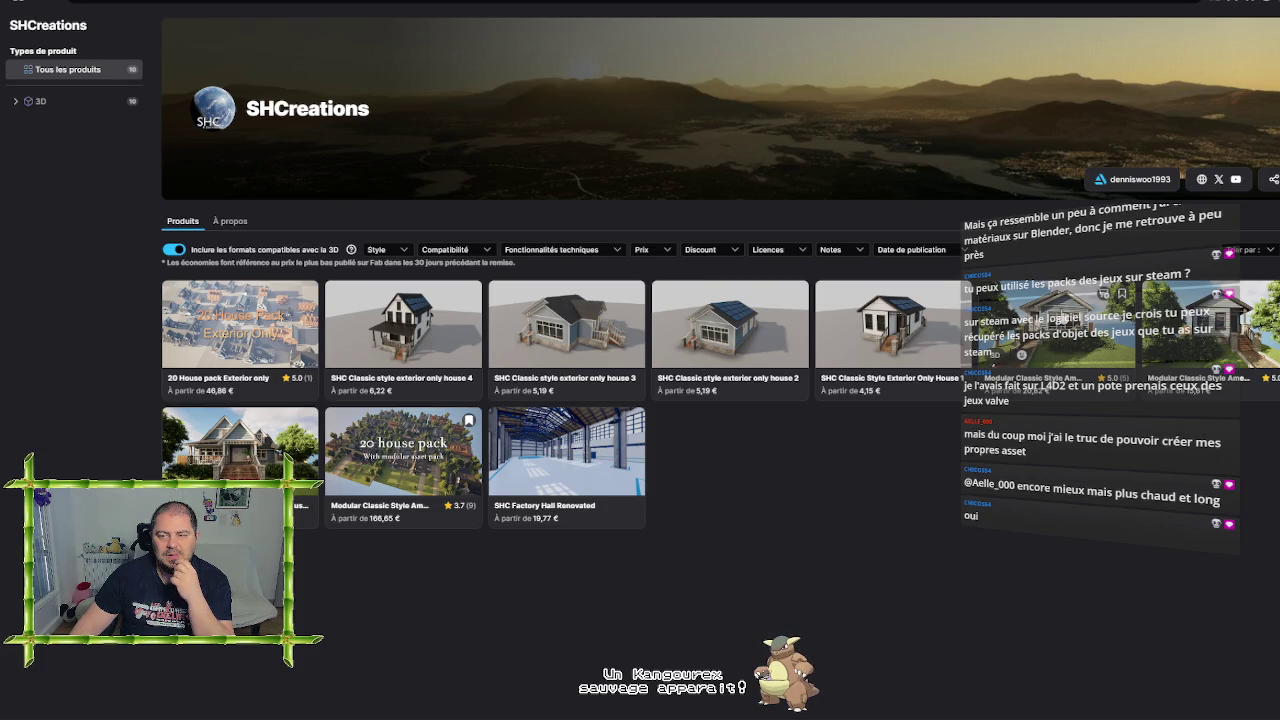
pyautogui.click(1063, 318)
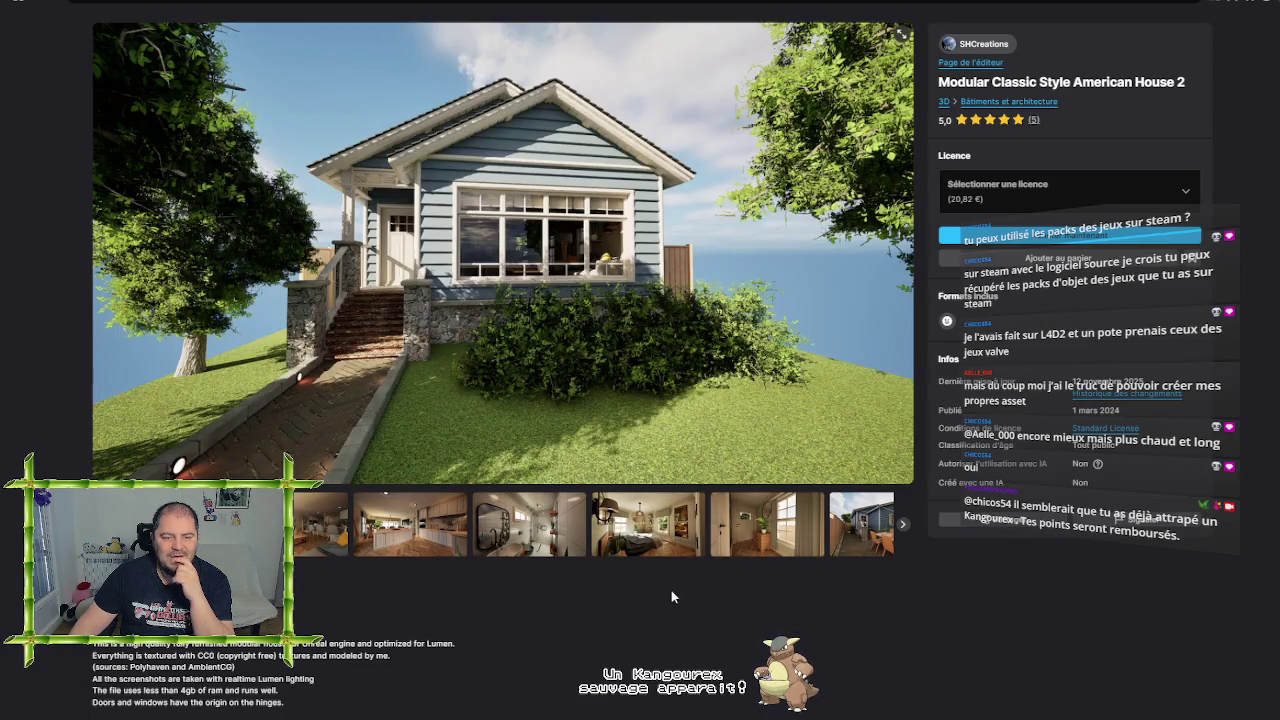
# Read through the house's description and technical details, then go back to the publisher's product list
pyautogui.scroll(-3, 517, 621)
pyautogui.scroll(-2, 510, 600)
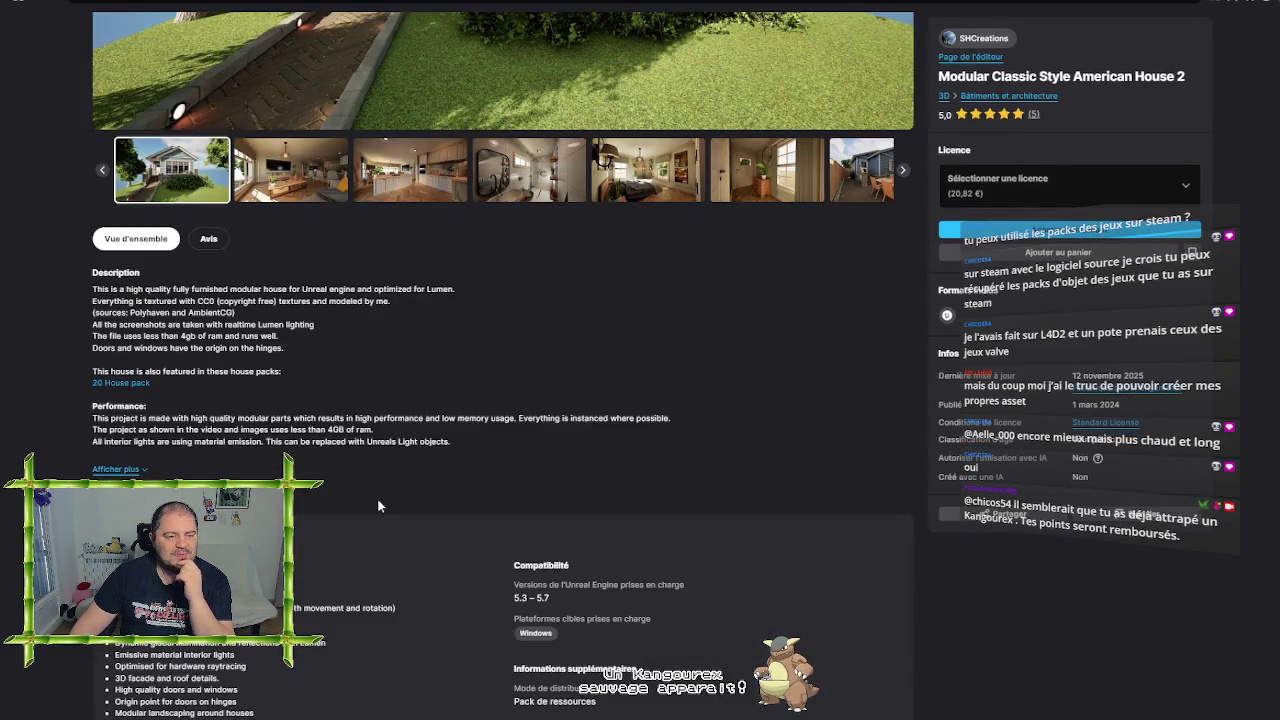
pyautogui.scroll(-3, 310, 520)
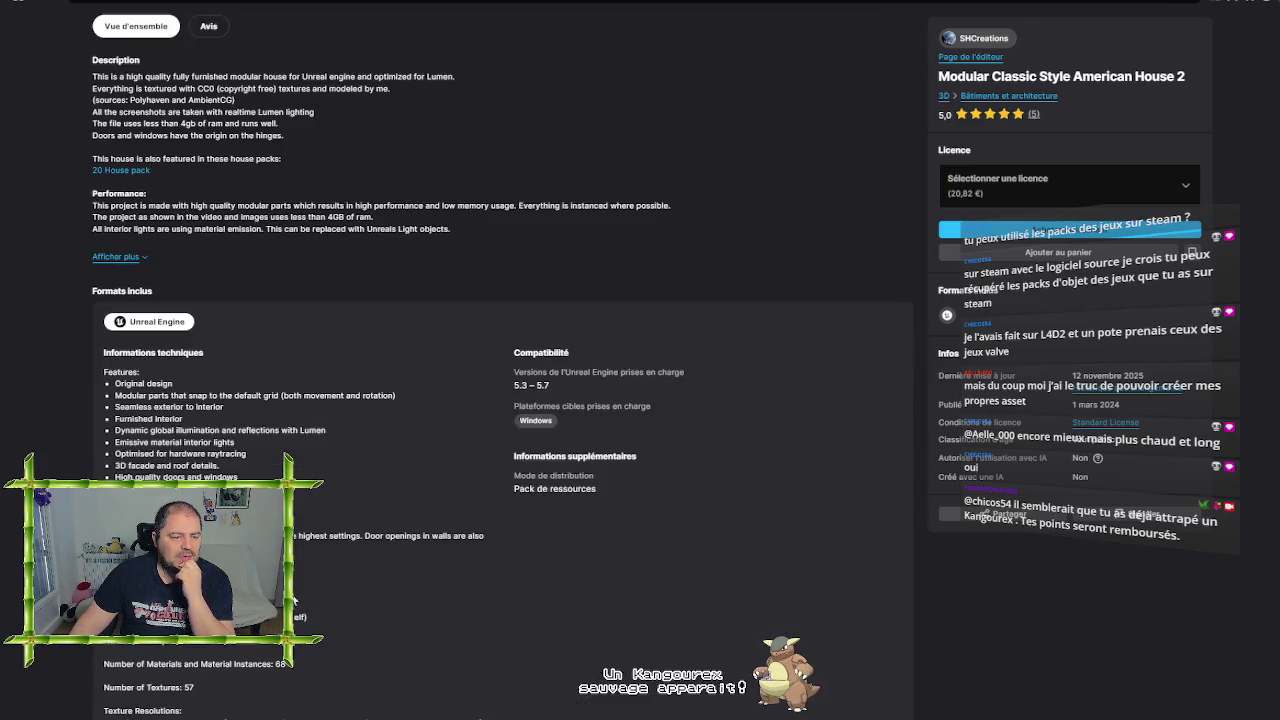
pyautogui.scroll(-1, 458, 590)
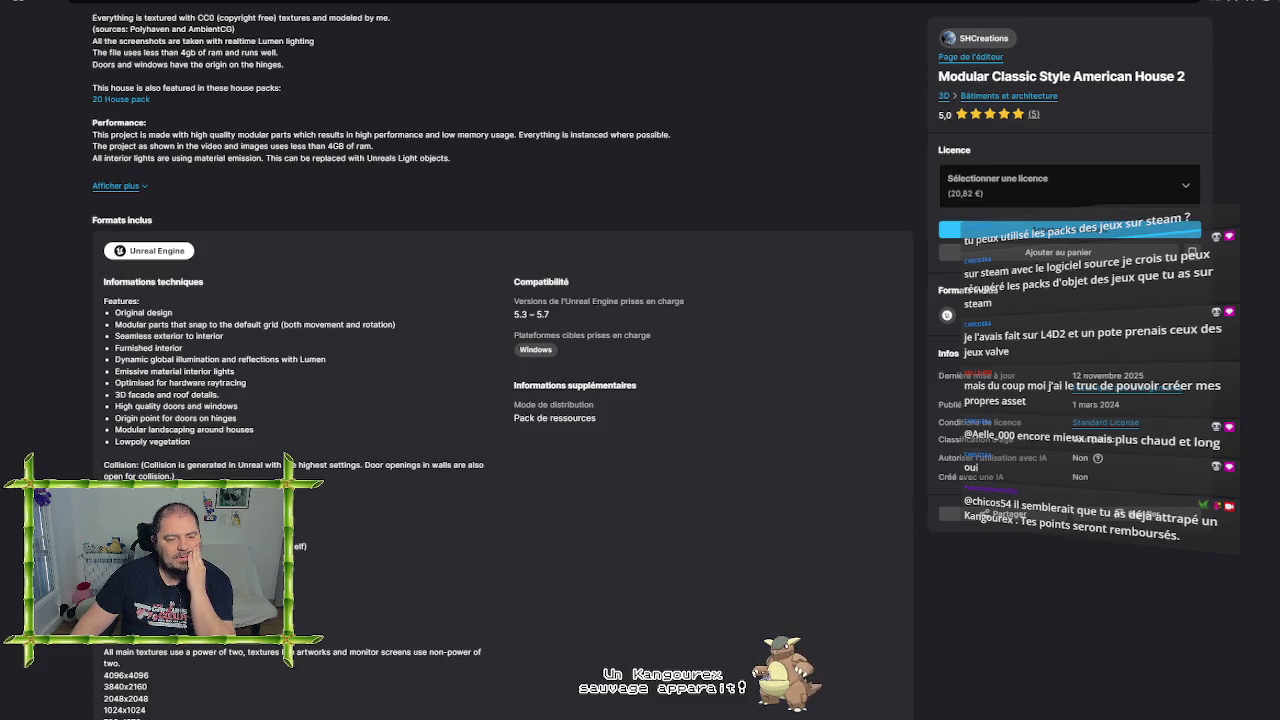
pyautogui.scroll(-2, 388, 563)
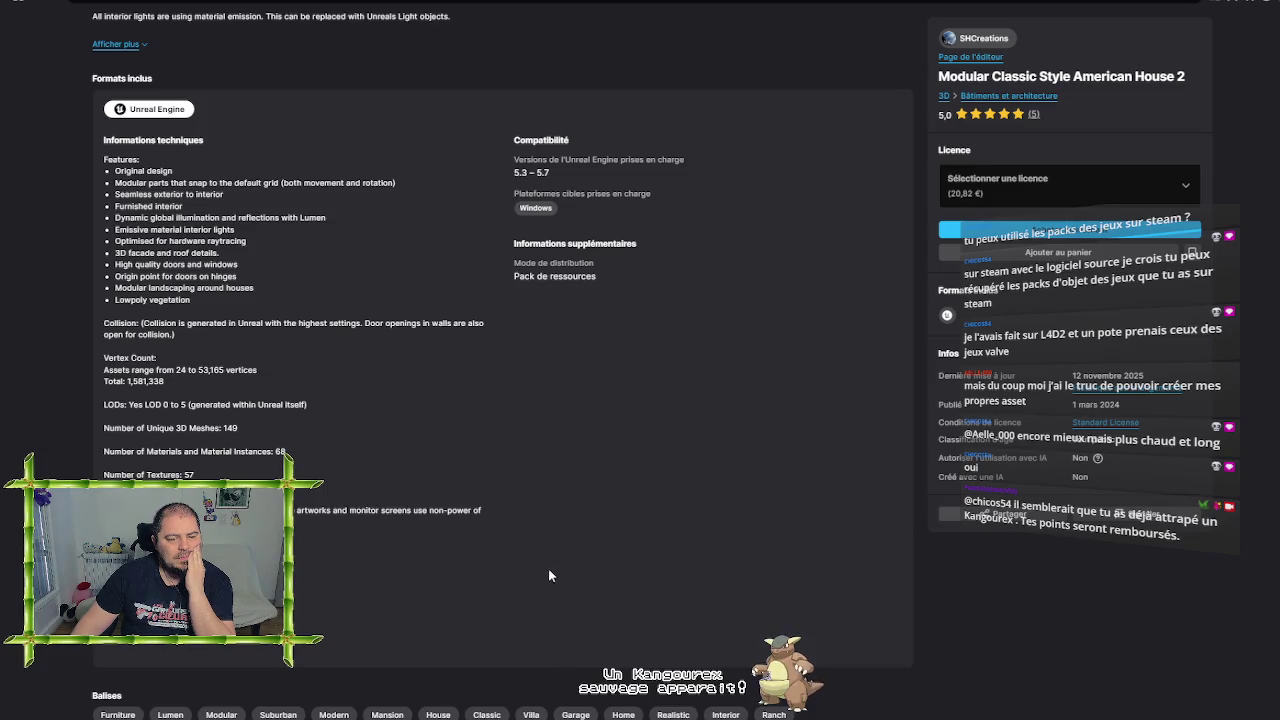
pyautogui.scroll(10, 453, 597)
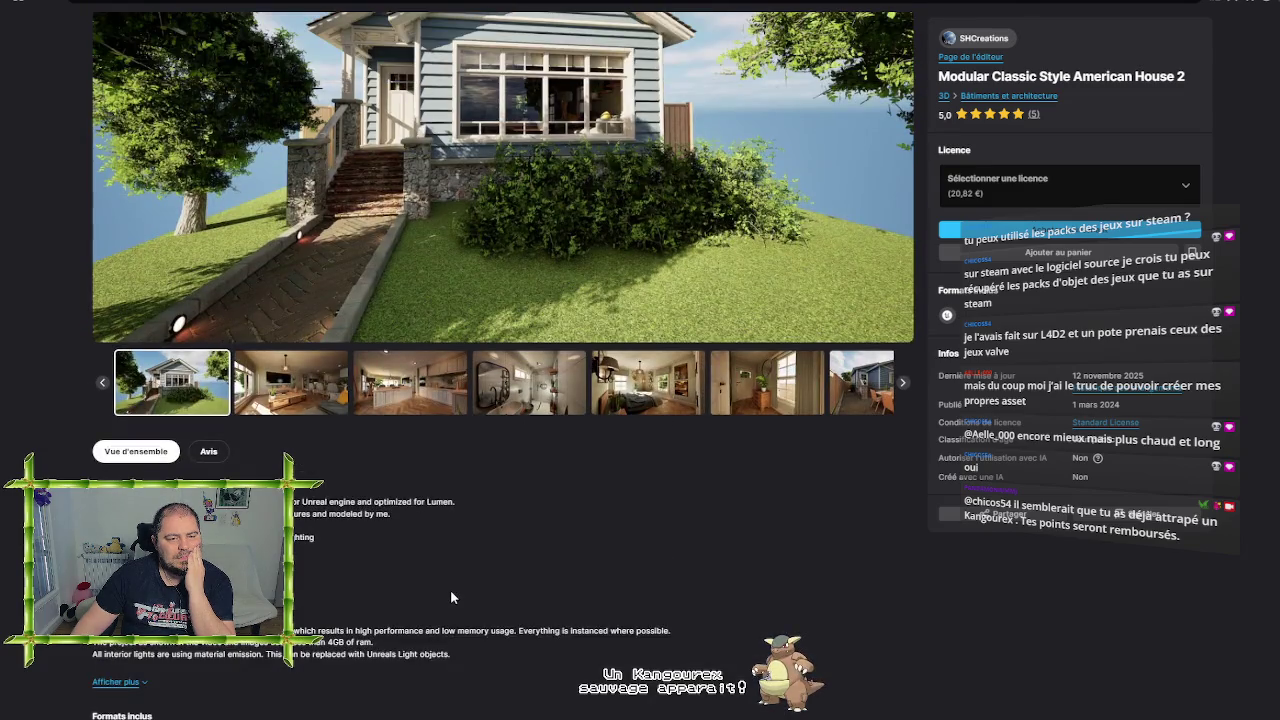
pyautogui.scroll(-1, 451, 592)
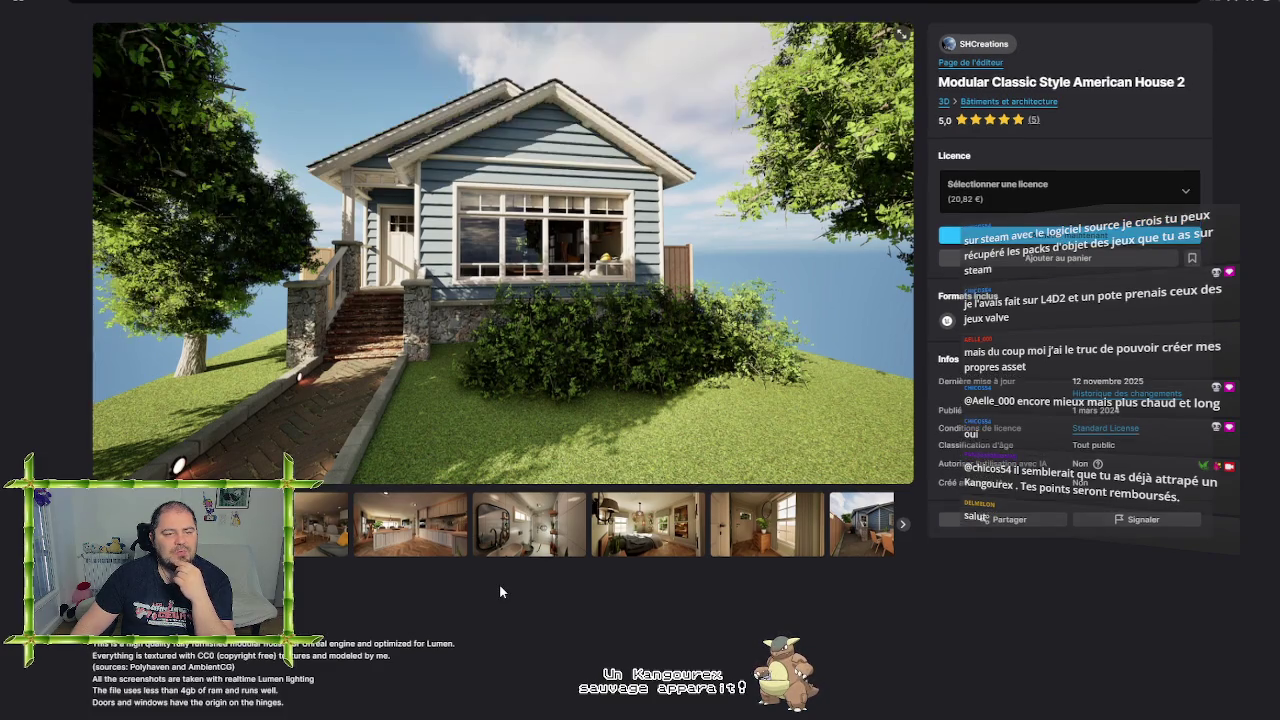
pyautogui.hotkey('alt', 'Left')
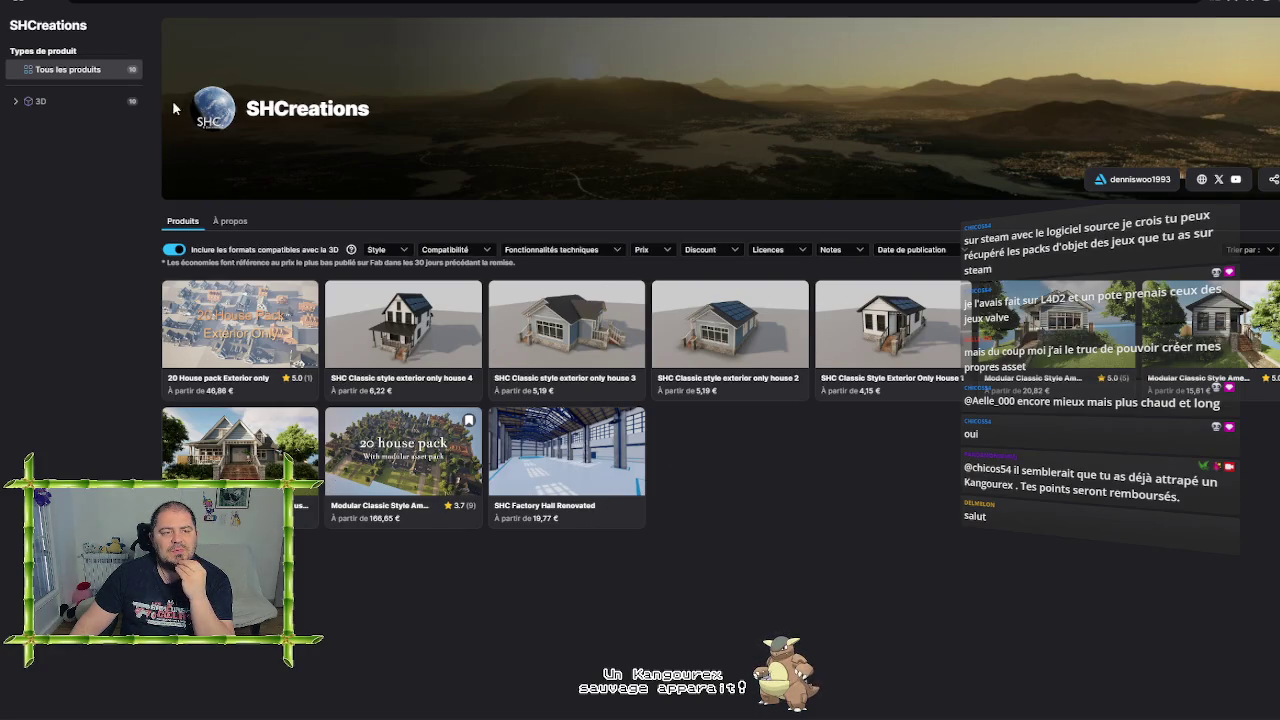
# Filter Découvrir to 3D assets, scroll the grid and open House Props & Furniture Vol. 2
pyautogui.click(18, 5)
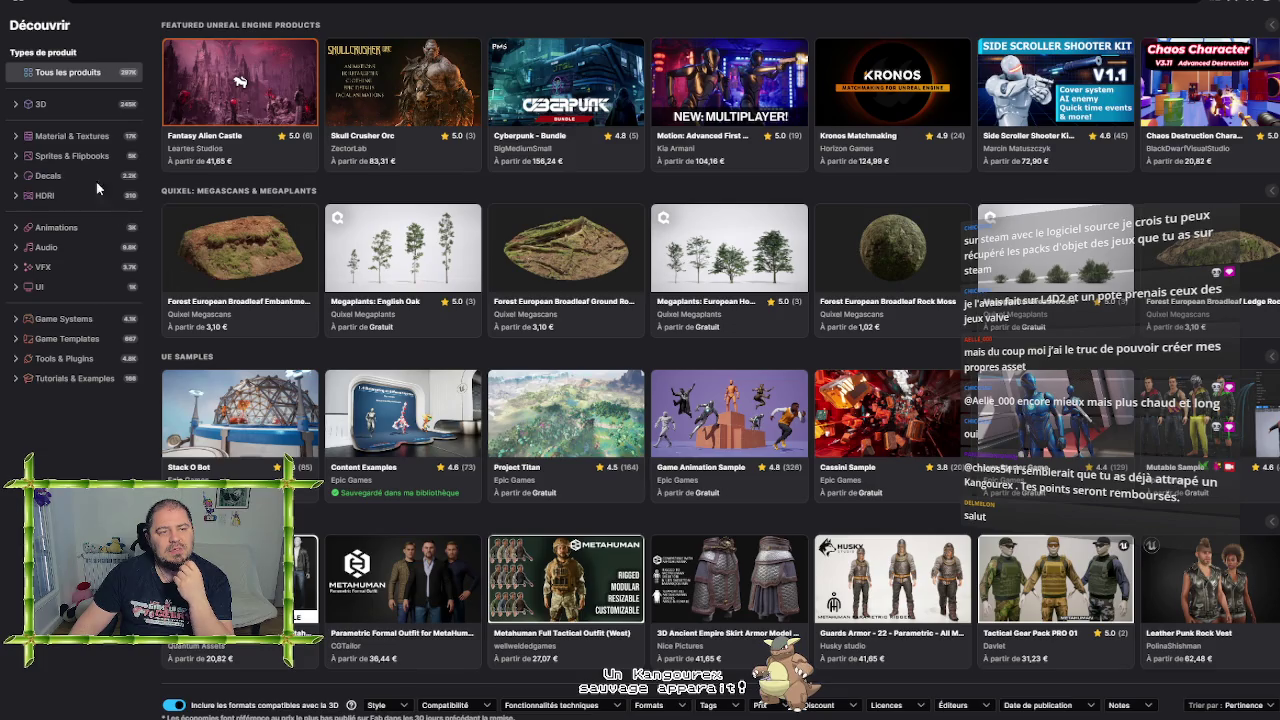
pyautogui.click(57, 105)
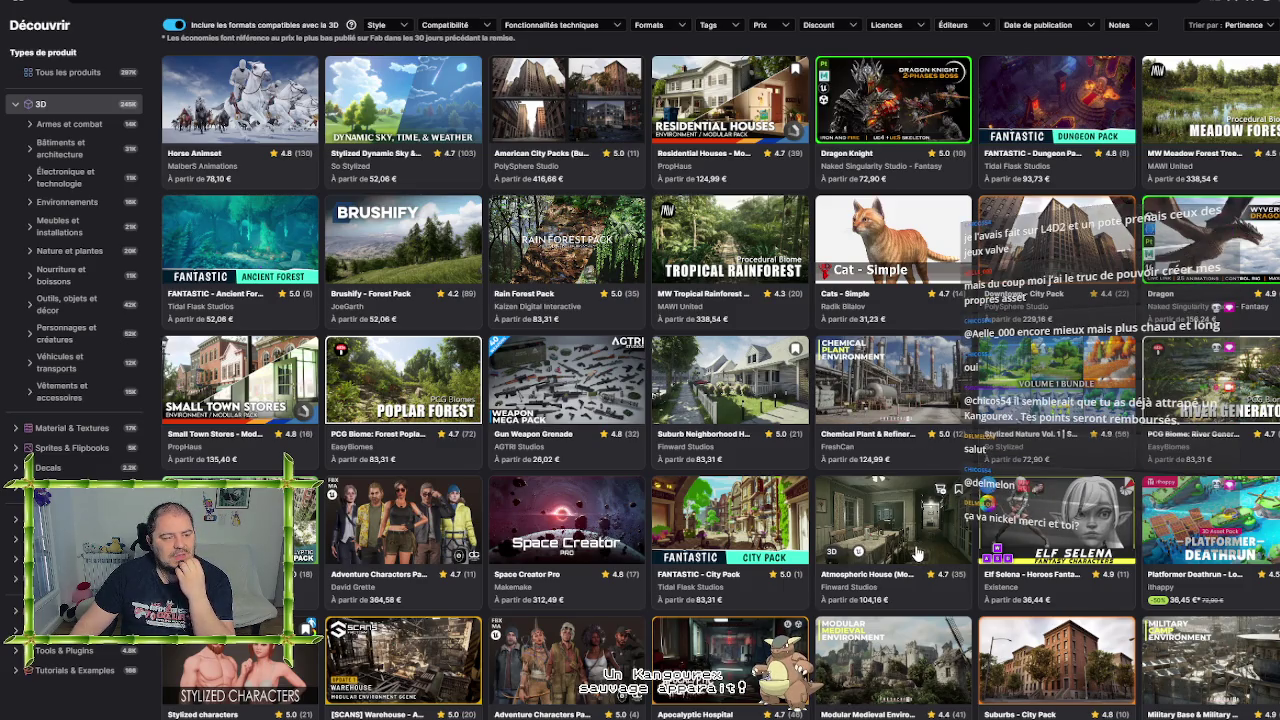
pyautogui.scroll(-2, 918, 553)
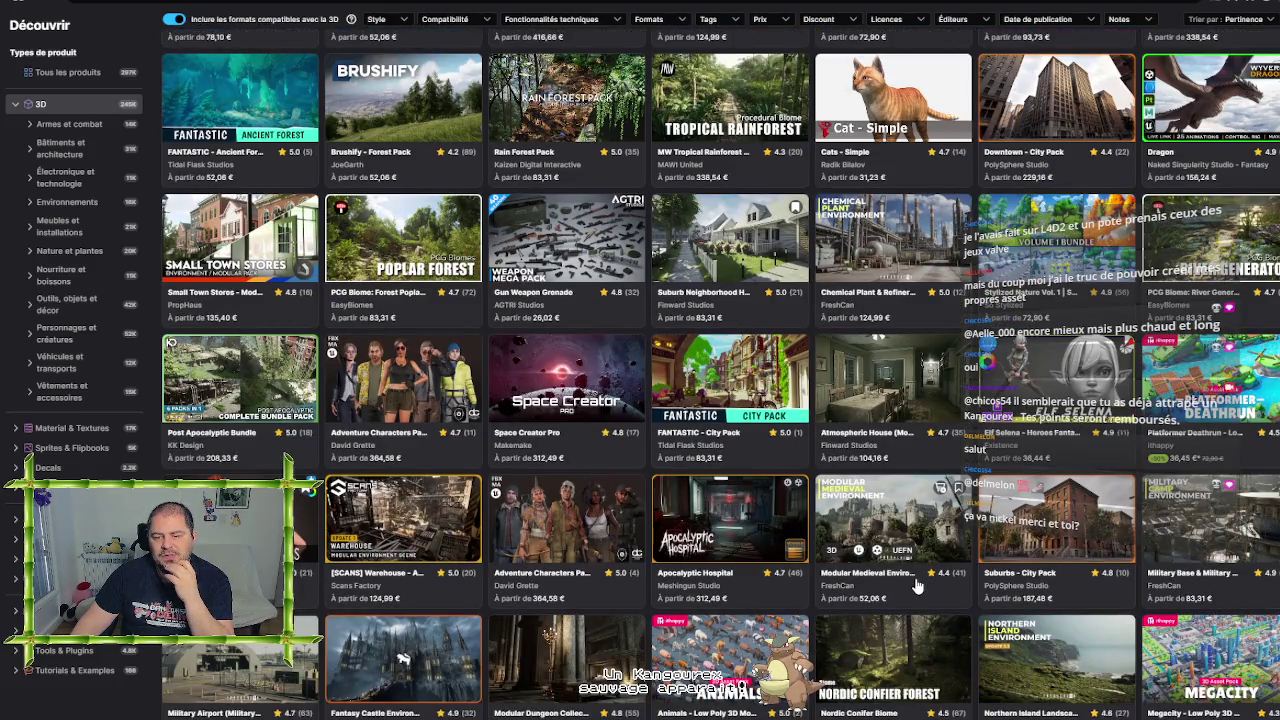
pyautogui.scroll(-3, 918, 587)
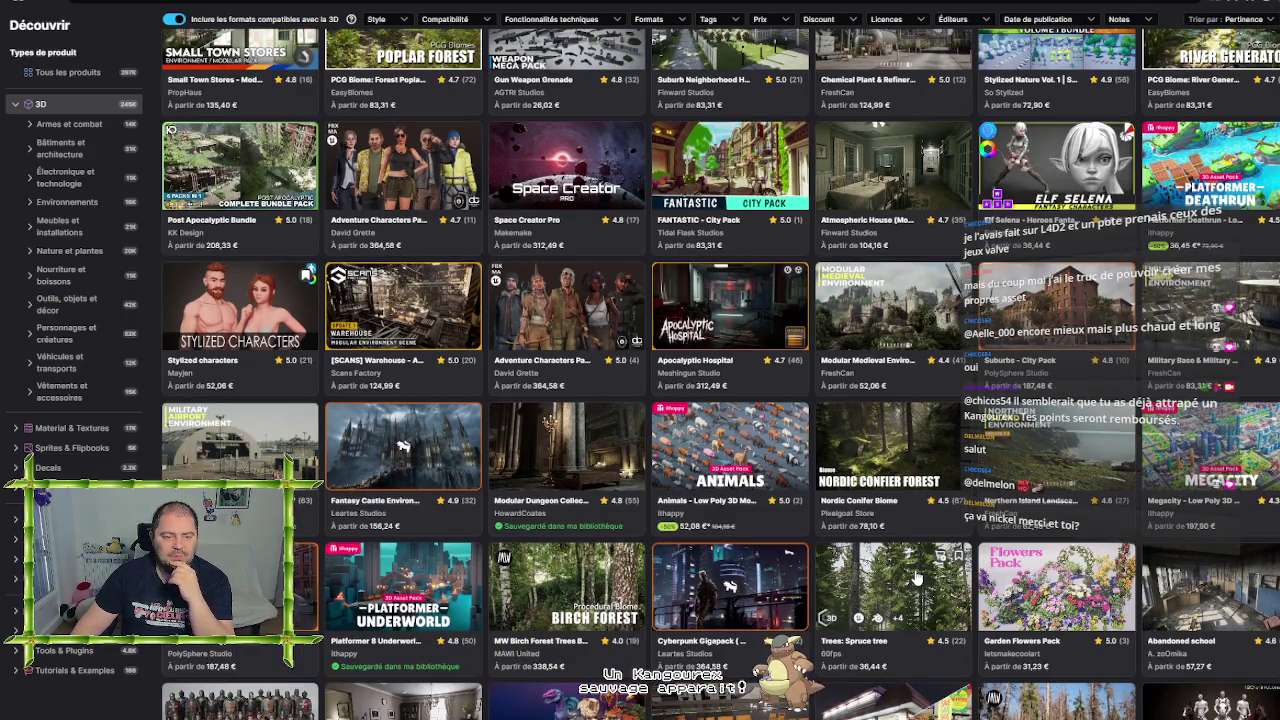
pyautogui.scroll(-2, 918, 578)
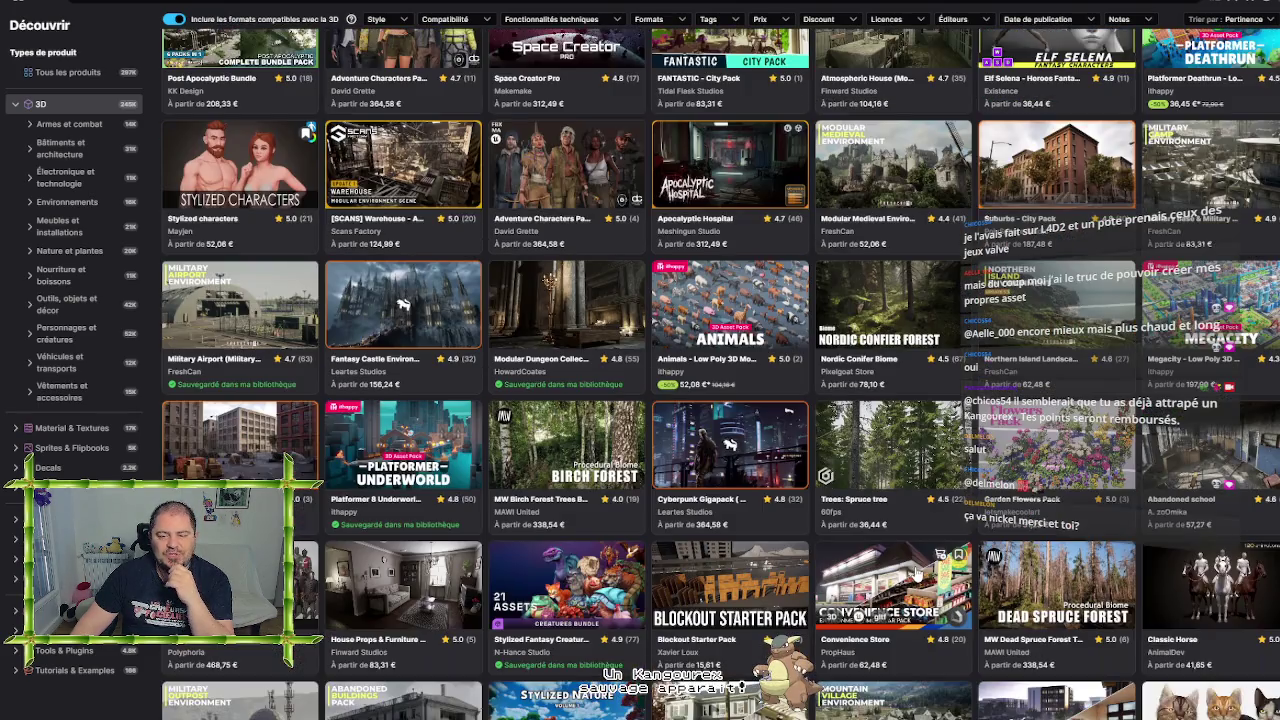
pyautogui.scroll(-1, 915, 565)
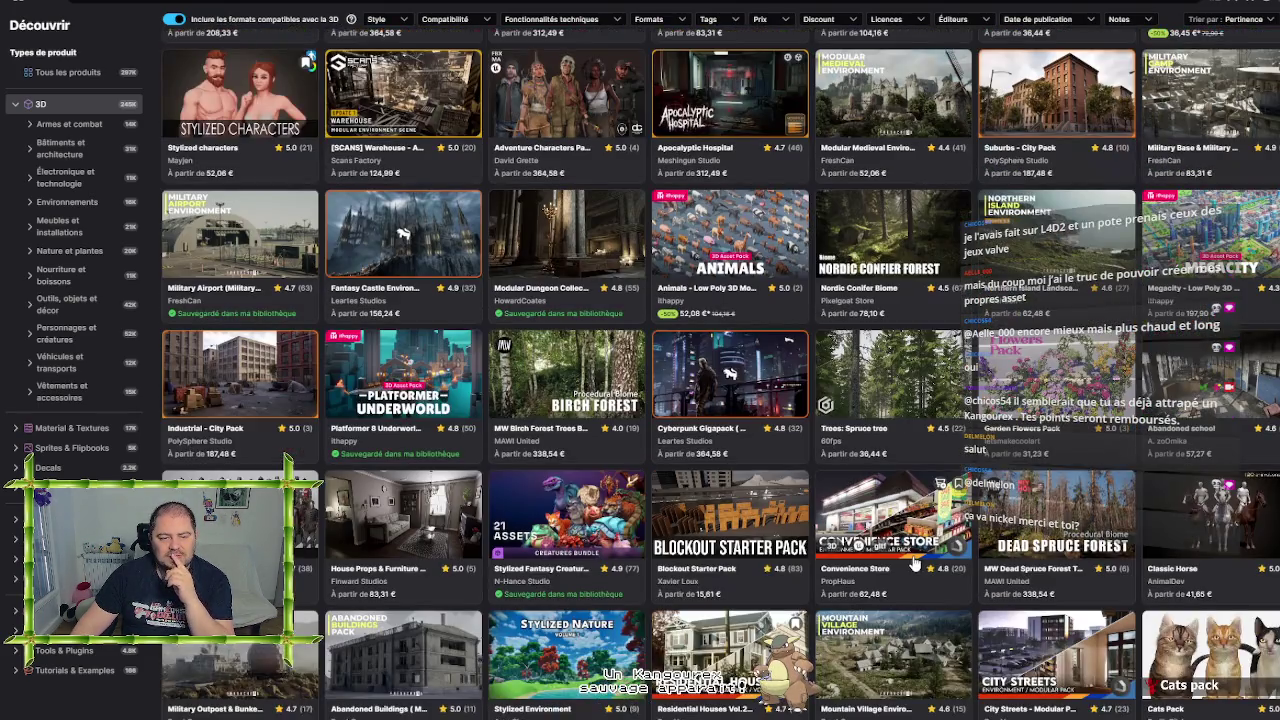
pyautogui.click(422, 515)
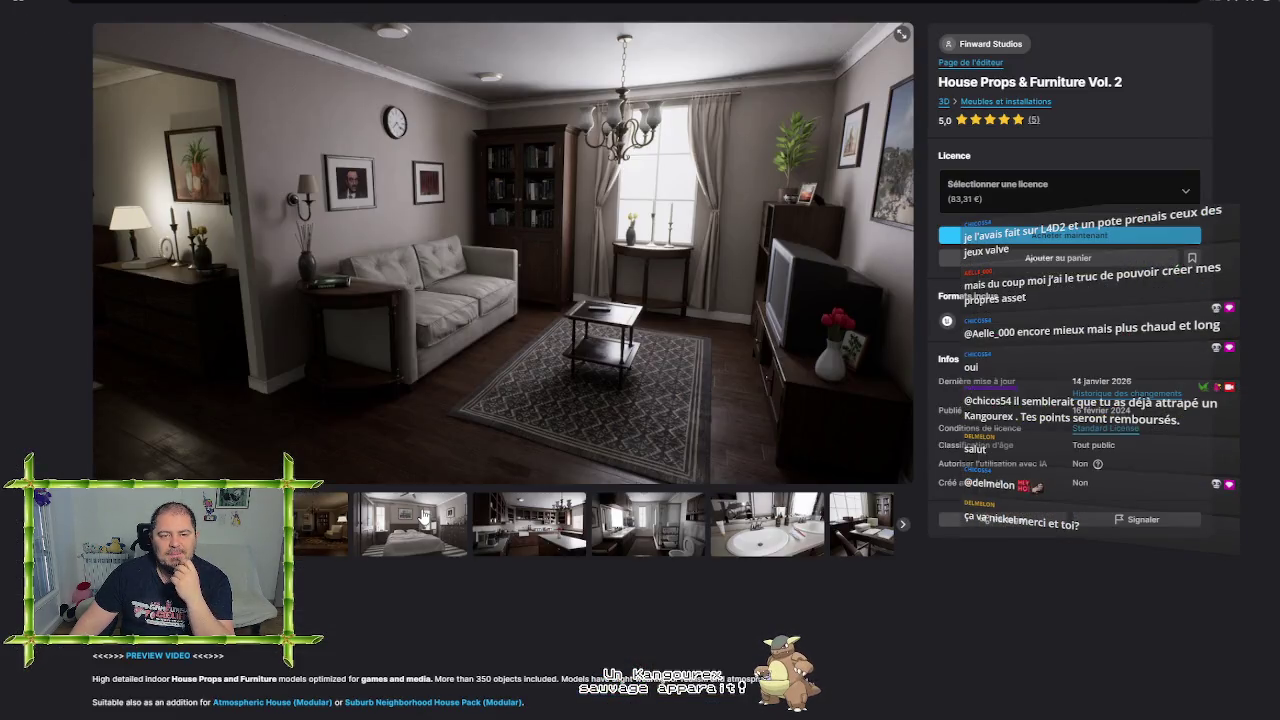
pyautogui.click(295, 540)
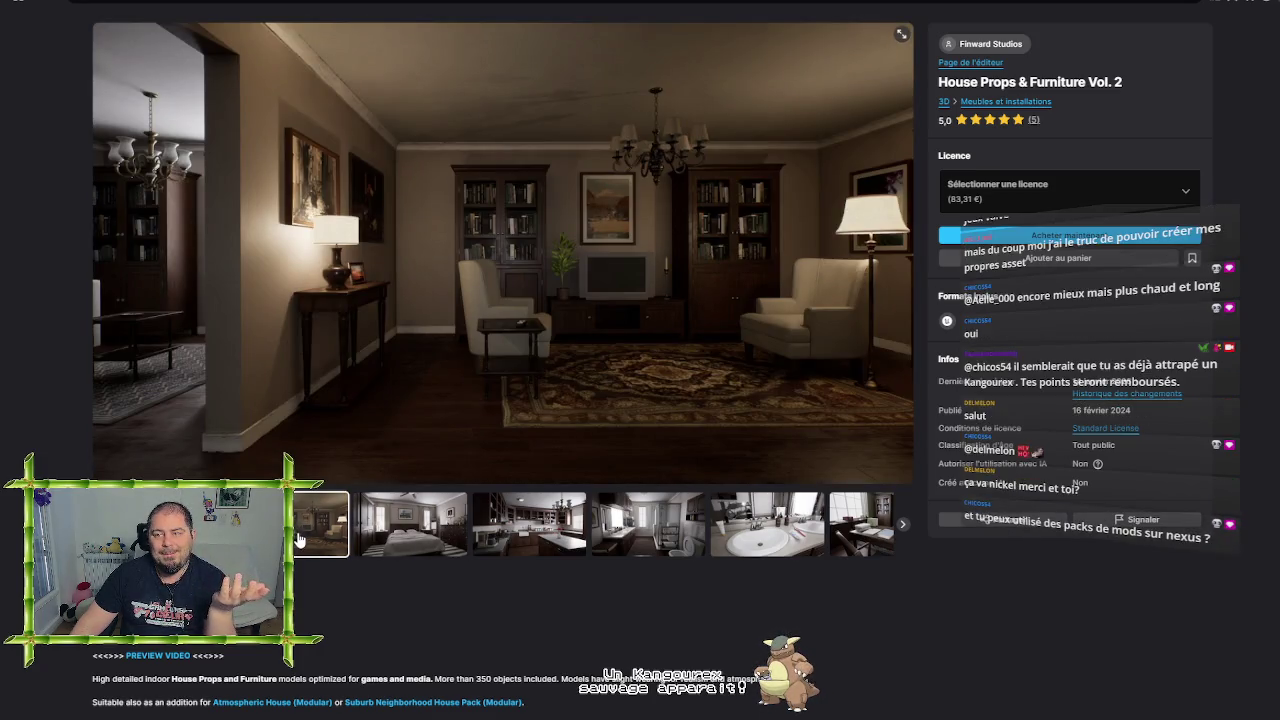
pyautogui.click(413, 530)
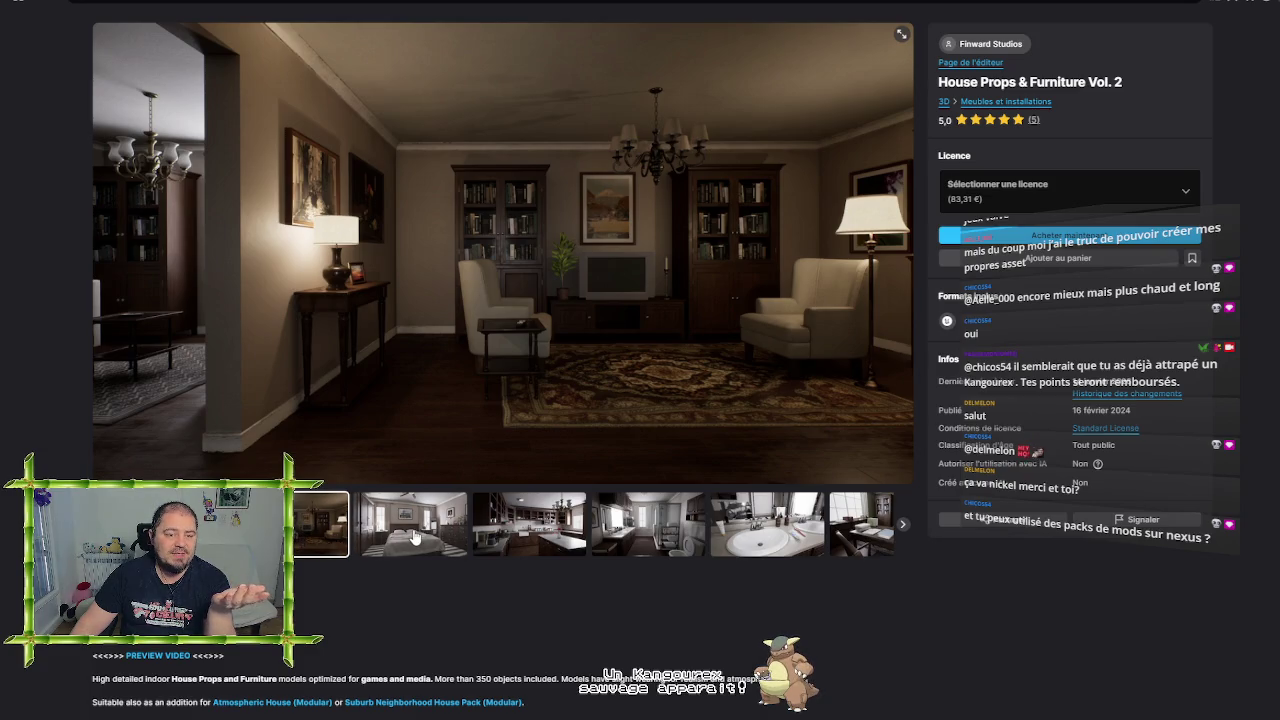
pyautogui.click(43, 6)
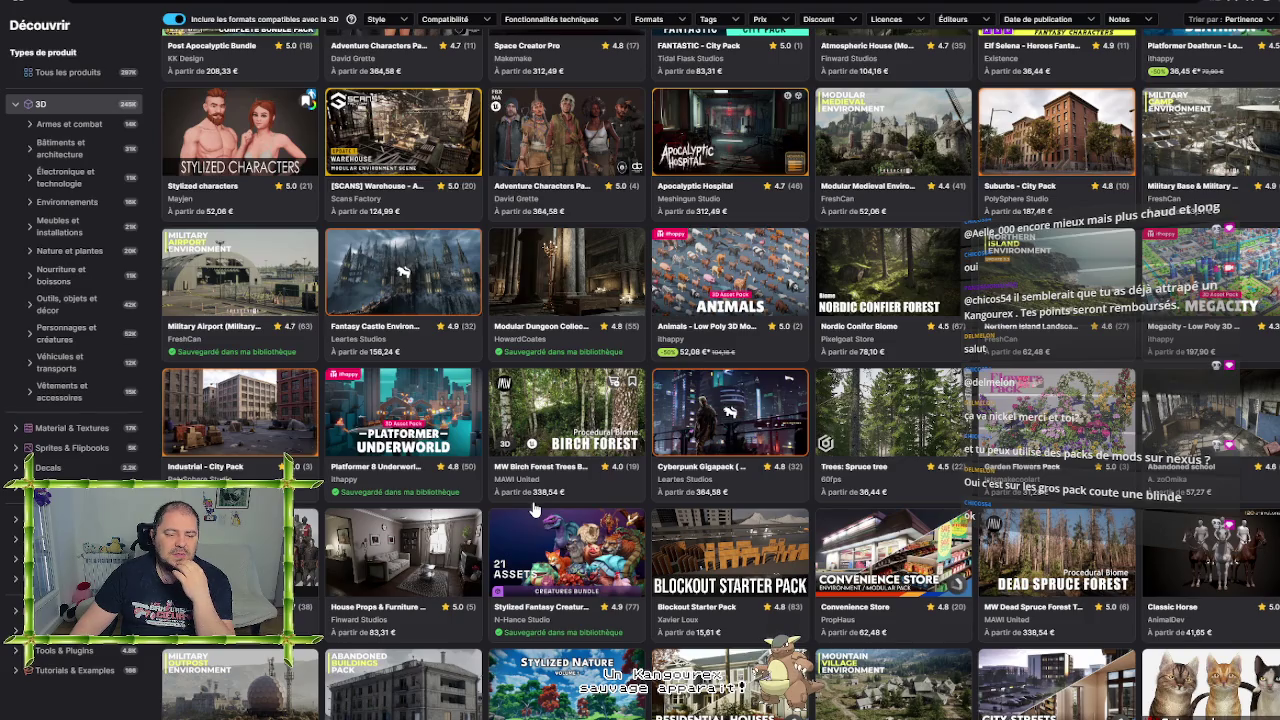
# Scroll the 3D asset grid and open the Residential Houses Vol.2 - Modular Pack page
pyautogui.scroll(-2, 535, 510)
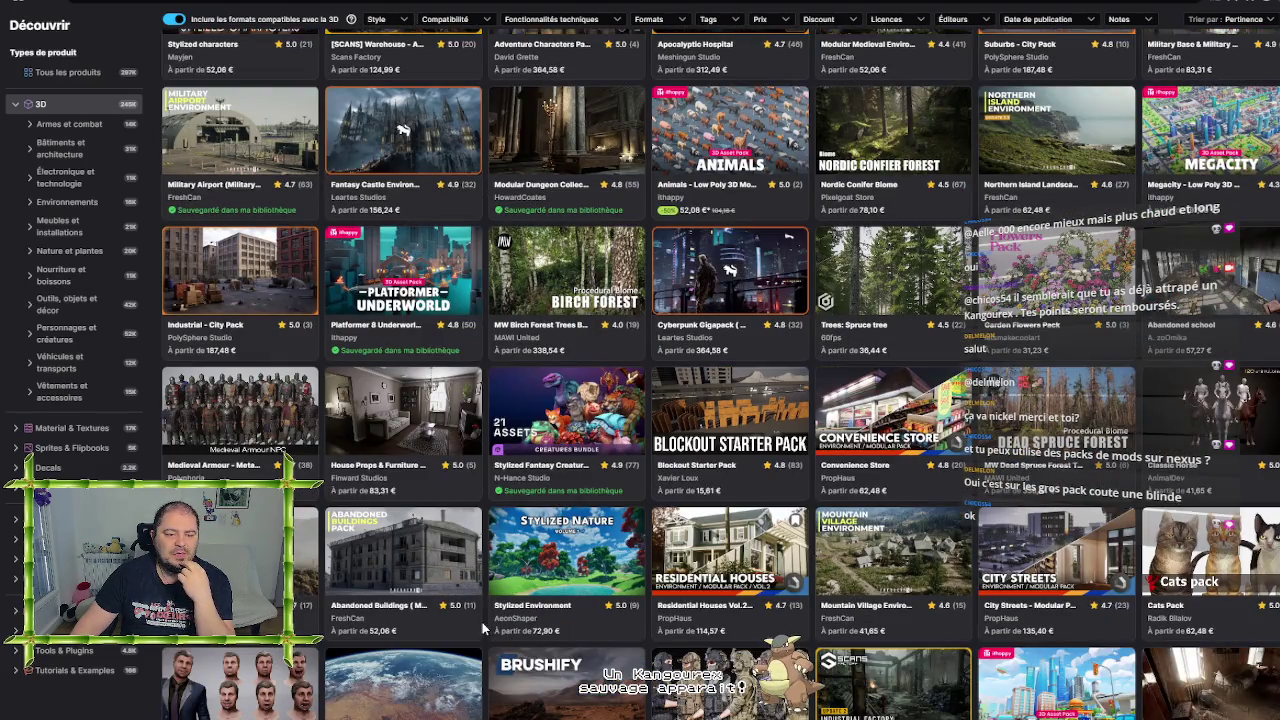
pyautogui.scroll(-1, 482, 626)
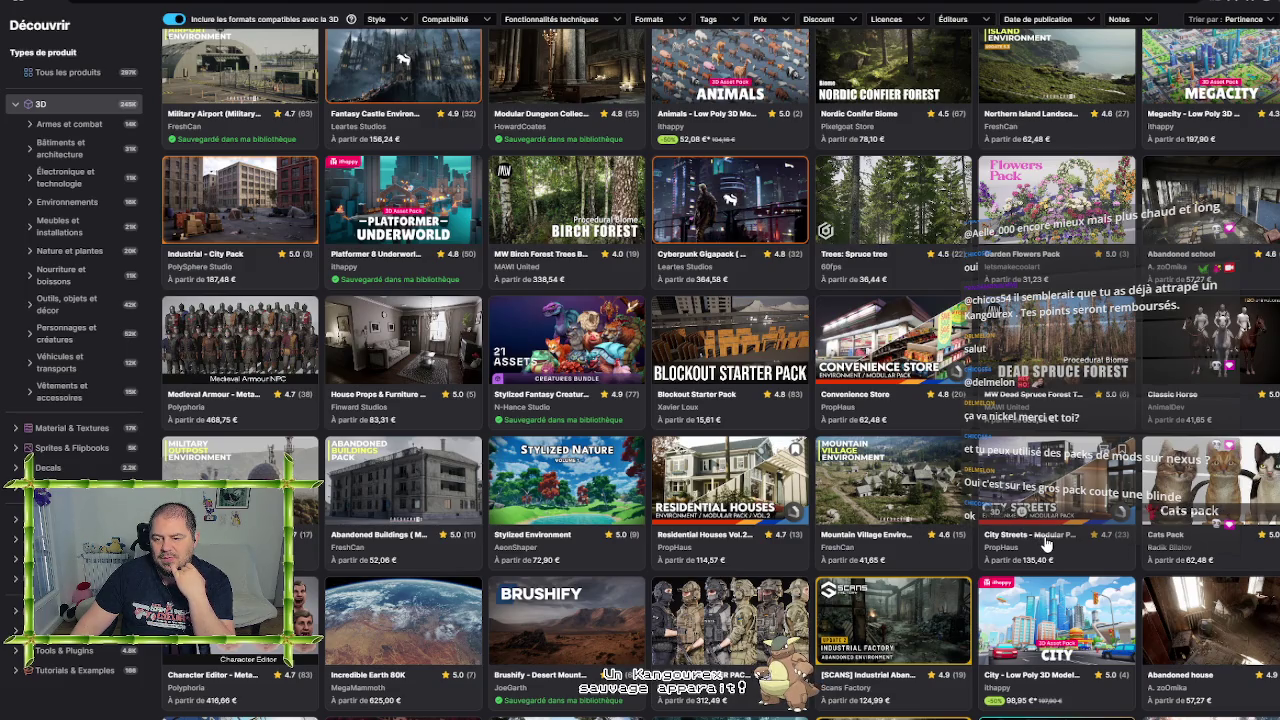
pyautogui.click(737, 478)
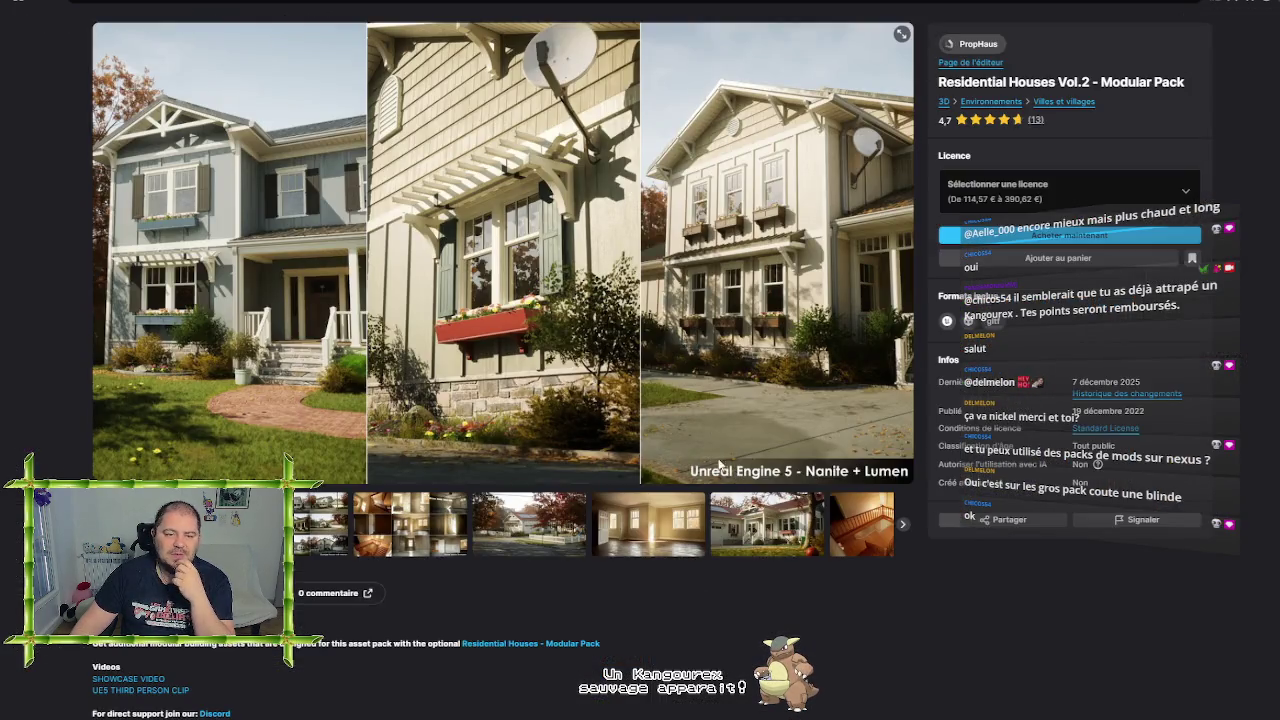
# View the Residential Houses Vol.2 example houses, interior, empty room and staircase images
pyautogui.click(320, 523)
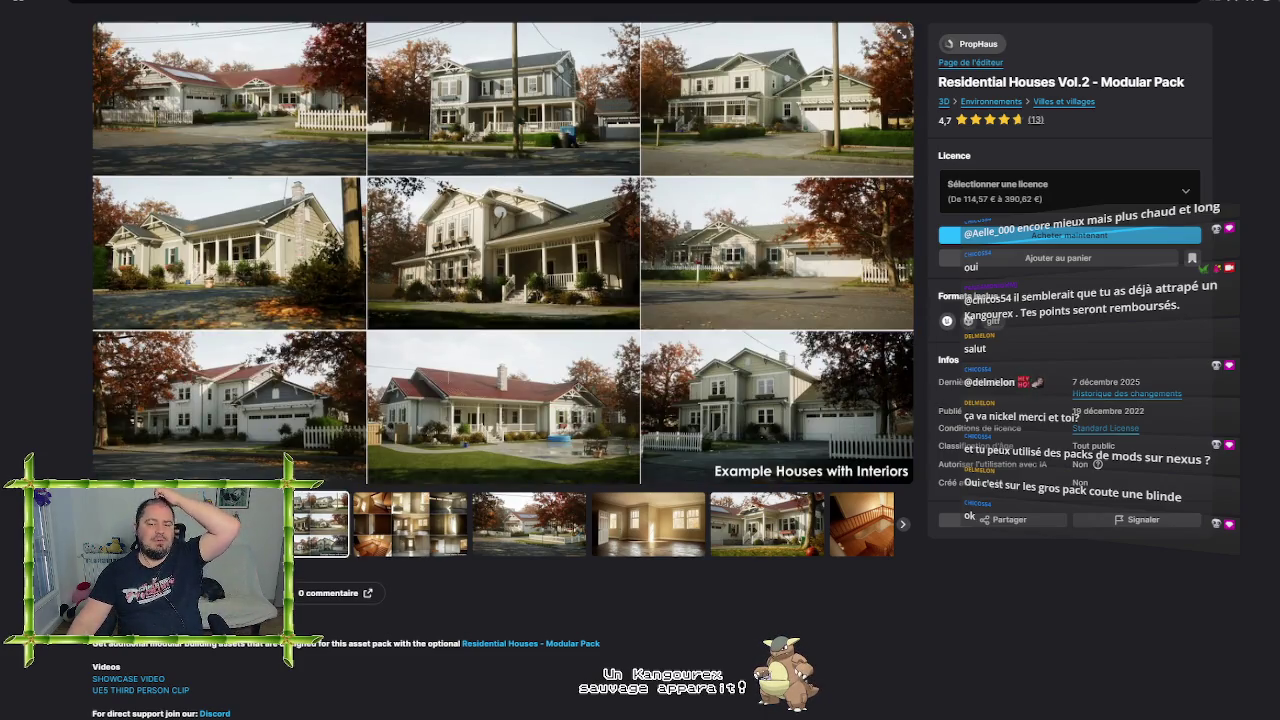
pyautogui.click(396, 522)
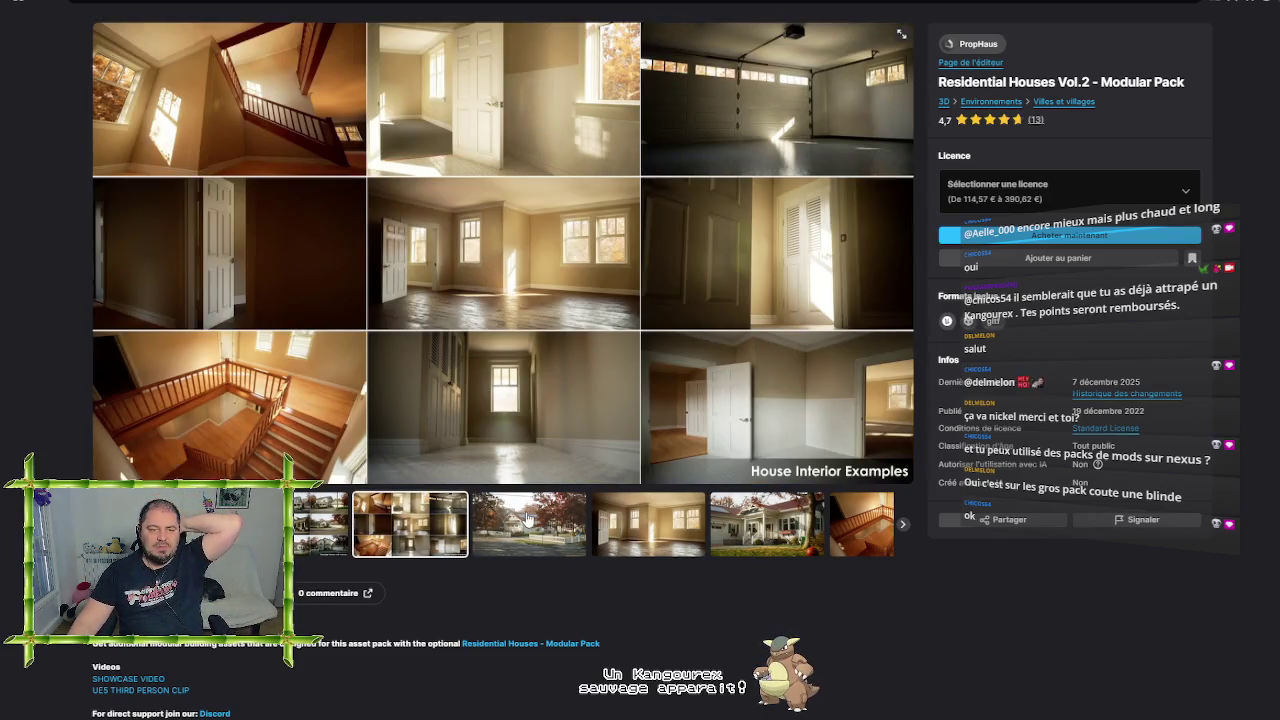
pyautogui.click(528, 520)
pyautogui.click(623, 527)
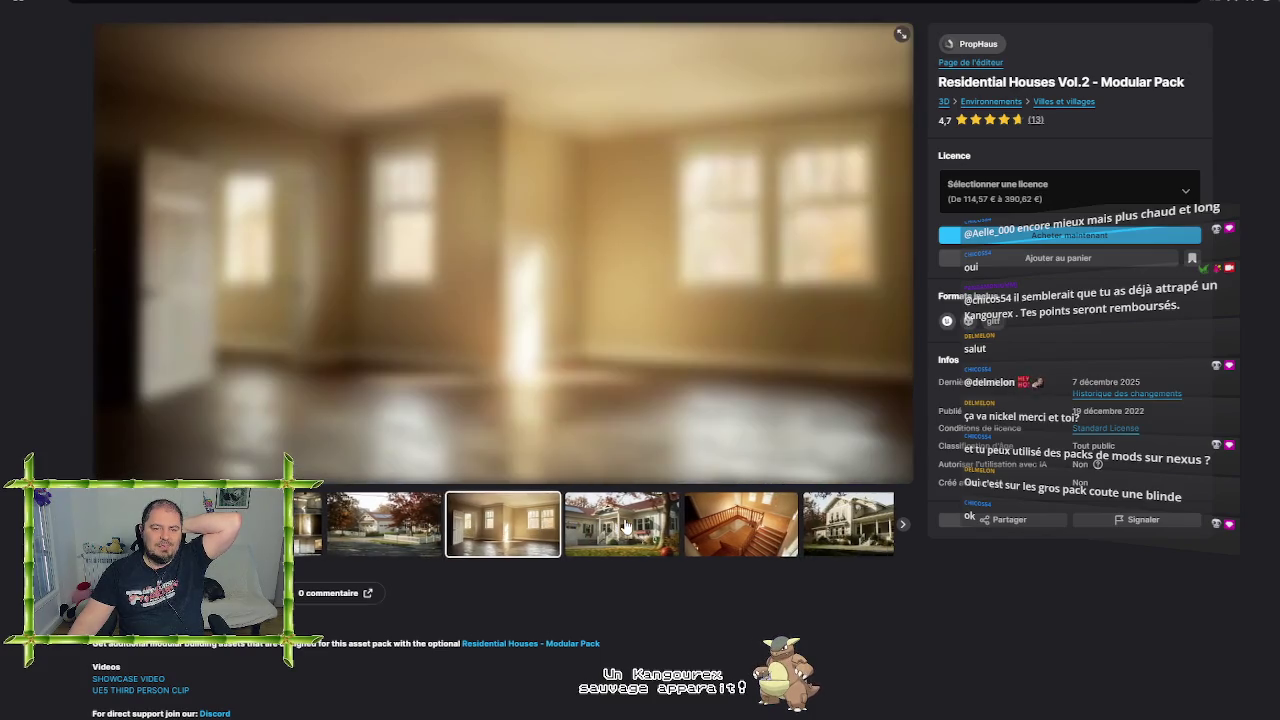
pyautogui.click(625, 527)
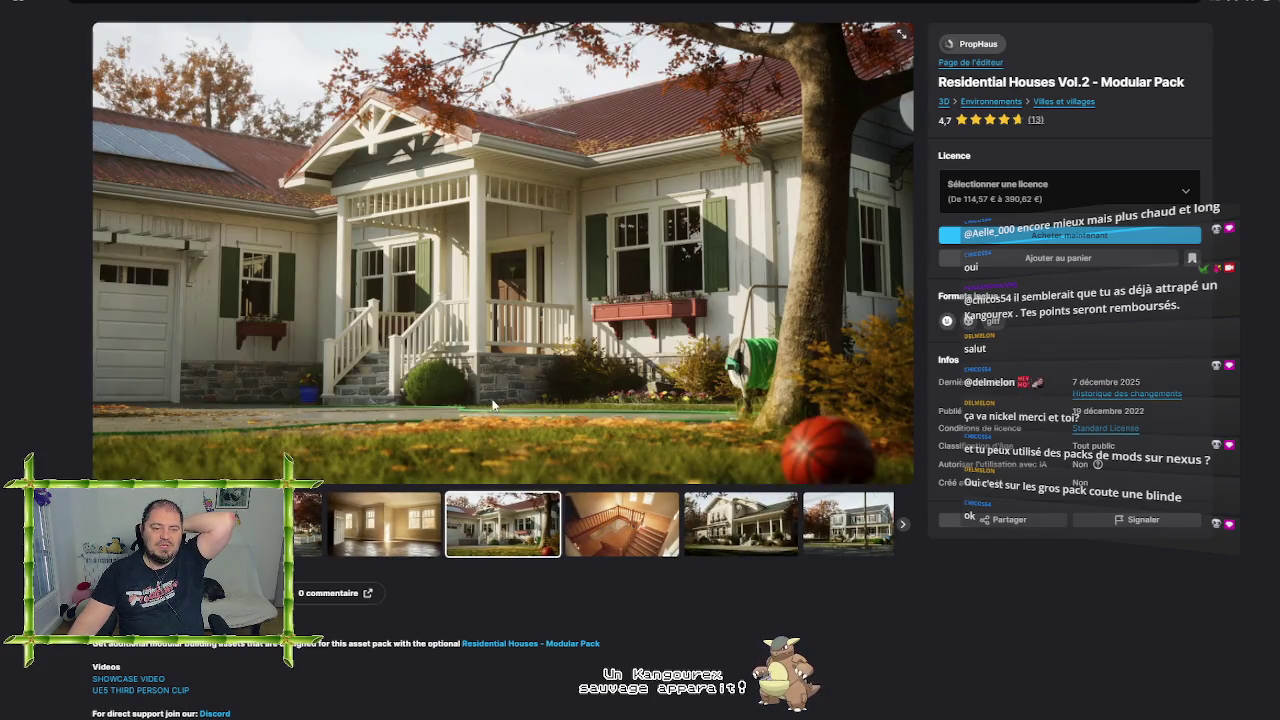
pyautogui.click(622, 530)
# View the remaining exterior and playground images, then open PropHaus's publisher page showing 3D products
pyautogui.click(618, 535)
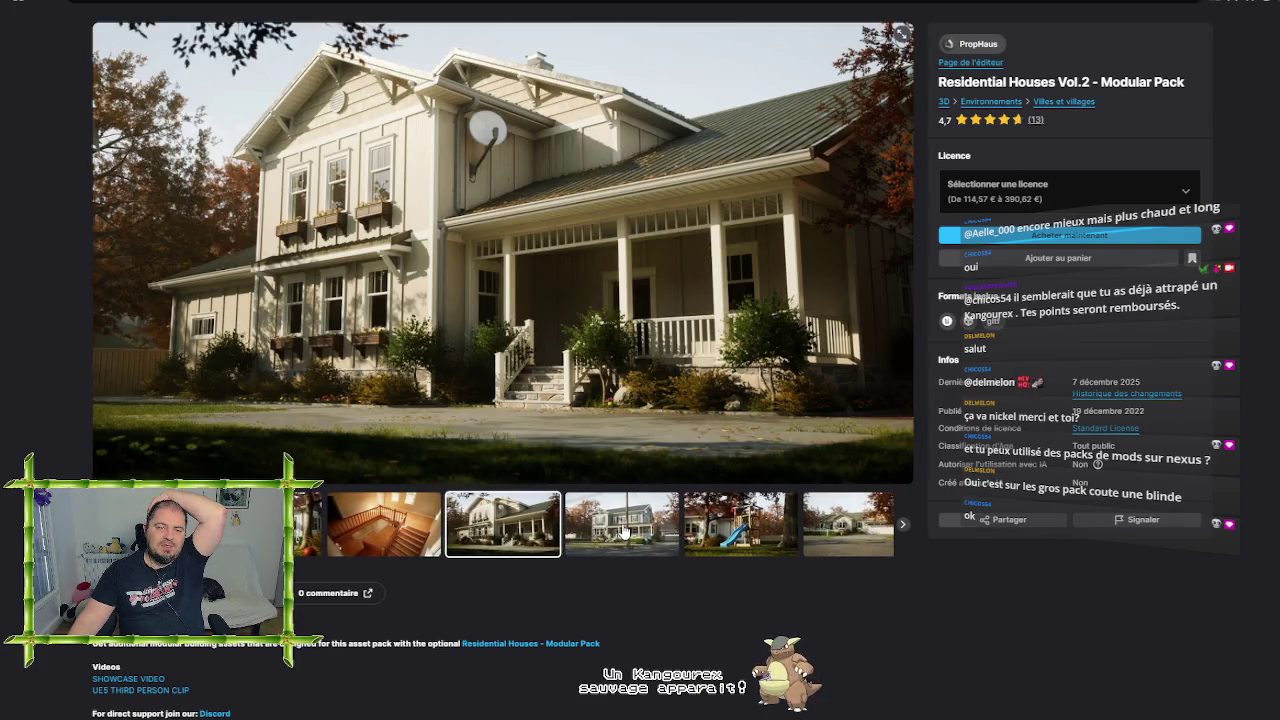
pyautogui.click(624, 530)
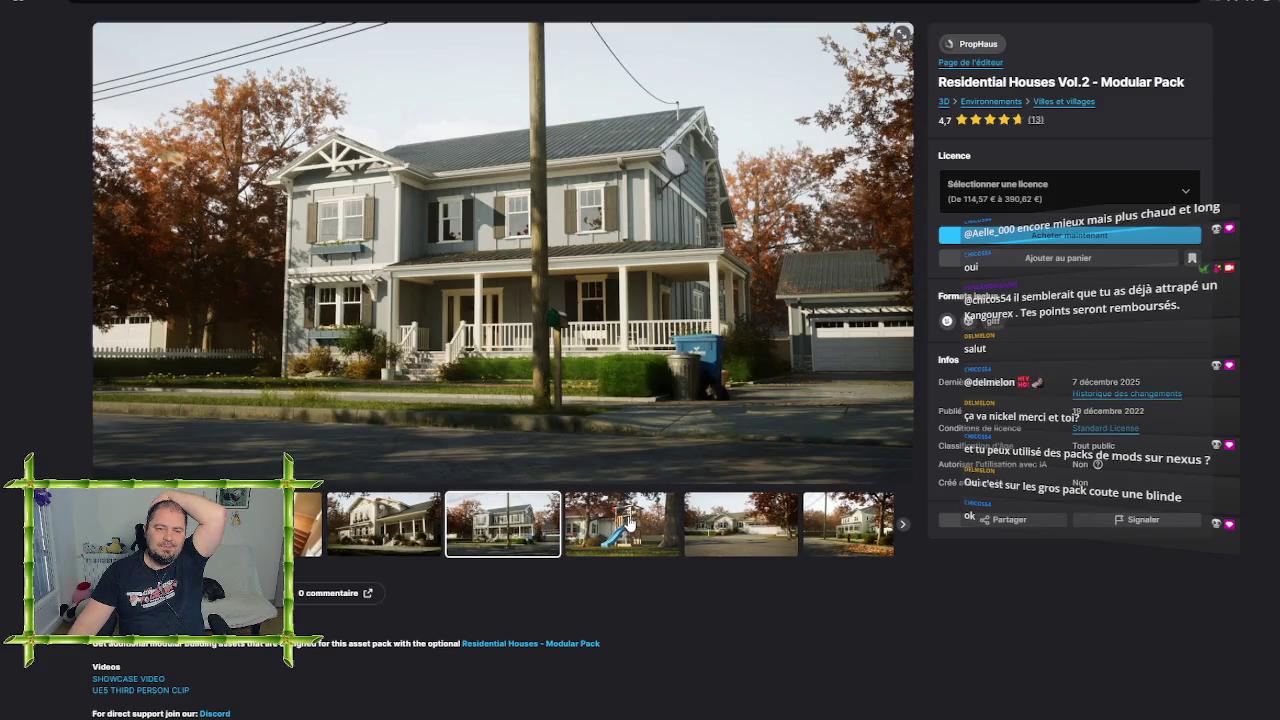
pyautogui.click(631, 522)
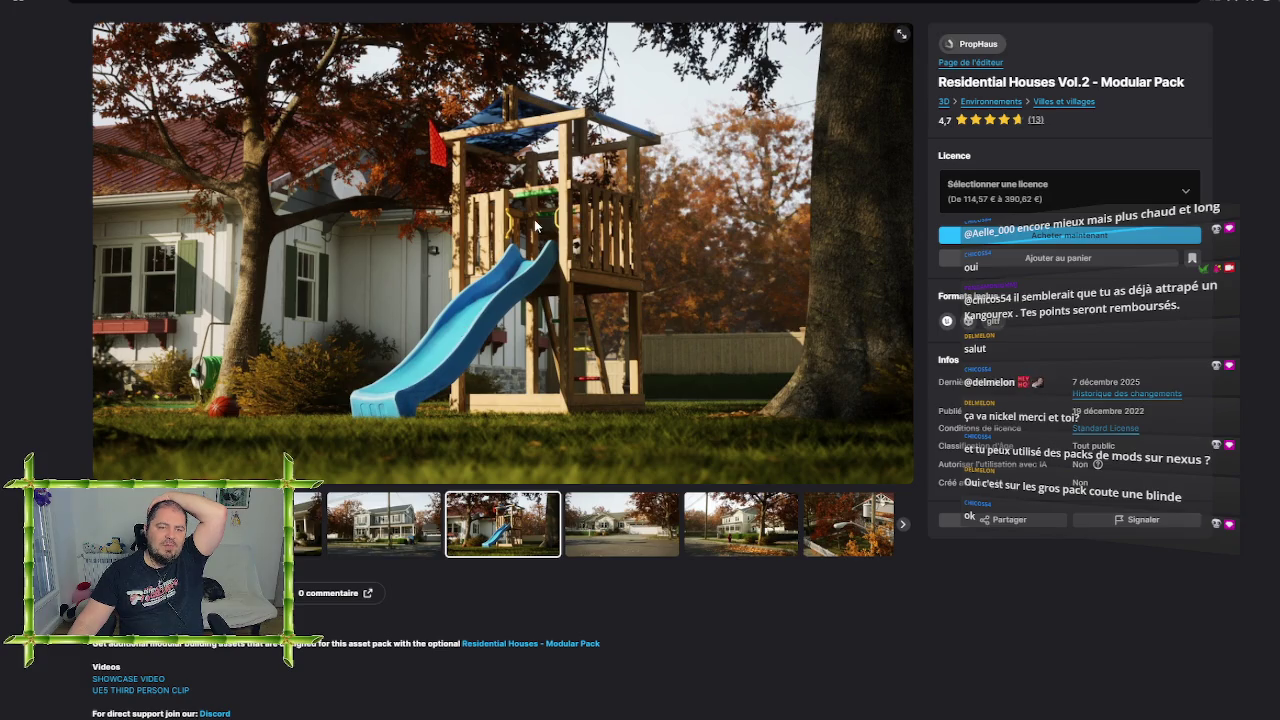
pyautogui.click(635, 528)
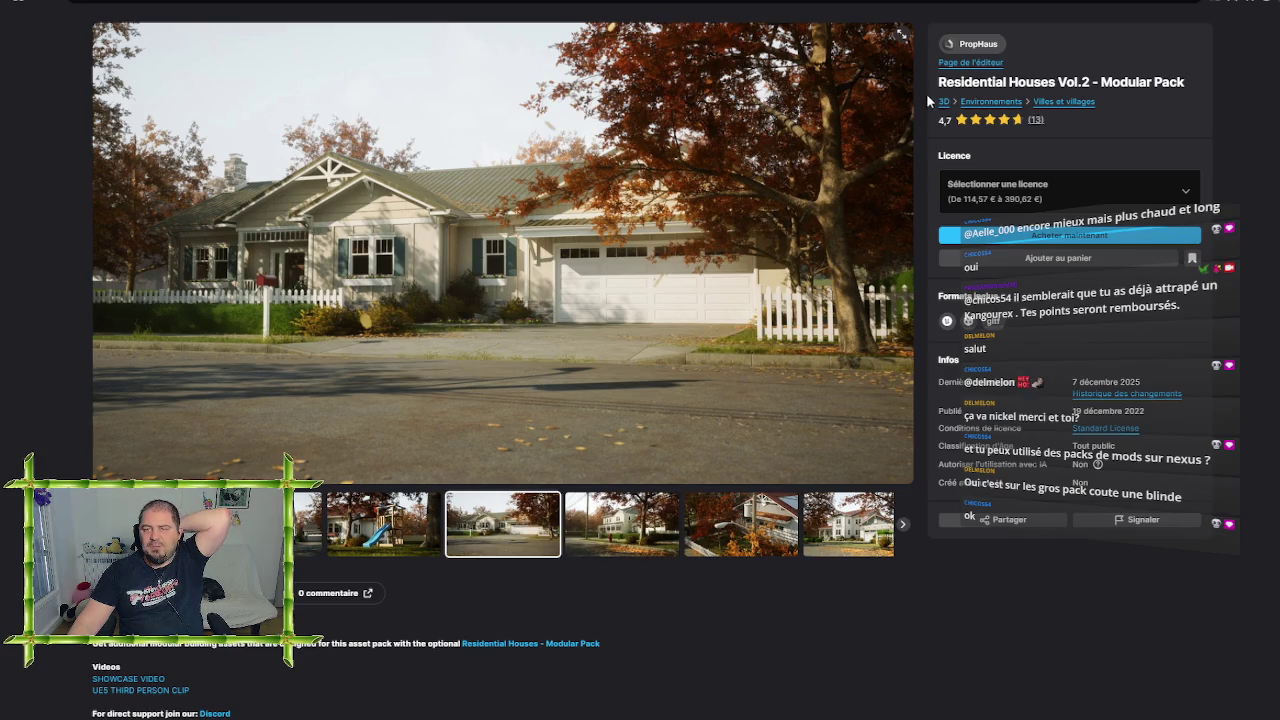
pyautogui.click(968, 64)
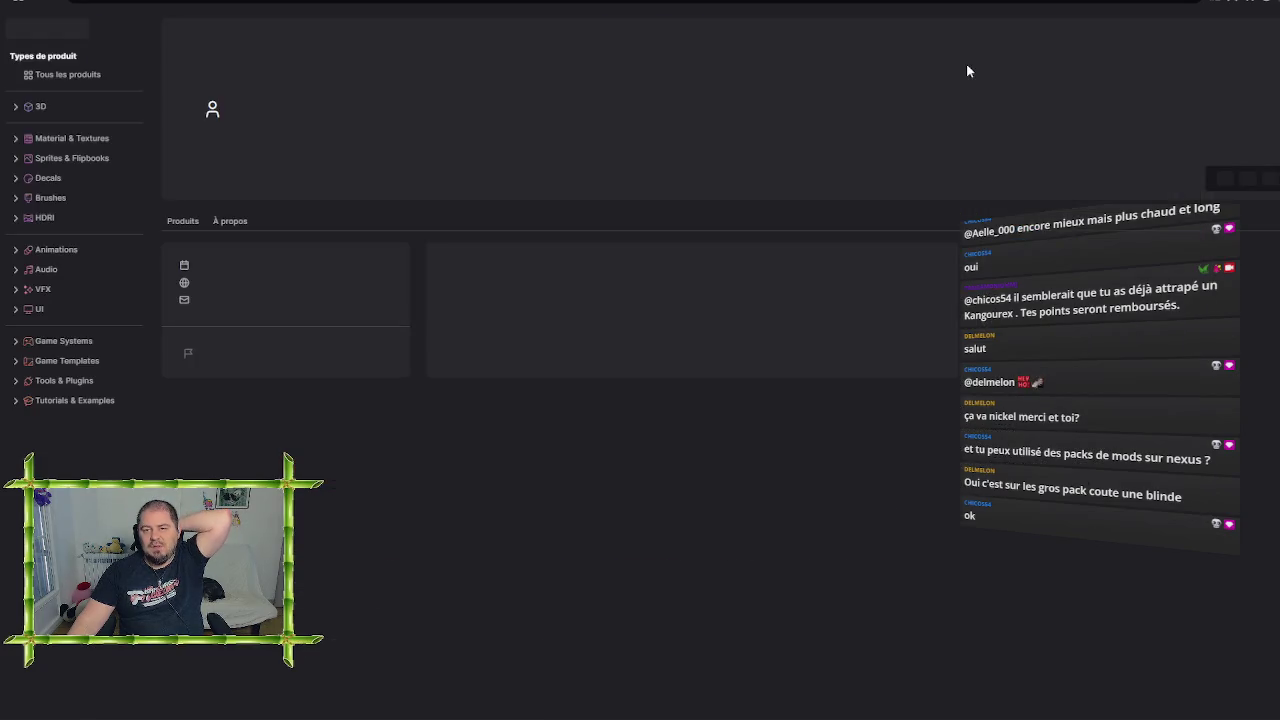
pyautogui.click(64, 103)
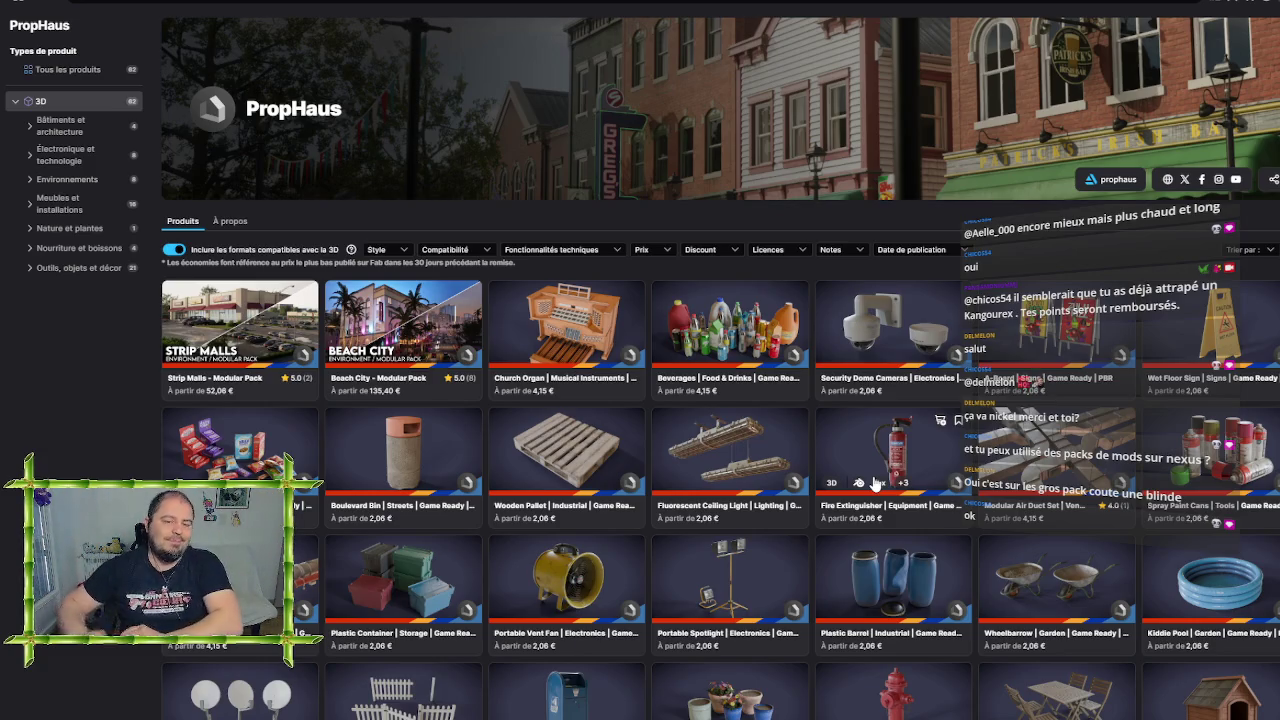
# Scroll PropHaus's 3D grid down to the footer and open the Household Props pack
pyautogui.scroll(-2, 875, 484)
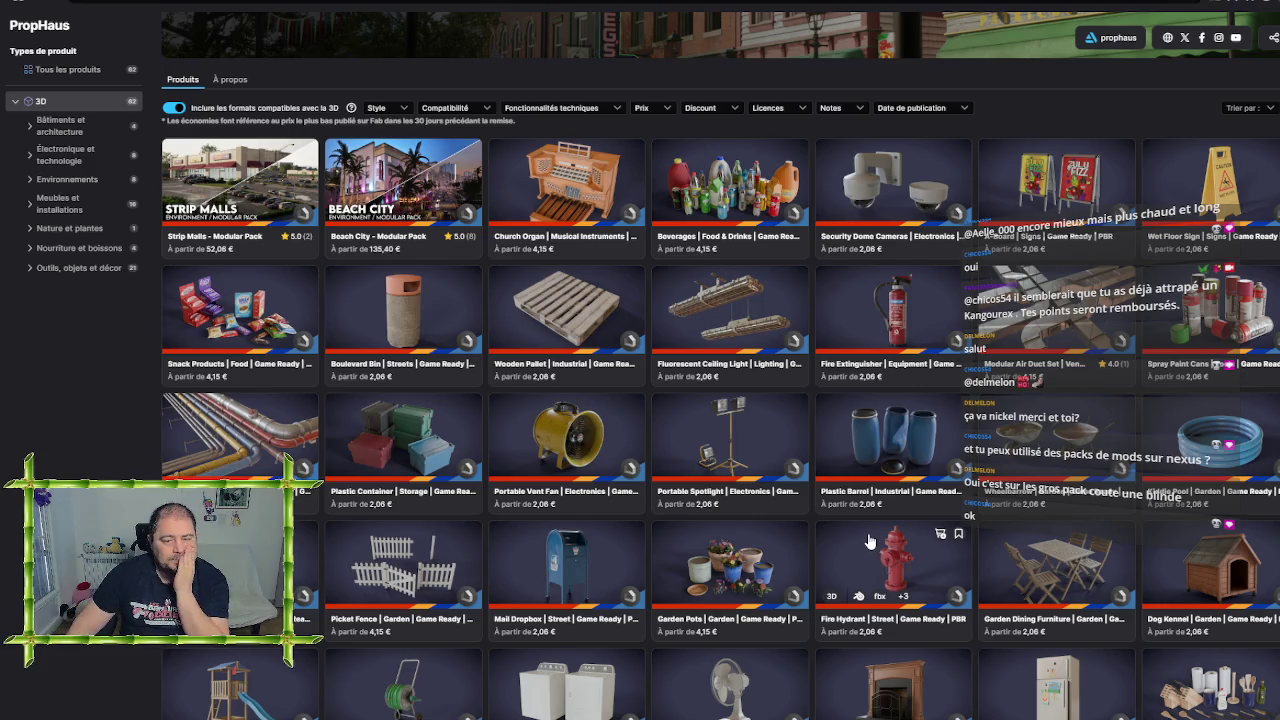
pyautogui.scroll(-3, 889, 540)
pyautogui.scroll(-2, 911, 500)
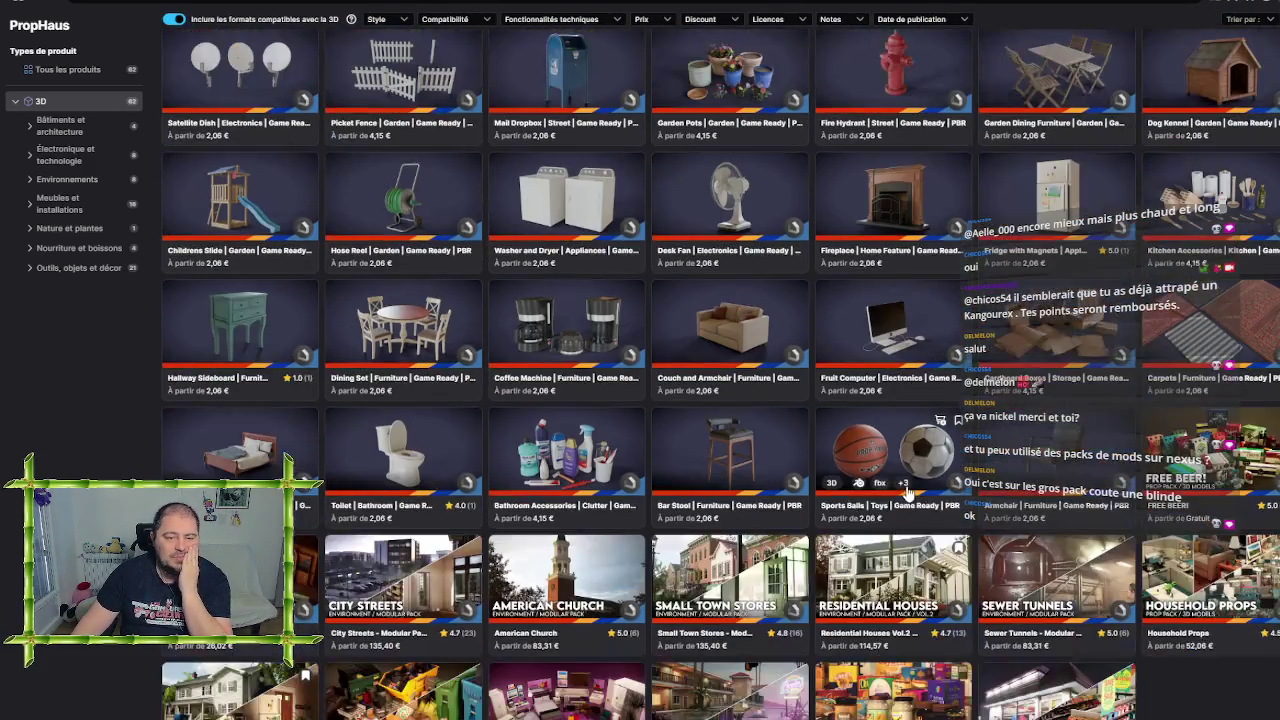
pyautogui.scroll(-2, 918, 453)
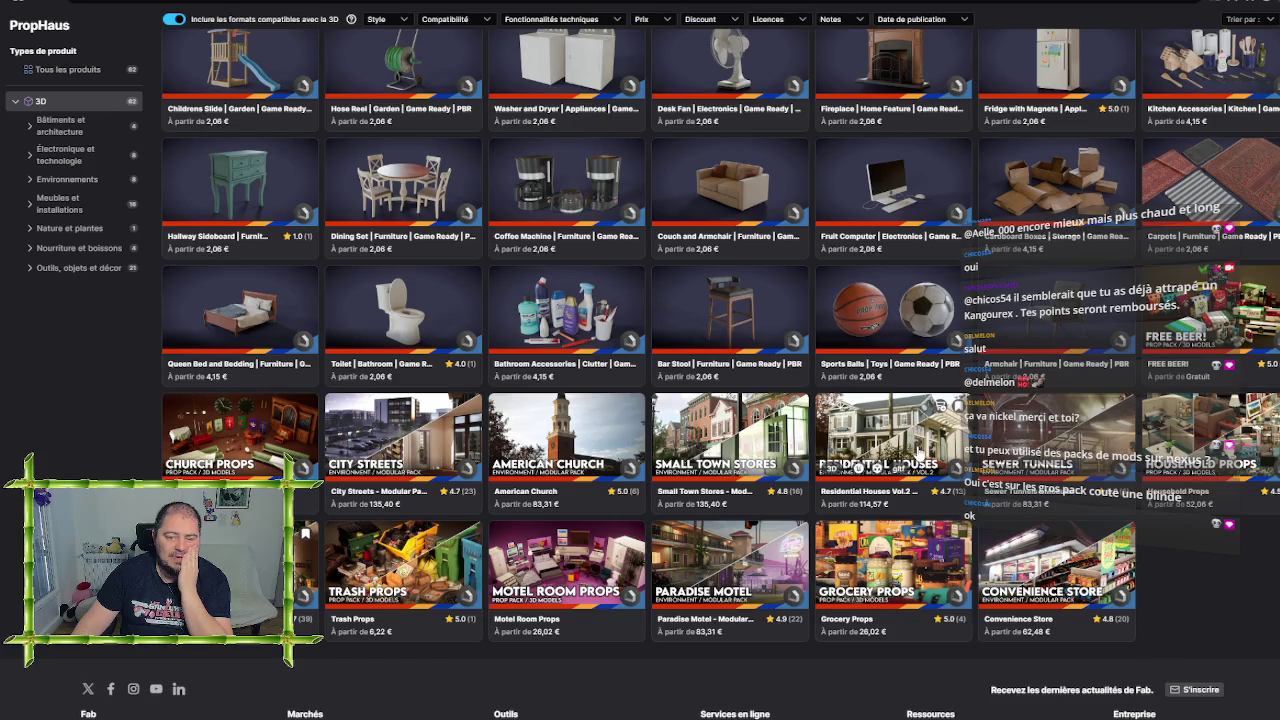
pyautogui.scroll(-1, 918, 453)
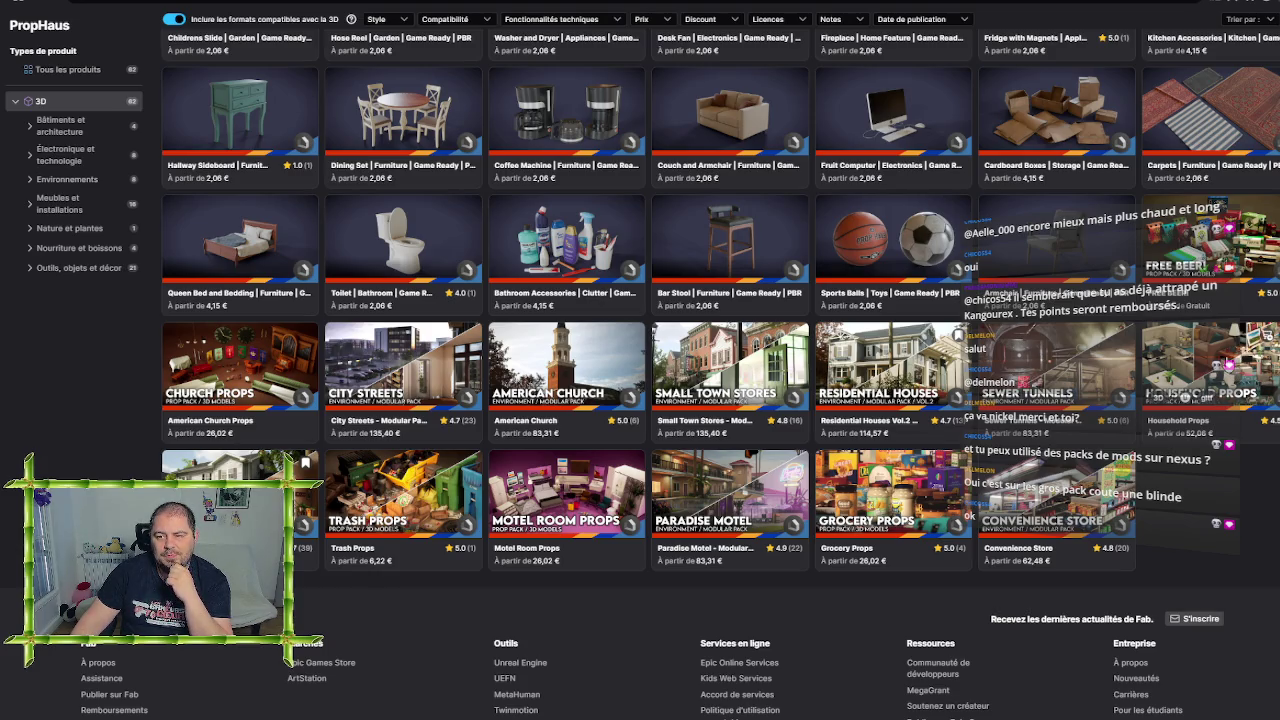
pyautogui.click(1228, 362)
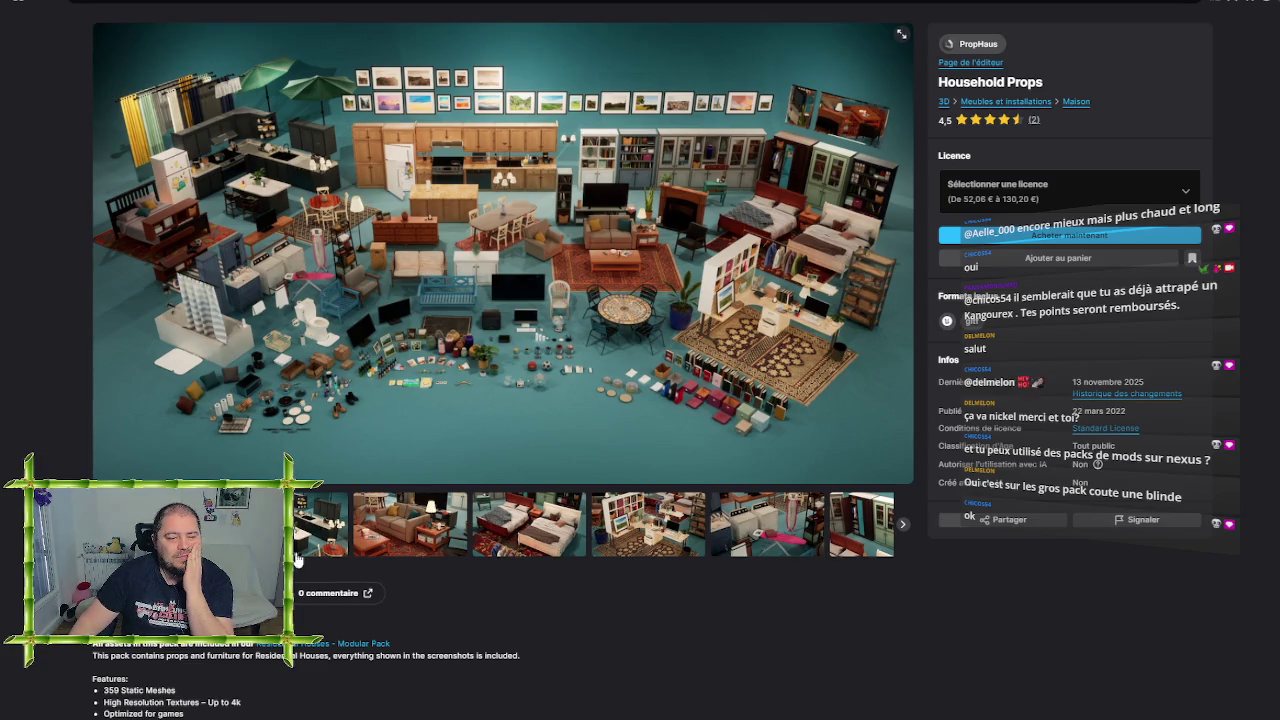
# View the Household Props kitchen, living-room, bedroom, shelving, laundry, cabinet and dining-room images
pyautogui.click(320, 525)
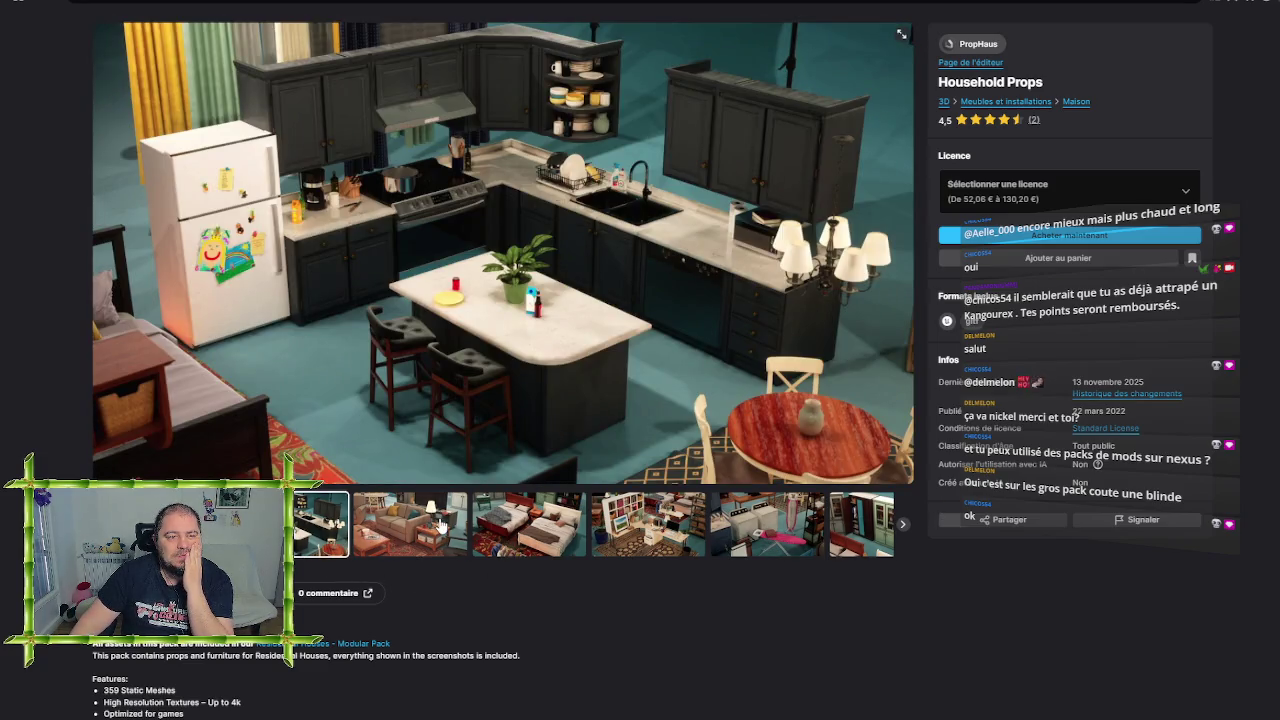
pyautogui.click(440, 525)
pyautogui.click(327, 526)
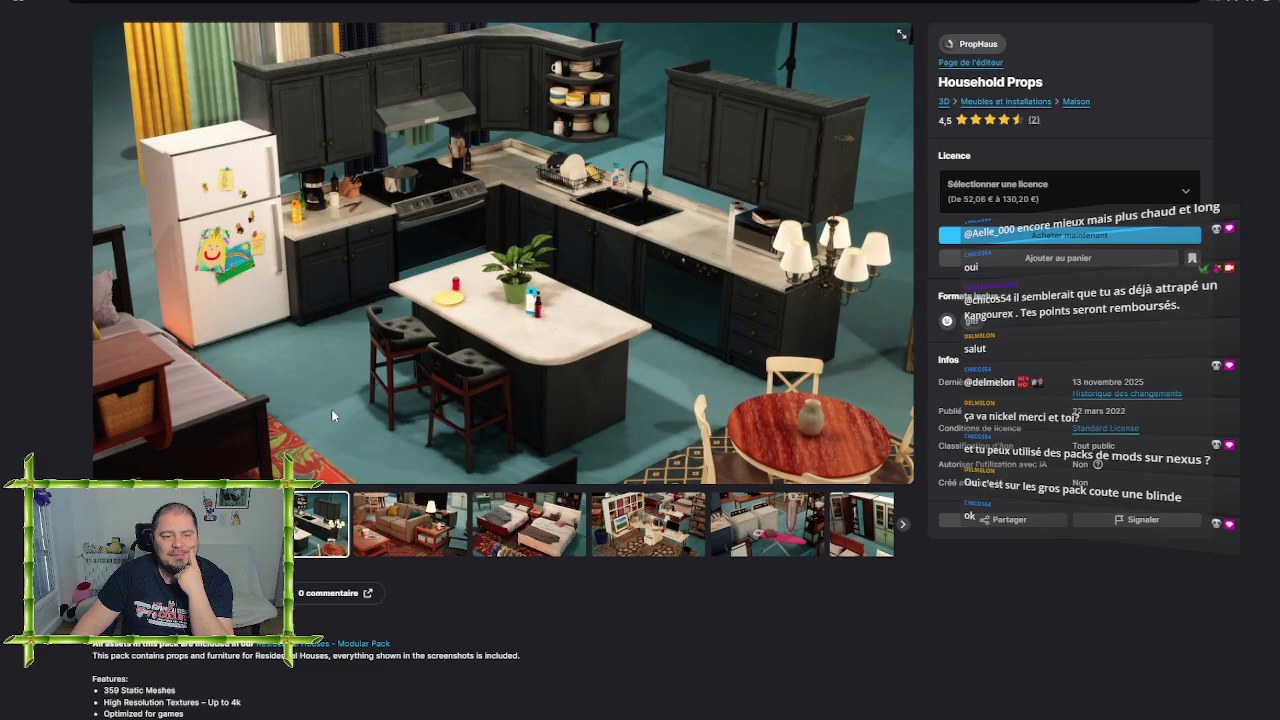
pyautogui.click(452, 535)
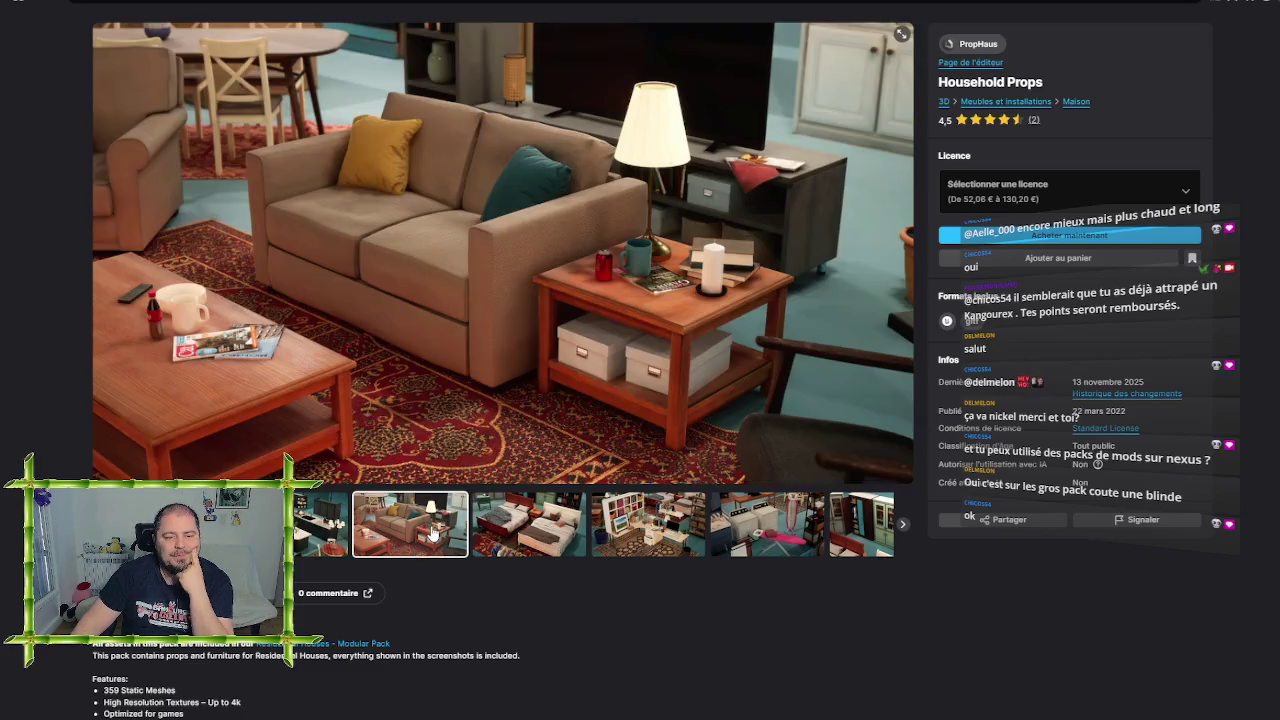
pyautogui.click(501, 533)
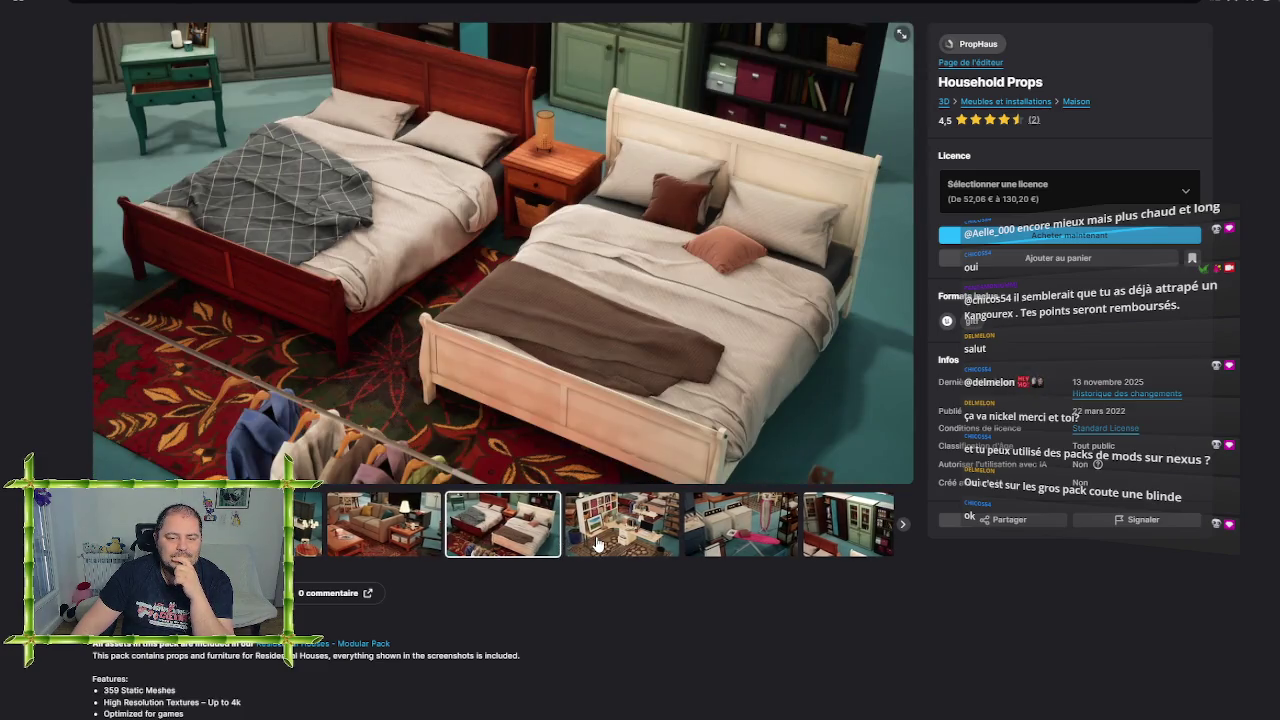
pyautogui.click(597, 543)
pyautogui.click(598, 543)
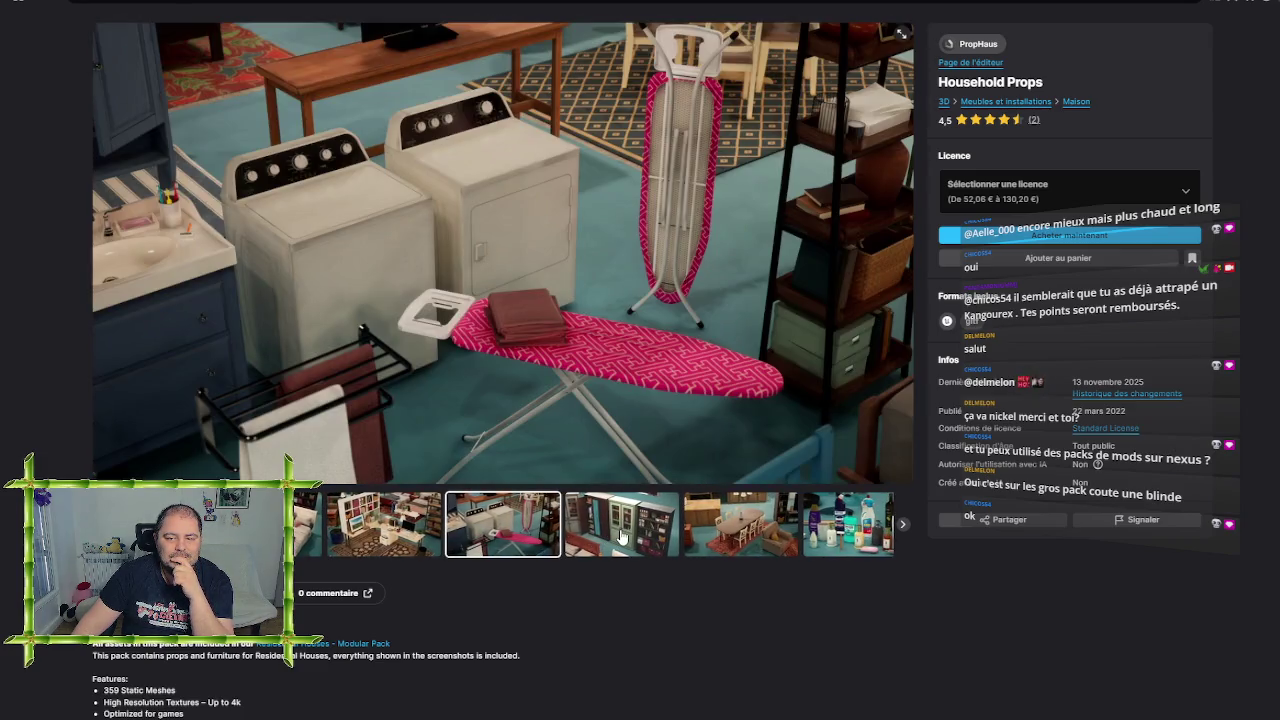
pyautogui.click(620, 537)
pyautogui.click(617, 536)
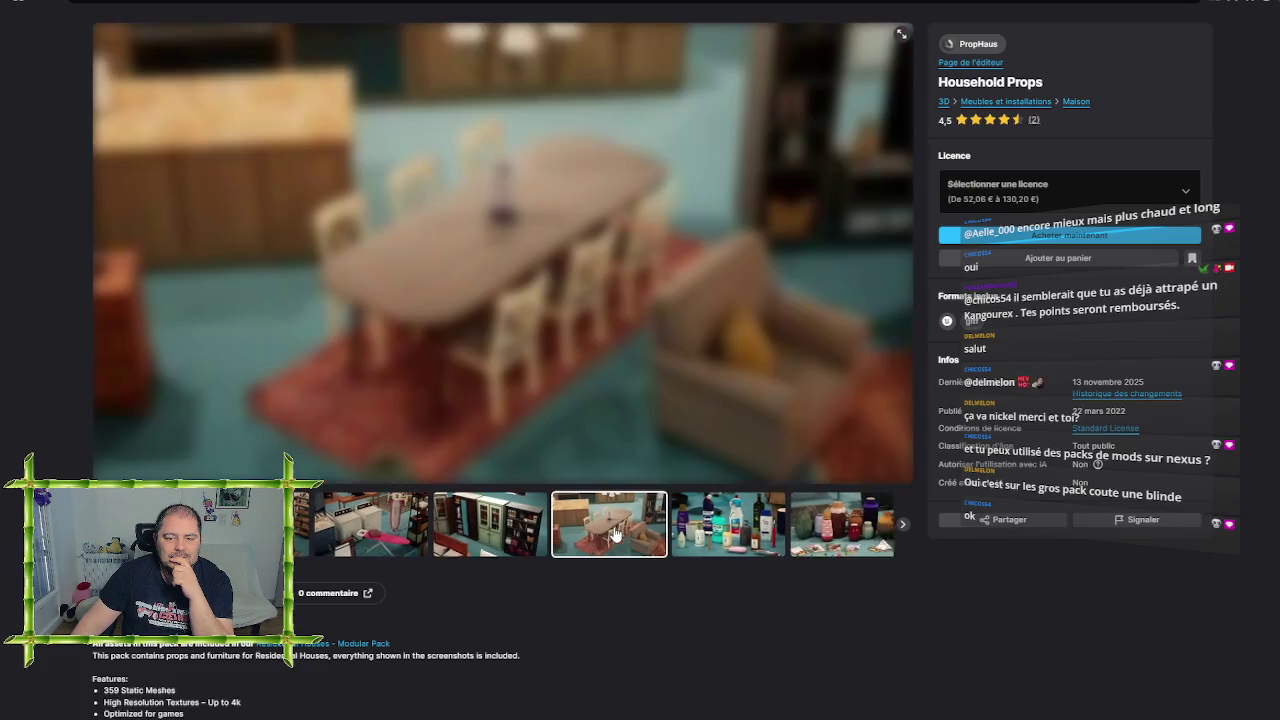
# View the toiletry, vase, box, dresser, side-table and boots images, then return to PropHaus's listing
pyautogui.click(615, 535)
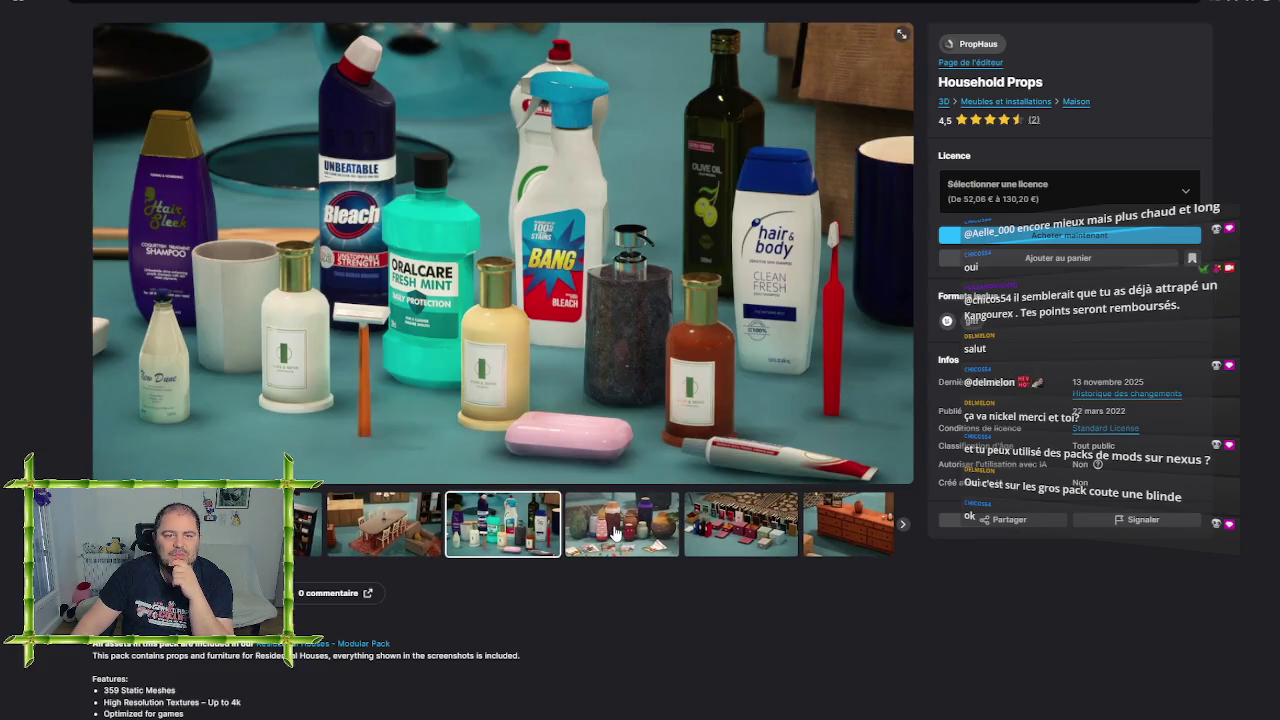
pyautogui.click(615, 535)
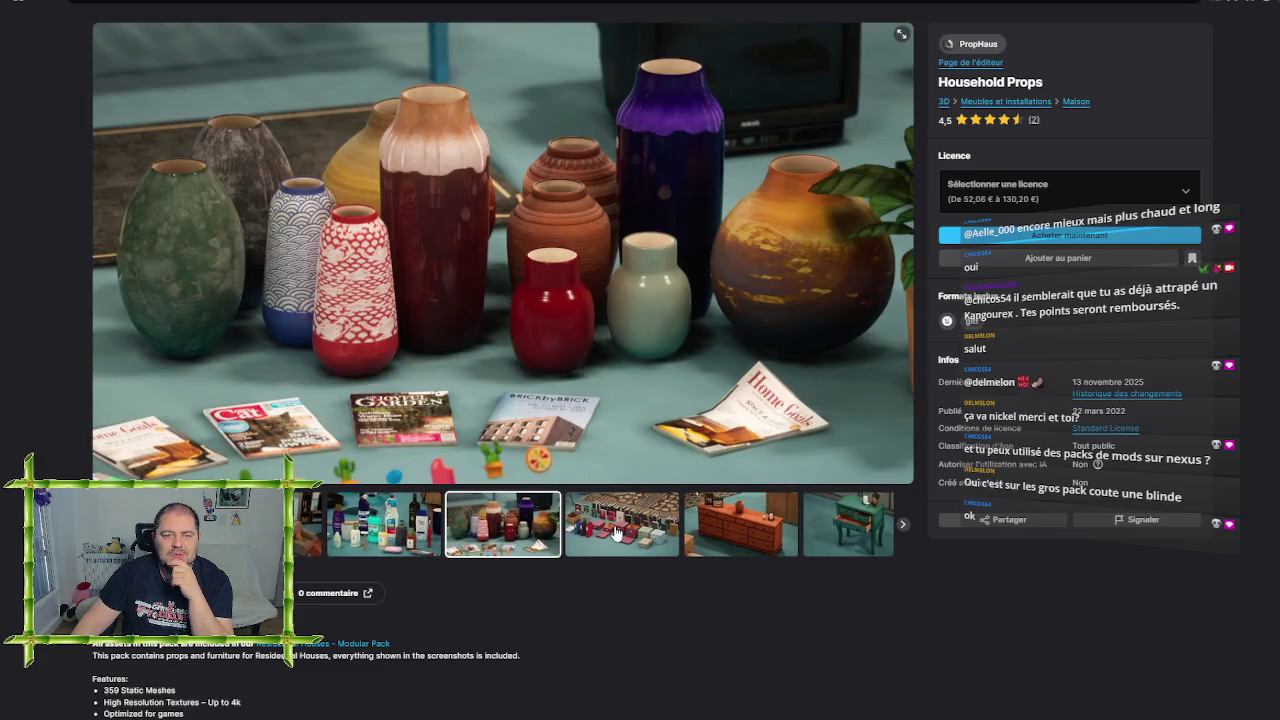
pyautogui.click(615, 535)
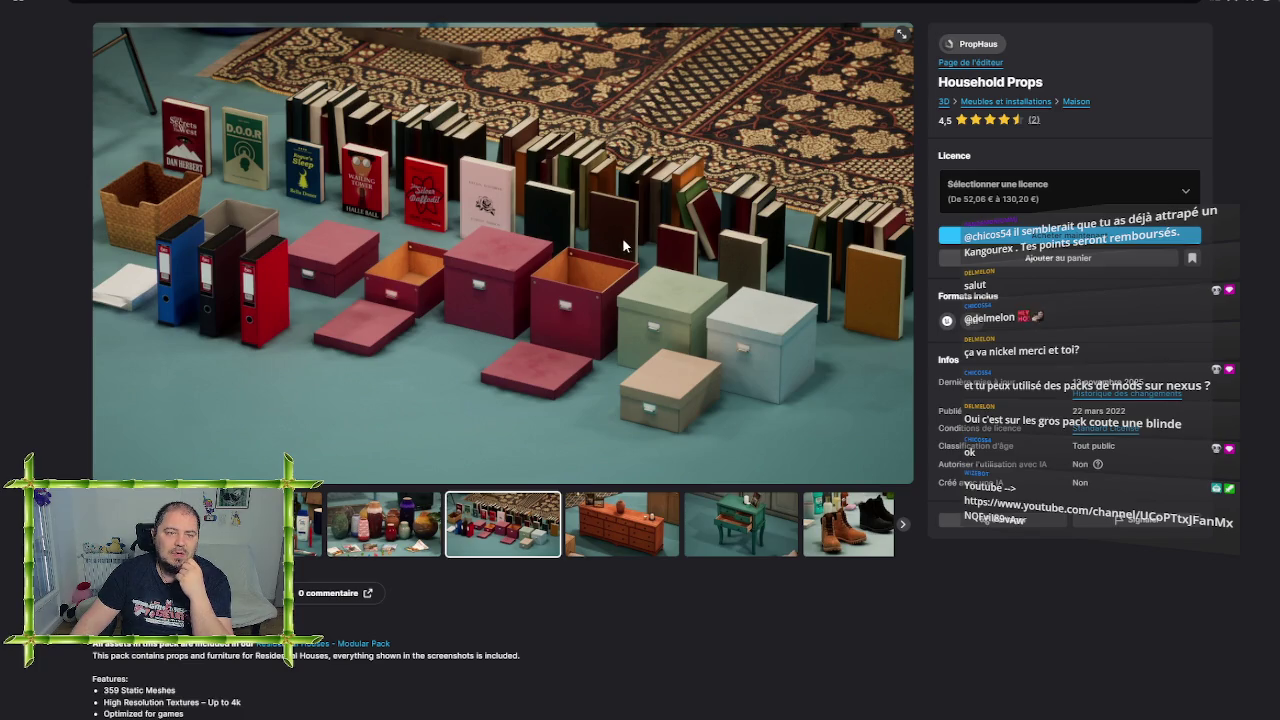
pyautogui.click(640, 540)
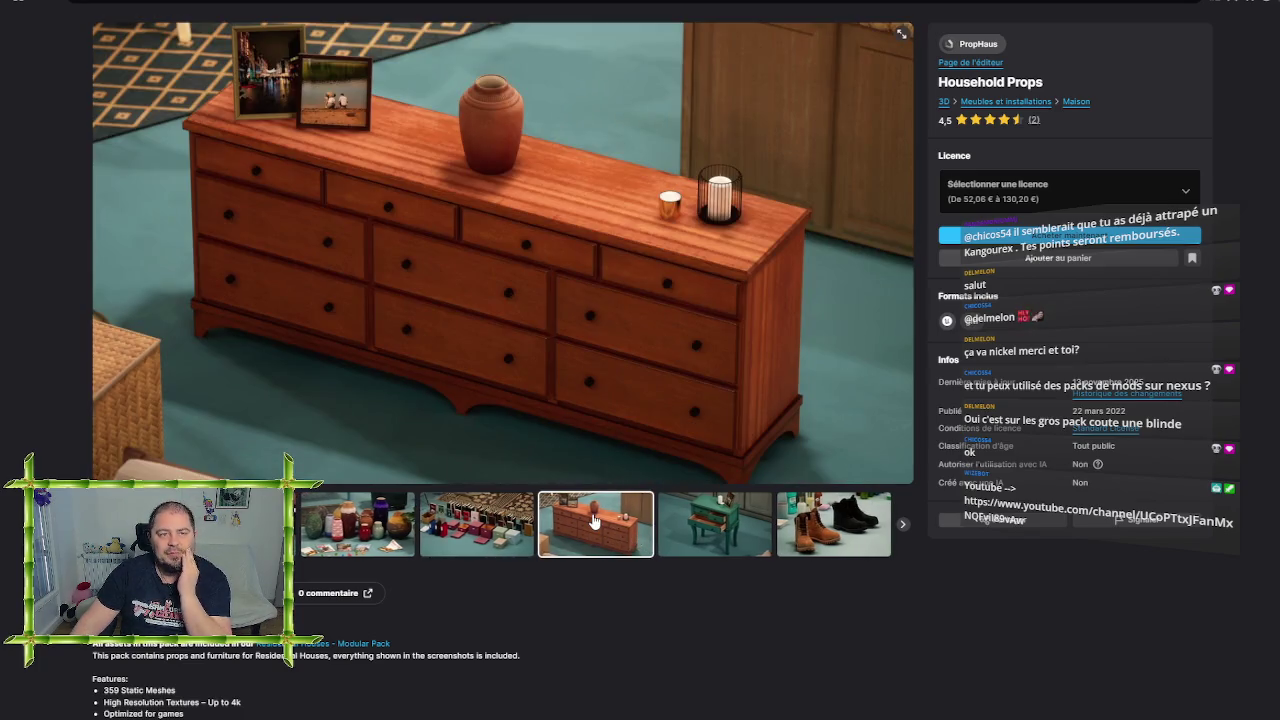
pyautogui.click(698, 530)
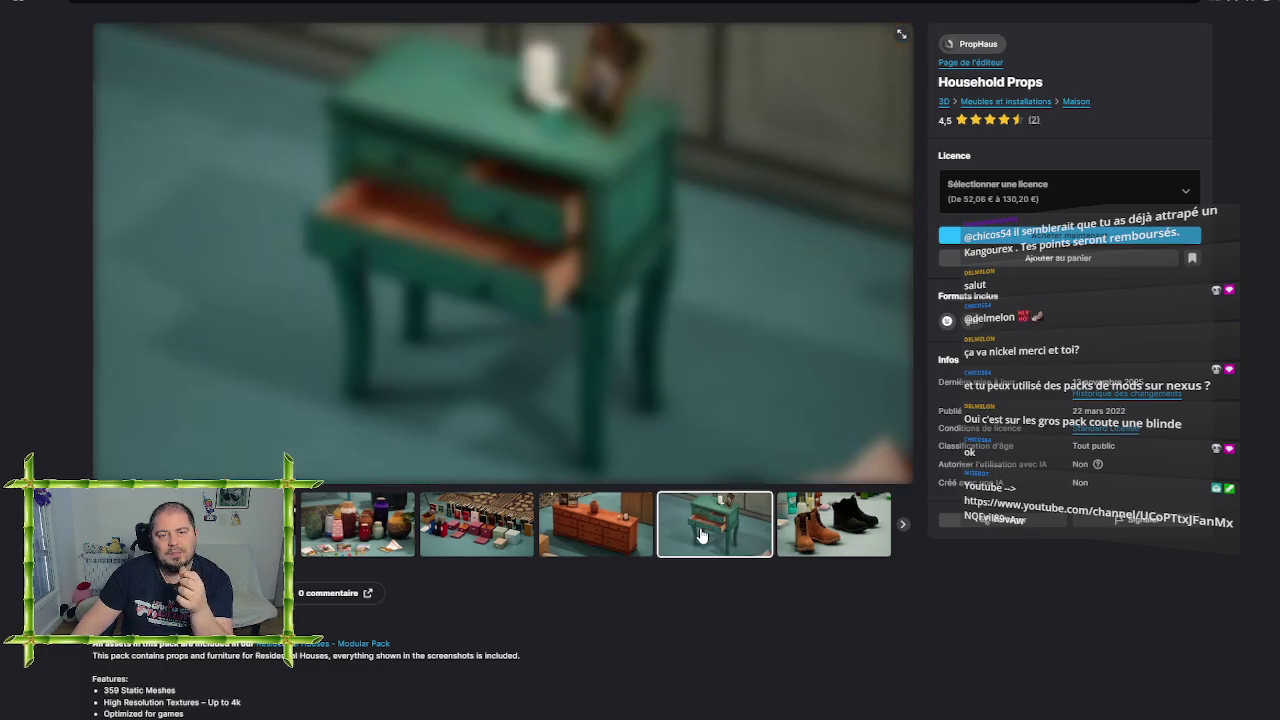
pyautogui.click(800, 527)
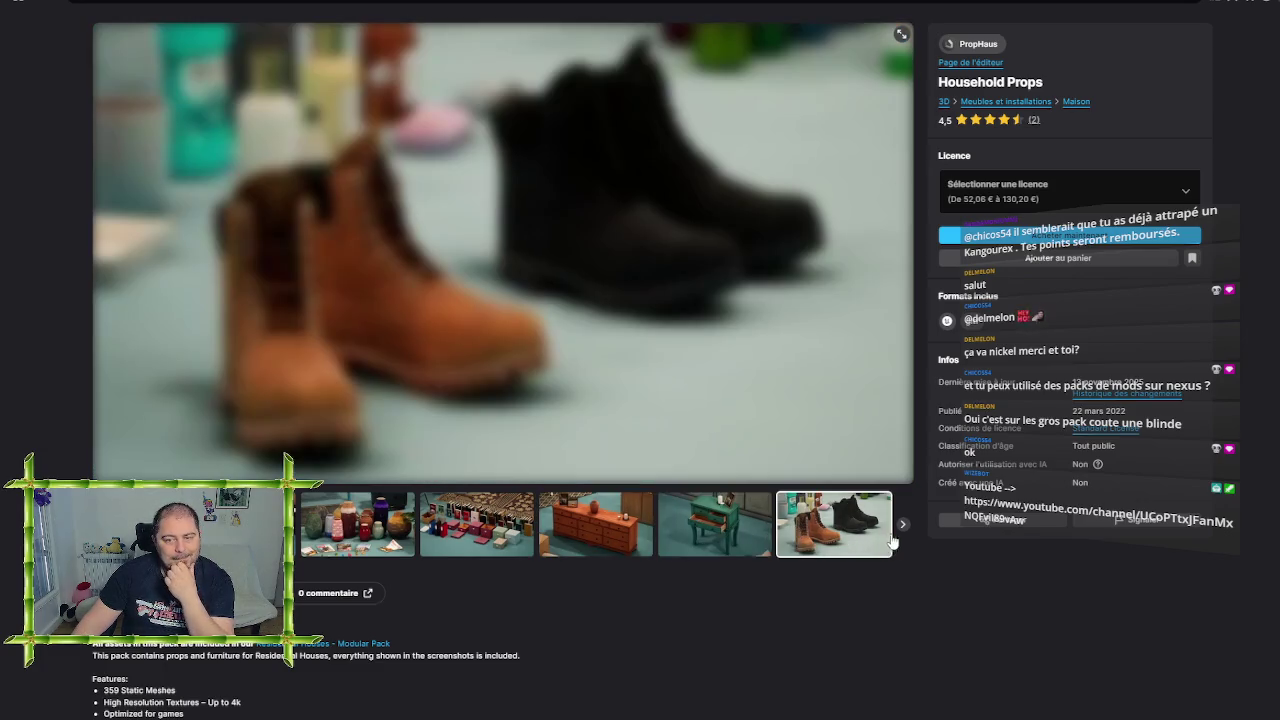
pyautogui.click(903, 525)
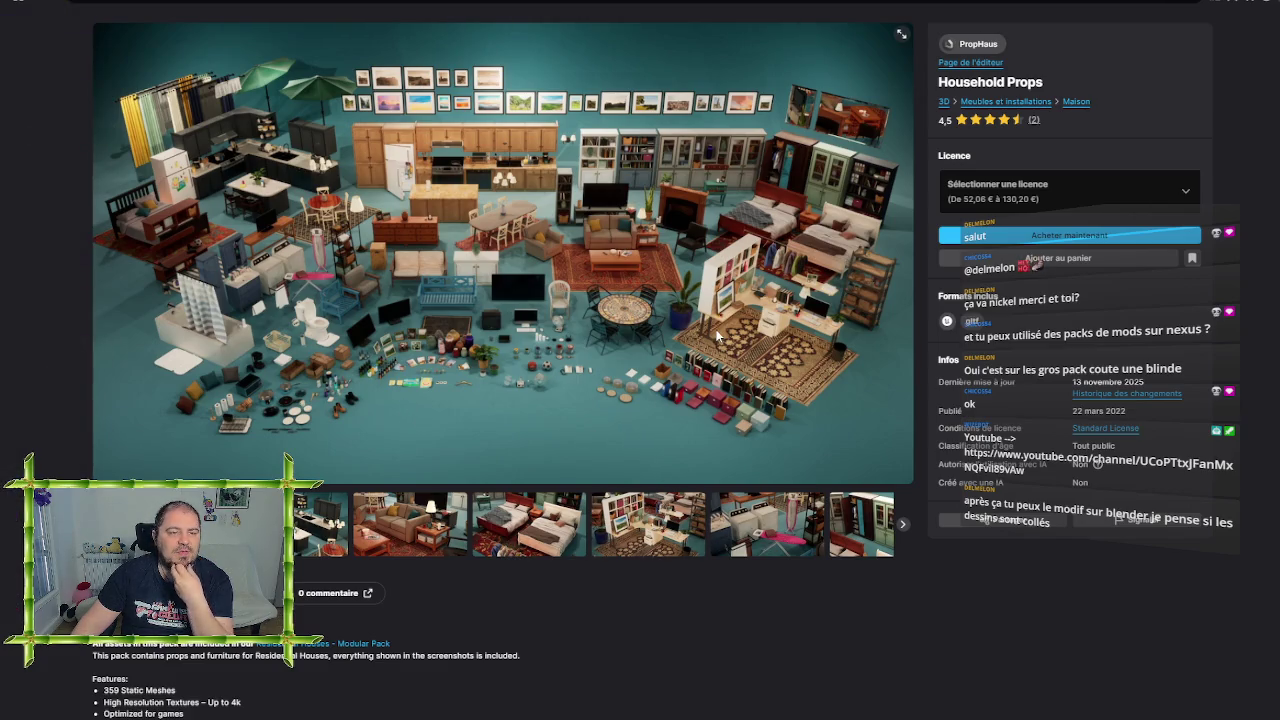
pyautogui.click(36, 6)
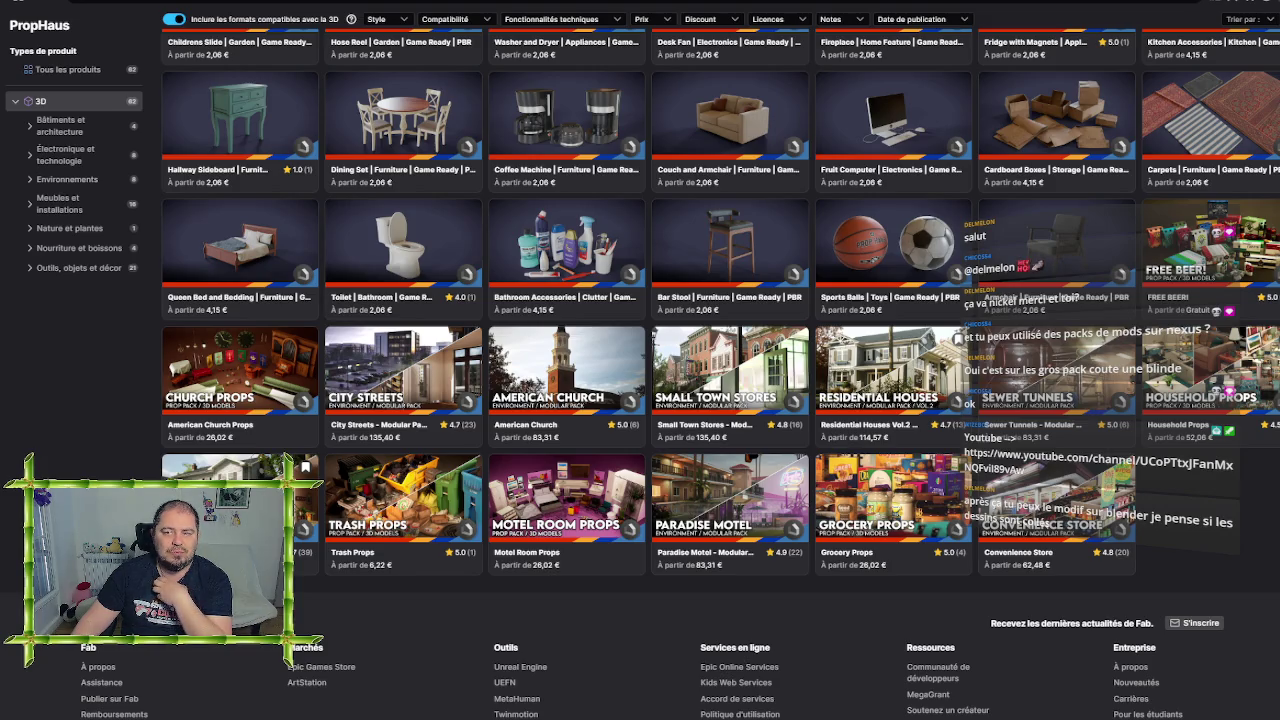
pyautogui.click(880, 370)
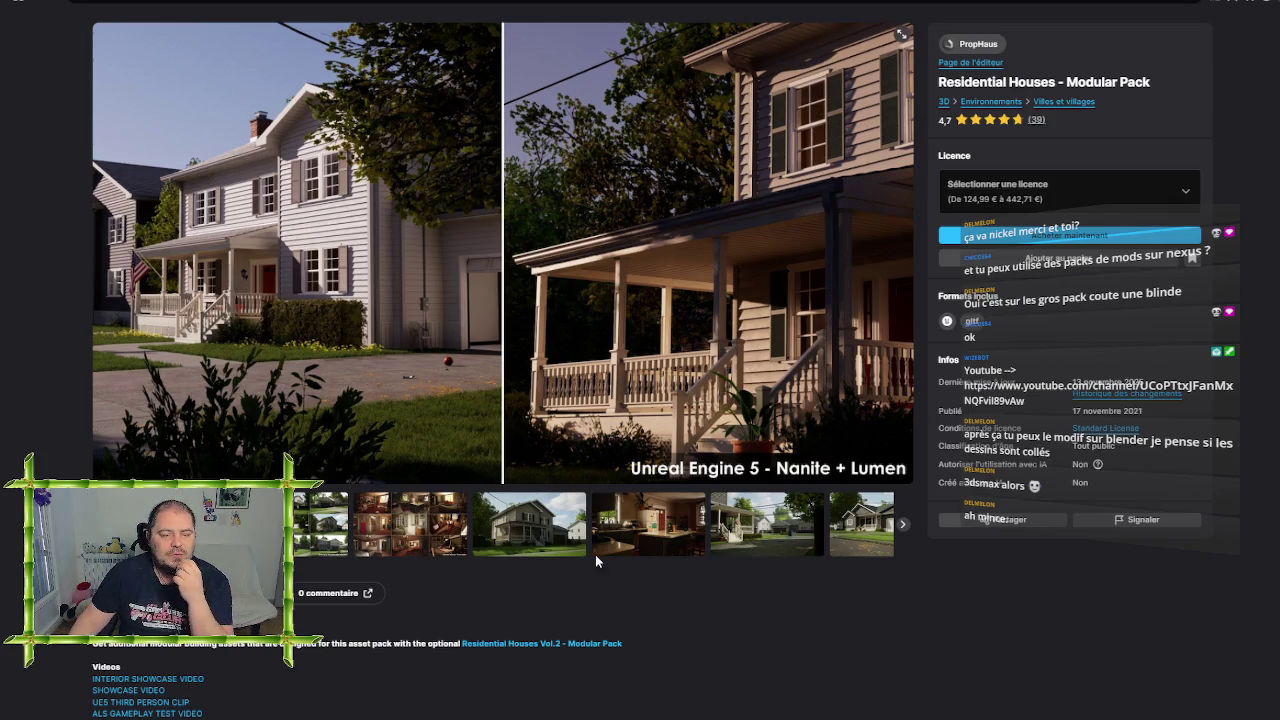
pyautogui.click(440, 522)
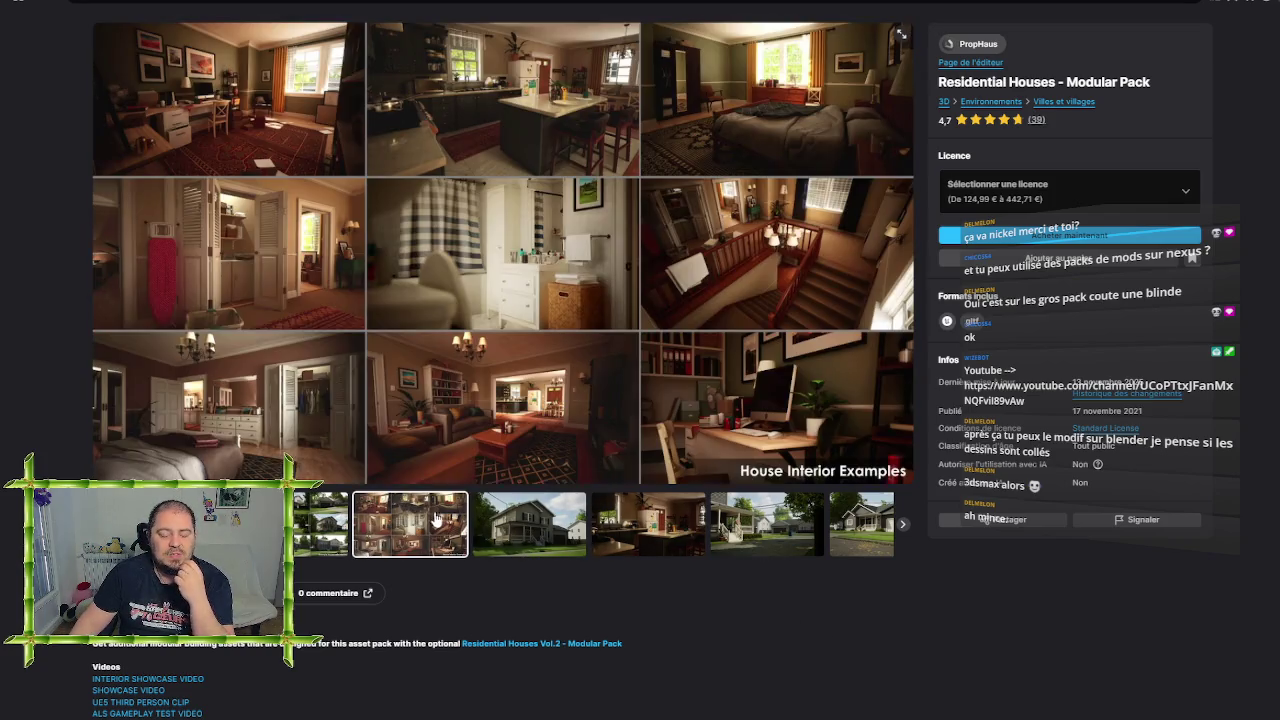
# View the house exterior and kitchen preview images, then return to PropHaus's 3D product listing
pyautogui.click(537, 530)
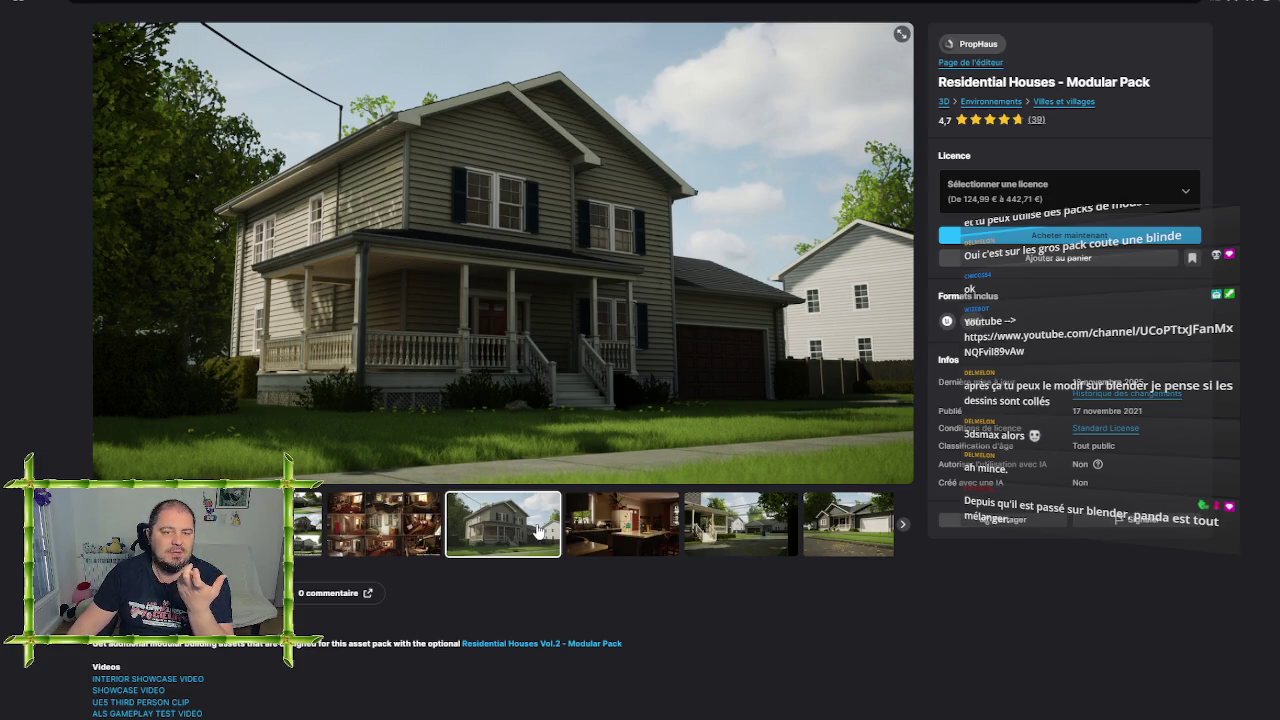
pyautogui.click(590, 526)
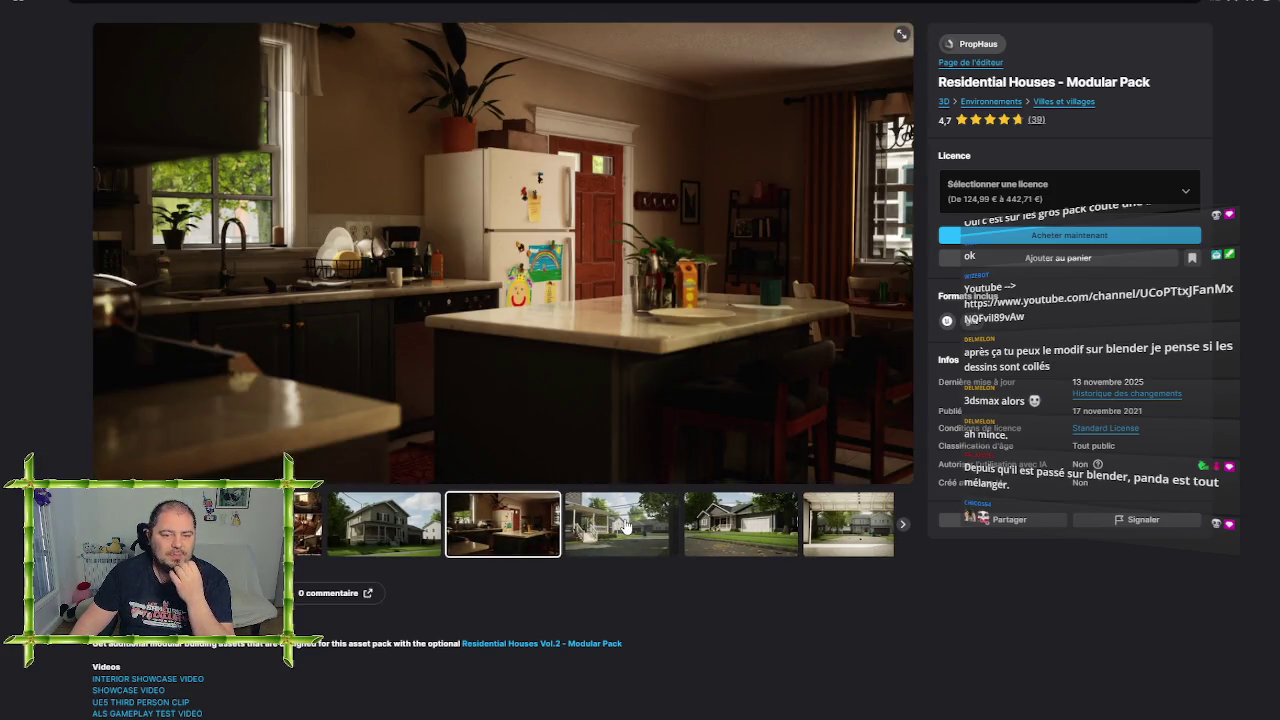
pyautogui.click(625, 526)
pyautogui.click(625, 526)
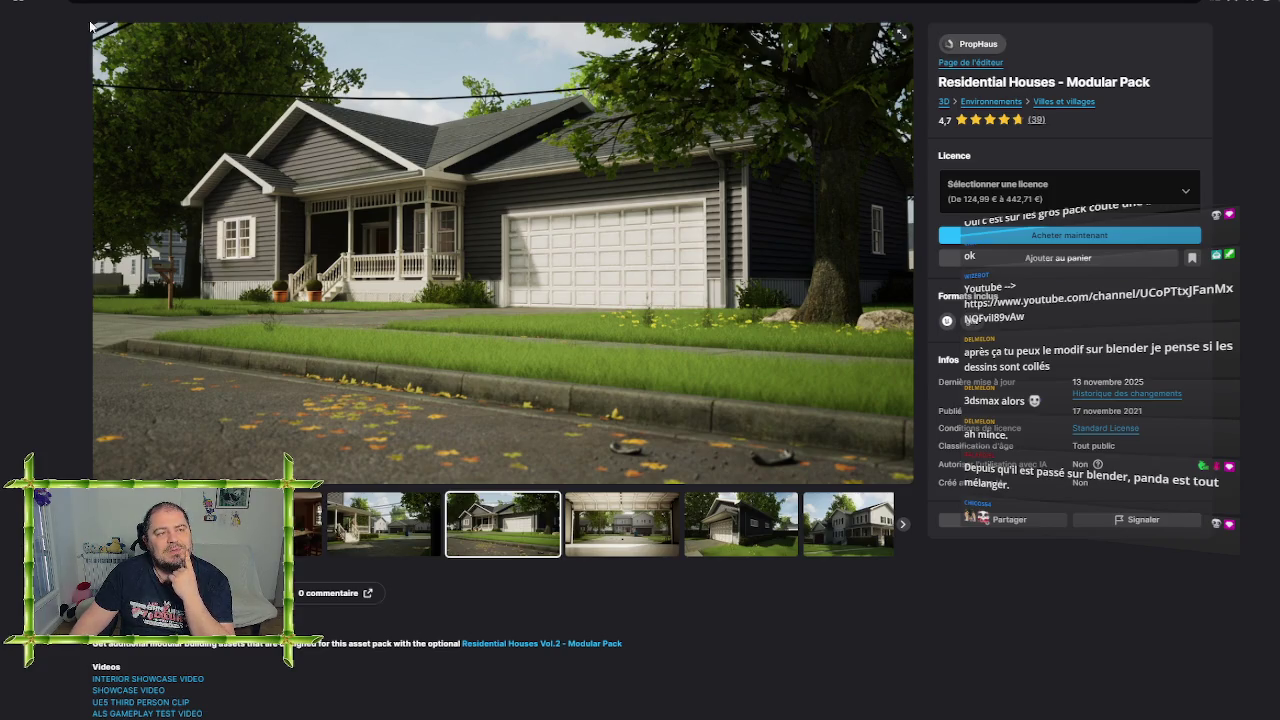
pyautogui.click(40, 5)
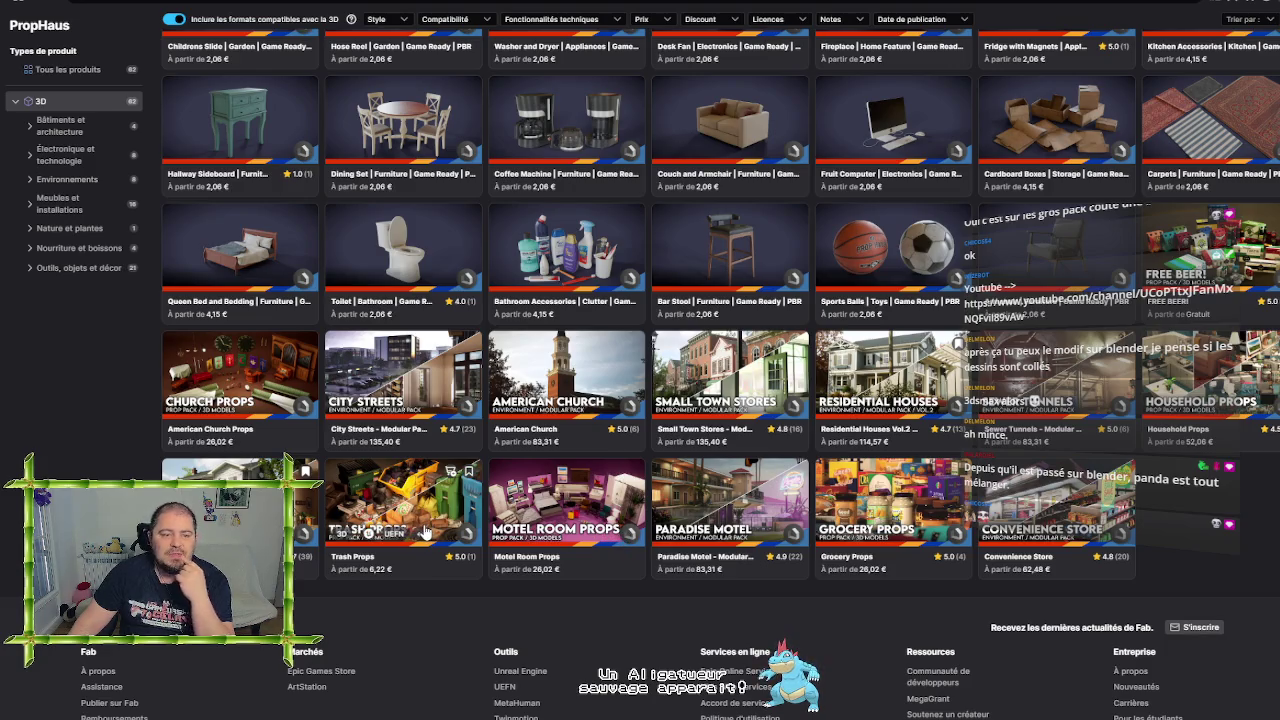
# Scroll to the top of PropHaus's catalogue and go back to the Fab home page
pyautogui.scroll(1, 425, 532)
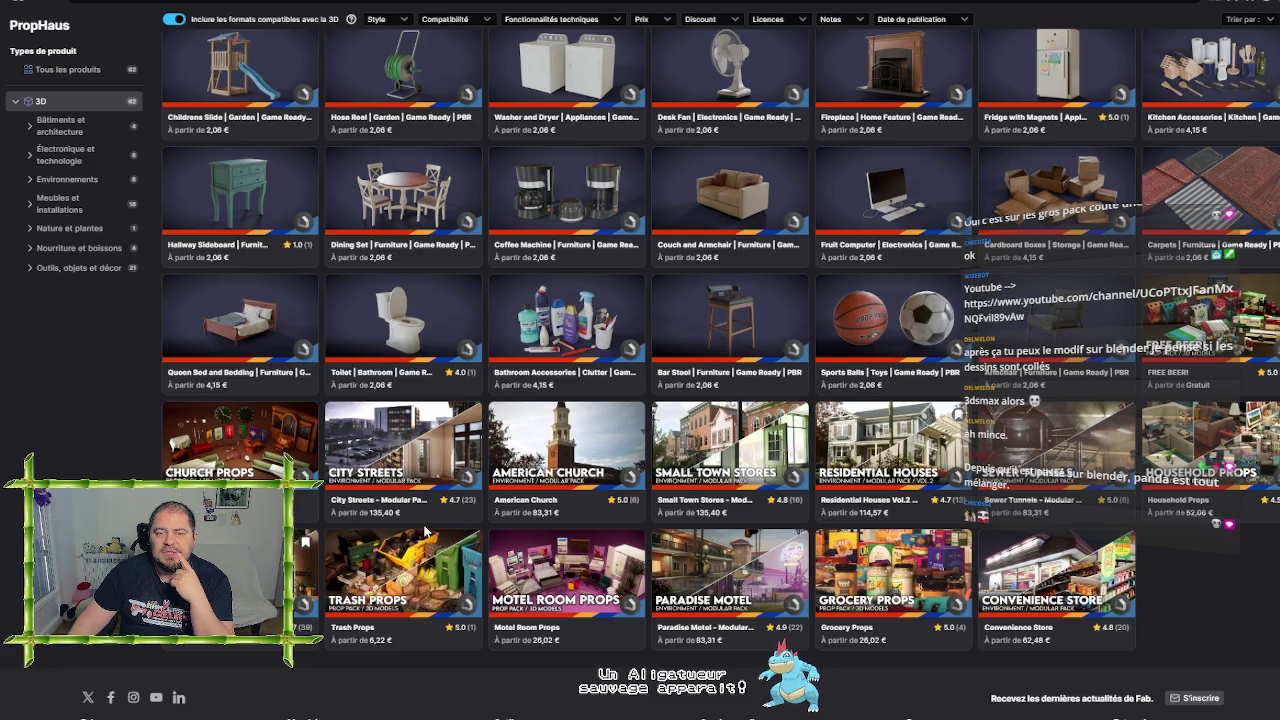
pyautogui.scroll(1, 570, 515)
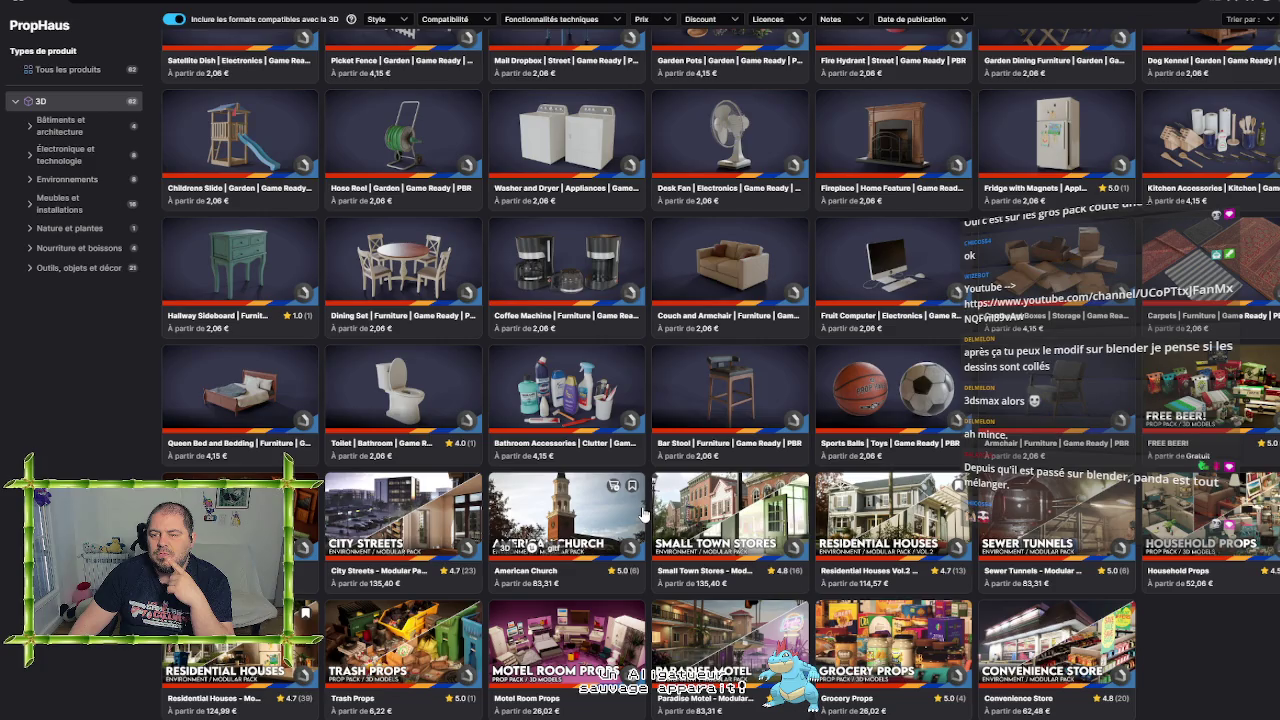
pyautogui.scroll(2, 750, 504)
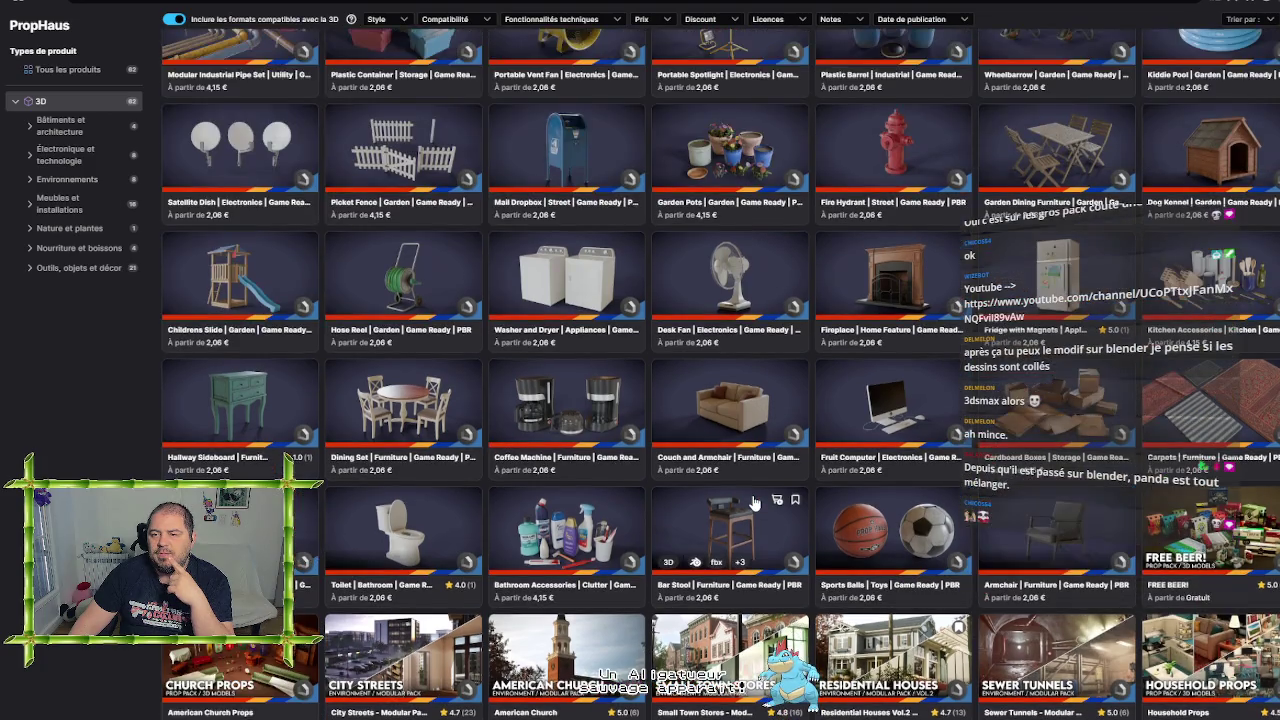
pyautogui.scroll(6, 755, 503)
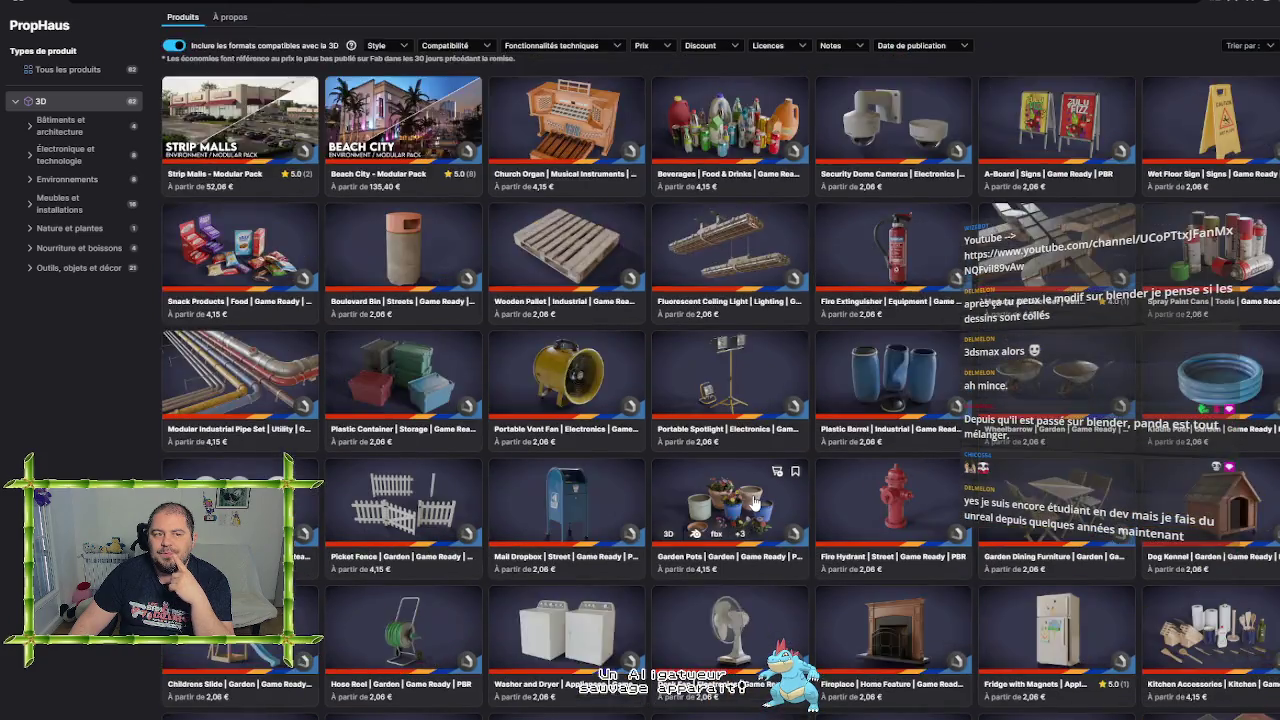
pyautogui.scroll(2, 755, 503)
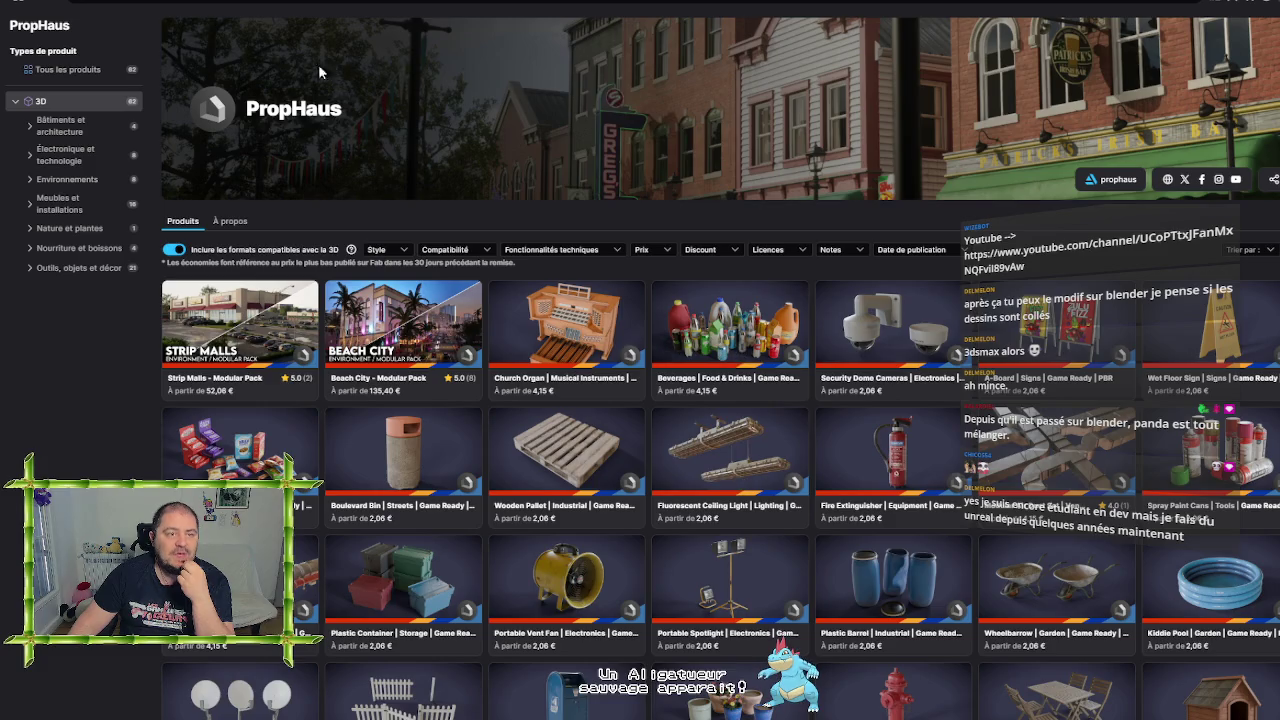
pyautogui.click(22, 6)
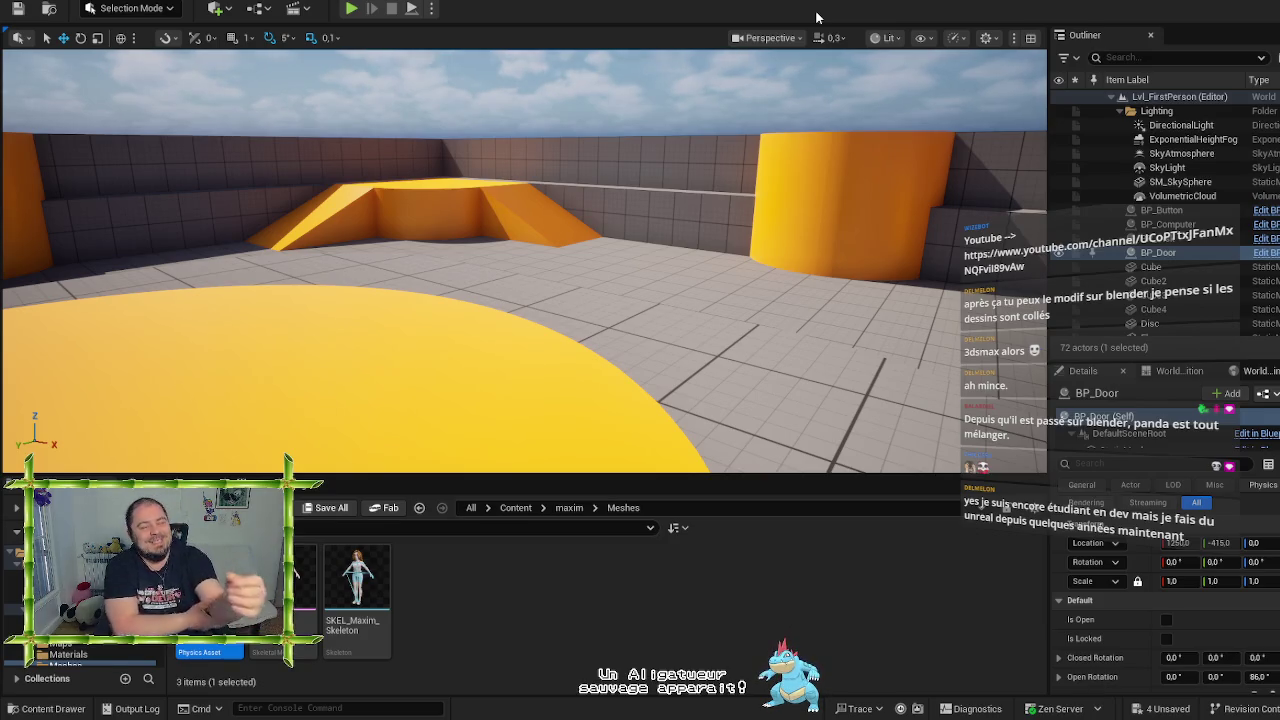
# Play-test the level, walking up to the laptop pedestal and pressing the grey on-screen square
pyautogui.moveTo(549, 264)
pyautogui.mouseDown()
pyautogui.moveTo(520, 270)
pyautogui.moveTo(612, 258)
pyautogui.mouseUp()
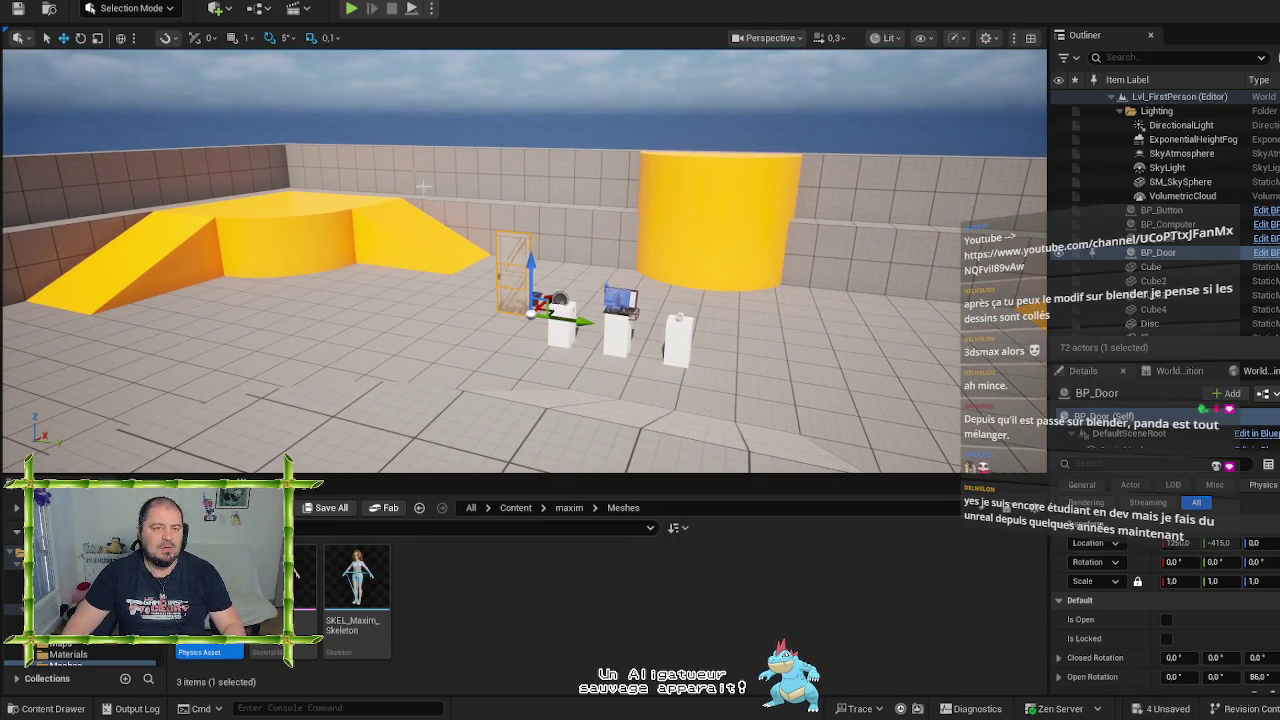
pyautogui.click(352, 9)
pyautogui.press('w')
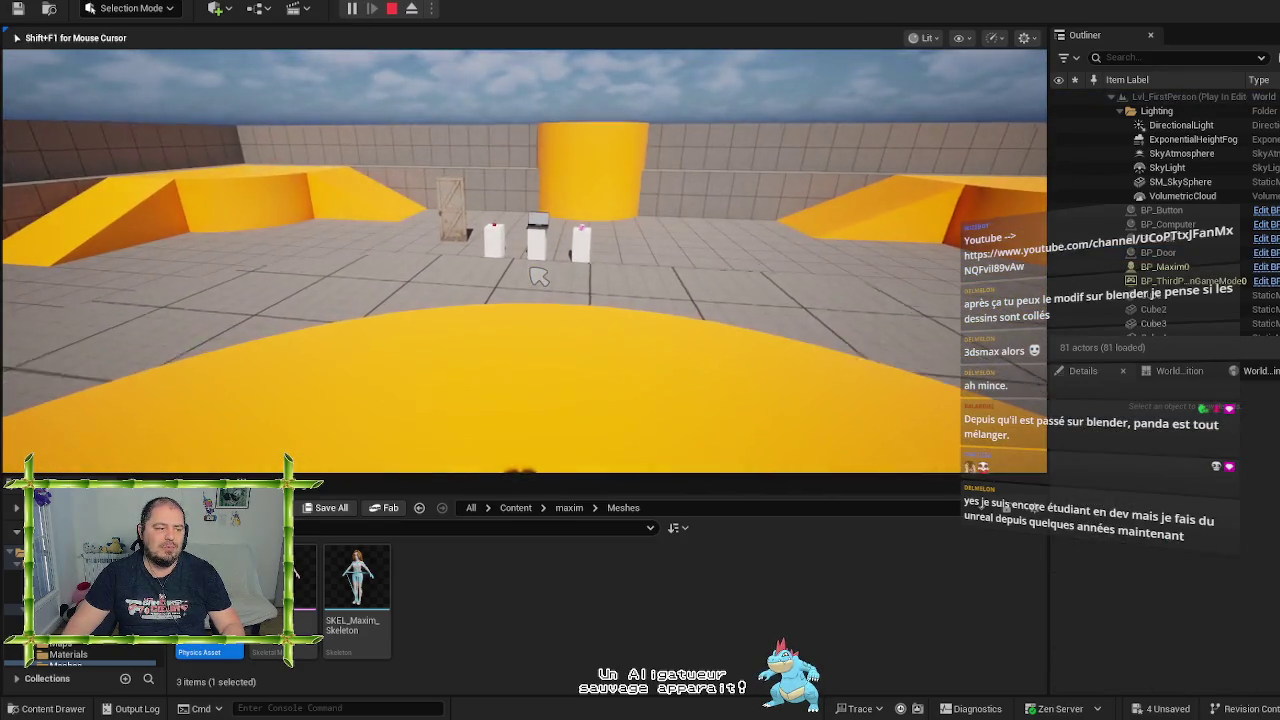
pyautogui.press('w')
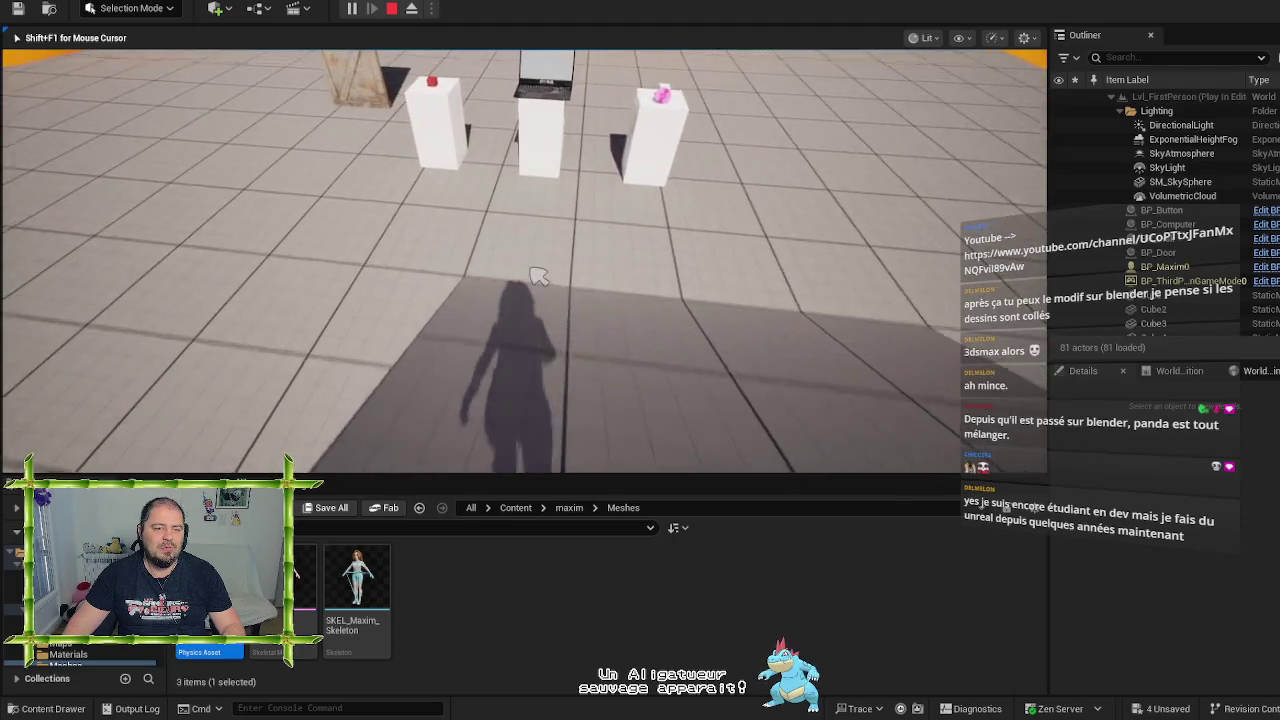
pyautogui.press('w')
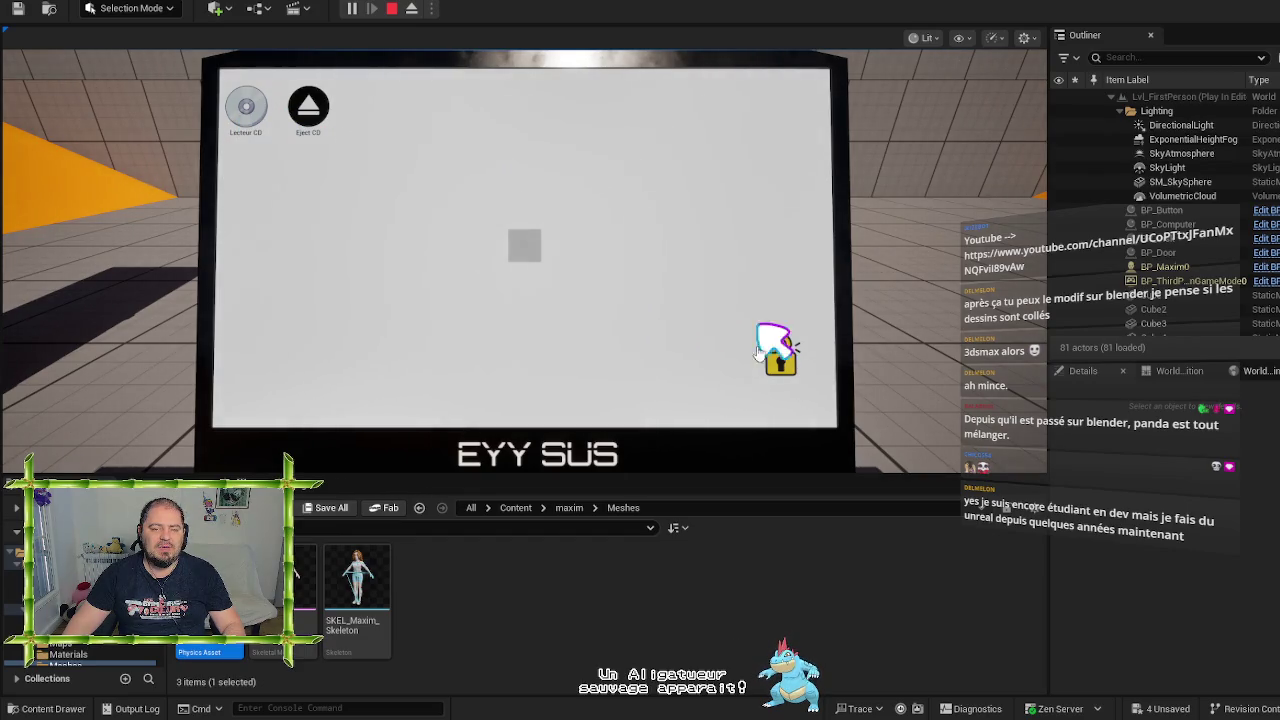
pyautogui.click(517, 254)
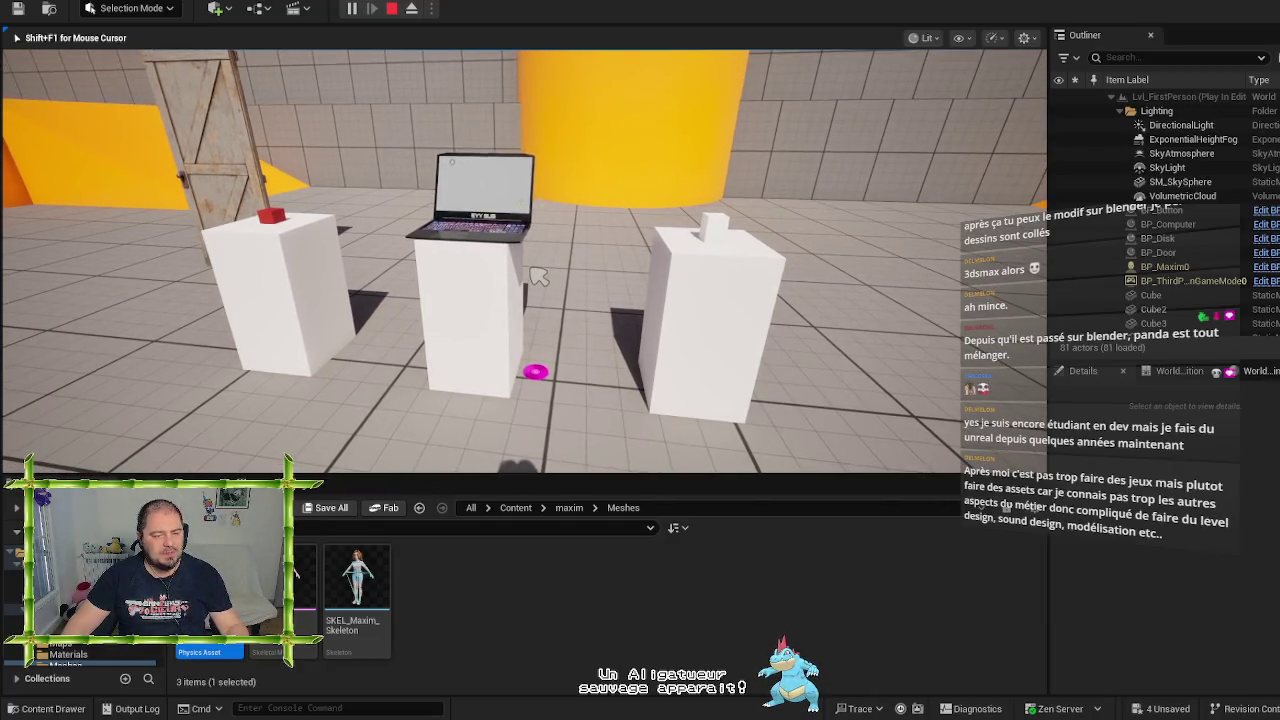
# Walk toward the orange platform and back to the pedestals and door, then stop playing
pyautogui.press('w')
pyautogui.press('w')
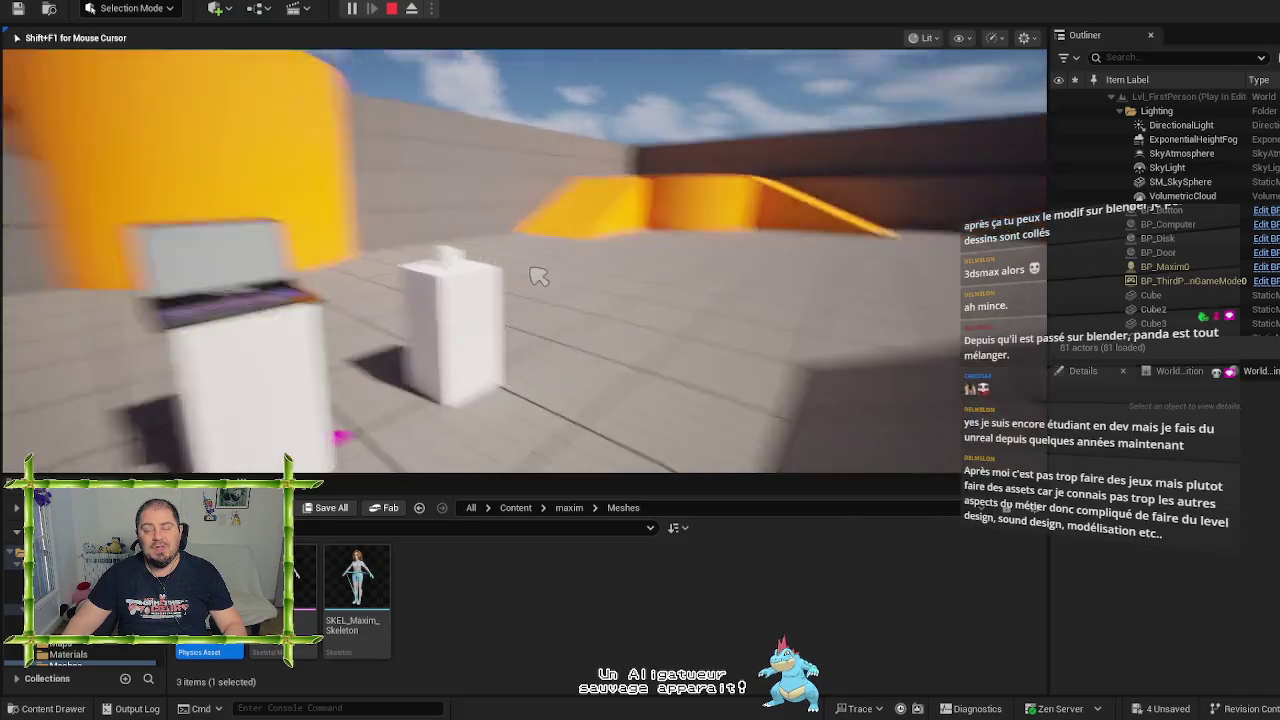
pyautogui.press('w')
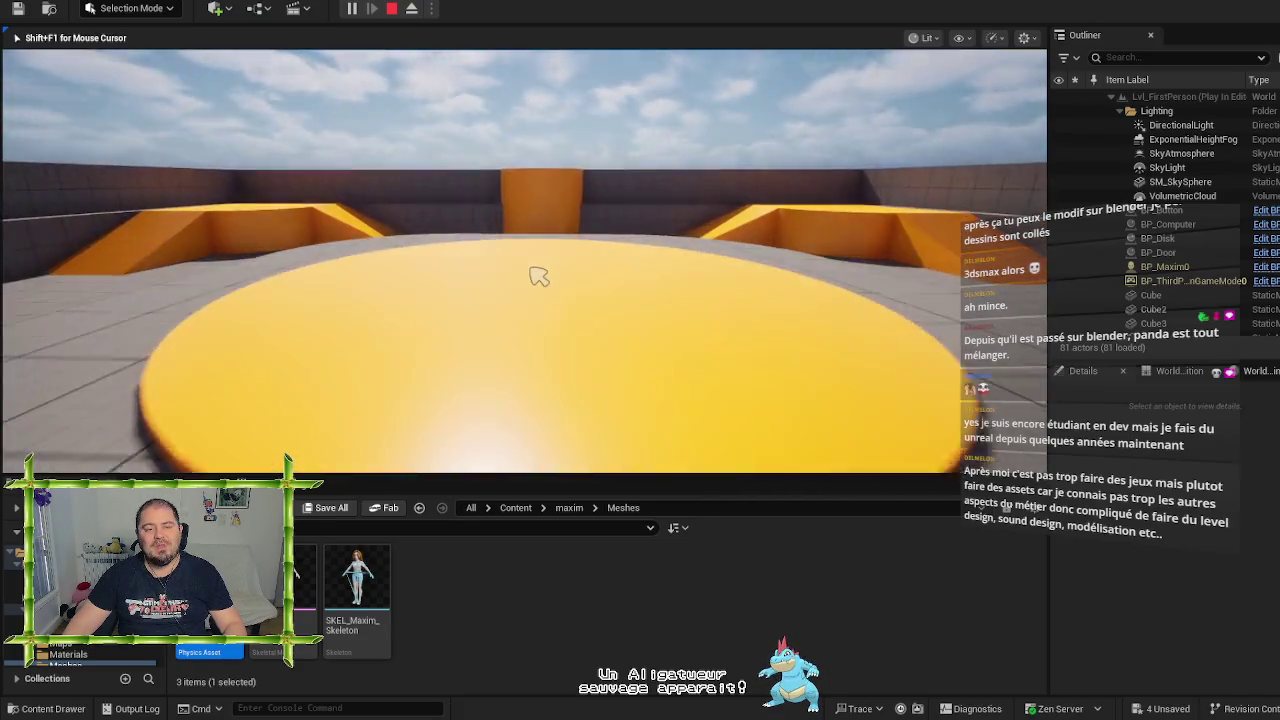
pyautogui.press('w')
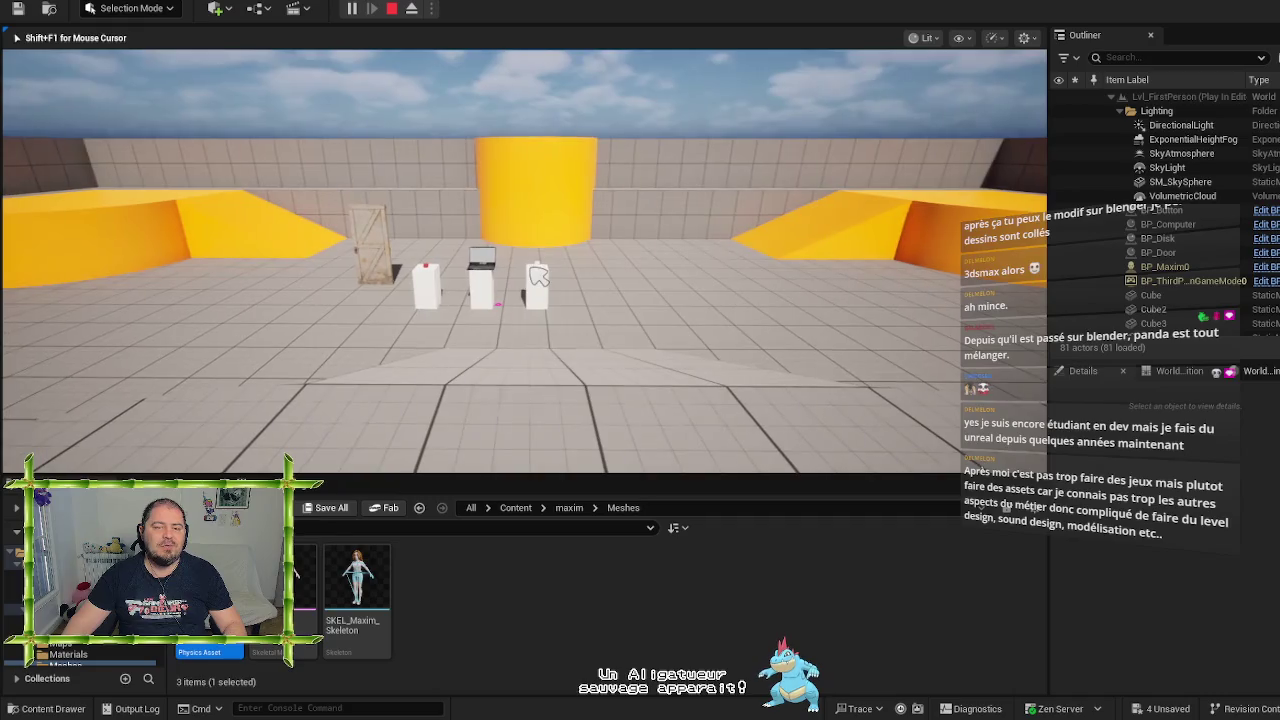
pyautogui.press('w')
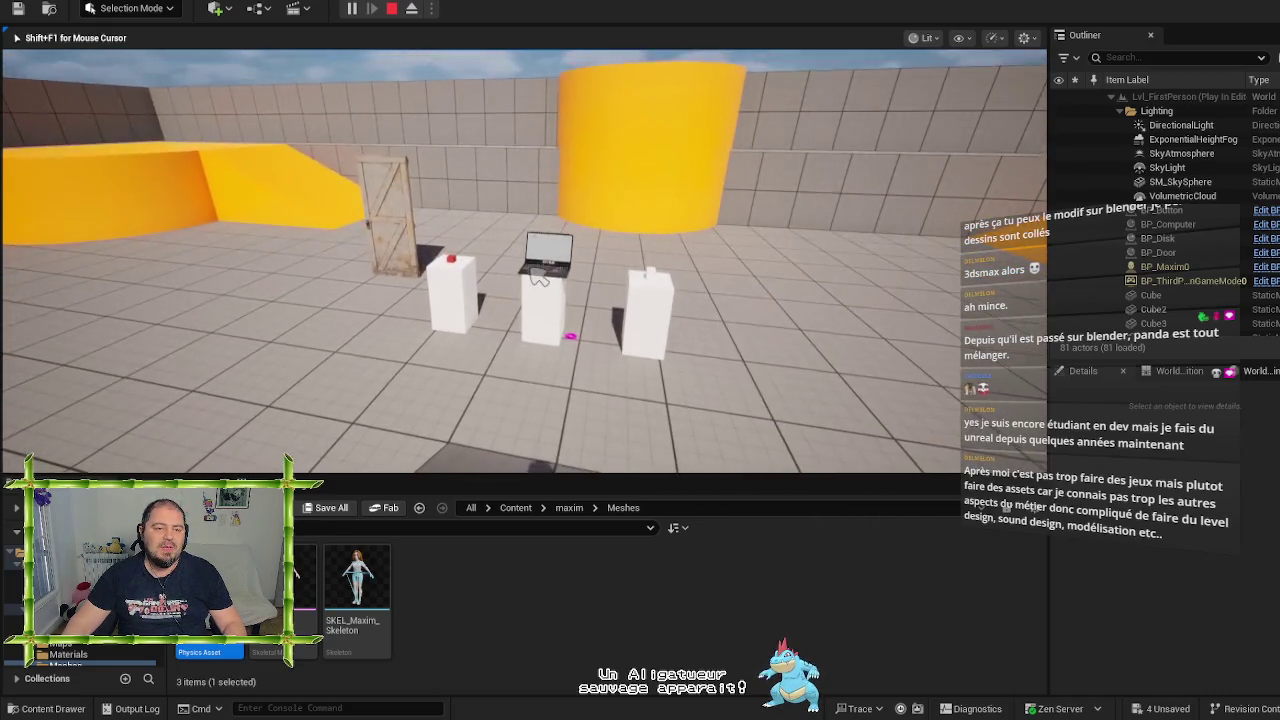
pyautogui.press('Escape')
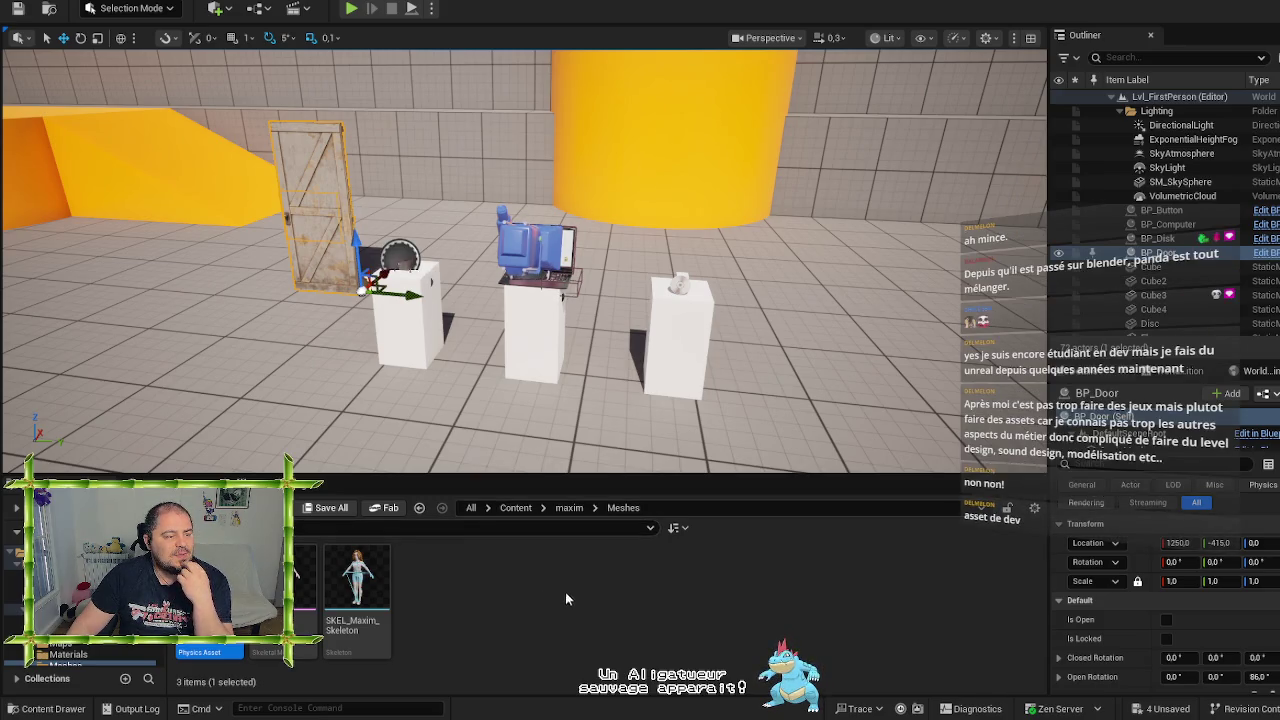
pyautogui.click(606, 598)
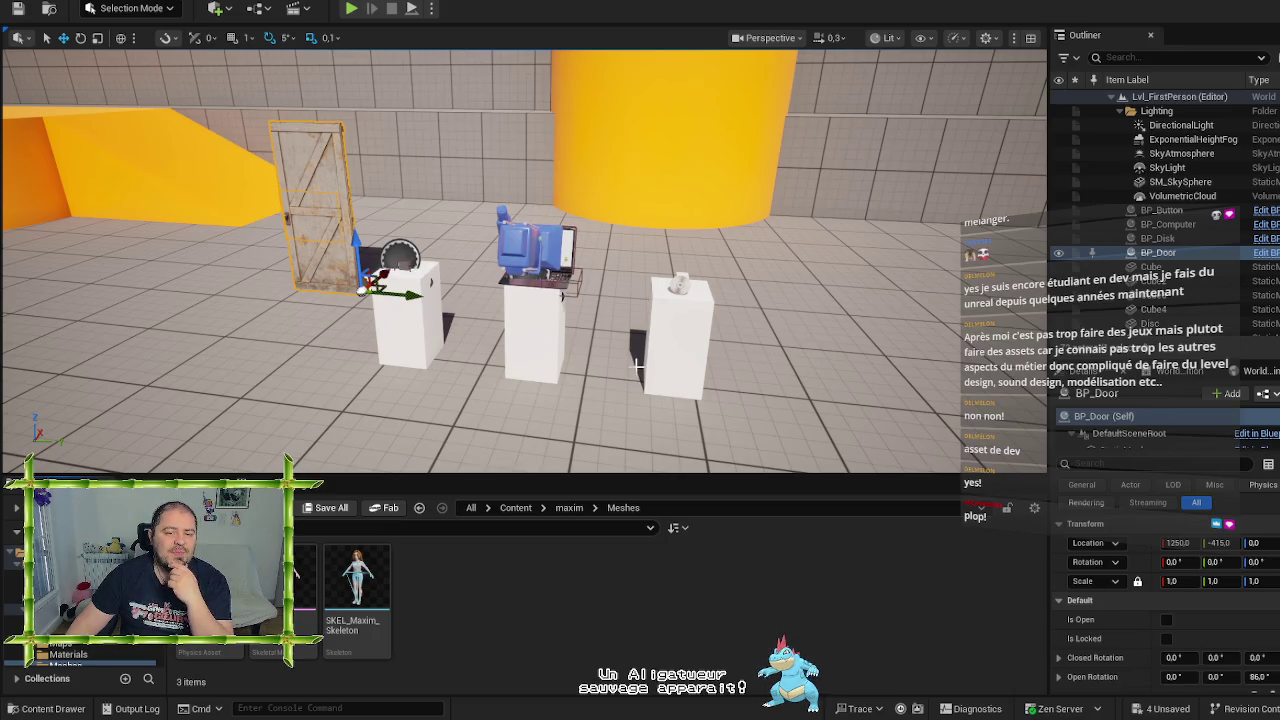
pyautogui.moveTo(627, 361)
pyautogui.mouseDown()
pyautogui.moveTo(700, 361)
pyautogui.moveTo(605, 345)
pyautogui.moveTo(590, 330)
pyautogui.mouseUp()
pyautogui.press('Left')
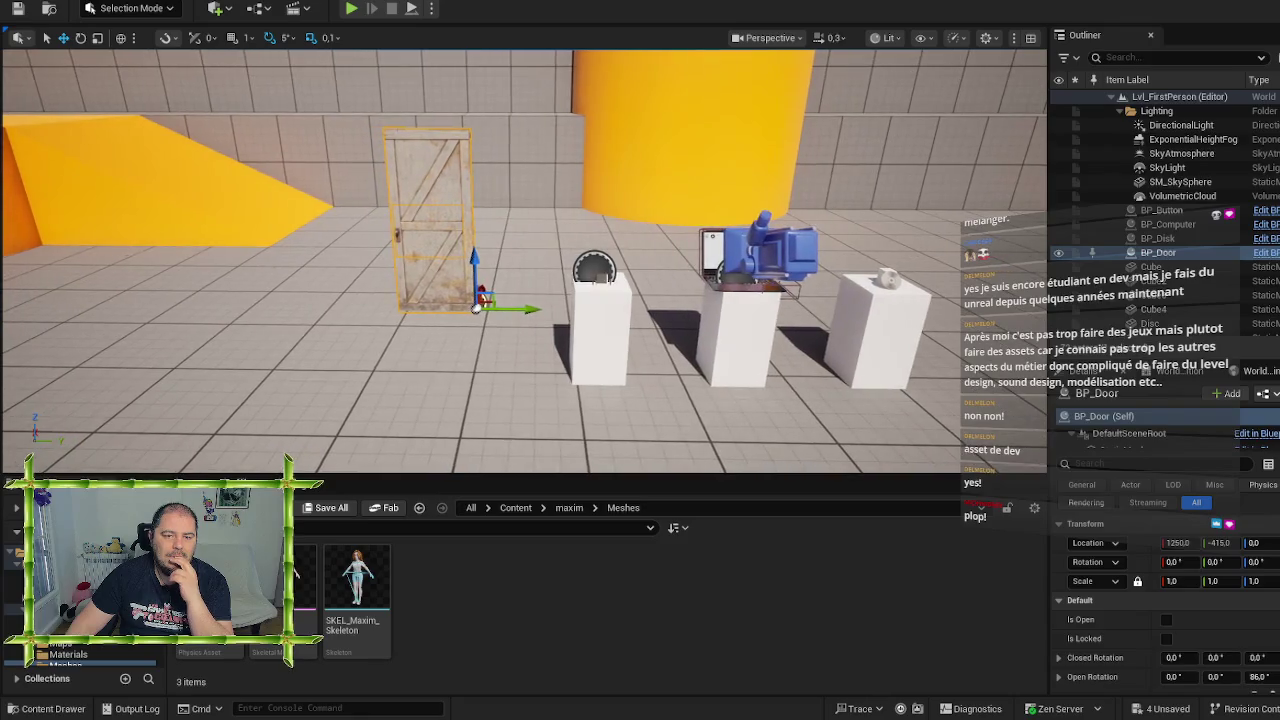
pyautogui.press('Right')
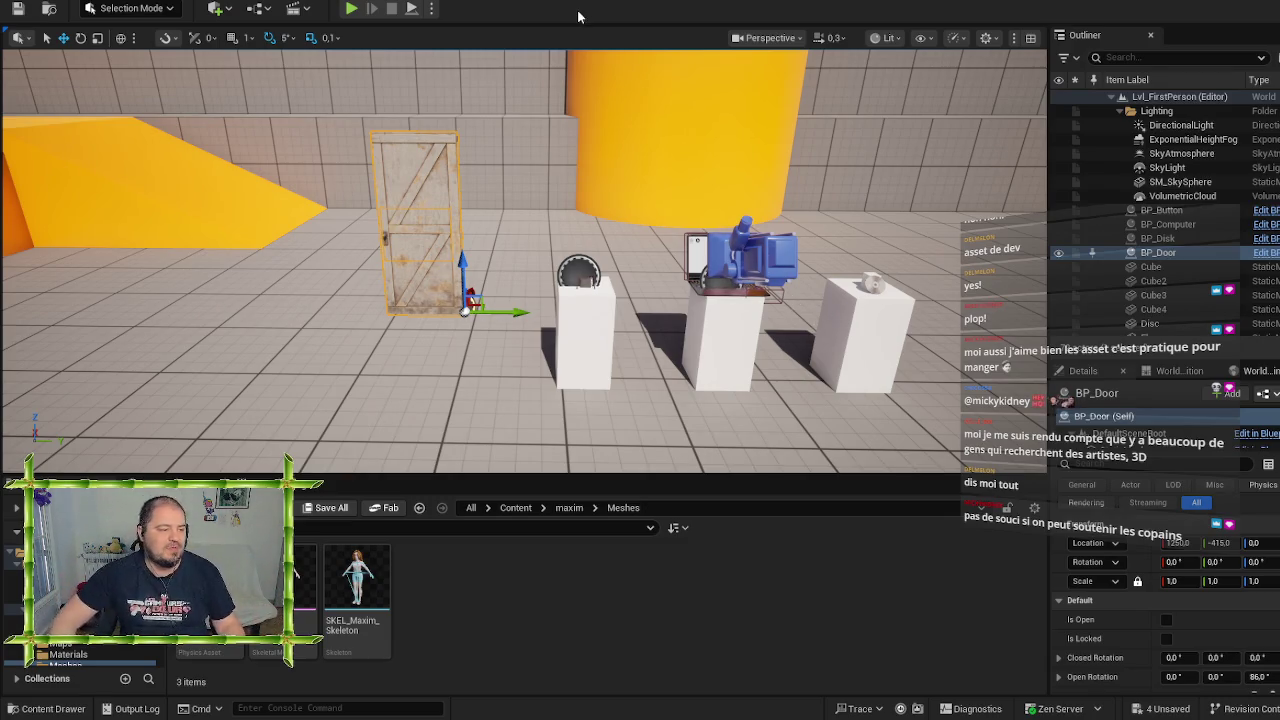
pyautogui.moveTo(534, 194)
pyautogui.mouseDown()
pyautogui.moveTo(532, 175)
pyautogui.moveTo(519, 219)
pyautogui.mouseUp()
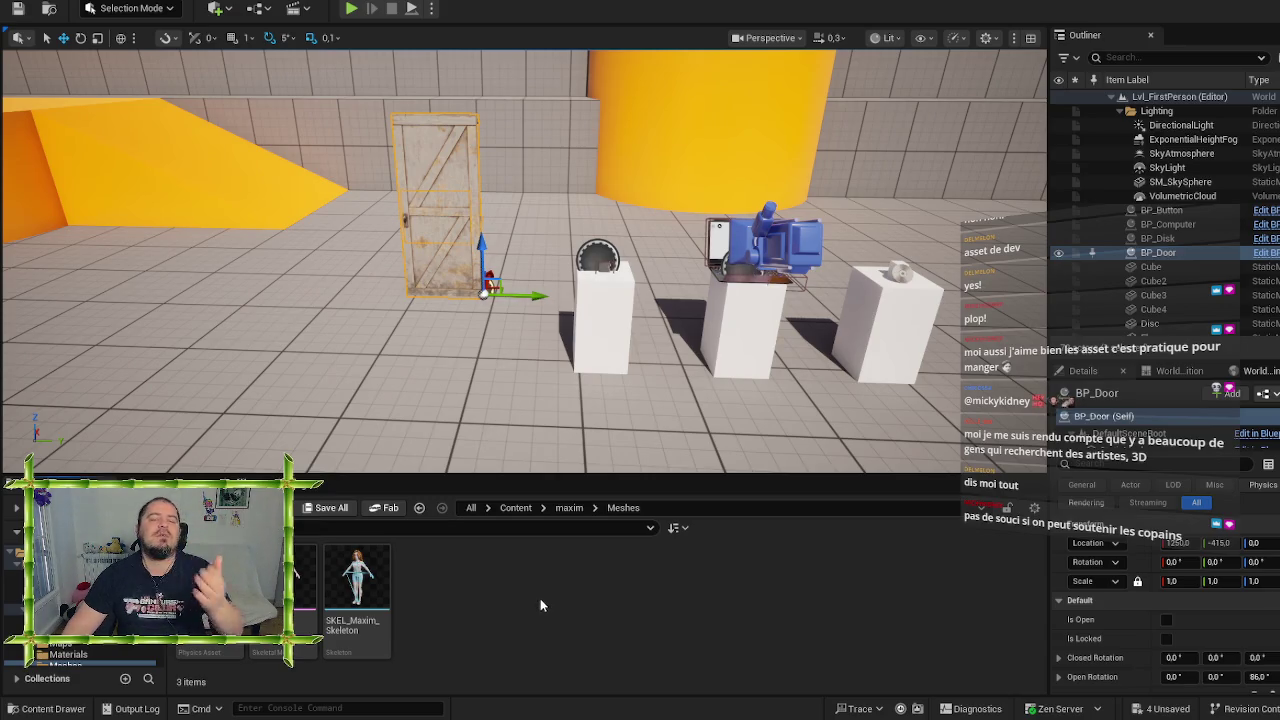
pyautogui.moveTo(463, 447)
pyautogui.mouseDown()
pyautogui.moveTo(480, 455)
pyautogui.moveTo(450, 455)
pyautogui.moveTo(545, 455)
pyautogui.mouseUp()
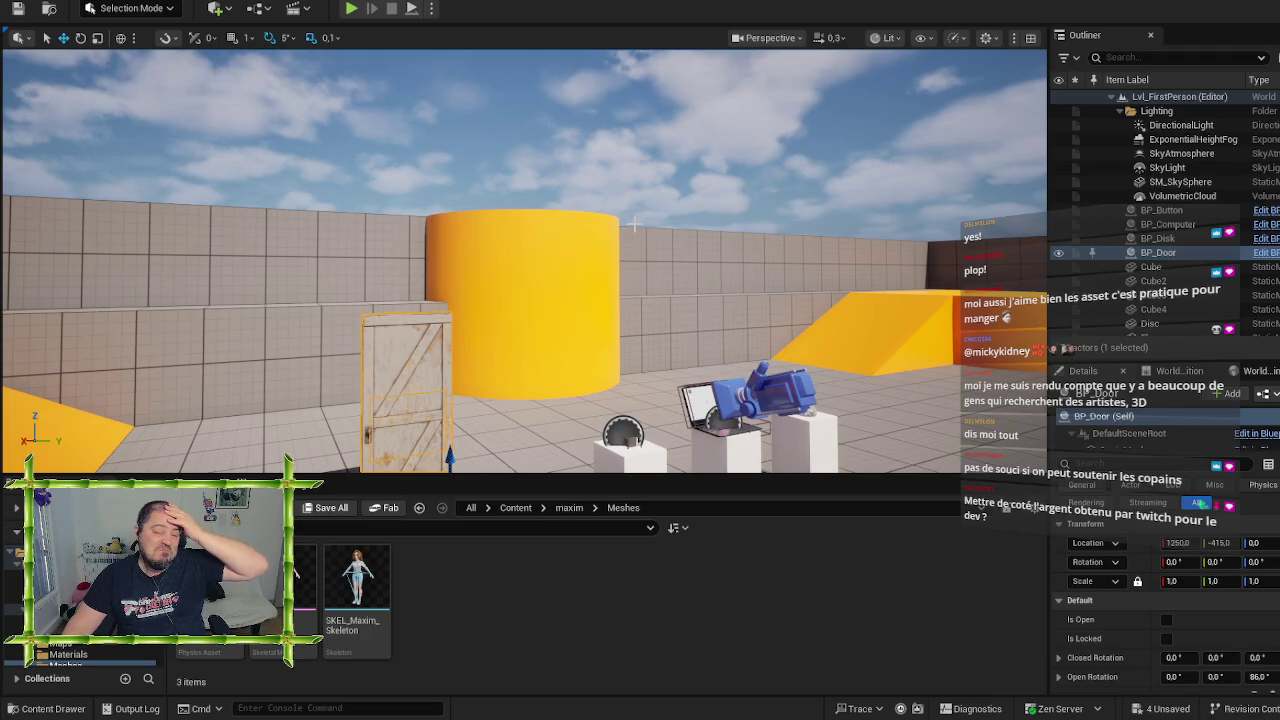
pyautogui.moveTo(680, 460); pyautogui.dragTo(686, 460)
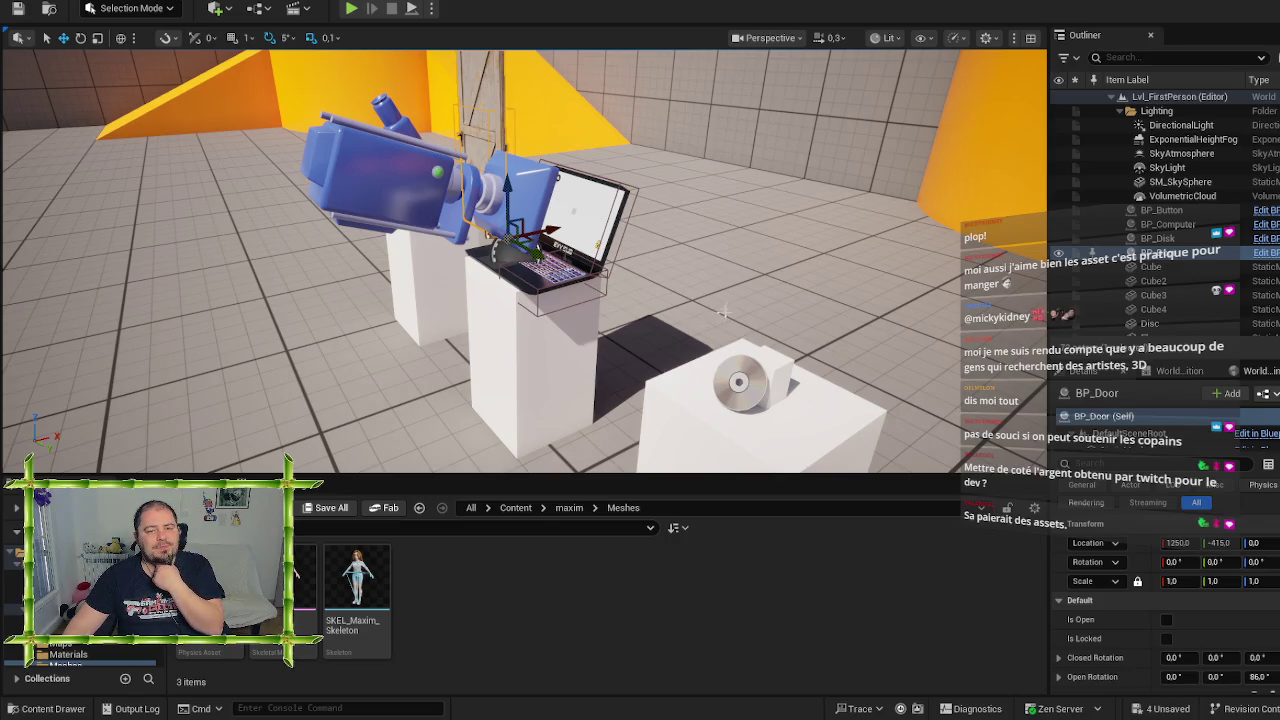
pyautogui.moveTo(733, 300)
pyautogui.mouseDown()
pyautogui.moveTo(660, 305)
pyautogui.moveTo(690, 288)
pyautogui.mouseUp()
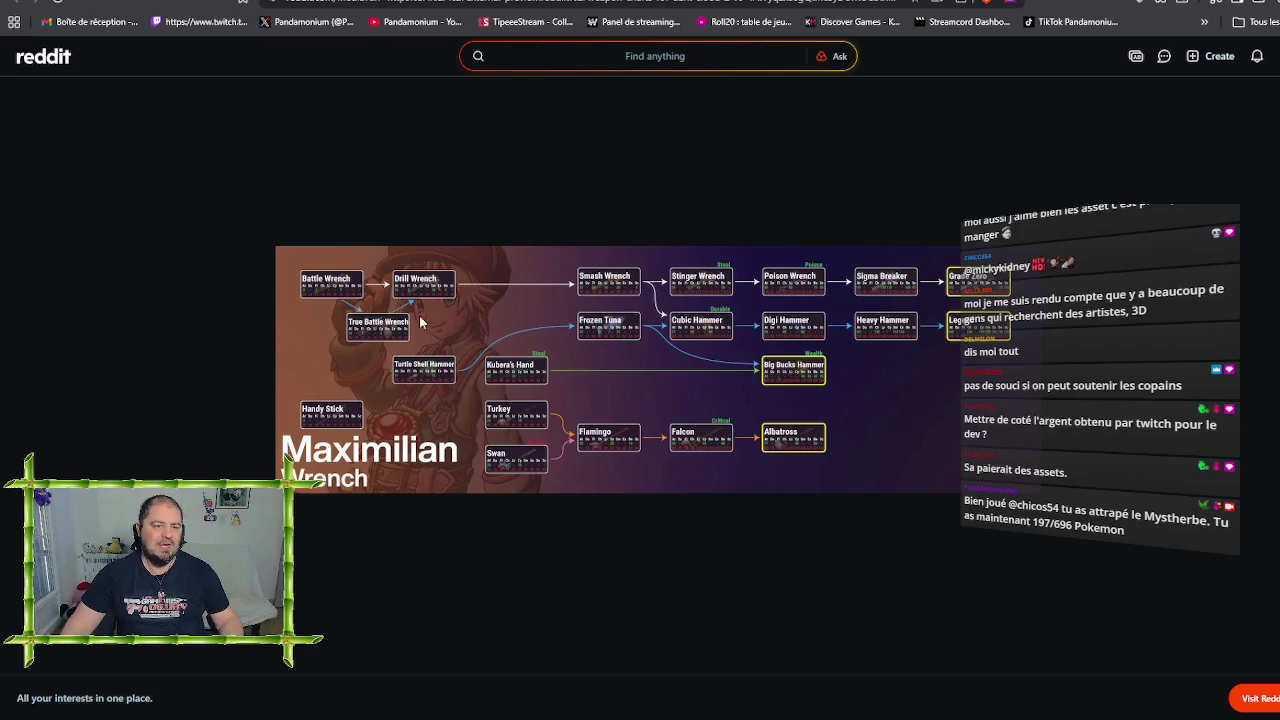
# Zoom the Reddit upgrade-tree page to about 150% with Ctrl+scroll
pyautogui.scroll(4, 382, 303)
pyautogui.scroll(1, 381, 301)
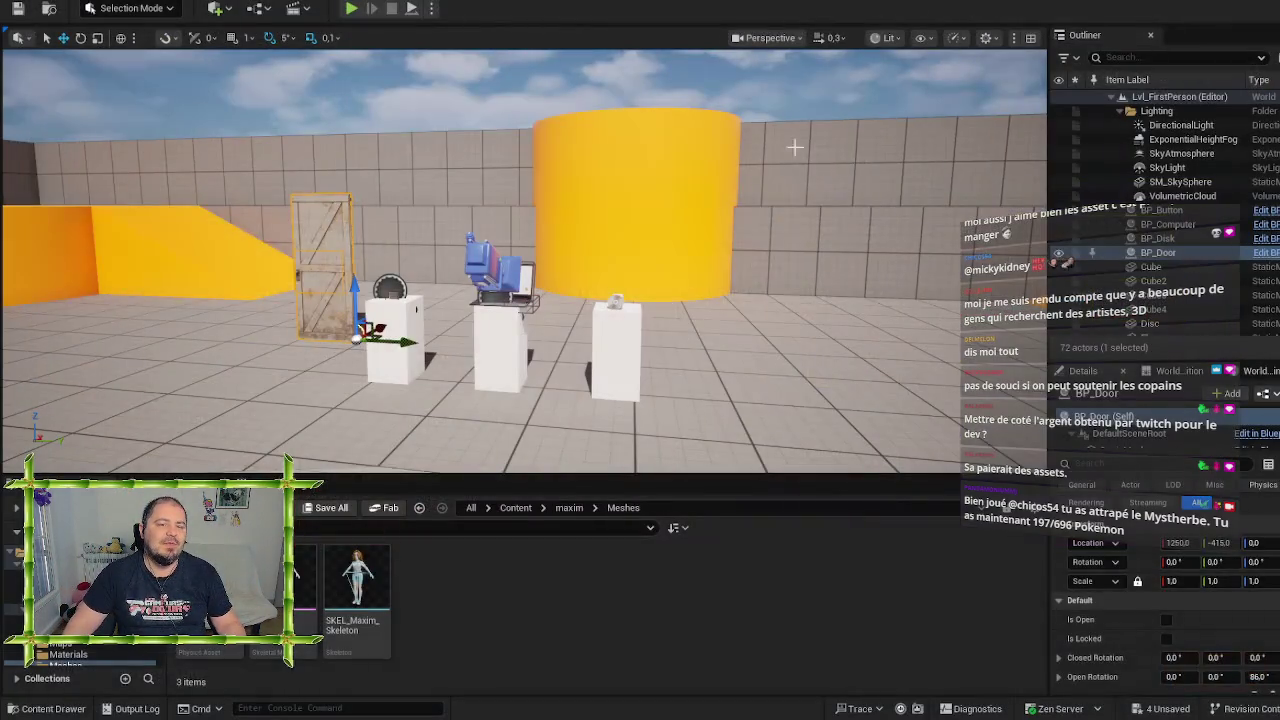
# Turn, zoom and tilt the viewport to frame the wooden door, three pedestals and yellow cylinder
pyautogui.moveTo(680, 253)
pyautogui.mouseDown()
pyautogui.moveTo(410, 253)
pyautogui.moveTo(420, 315)
pyautogui.moveTo(398, 322)
pyautogui.mouseUp()
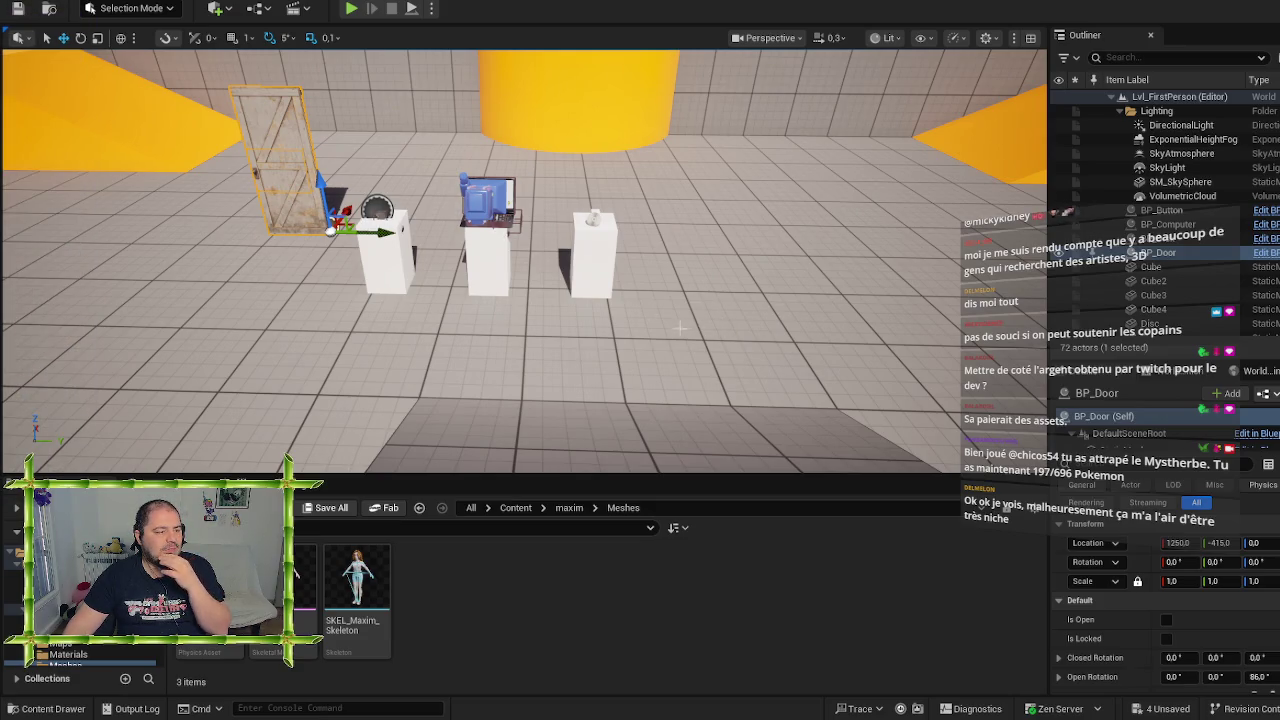
pyautogui.scroll(-3, 624, 326)
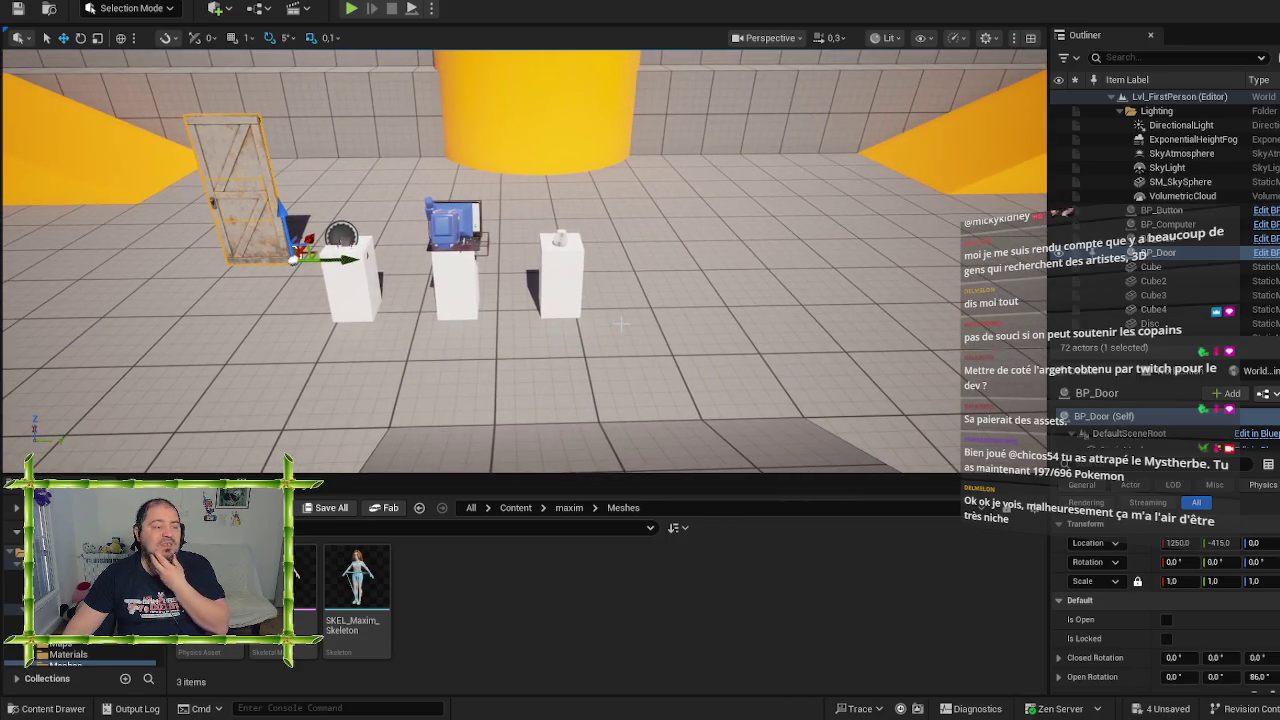
pyautogui.moveTo(620, 323)
pyautogui.mouseDown()
pyautogui.moveTo(626, 225)
pyautogui.moveTo(662, 212)
pyautogui.moveTo(614, 232)
pyautogui.moveTo(574, 354)
pyautogui.mouseUp()
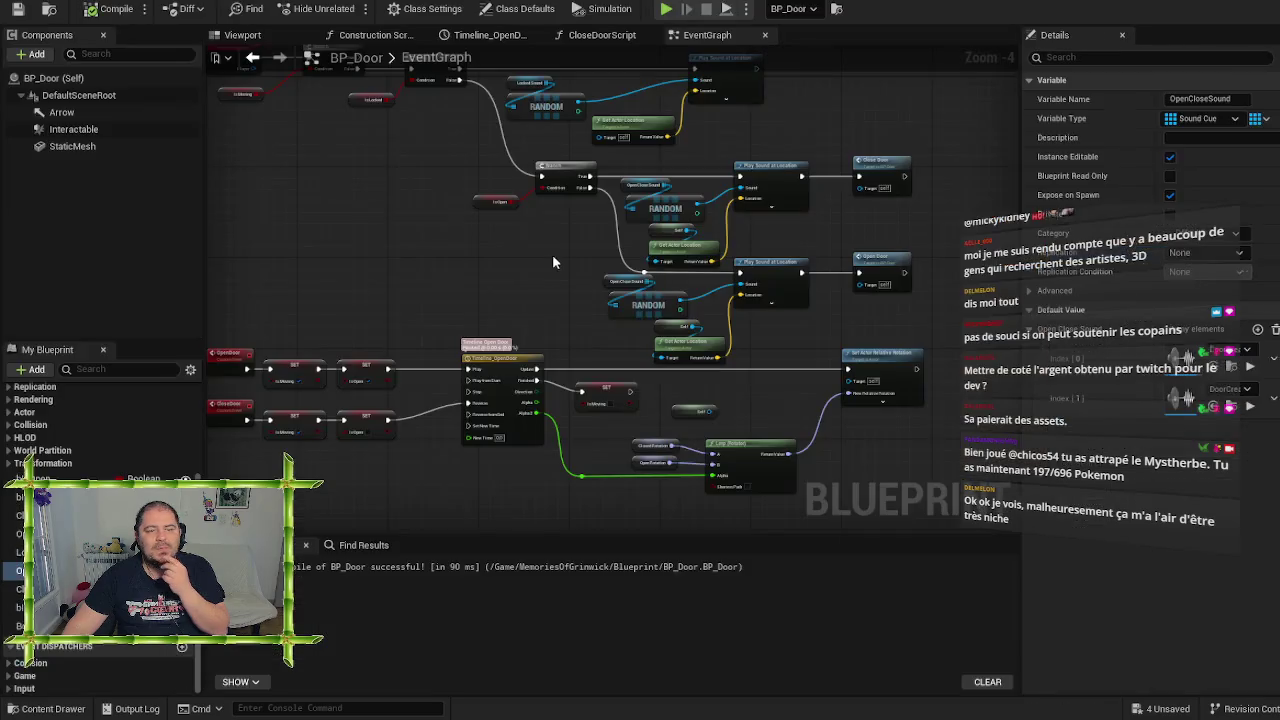
pyautogui.scroll(1, 535, 258)
pyautogui.moveTo(498, 260); pyautogui.dragTo(288, 248)
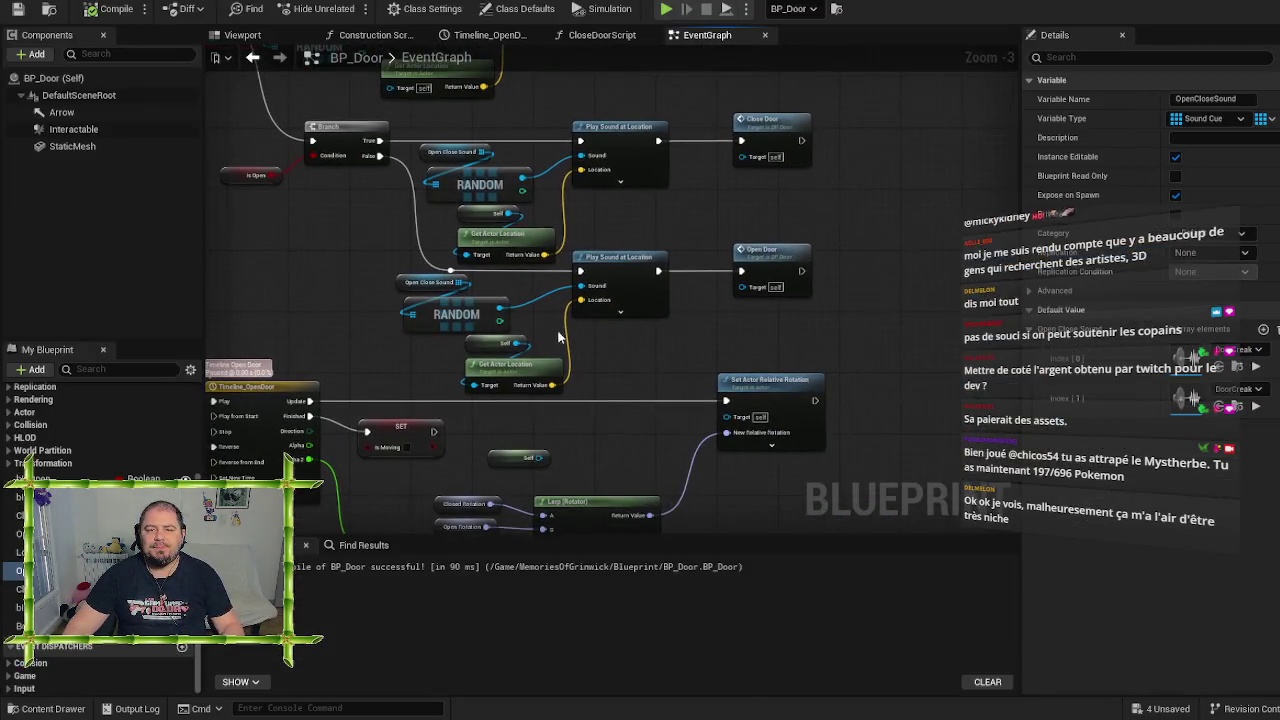
pyautogui.scroll(1, 664, 370)
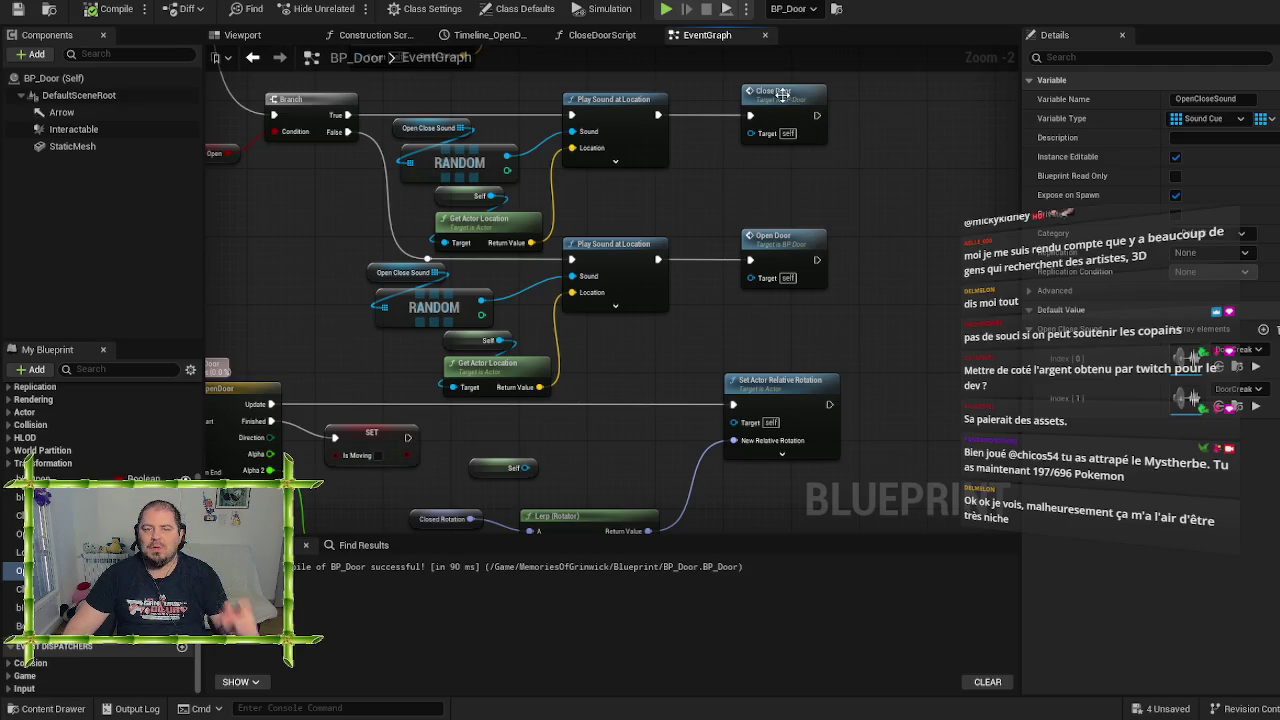
pyautogui.doubleClick(782, 94)
pyautogui.moveTo(904, 224)
pyautogui.mouseDown()
pyautogui.moveTo(390, 300)
pyautogui.moveTo(600, 287)
pyautogui.mouseUp()
pyautogui.moveTo(600, 379)
pyautogui.mouseDown()
pyautogui.moveTo(270, 380)
pyautogui.moveTo(554, 435)
pyautogui.moveTo(224, 425)
pyautogui.mouseUp()
pyautogui.moveTo(765, 230)
pyautogui.mouseDown()
pyautogui.moveTo(544, 238)
pyautogui.moveTo(556, 242)
pyautogui.mouseUp()
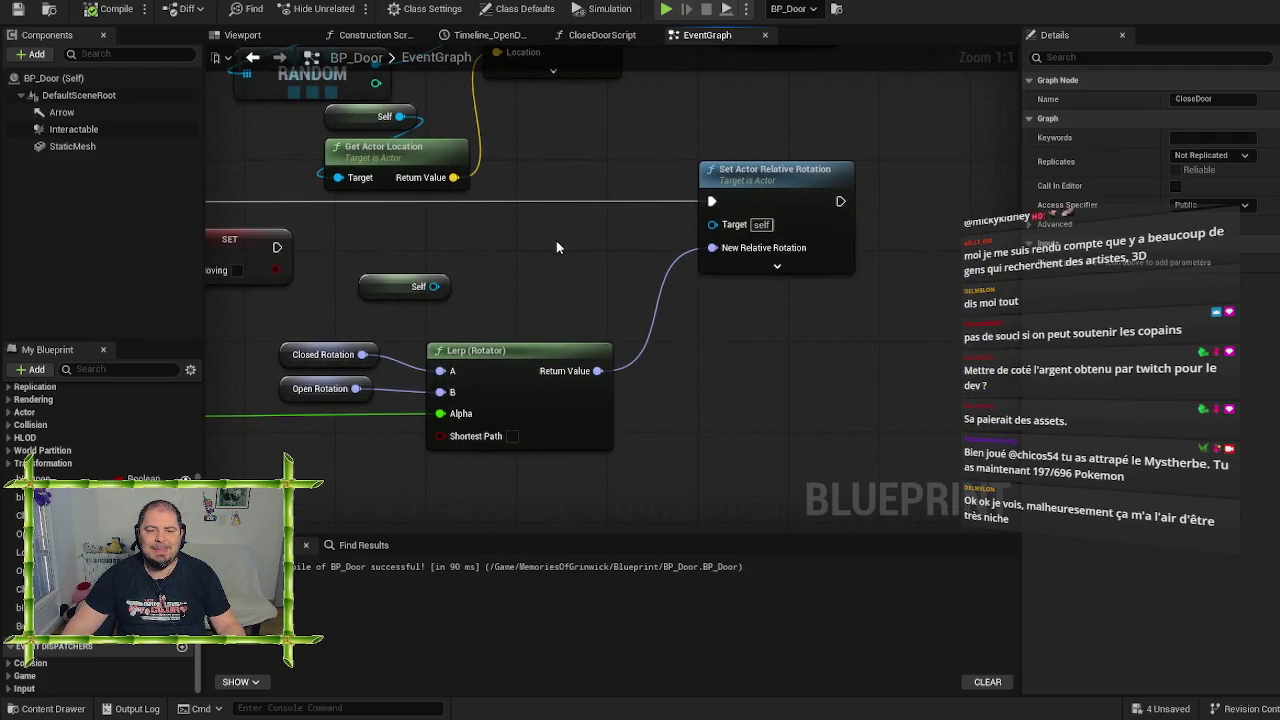
pyautogui.click(556, 242)
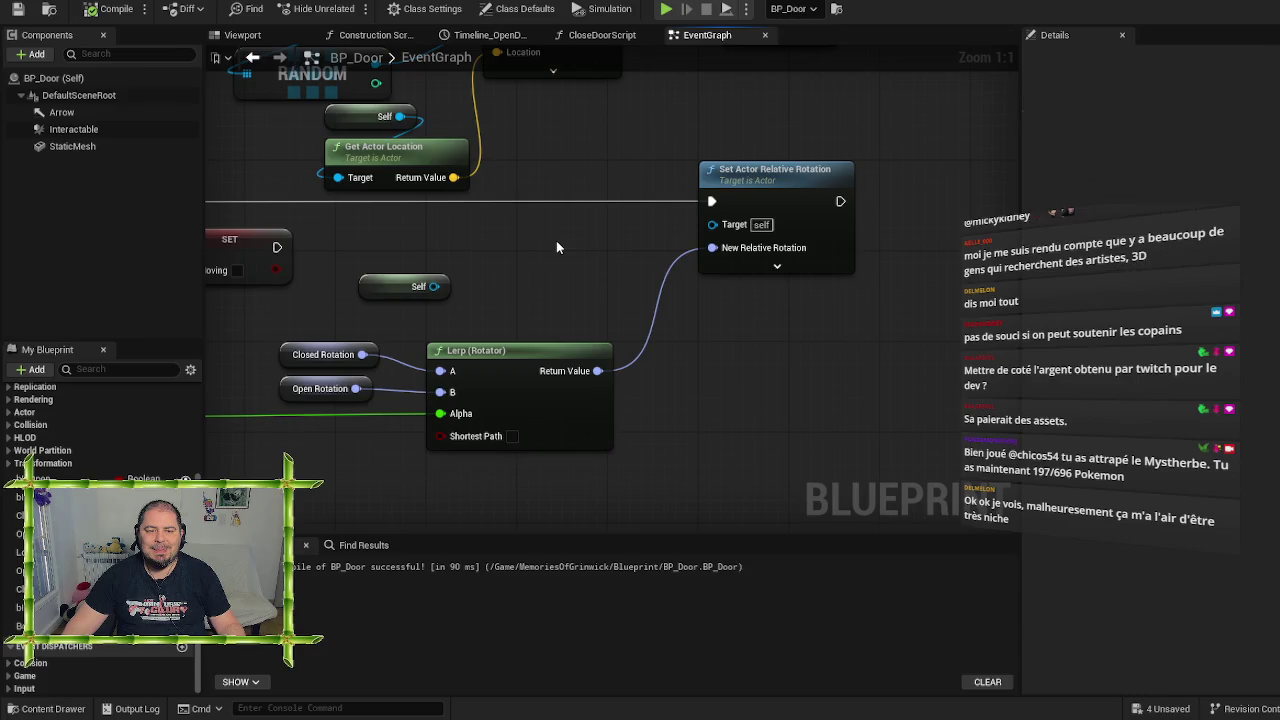
pyautogui.click(283, 389)
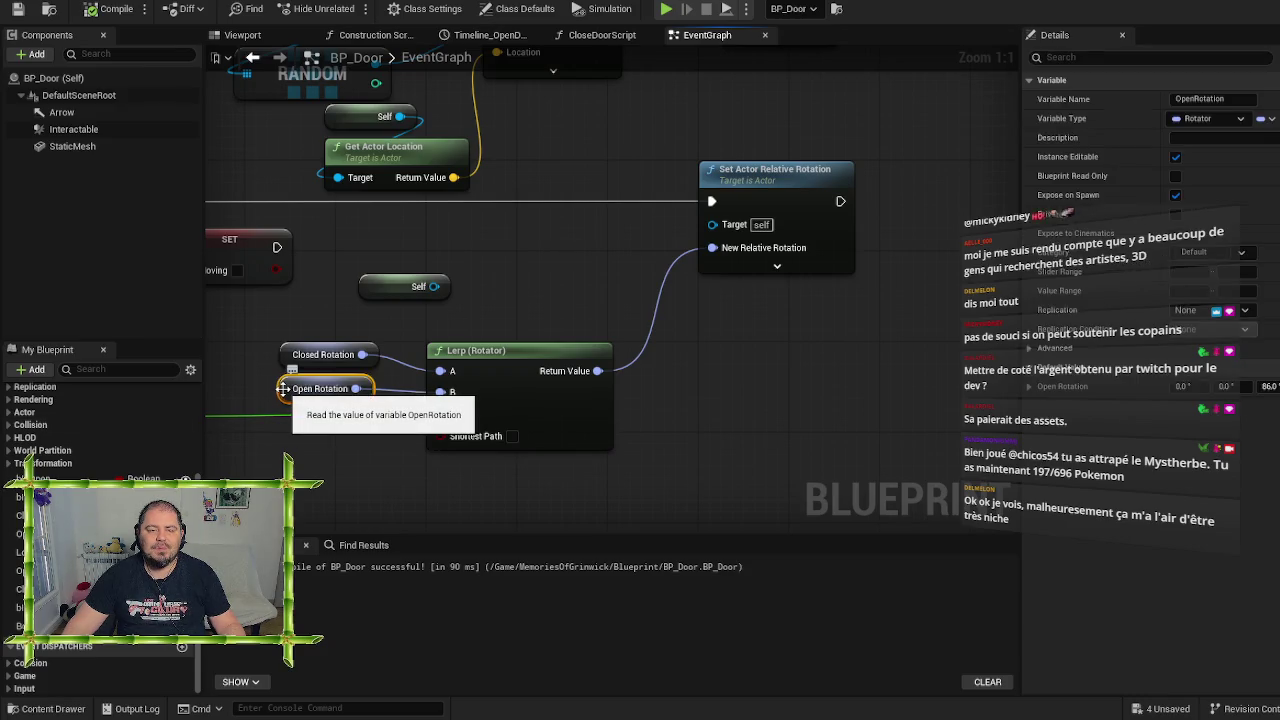
pyautogui.click(287, 354)
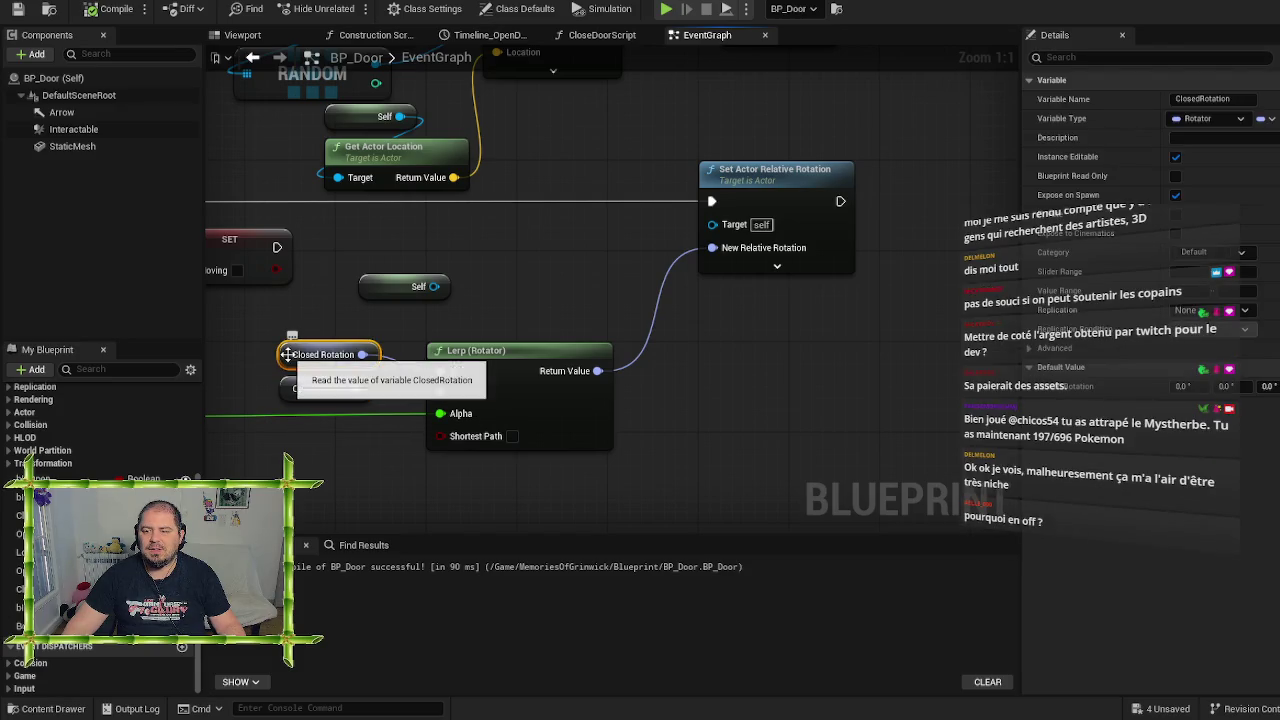
pyautogui.click(287, 389)
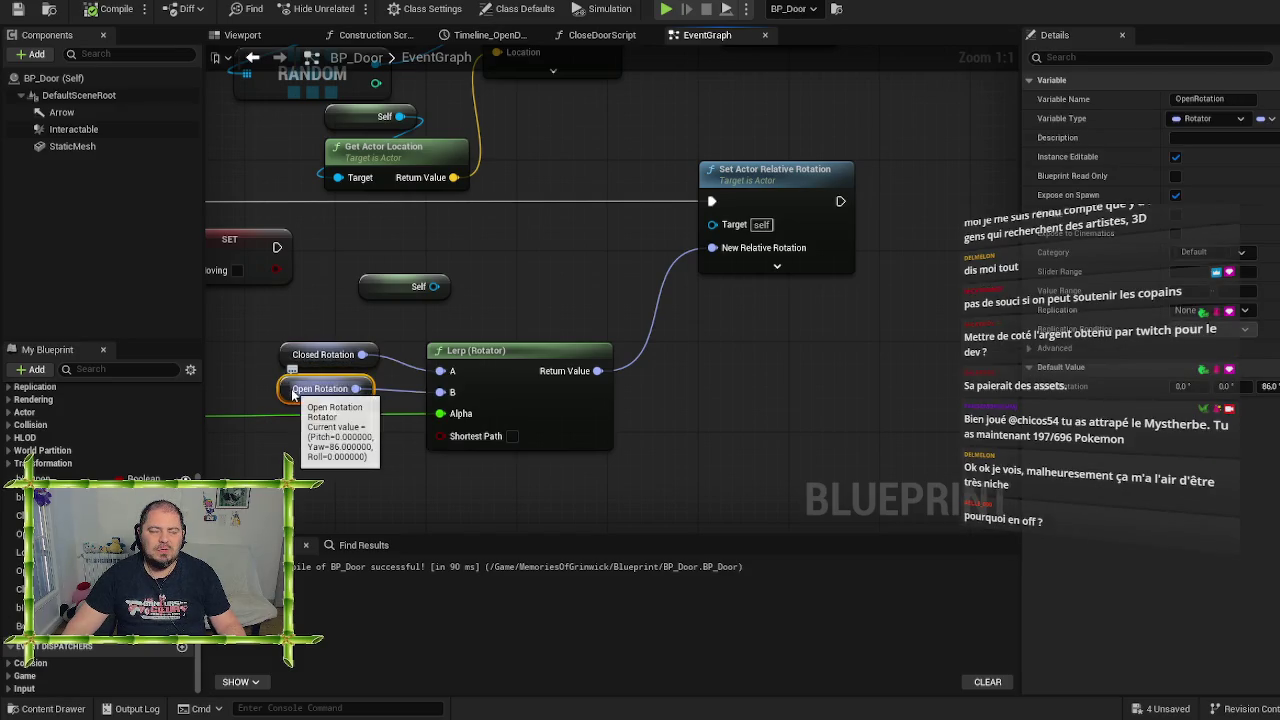
pyautogui.click(341, 487)
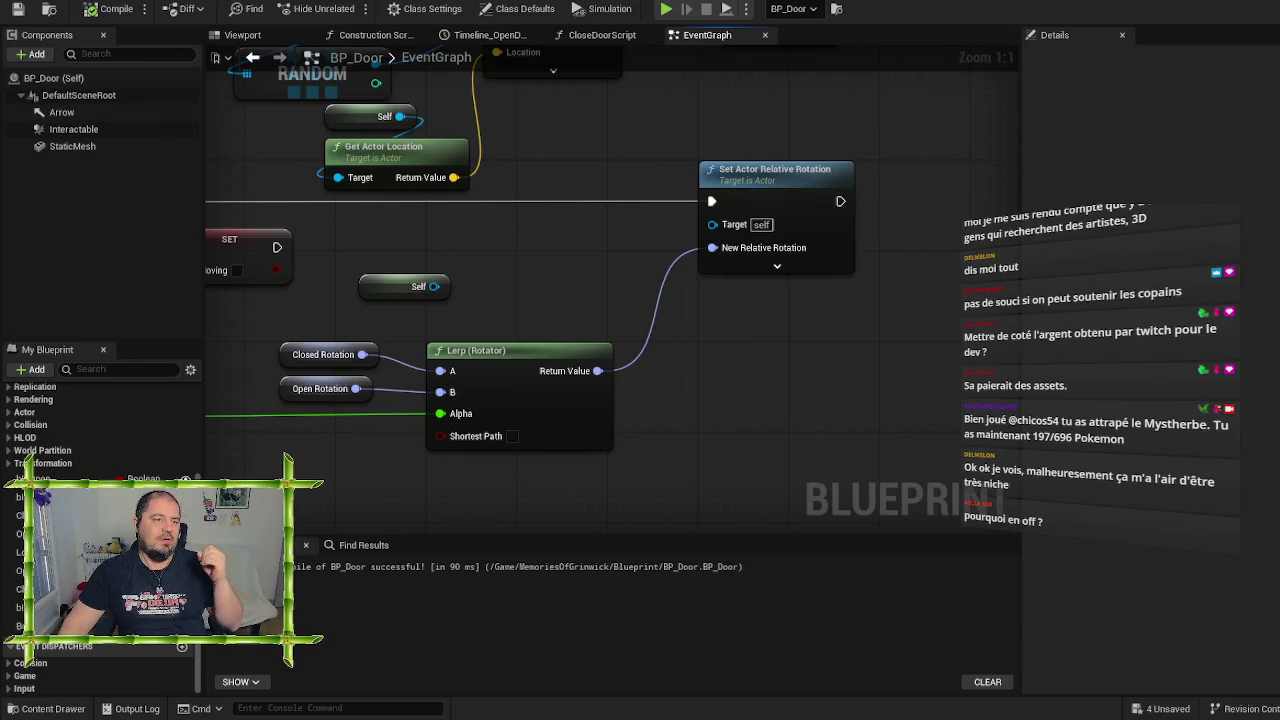
pyautogui.click(120, 4)
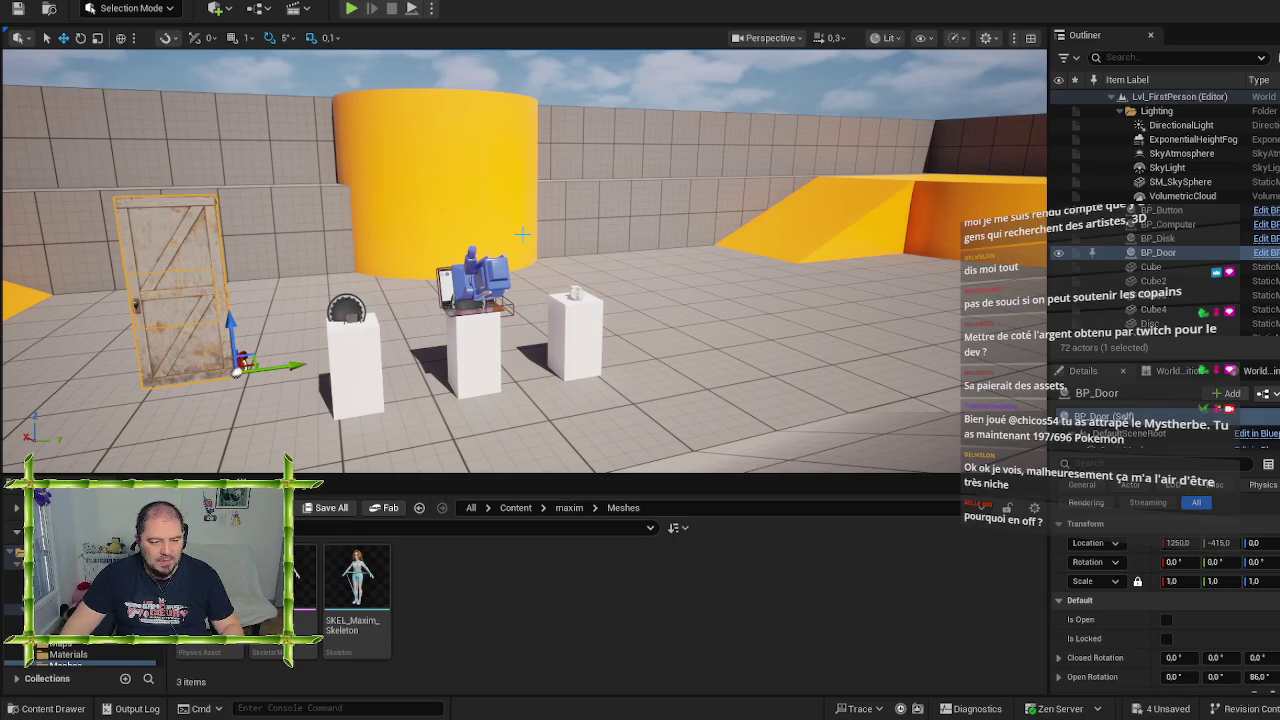
# Fly the editor camera across the level to the disk pedestal
pyautogui.press('Right')
pyautogui.press('Up')
pyautogui.press('Left')
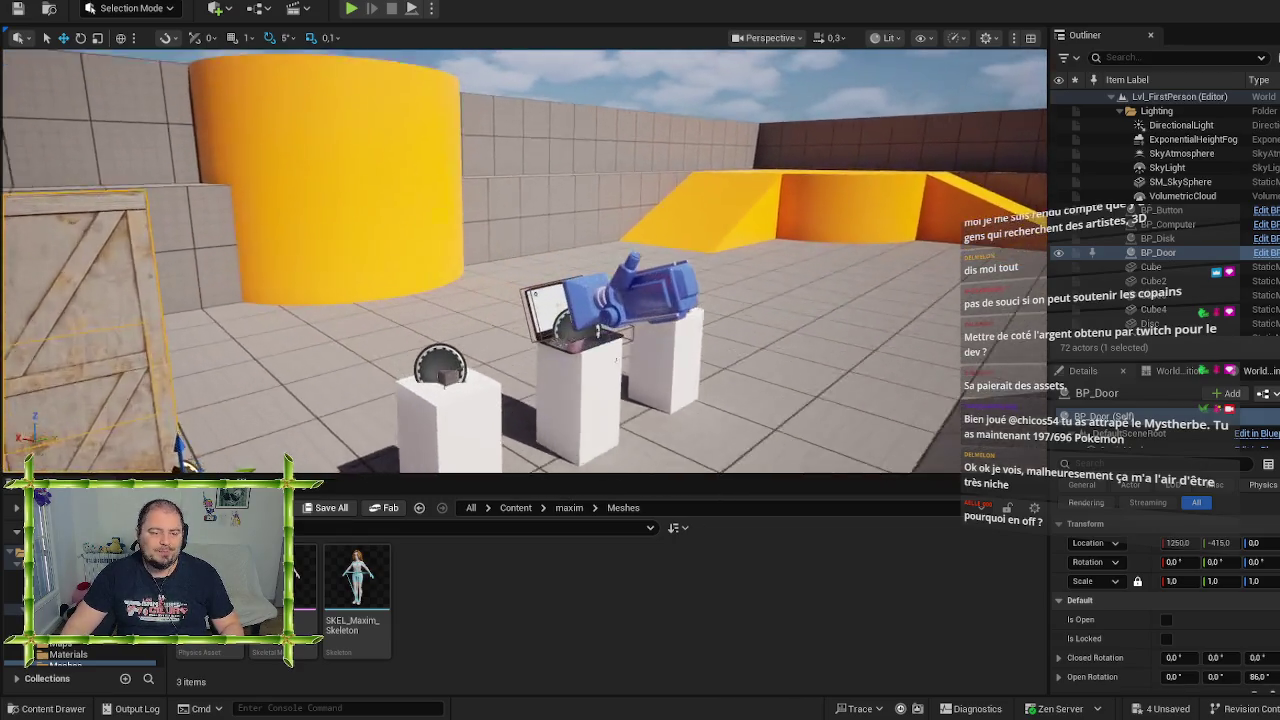
pyautogui.press('Down')
pyautogui.press('Right')
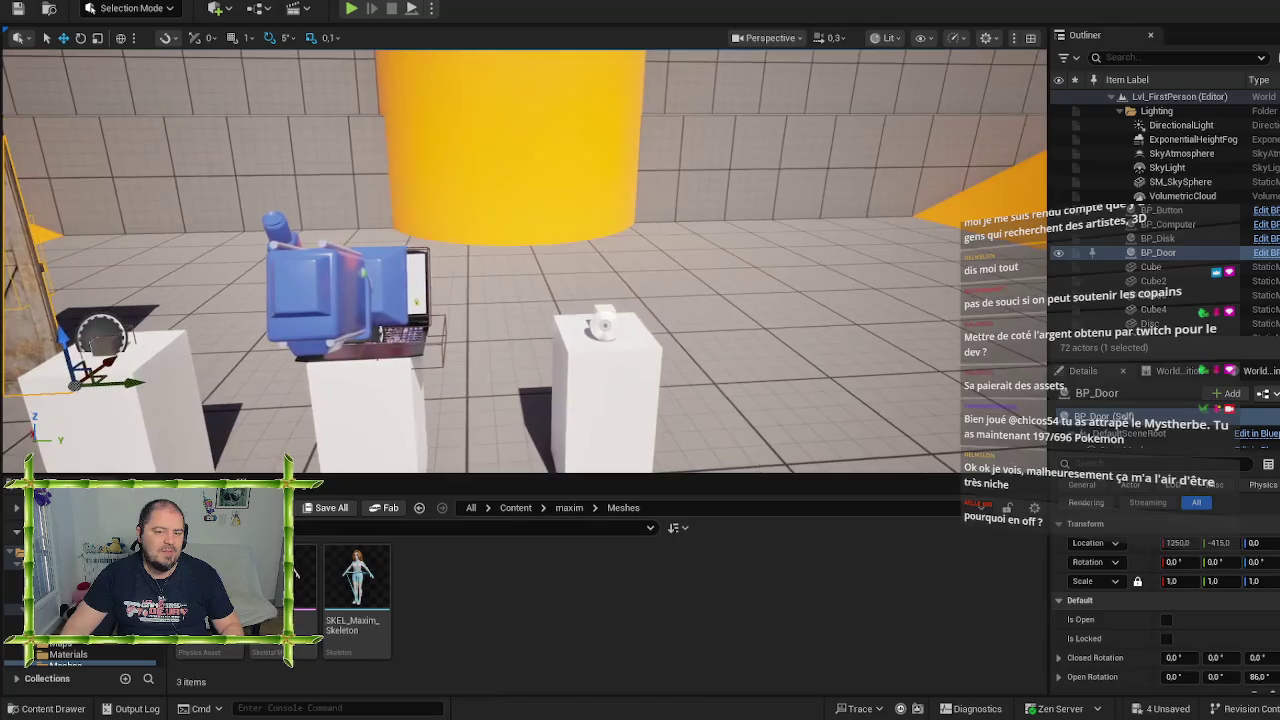
pyautogui.press('Up')
pyautogui.press('Left')
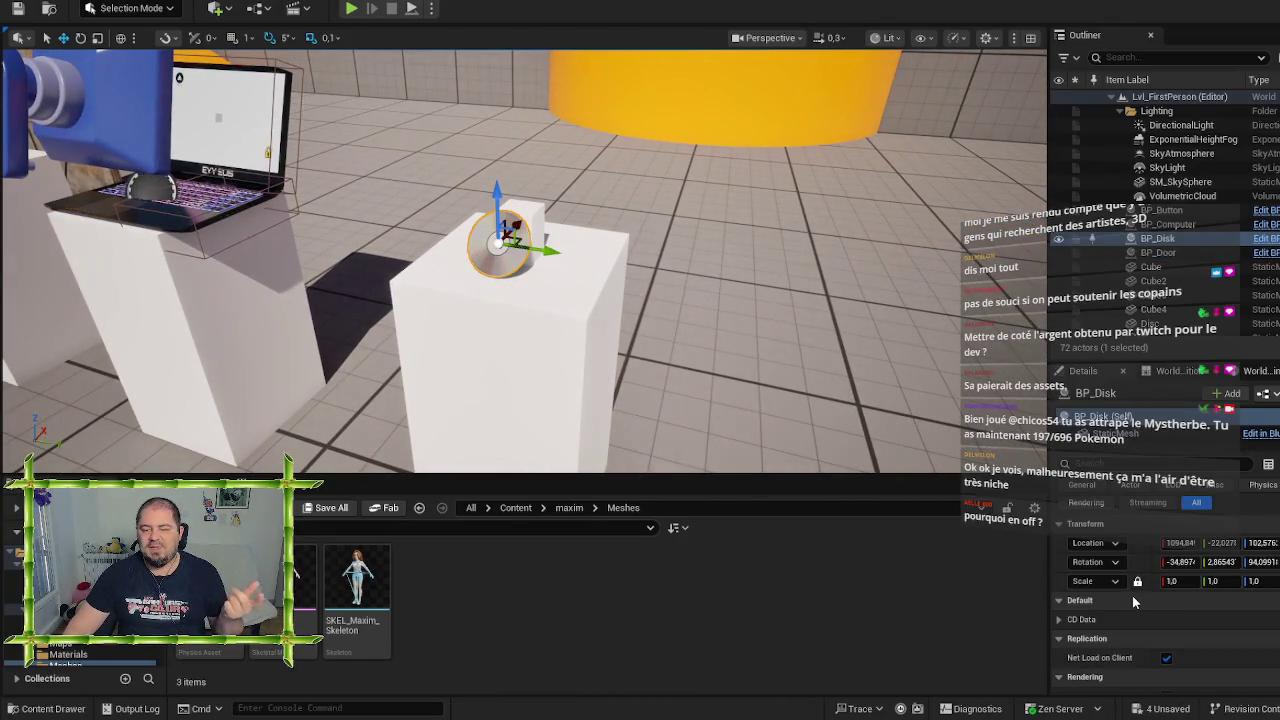
pyautogui.scroll(-2, 1132, 595)
# Show BP_Disk's CD Data (Anniversaire, pink, Anniversary minigame), focus it, and start a play-test
pyautogui.click(1062, 576)
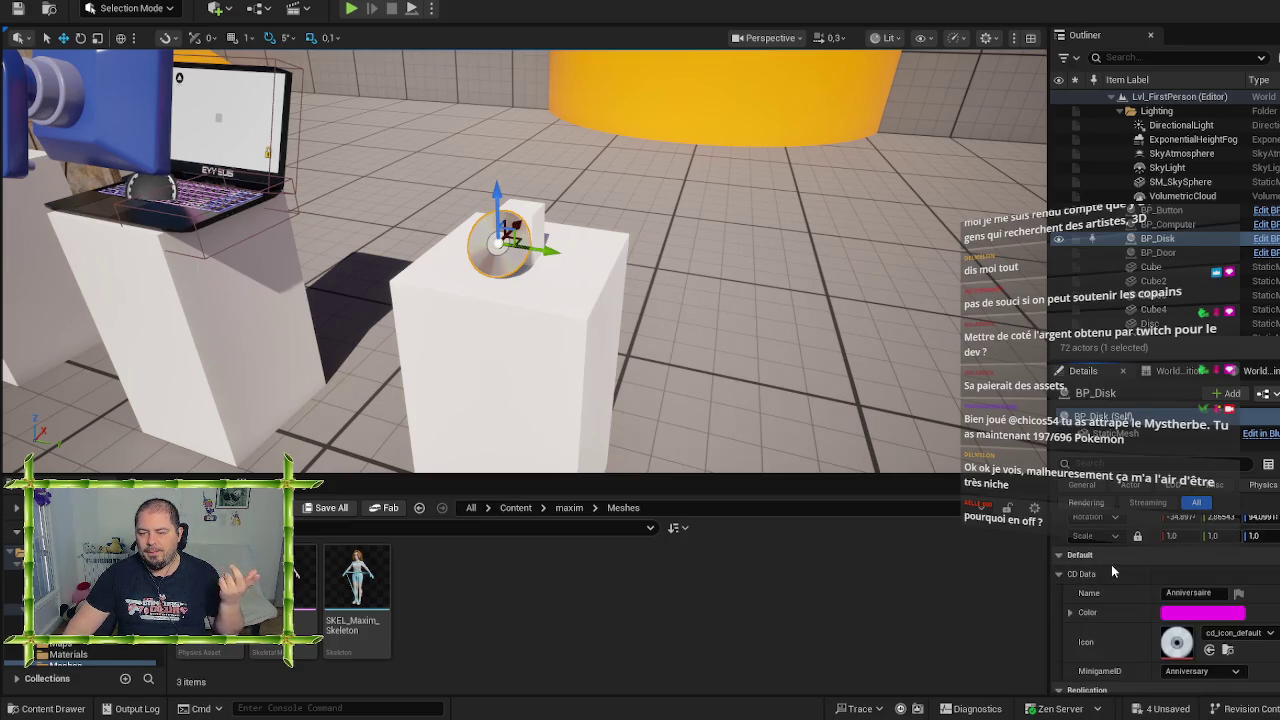
pyautogui.scroll(-2, 1111, 564)
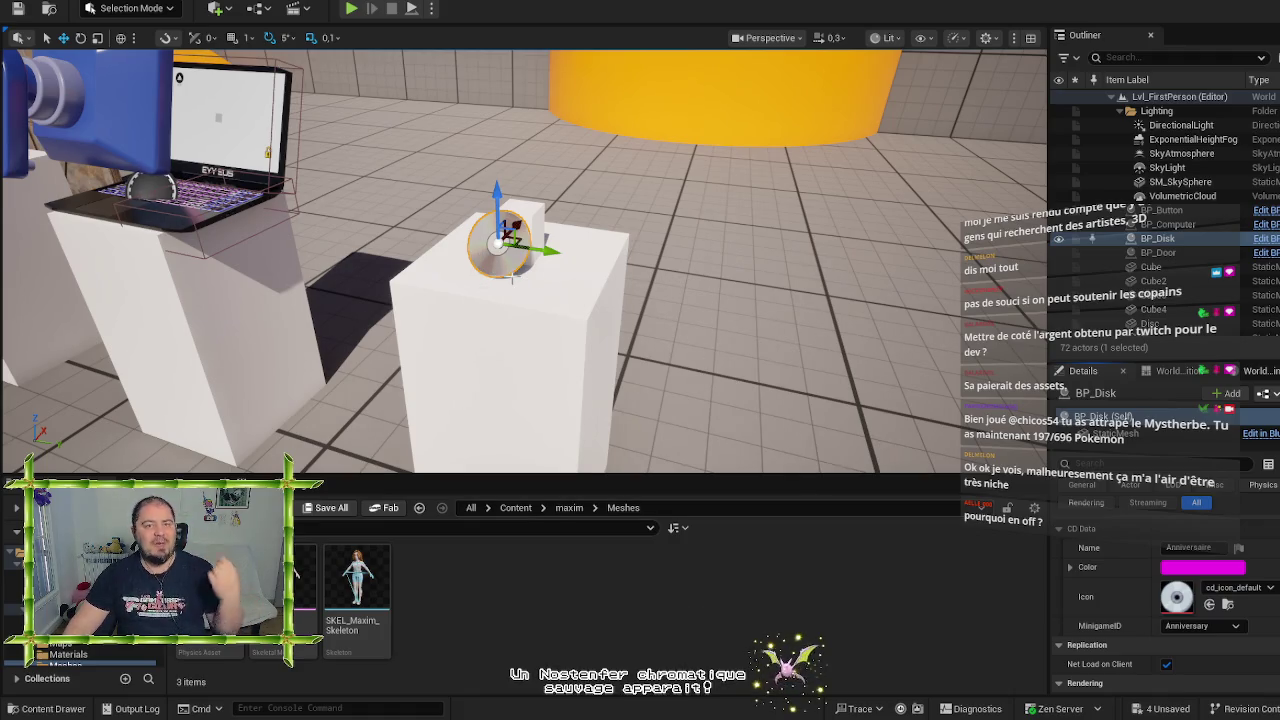
pyautogui.moveTo(511, 275)
pyautogui.mouseDown()
pyautogui.moveTo(420, 262)
pyautogui.moveTo(471, 277)
pyautogui.mouseUp()
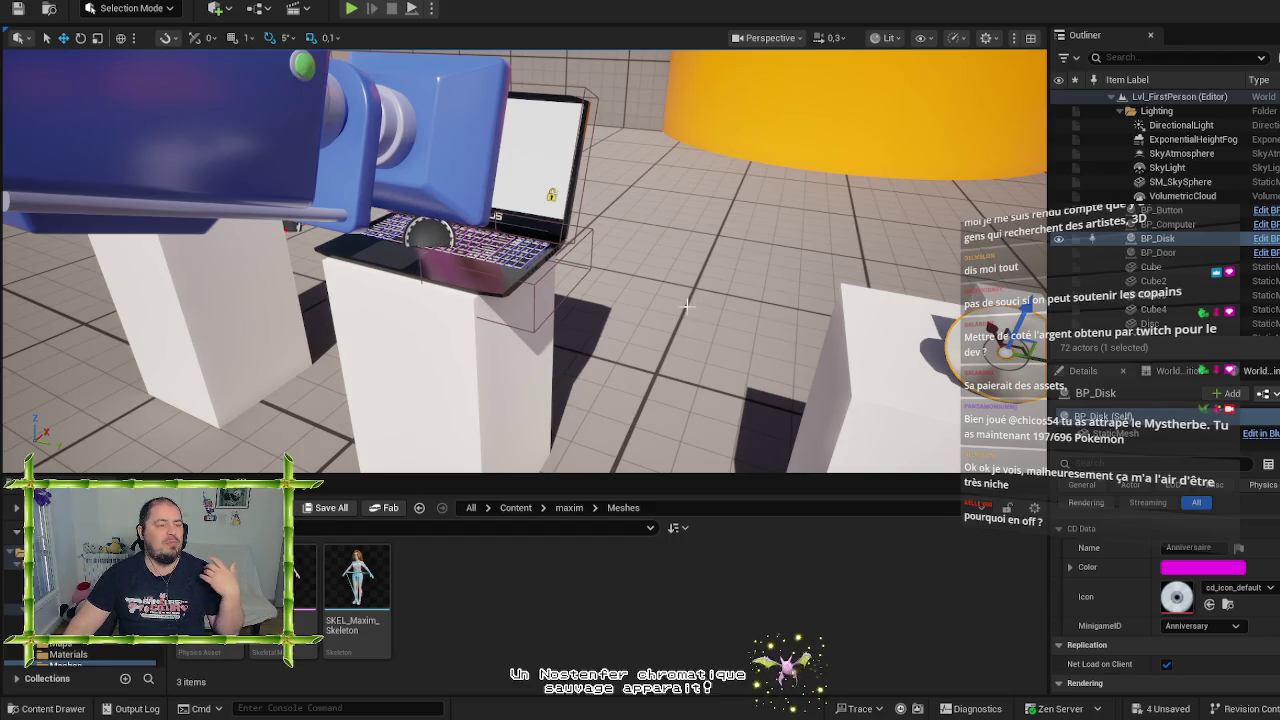
pyautogui.press('f')
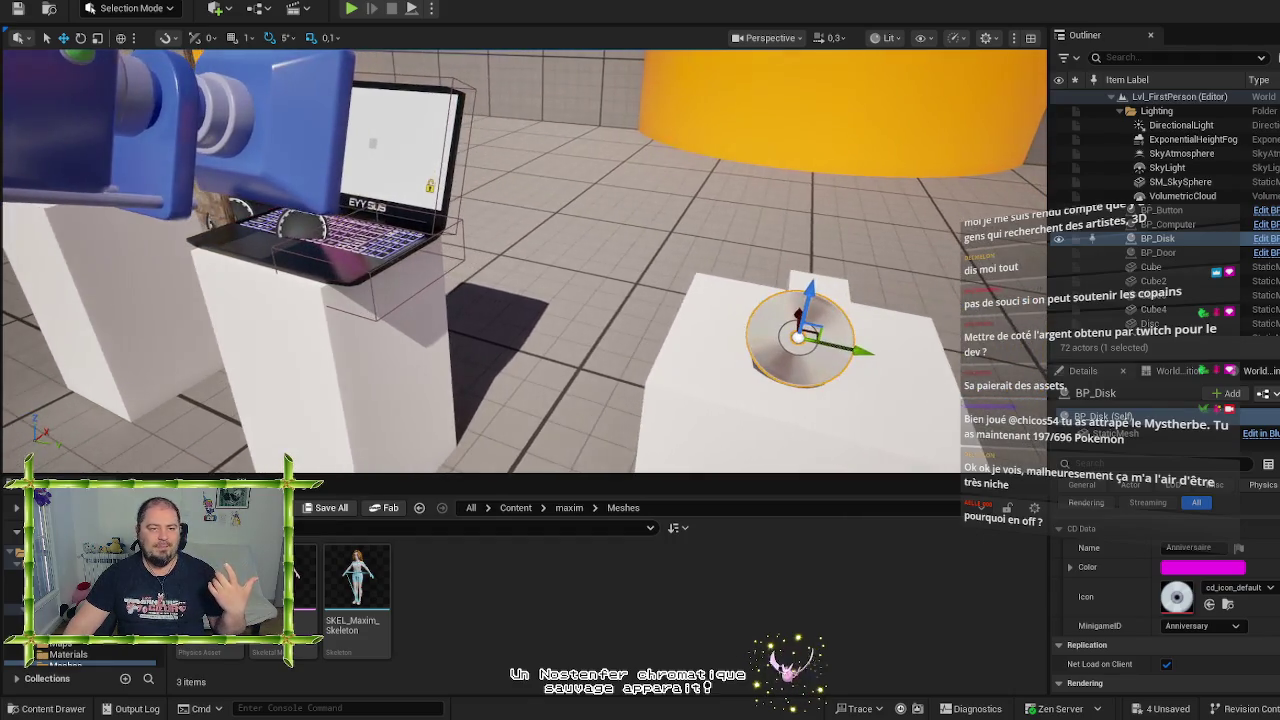
pyautogui.moveTo(405, 263); pyautogui.dragTo(372, 230)
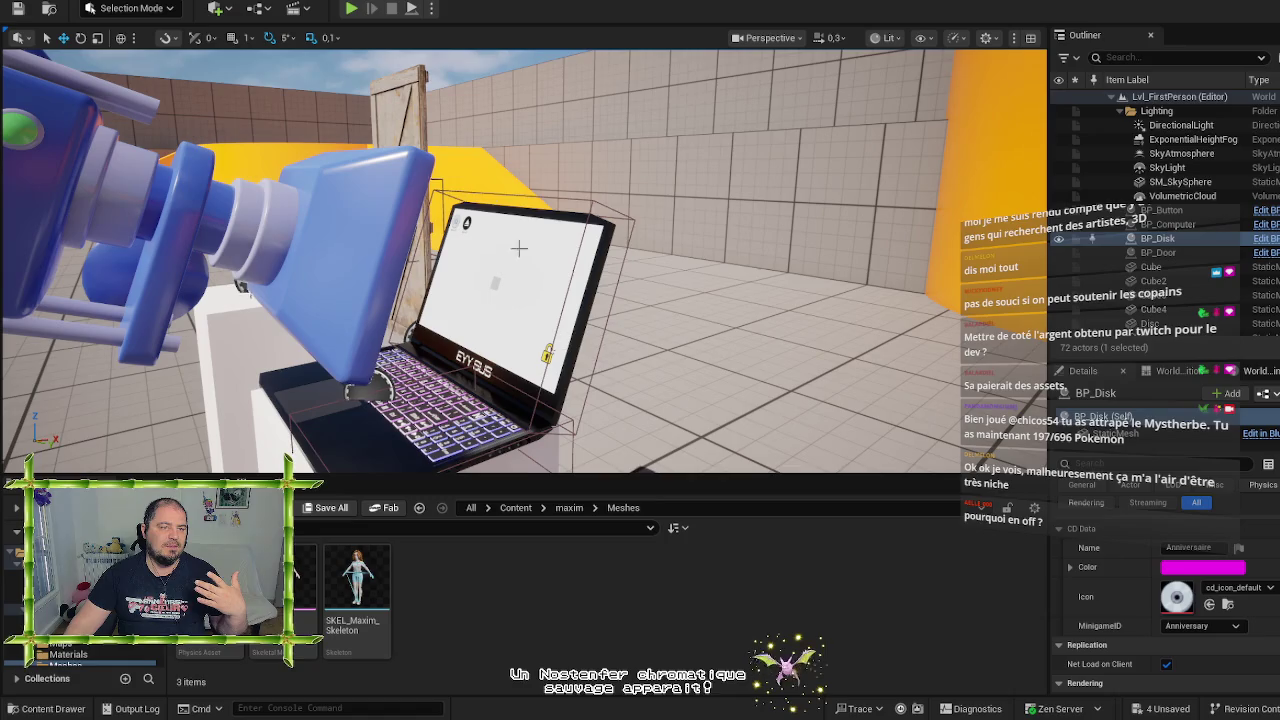
pyautogui.click(351, 8)
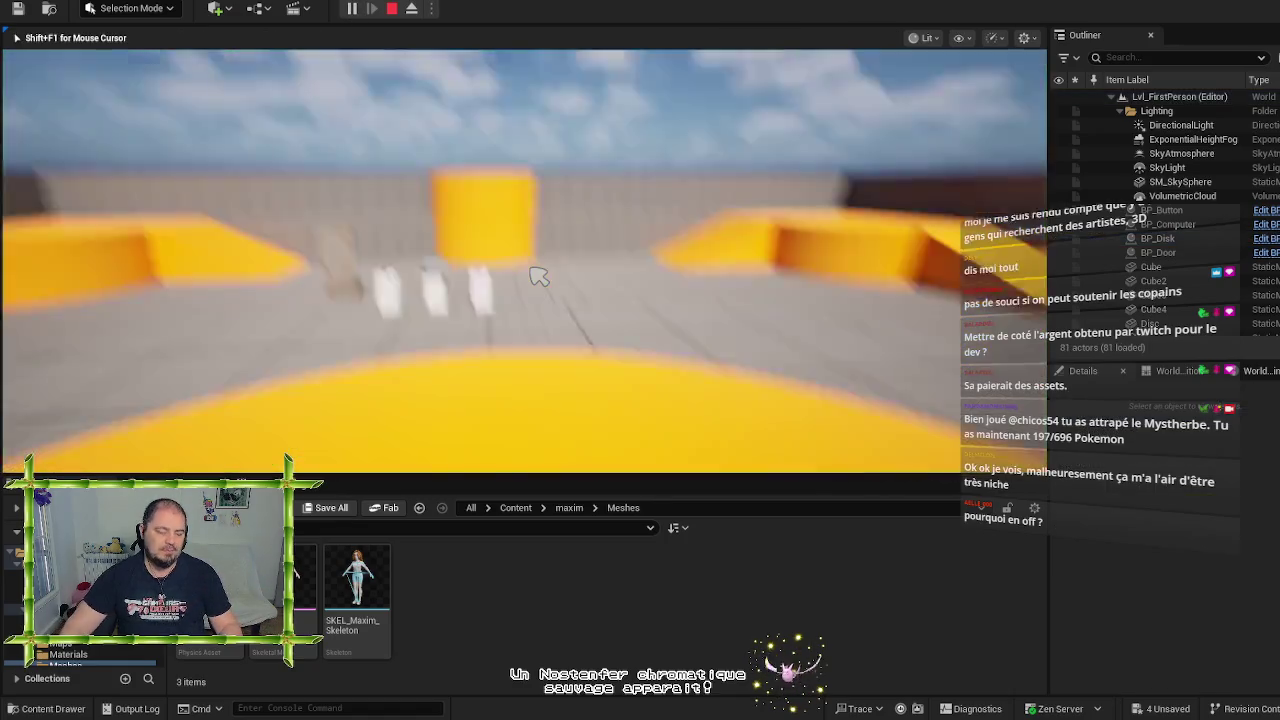
# Walk to the laptop and interact to show the Anniversaire disc and Eject CD, then stop
pyautogui.press('w')
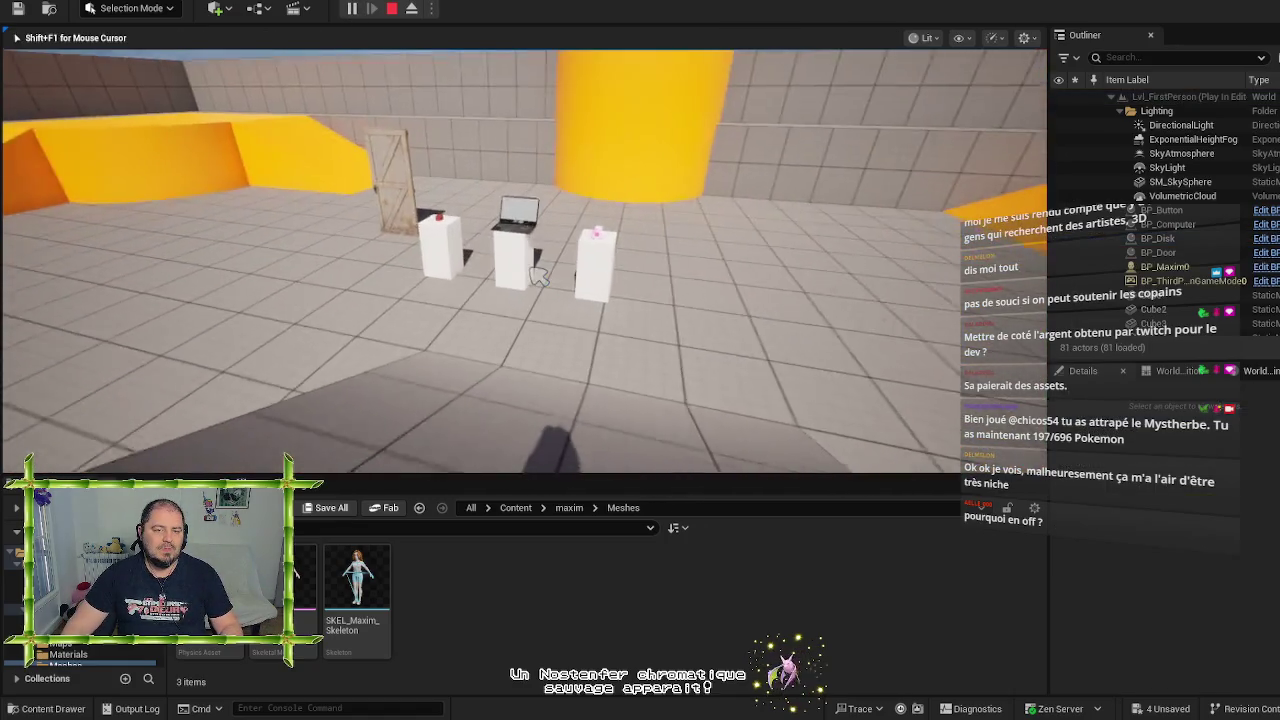
pyautogui.press('w')
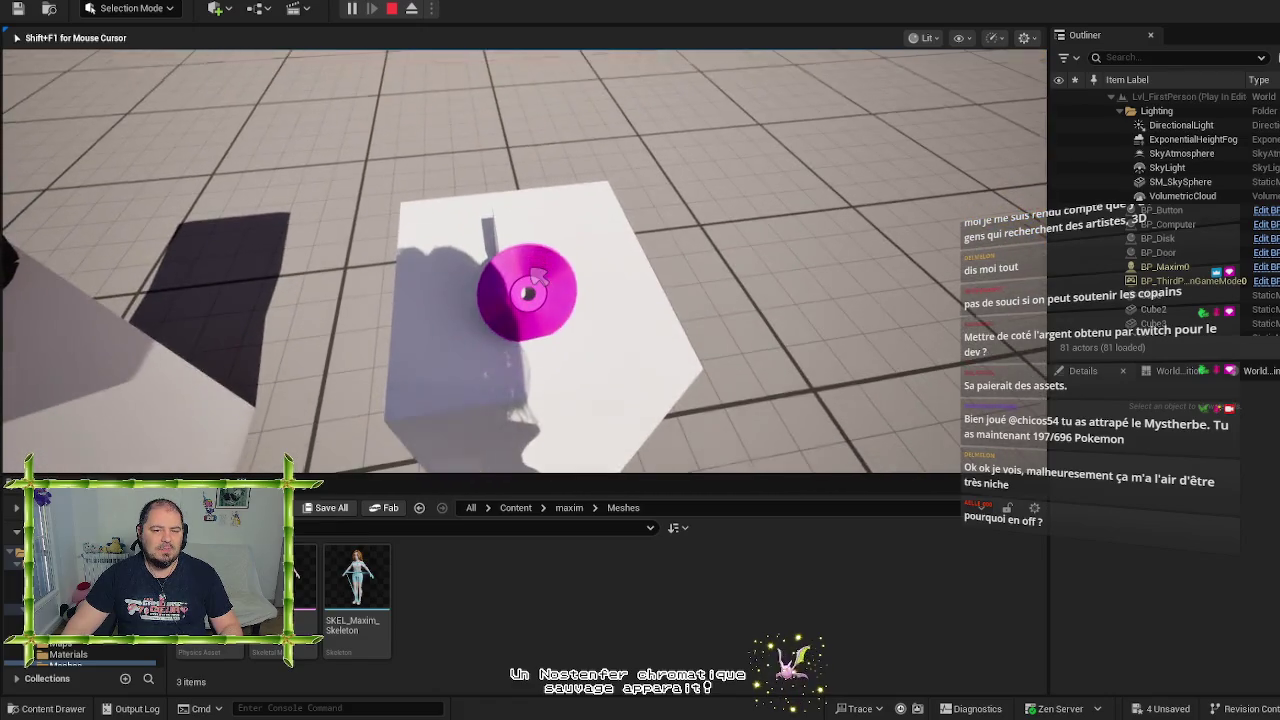
pyautogui.press('a')
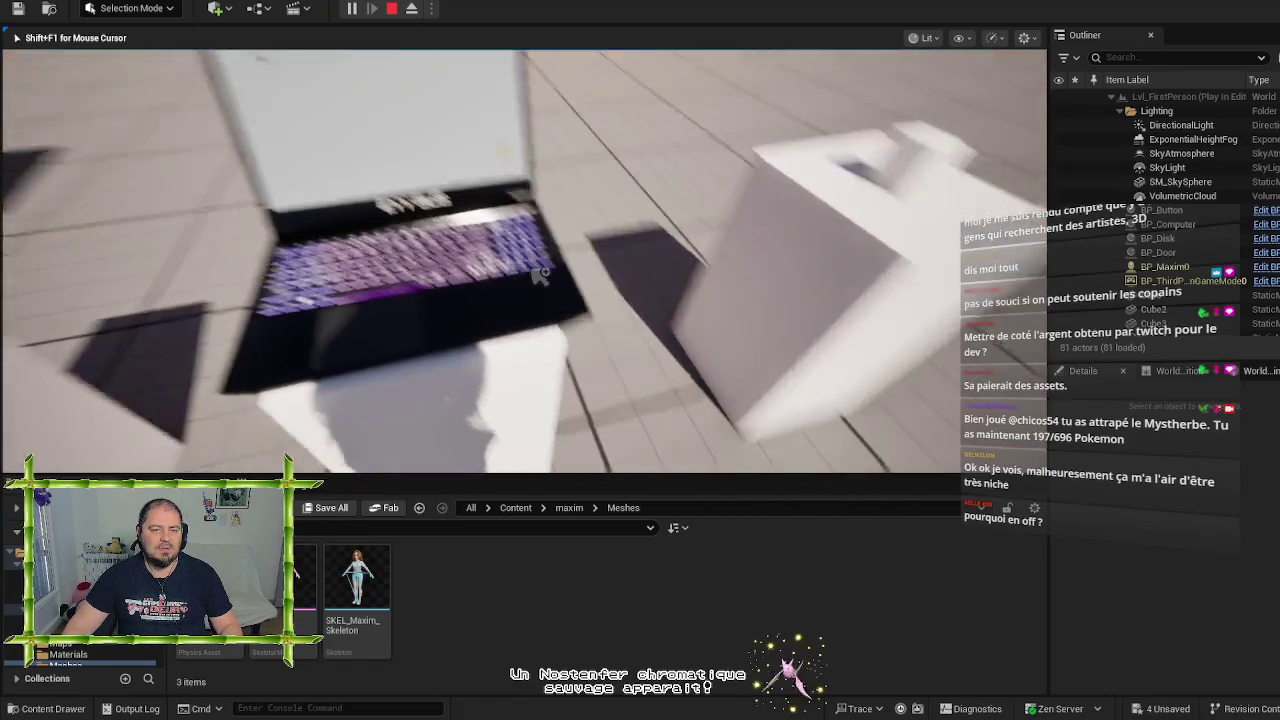
pyautogui.press('s')
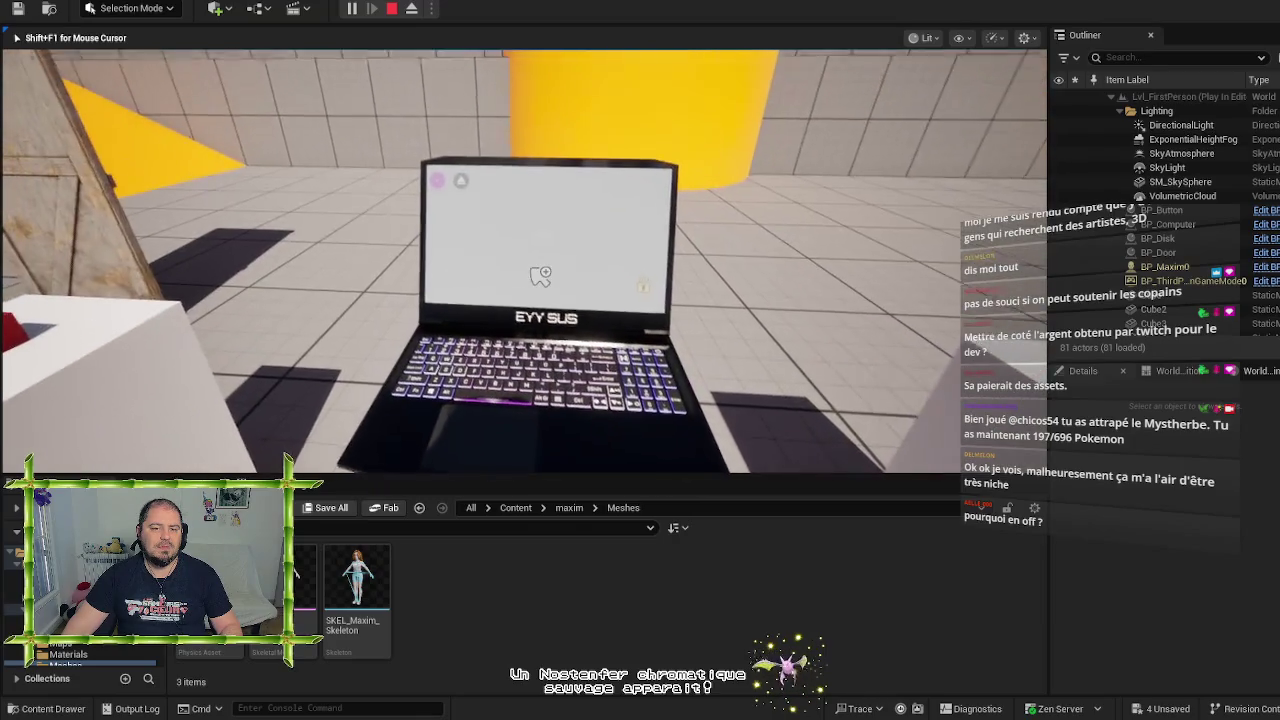
pyautogui.press('w')
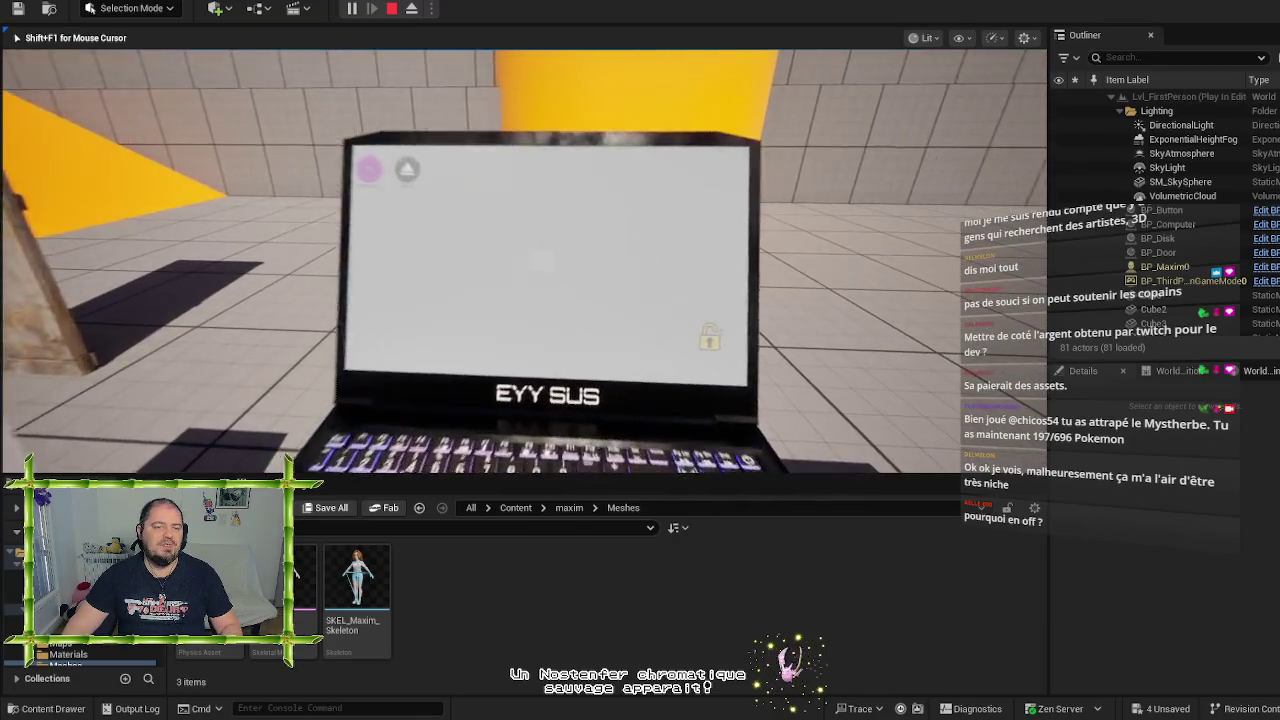
pyautogui.press('e')
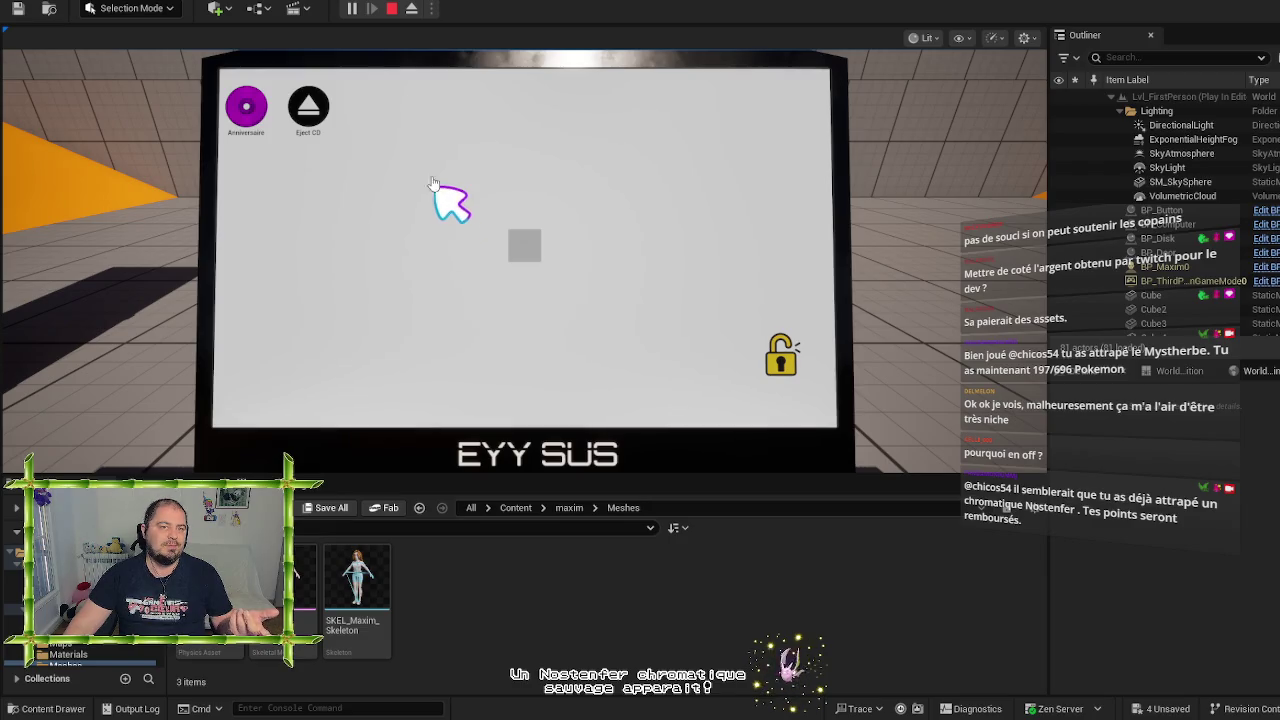
pyautogui.click(391, 12)
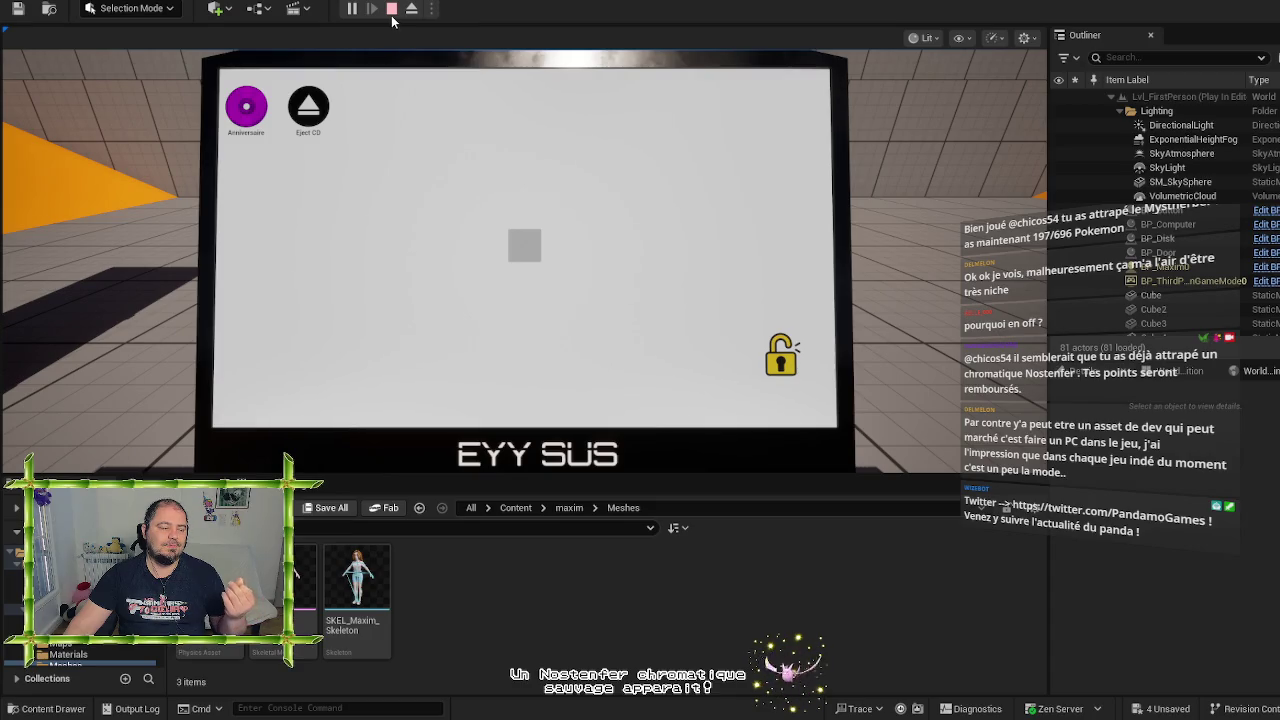
# Focus the selected disk and pull the camera back to show the door, laptop and disc pedestals
pyautogui.press('Left')
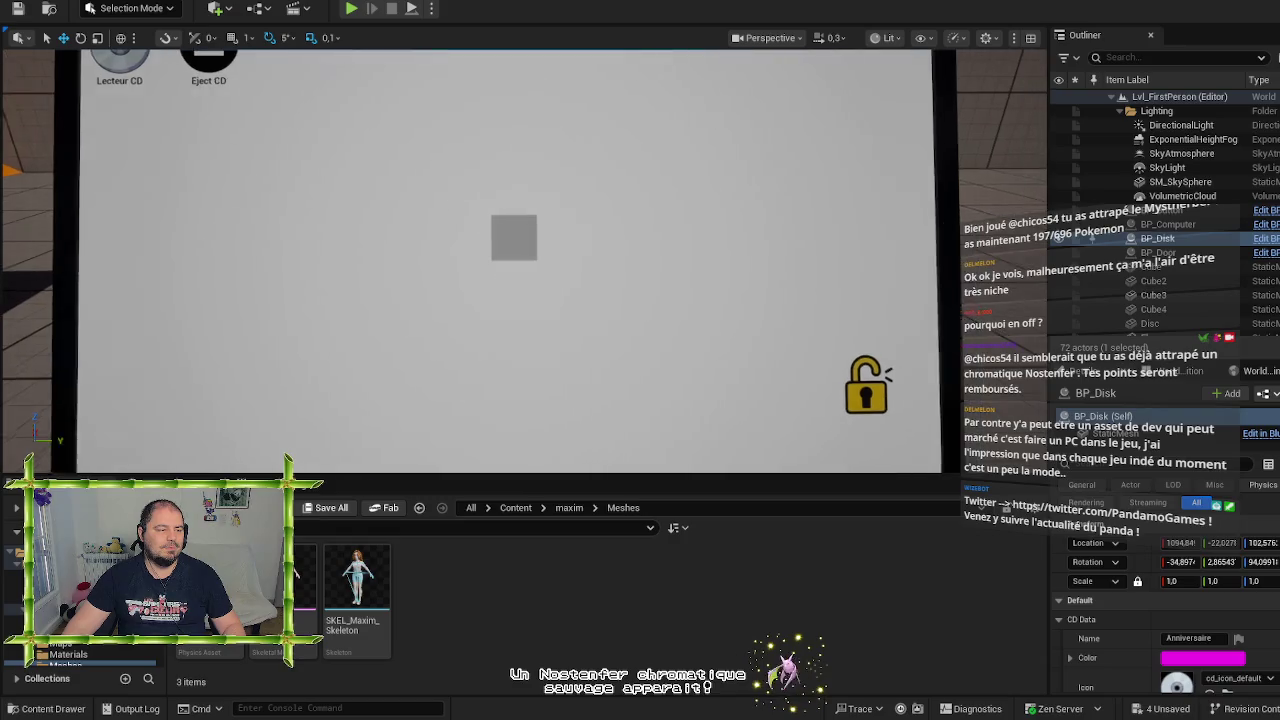
pyautogui.press('f')
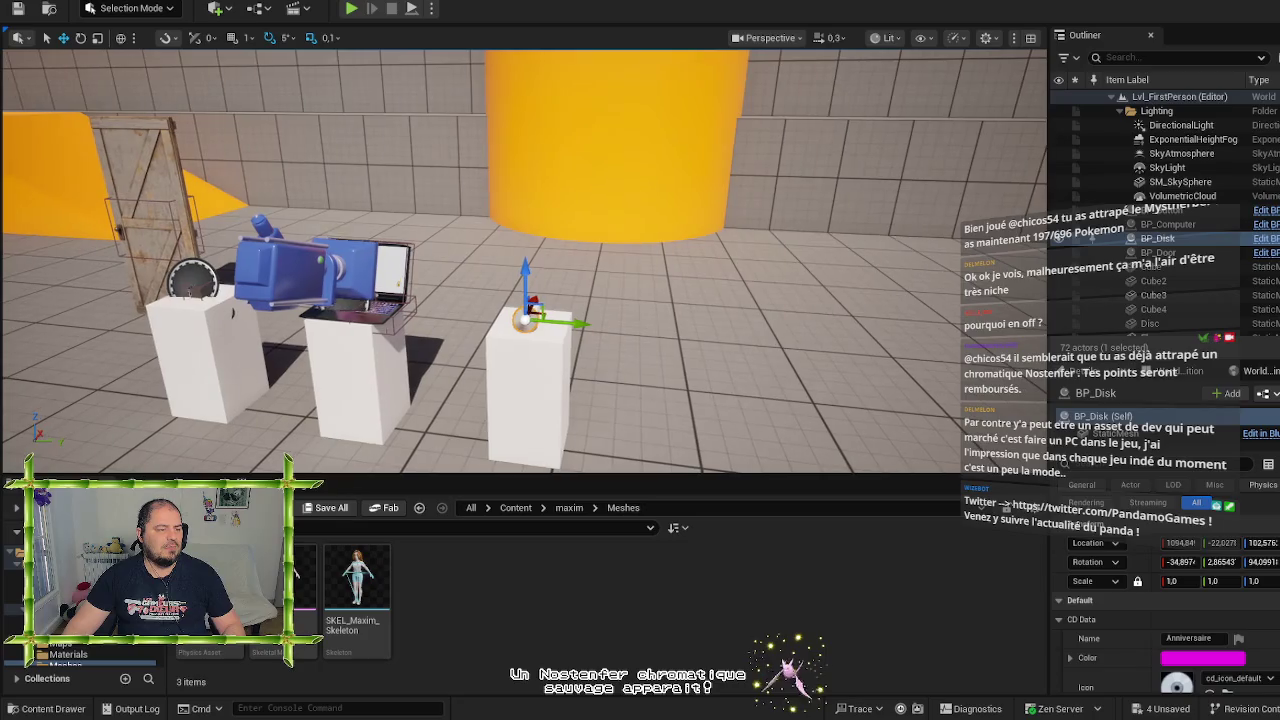
pyautogui.press('Left')
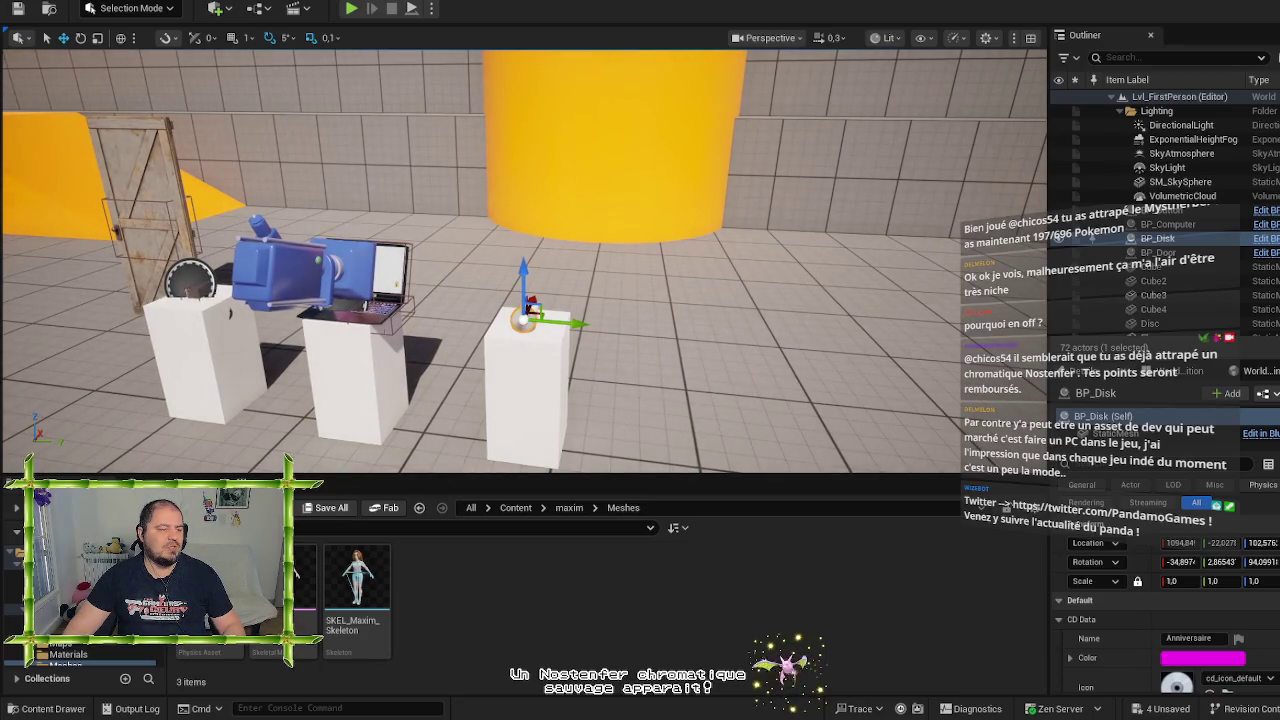
pyautogui.press('Left')
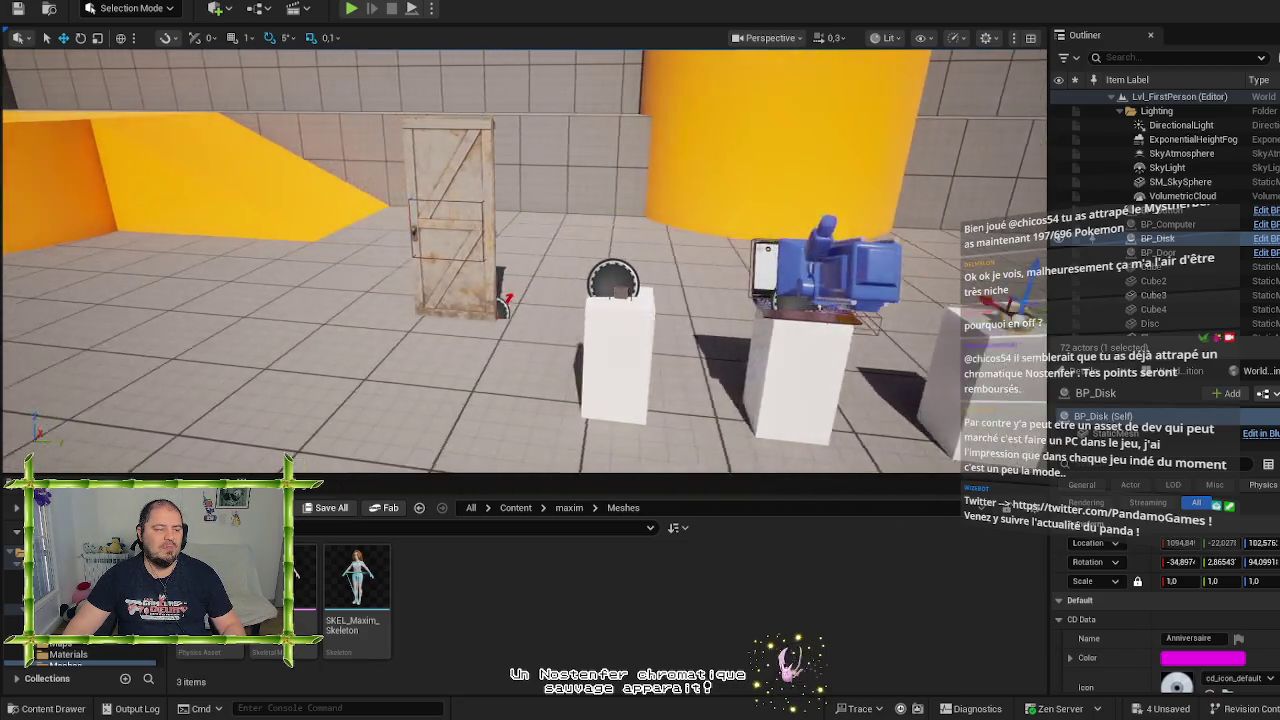
pyautogui.press('Right')
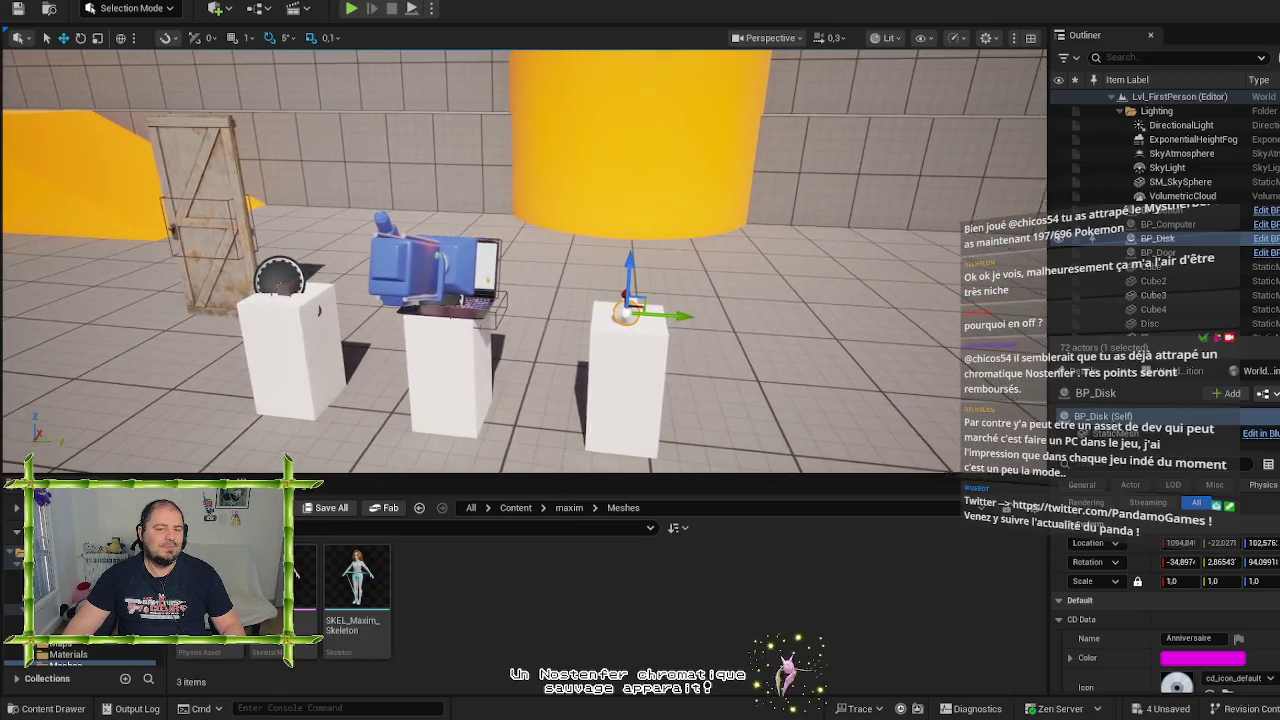
pyautogui.press('Down')
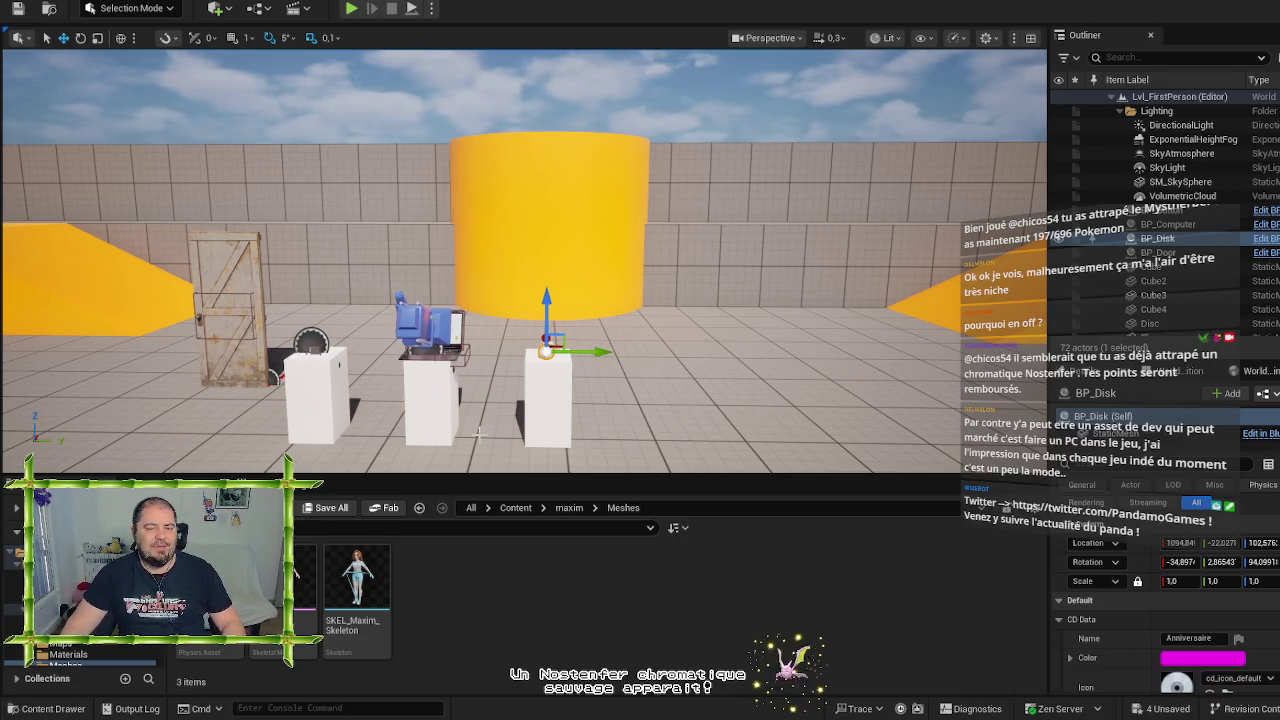
# Go to the top Content folder and open MemoriesOfGrinwick
pyautogui.moveTo(490, 379); pyautogui.dragTo(490, 420)
pyautogui.scroll(5, 488, 377)
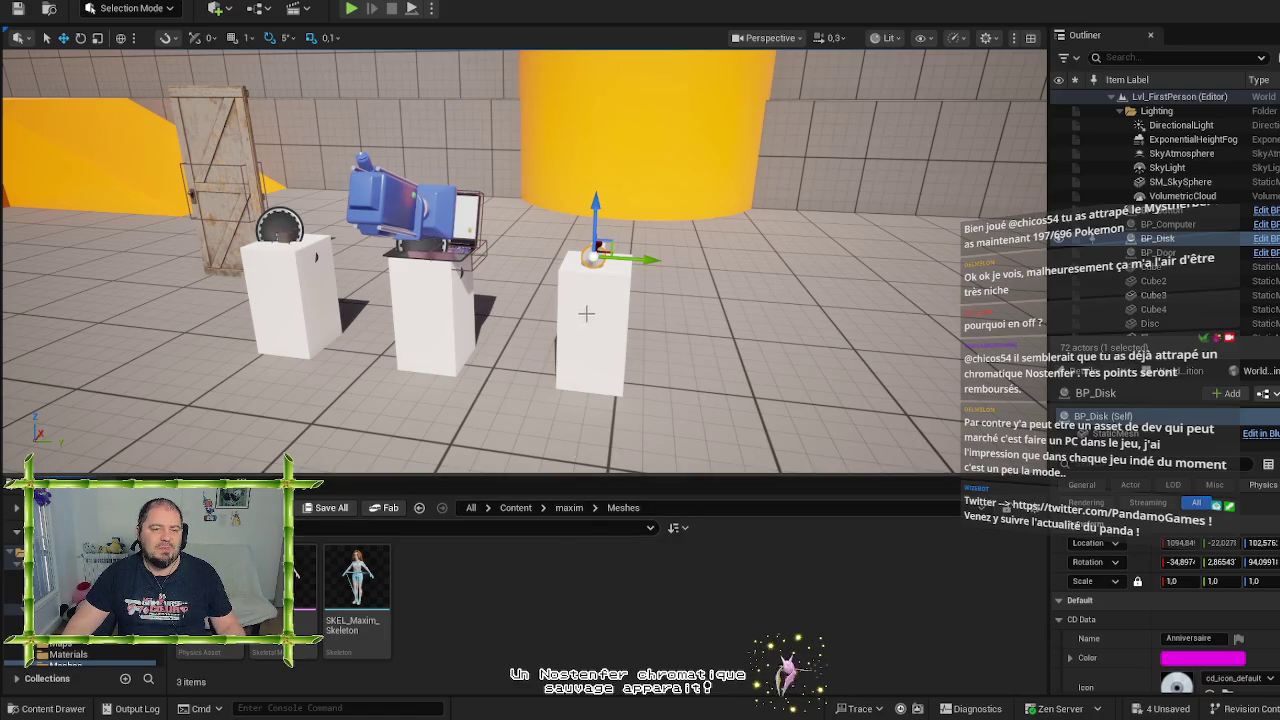
pyautogui.click(528, 508)
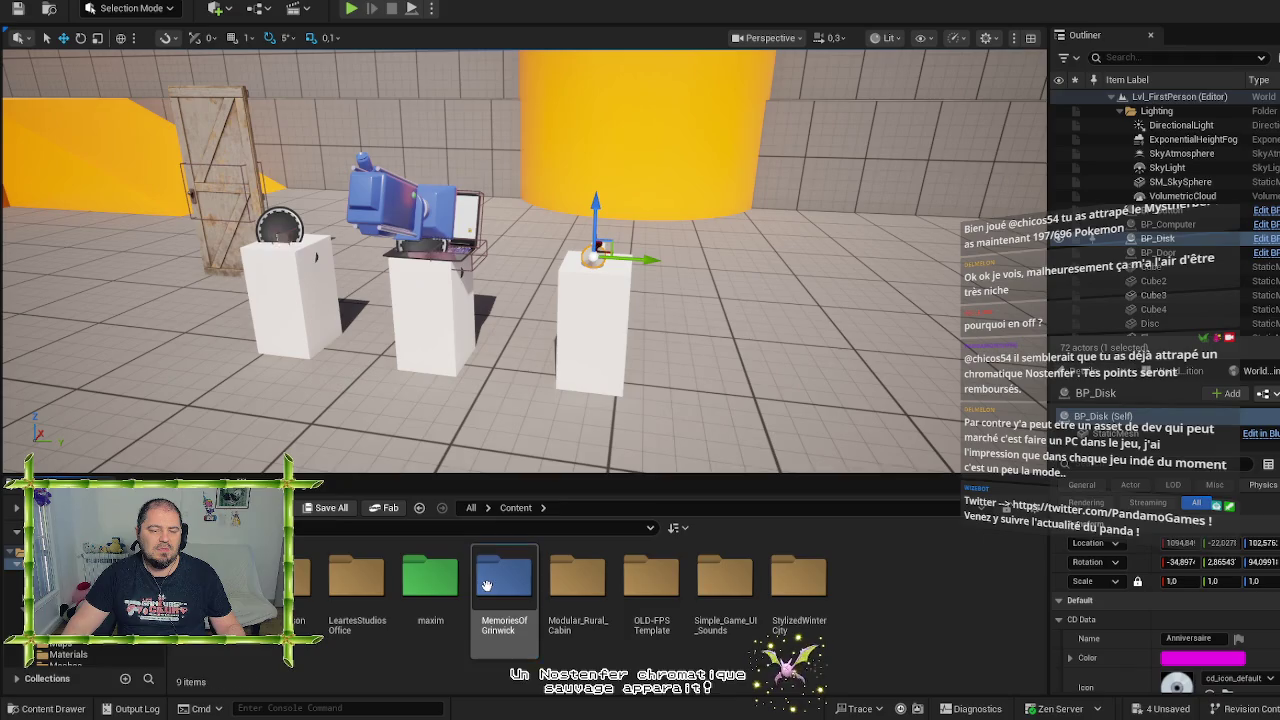
pyautogui.doubleClick(500, 578)
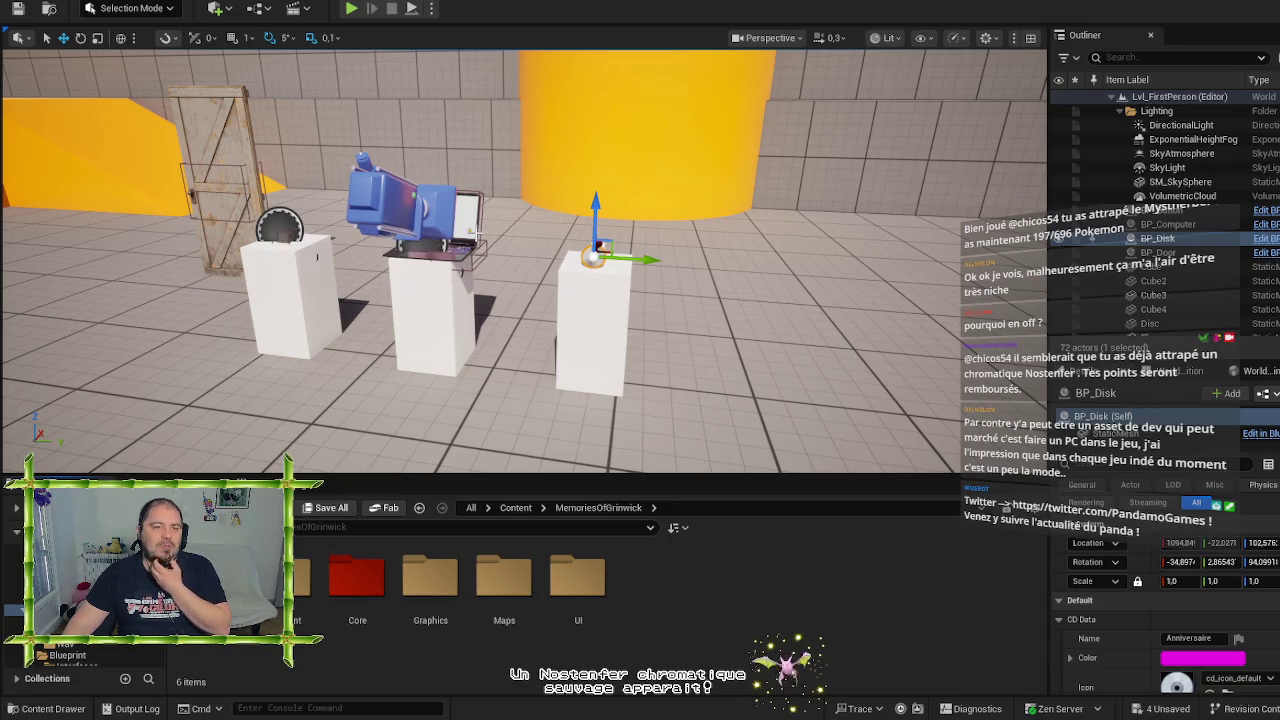
# Fly up close to the laptop and disk pedestal, then open the Core folder
pyautogui.scroll(2, 476, 240)
pyautogui.moveTo(476, 240); pyautogui.dragTo(430, 255)
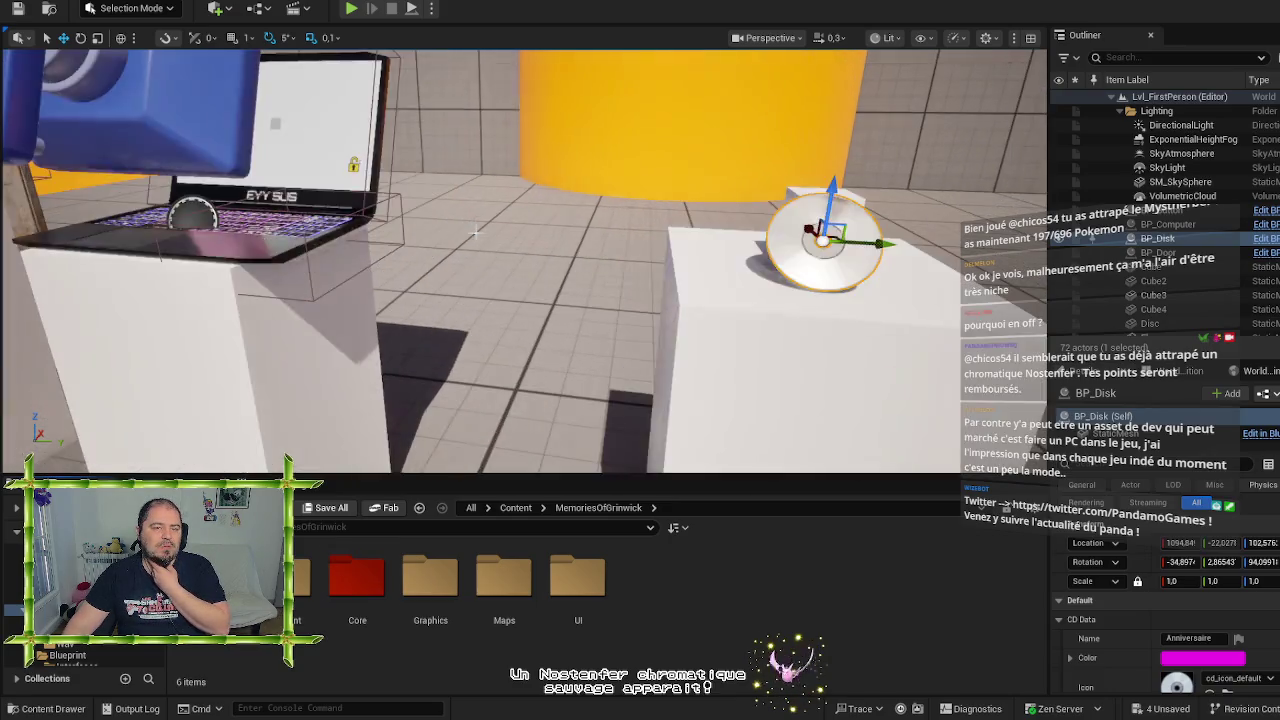
pyautogui.scroll(1, 430, 250)
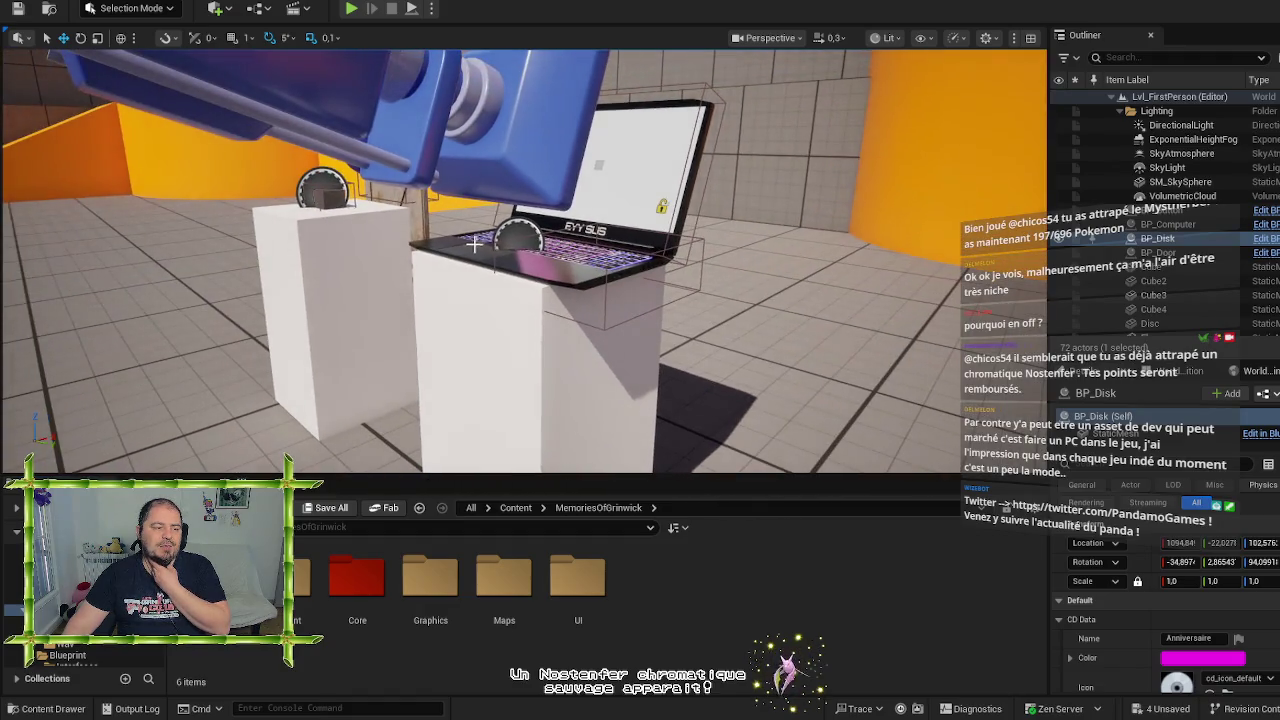
pyautogui.scroll(1, 433, 275)
pyautogui.moveTo(433, 275); pyautogui.dragTo(483, 216)
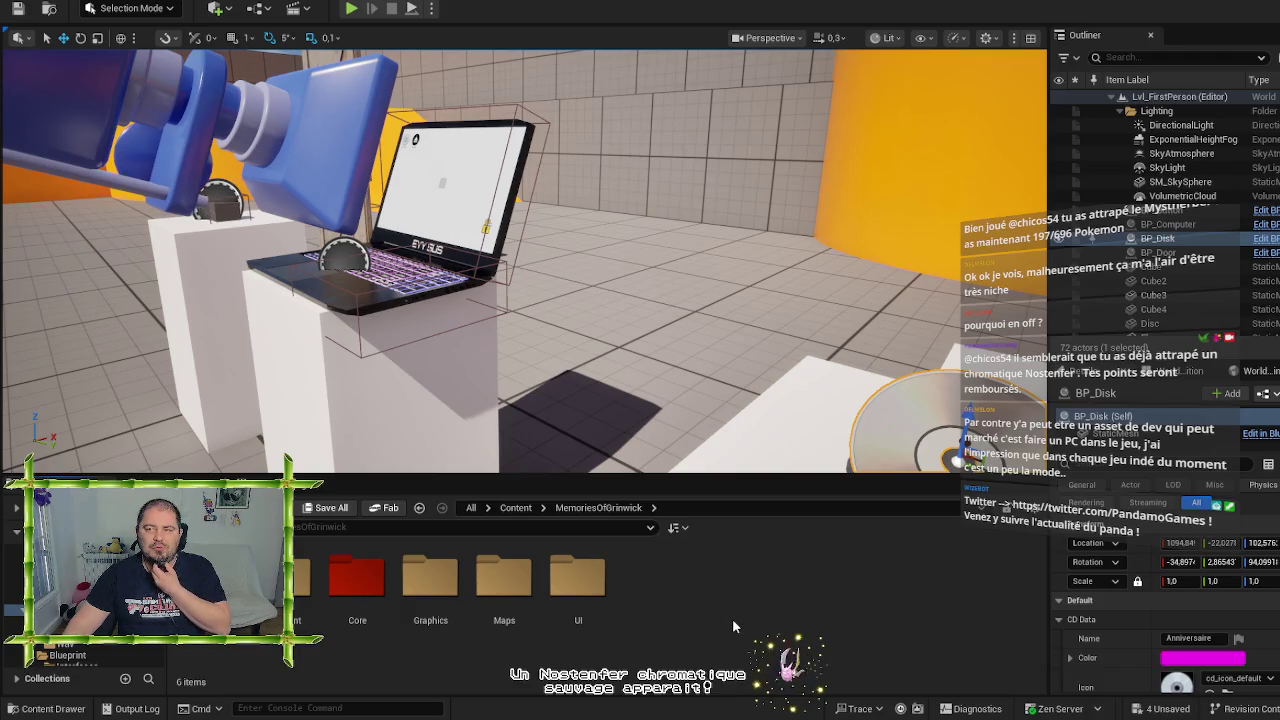
pyautogui.doubleClick(357, 578)
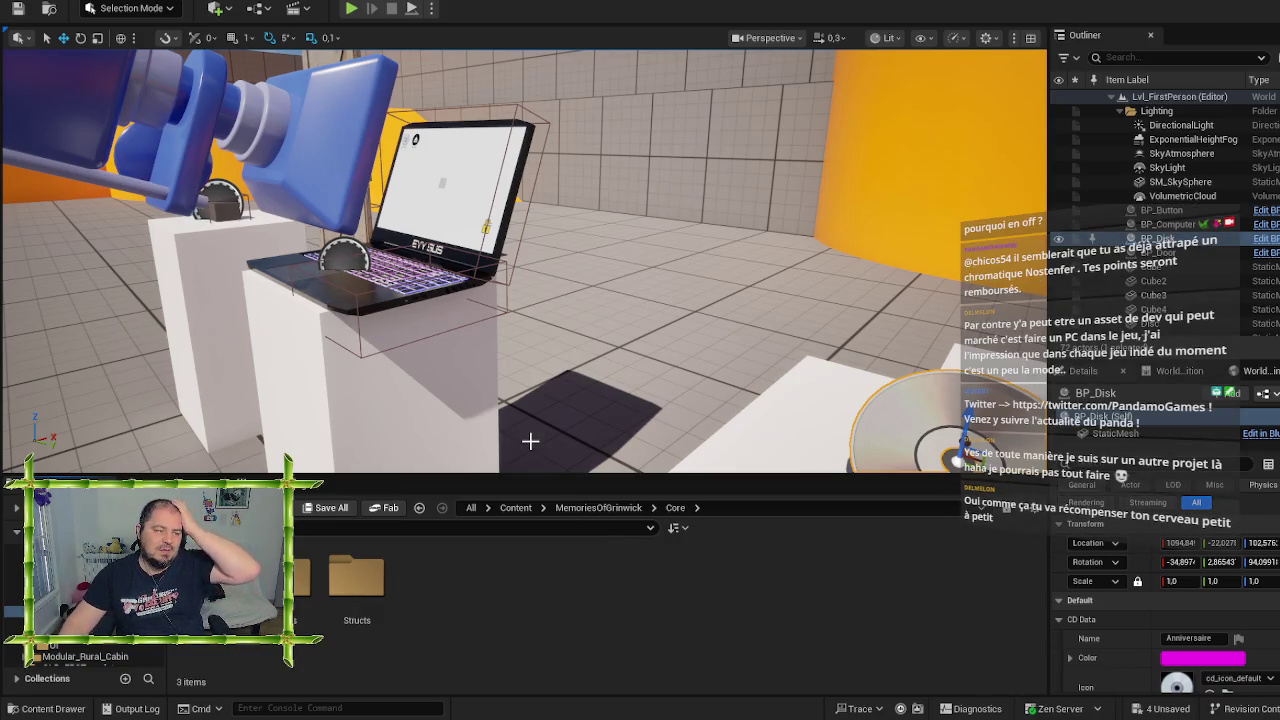
# Adjust the view to show the laptop, robot arm and disc together
pyautogui.rightClick(510, 405)
pyautogui.rightClick(517, 405)
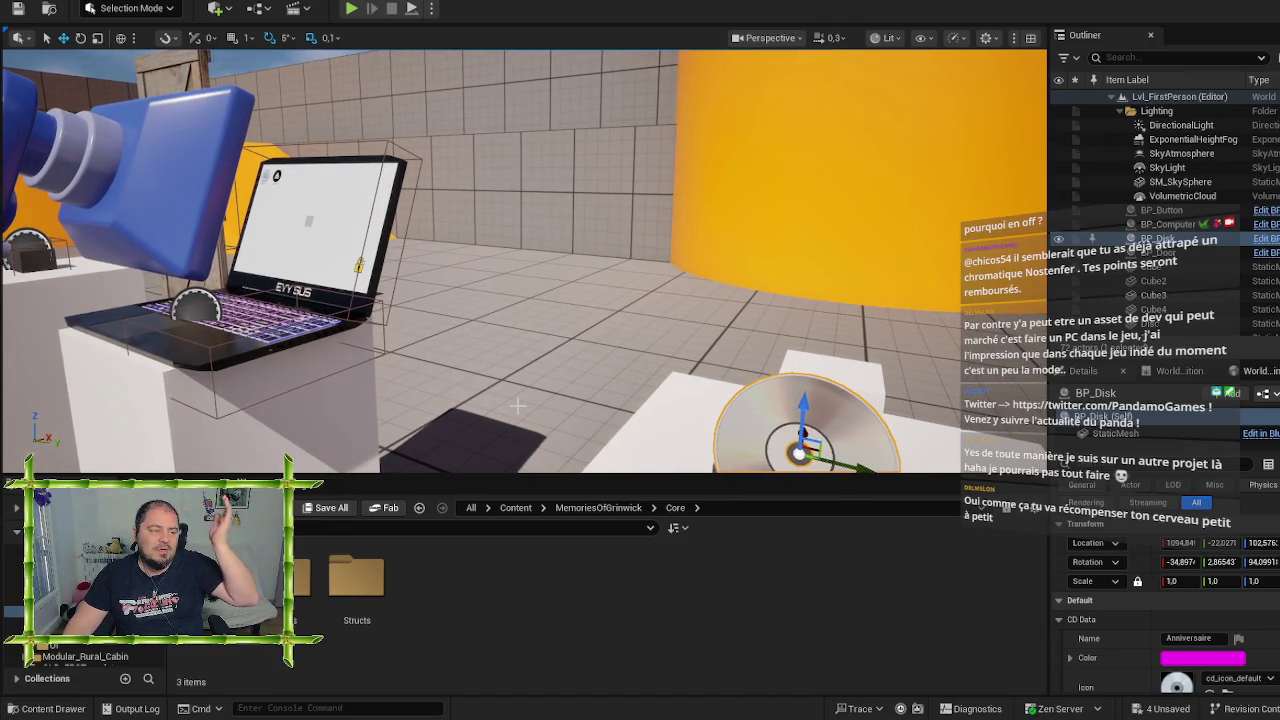
pyautogui.rightClick(587, 369)
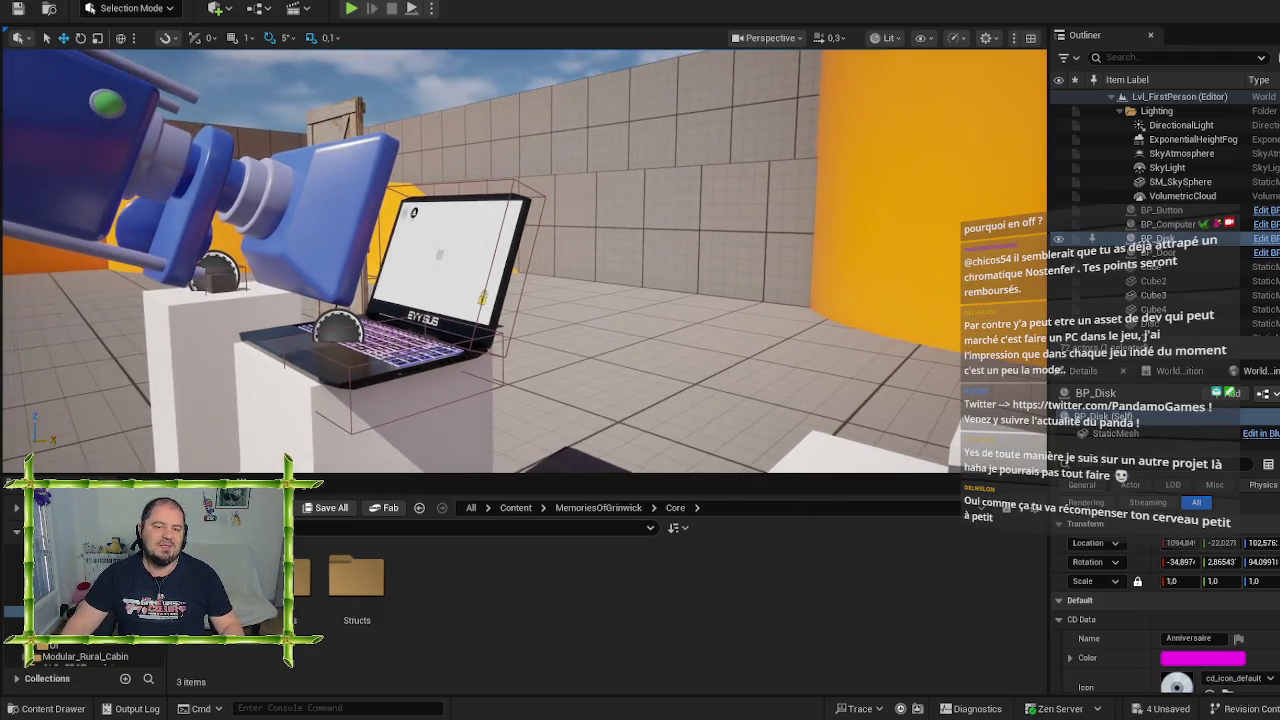
pyautogui.rightClick(571, 369)
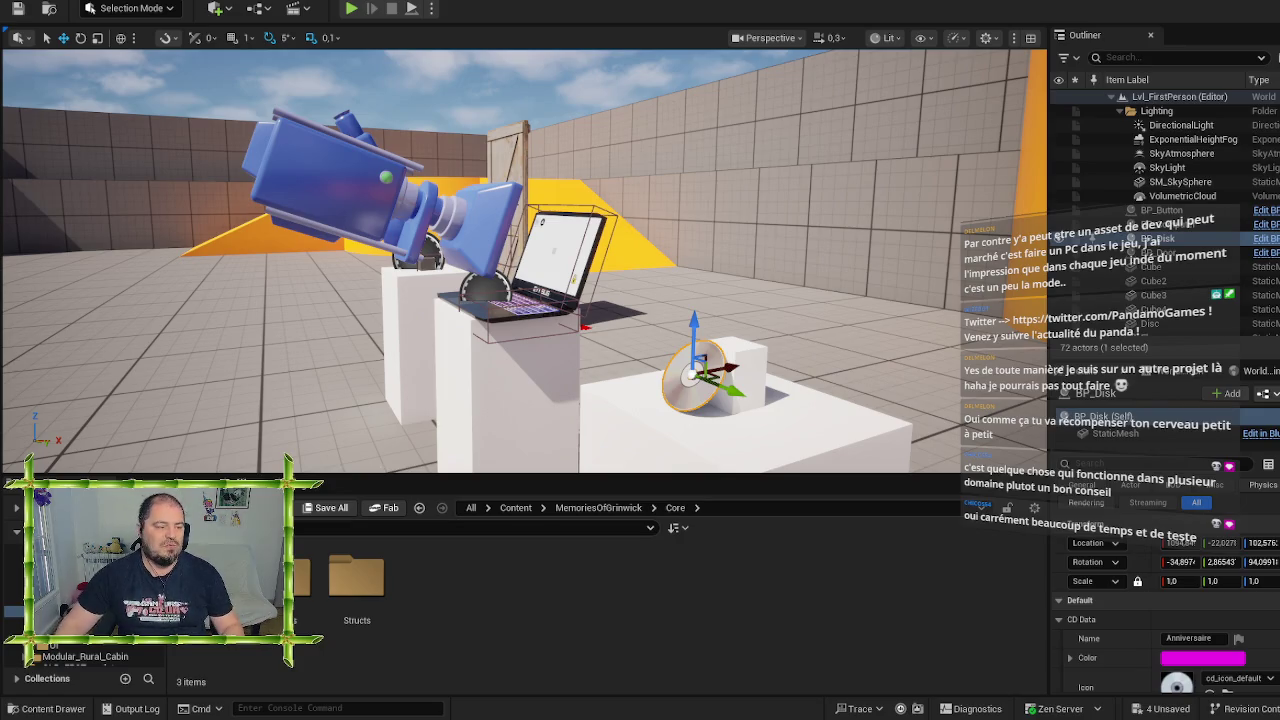
# Turn toward the pedestals, then open the Blueprint folder under MemoriesOfGrinwick
pyautogui.moveTo(600, 300)
pyautogui.mouseDown()
pyautogui.moveTo(660, 300)
pyautogui.moveTo(650, 380)
pyautogui.moveTo(710, 410)
pyautogui.moveTo(745, 405)
pyautogui.mouseUp()
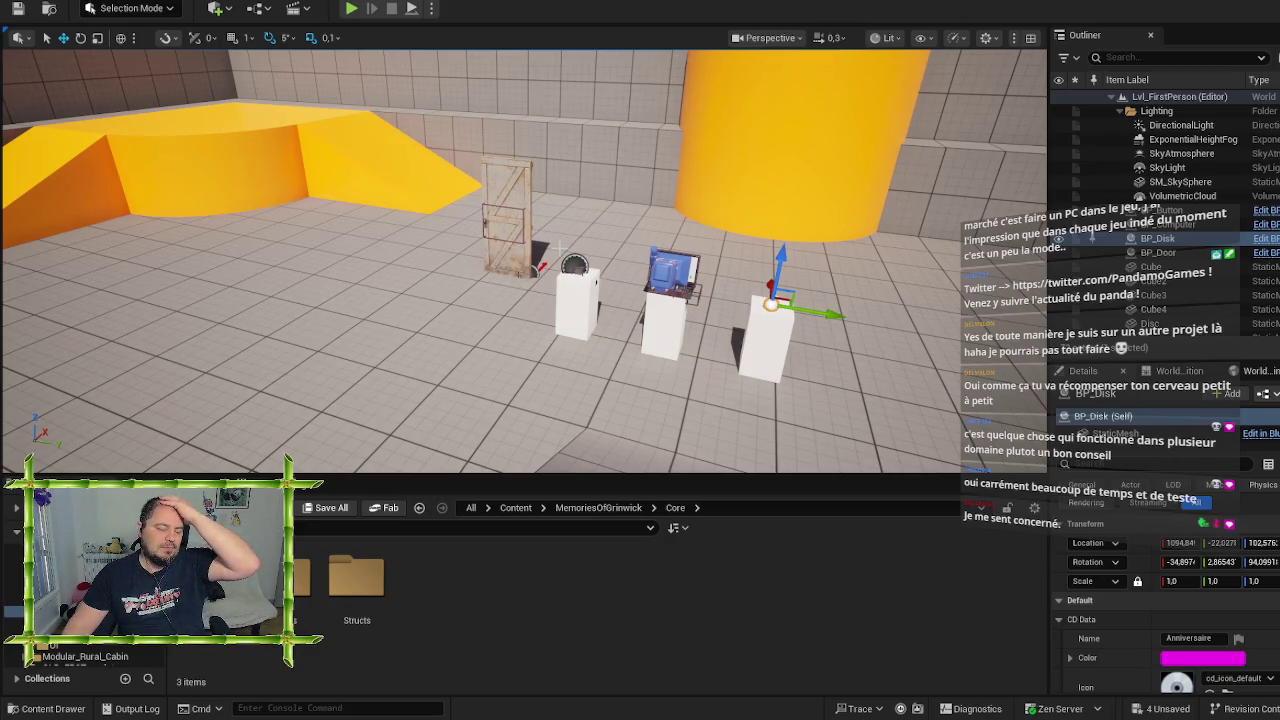
pyautogui.moveTo(564, 305)
pyautogui.mouseDown()
pyautogui.moveTo(670, 305)
pyautogui.moveTo(570, 305)
pyautogui.mouseUp()
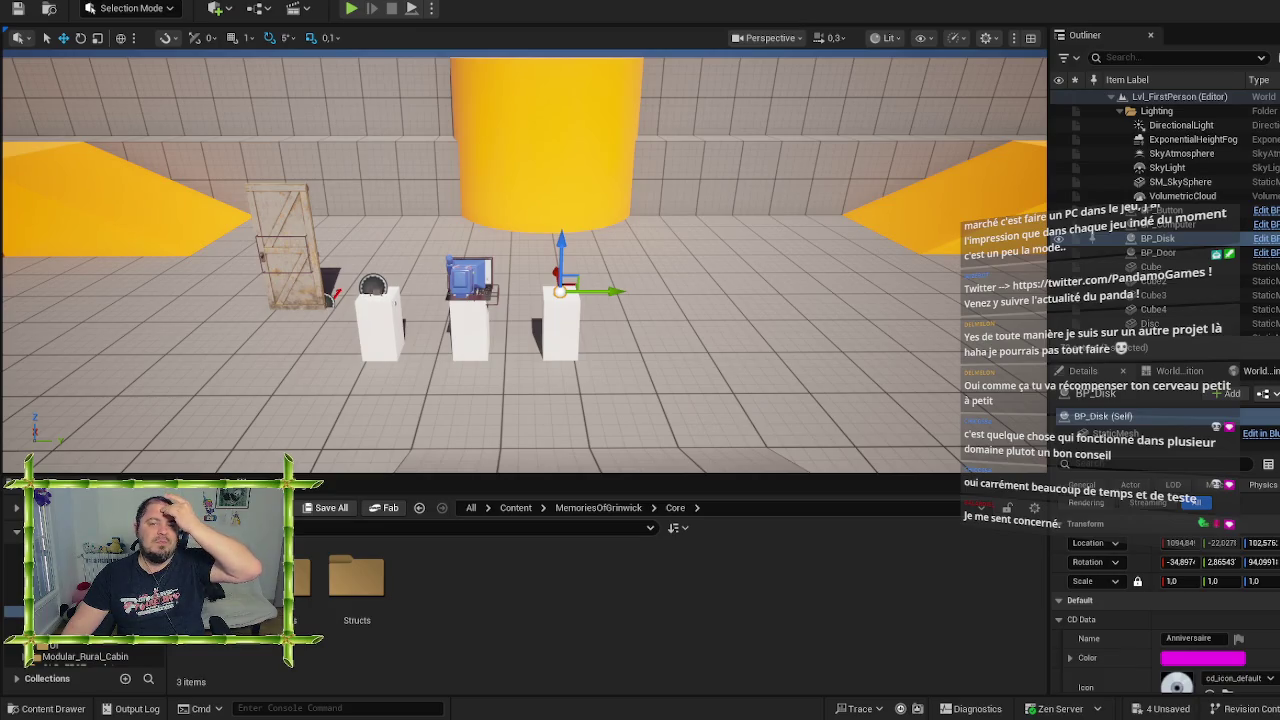
pyautogui.moveTo(570, 305); pyautogui.dragTo(573, 307)
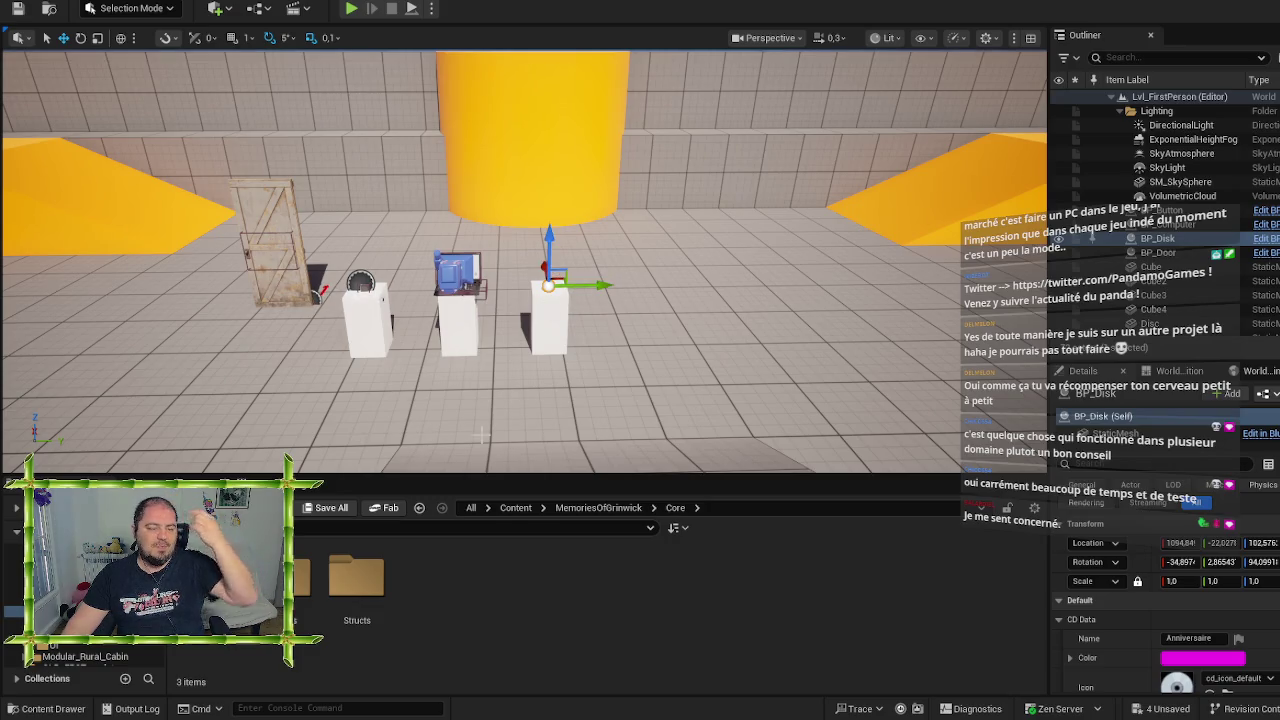
pyautogui.click(615, 509)
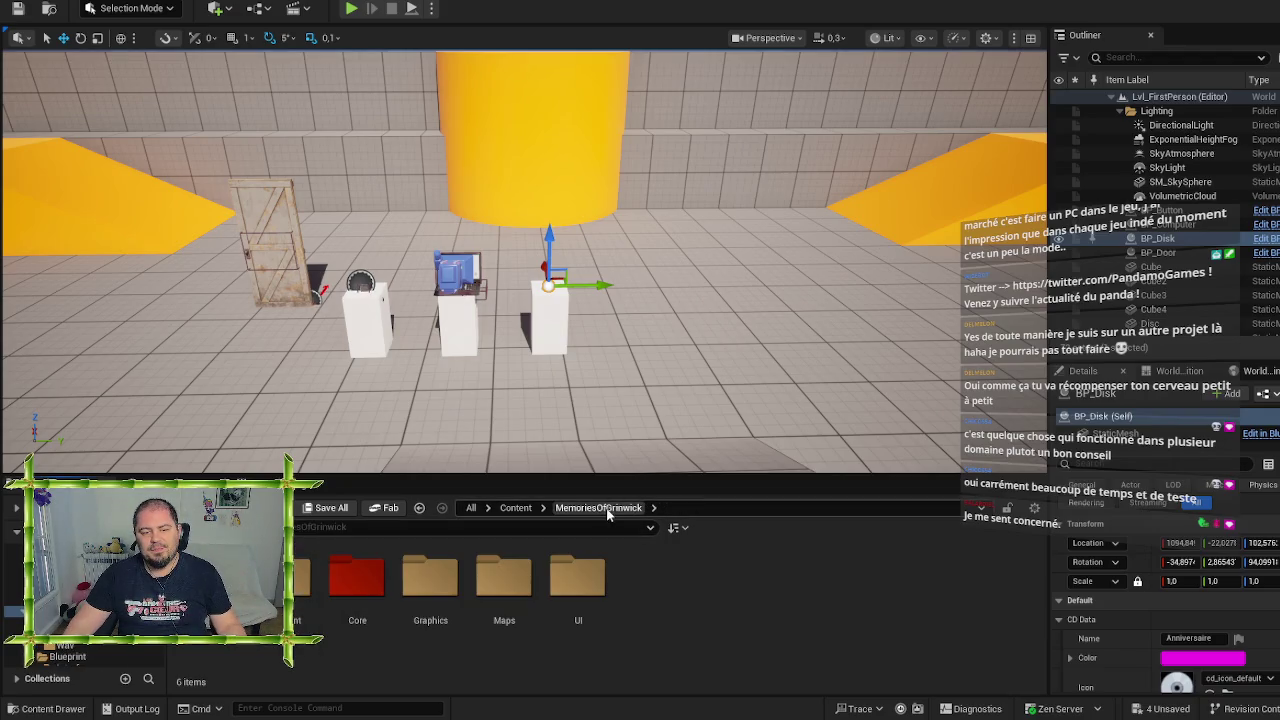
pyautogui.doubleClick(280, 585)
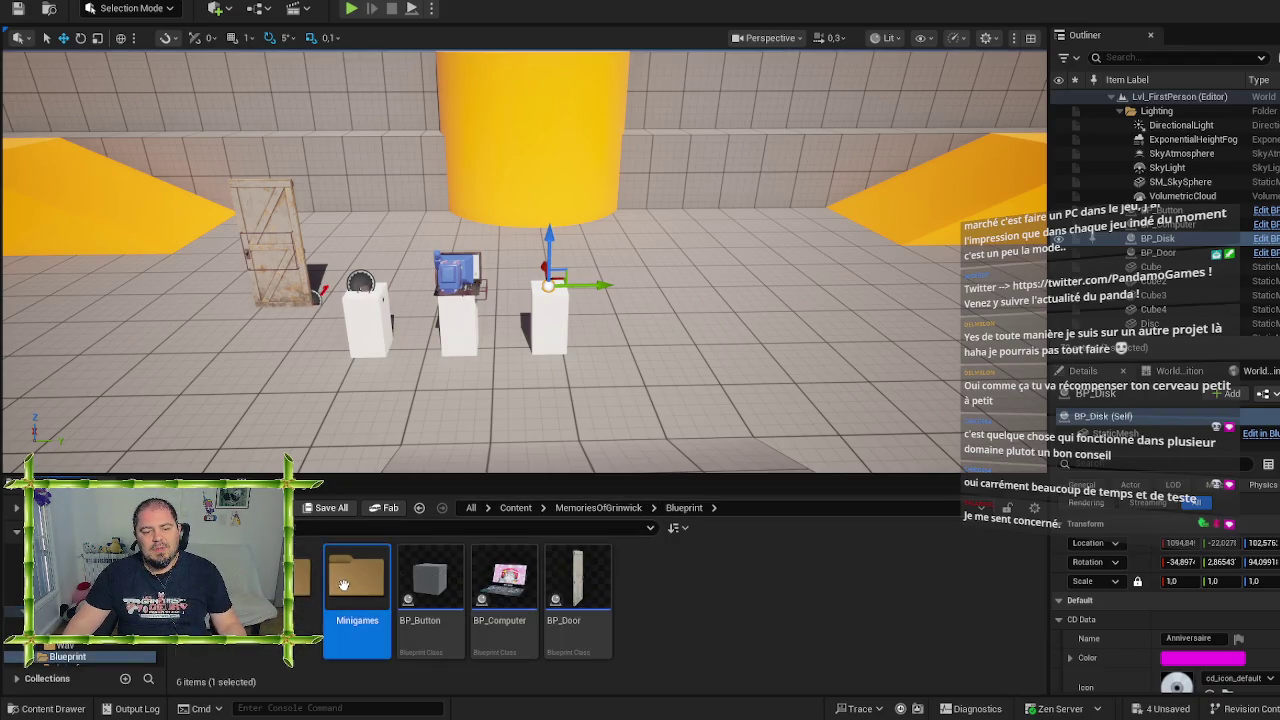